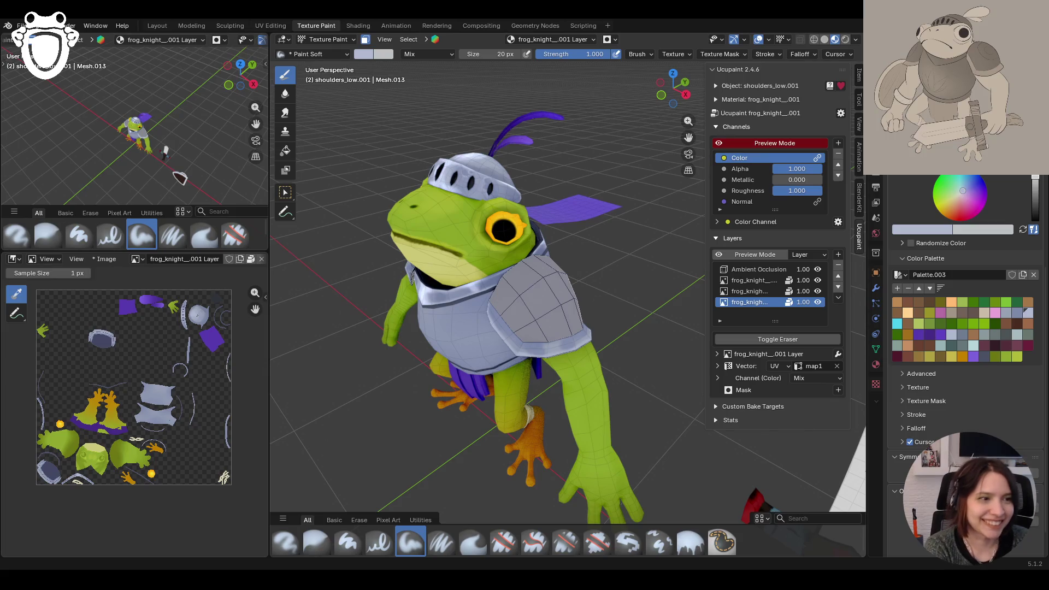
# Step: Paint soft shading strokes across the frog's shoulder pad and chest armor
pyautogui.moveTo(524, 373)
pyautogui.mouseDown(button='middle')
pyautogui.moveTo(470, 373)
pyautogui.moveTo(600, 359)
pyautogui.moveTo(567, 331)
pyautogui.mouseUp(button='middle')
pyautogui.scroll(3, 525, 369)
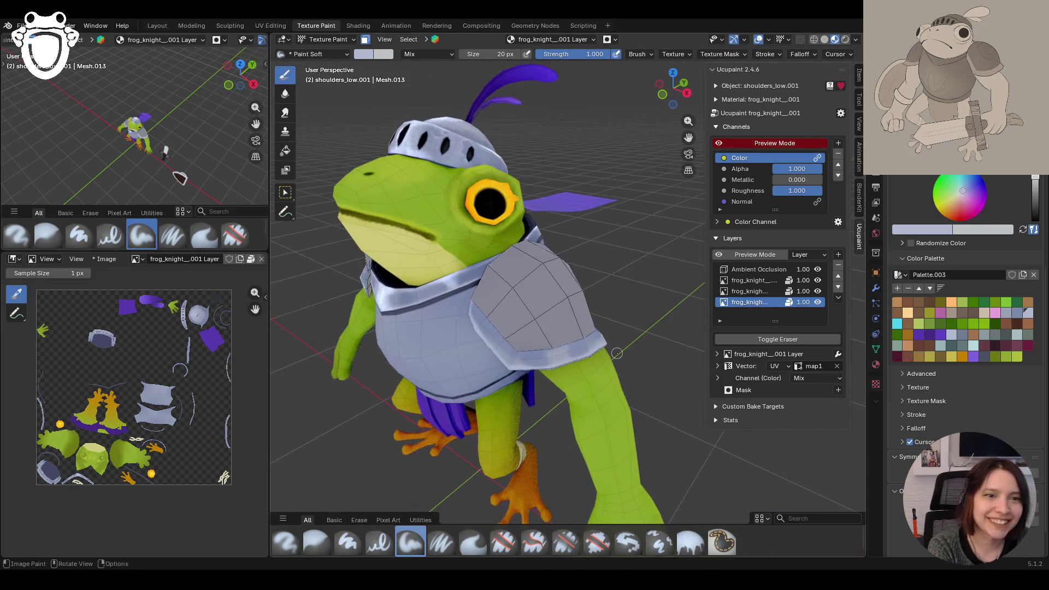
pyautogui.moveTo(567, 332); pyautogui.dragTo(554, 357)
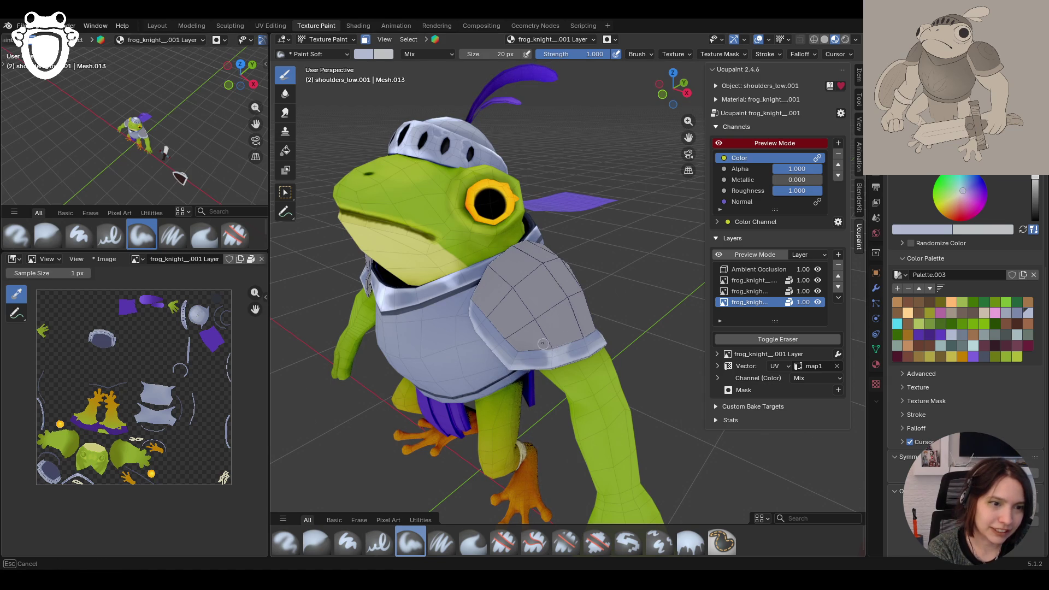
pyautogui.moveTo(555, 342)
pyautogui.mouseDown()
pyautogui.moveTo(556, 357)
pyautogui.moveTo(469, 334)
pyautogui.moveTo(508, 362)
pyautogui.moveTo(495, 354)
pyautogui.mouseUp()
pyautogui.moveTo(496, 354); pyautogui.dragTo(576, 425, button='middle')
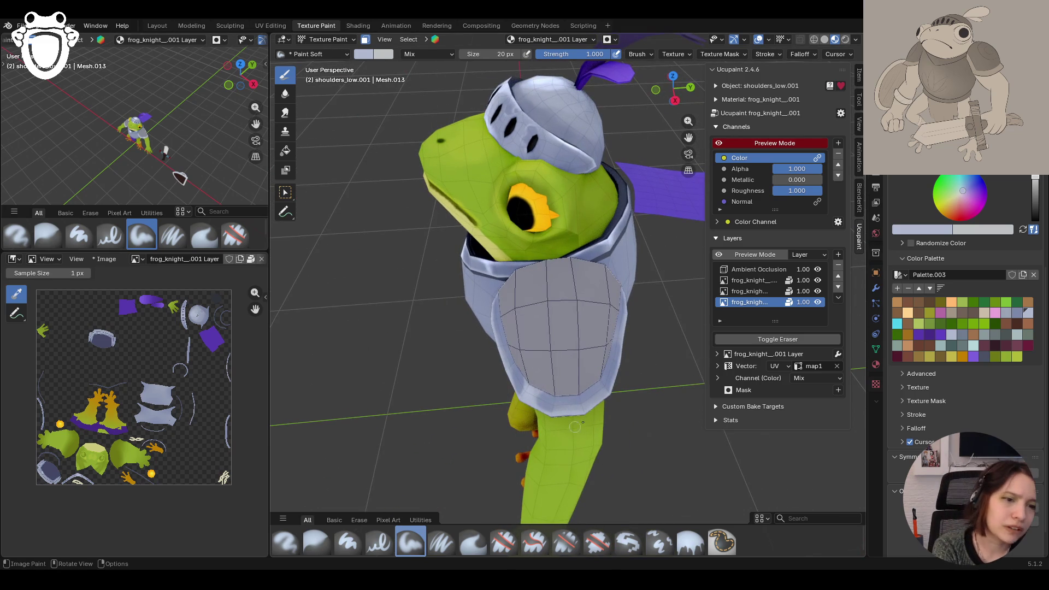
pyautogui.moveTo(556, 419); pyautogui.dragTo(566, 319, button='middle')
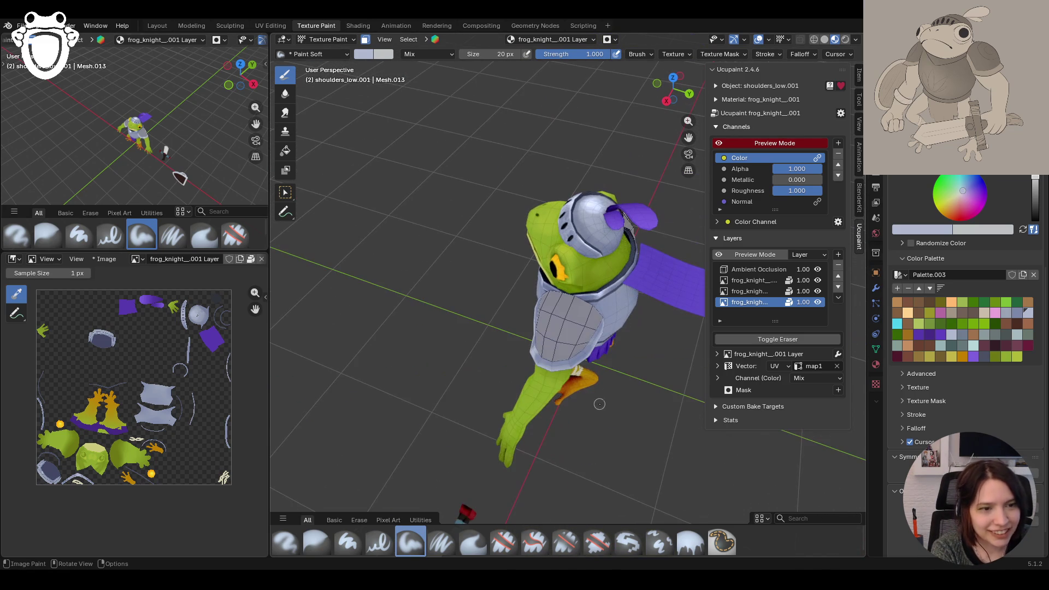
pyautogui.moveTo(543, 357); pyautogui.dragTo(542, 359)
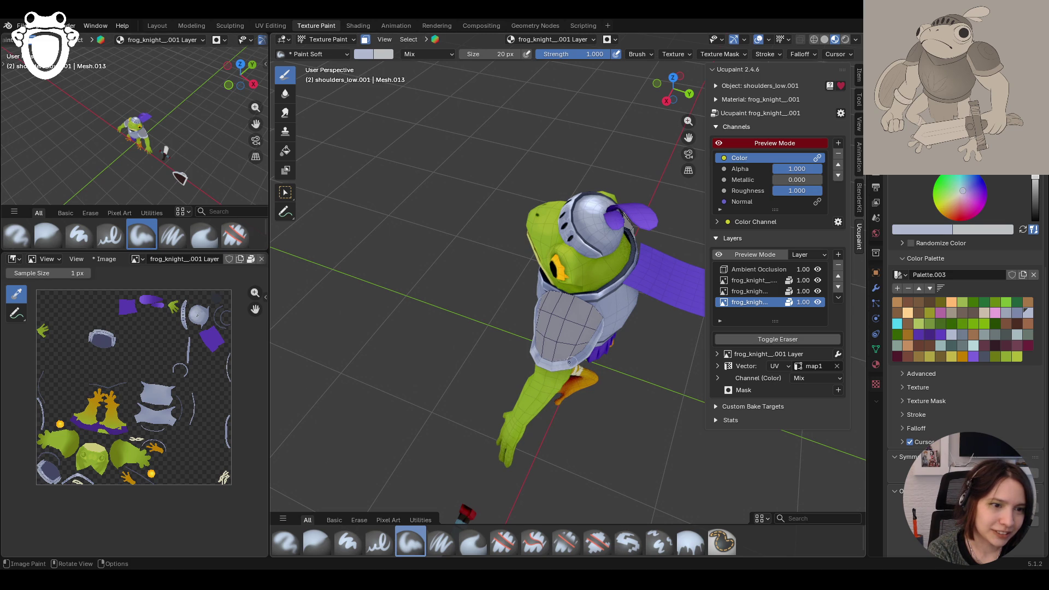
pyautogui.moveTo(572, 361)
pyautogui.mouseDown(button='middle')
pyautogui.moveTo(596, 376)
pyautogui.moveTo(543, 412)
pyautogui.moveTo(643, 407)
pyautogui.mouseUp(button='middle')
pyautogui.scroll(-4, 543, 412)
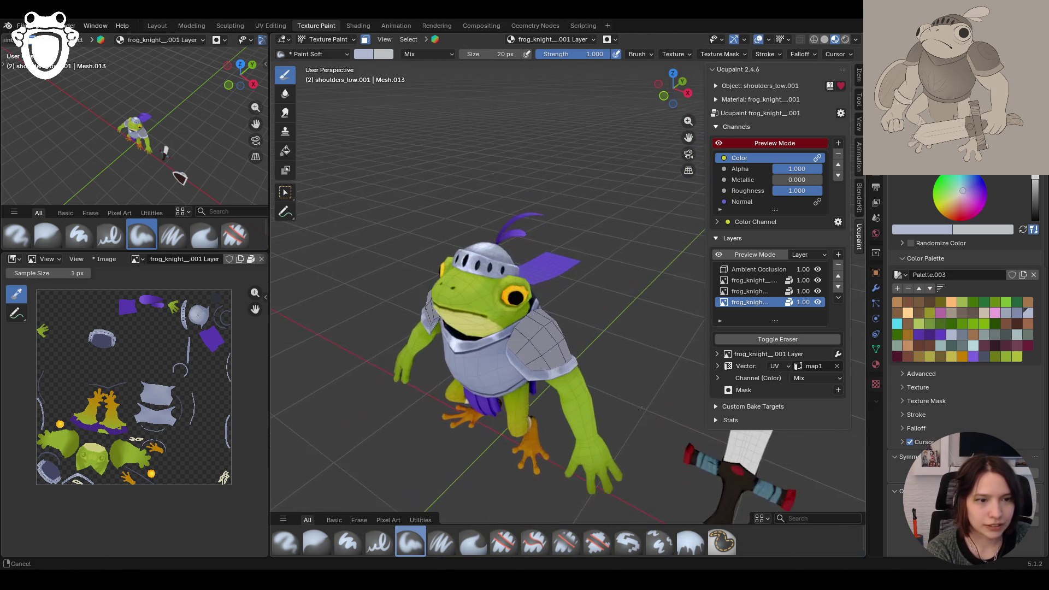
pyautogui.moveTo(643, 407); pyautogui.dragTo(693, 140, button='middle')
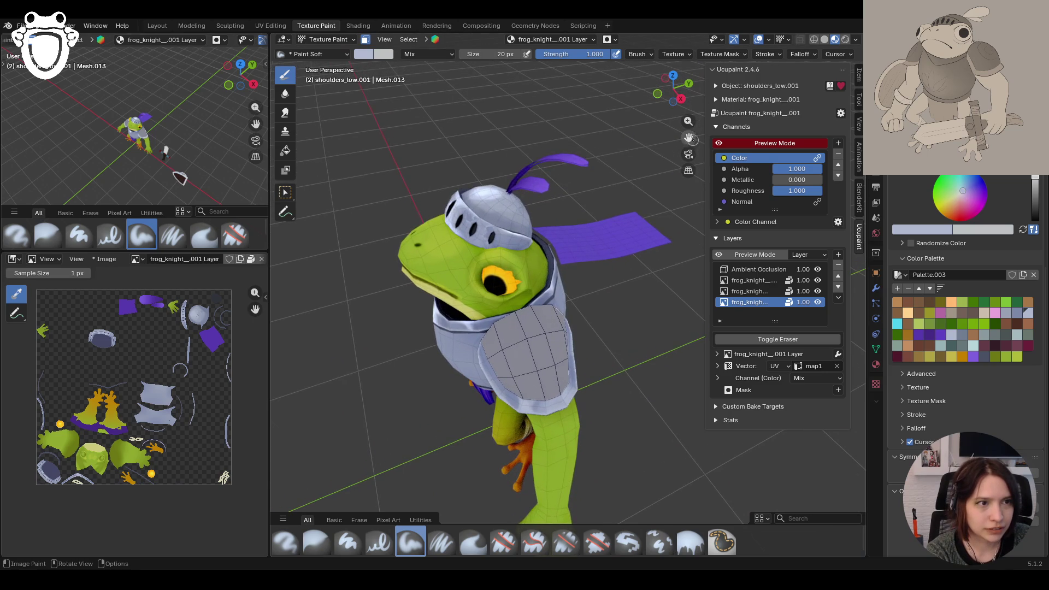
# Step: Make the 'light' Ucupaint layer active and pick a neighbouring palette colour
pyautogui.moveTo(692, 140); pyautogui.dragTo(692, 82)
pyautogui.click(750, 291)
pyautogui.click(1019, 313)
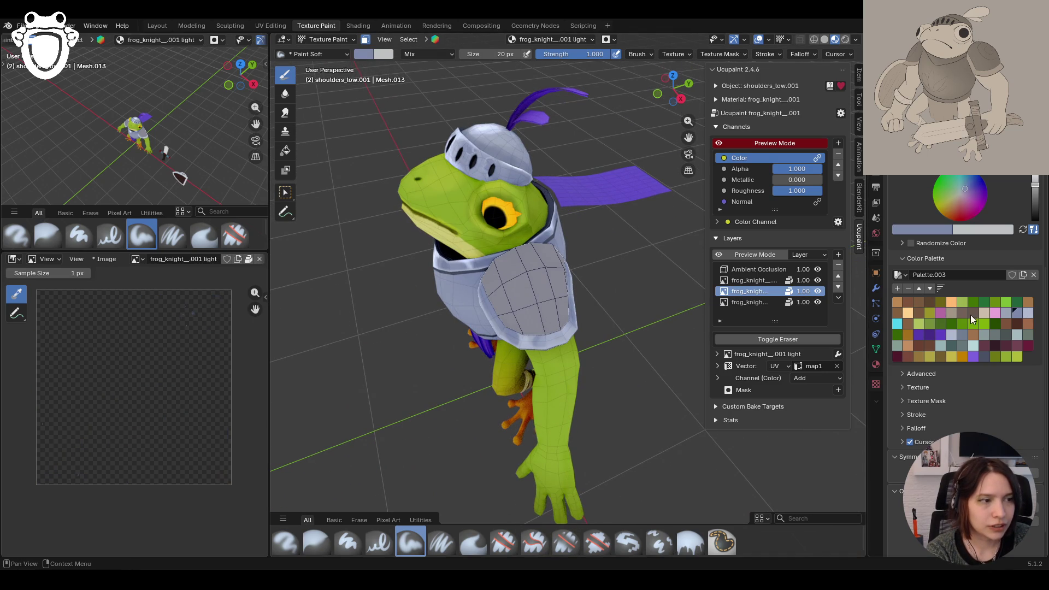
# Step: Paint light highlight strokes on the frog's armor and chest, checking from several angles
pyautogui.moveTo(688, 120); pyautogui.dragTo(687, 98)
pyautogui.moveTo(531, 360); pyautogui.dragTo(554, 360, button='middle')
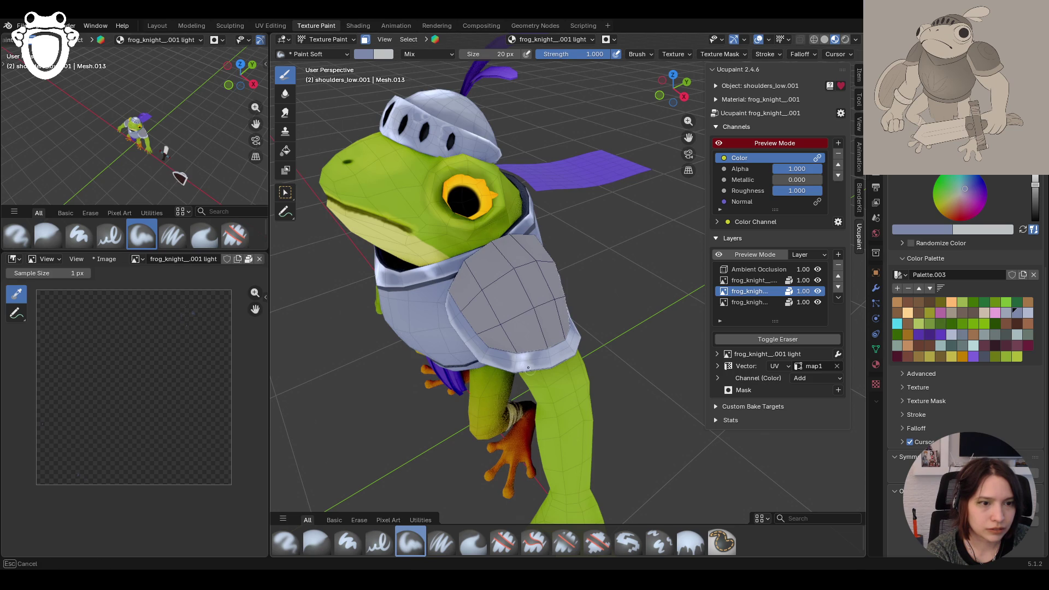
pyautogui.moveTo(533, 374); pyautogui.dragTo(502, 371)
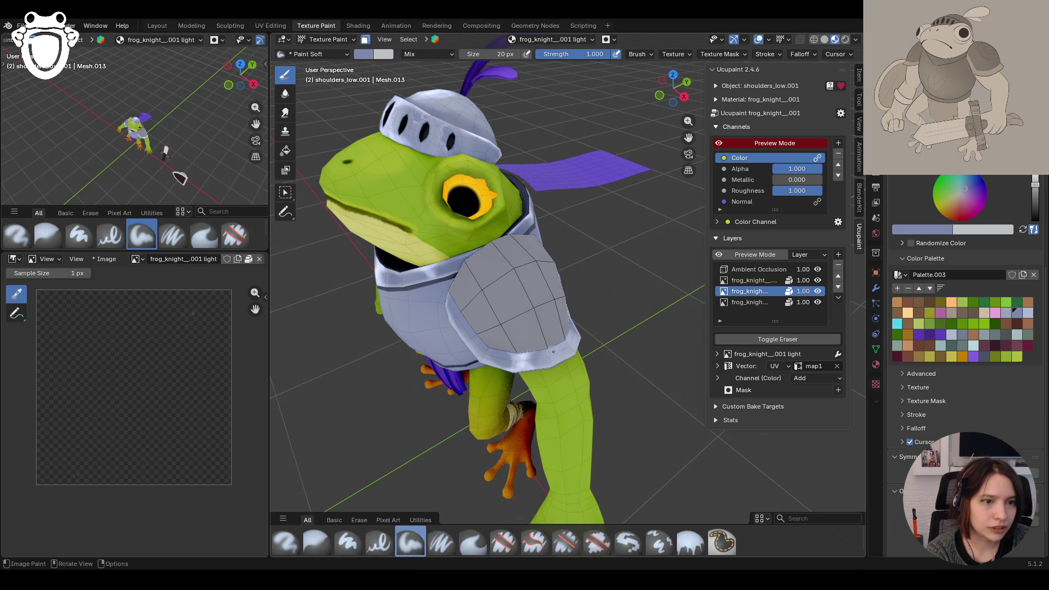
pyautogui.moveTo(562, 331); pyautogui.dragTo(624, 330, button='middle')
pyautogui.scroll(-3, 623, 330)
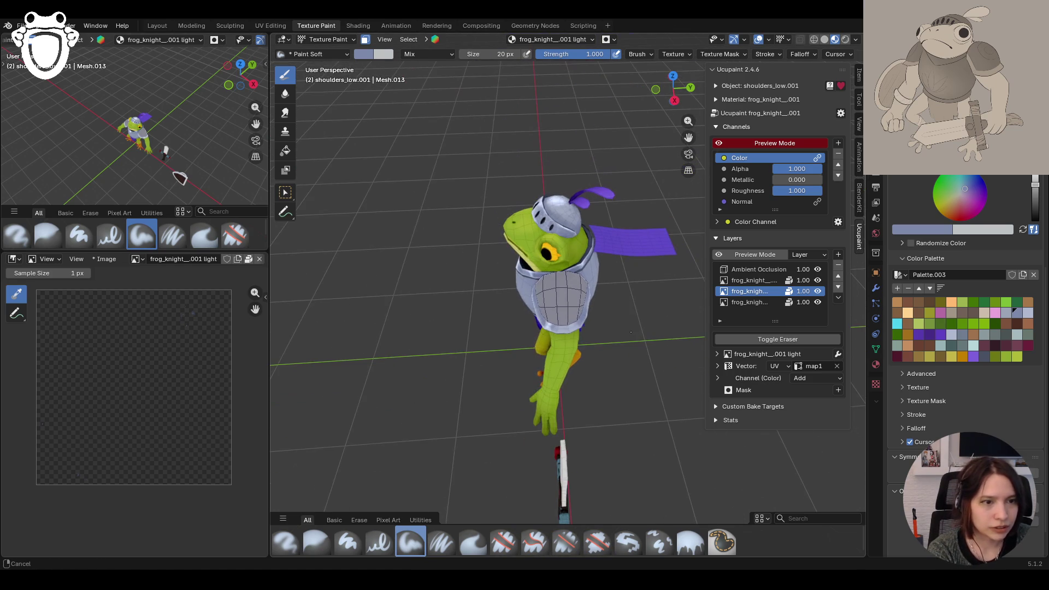
pyautogui.moveTo(668, 298); pyautogui.dragTo(668, 298)
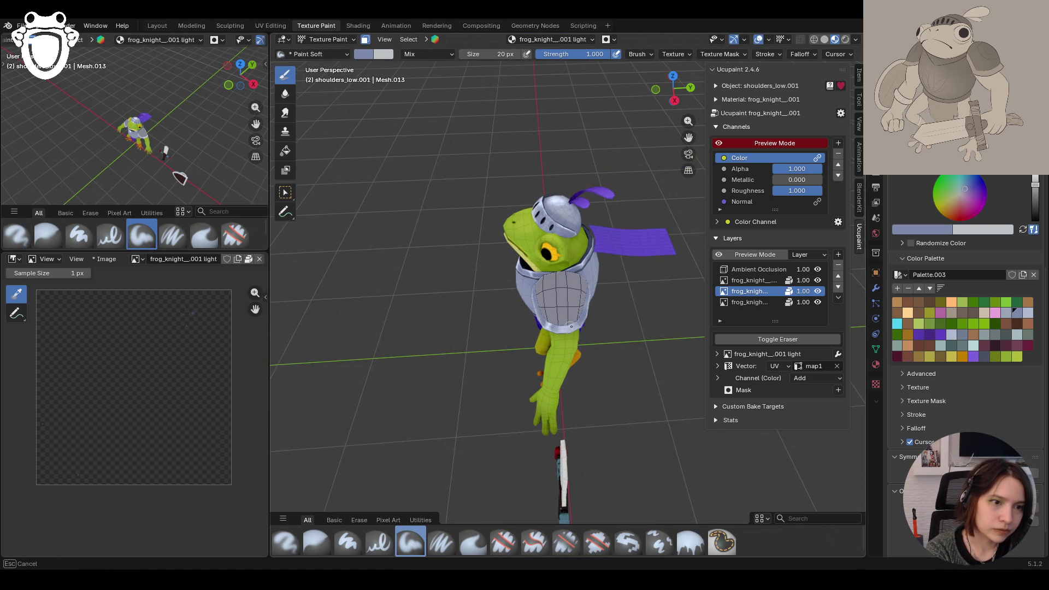
pyautogui.moveTo(458, 366)
pyautogui.mouseDown(button='middle')
pyautogui.moveTo(529, 365)
pyautogui.moveTo(576, 302)
pyautogui.mouseUp(button='middle')
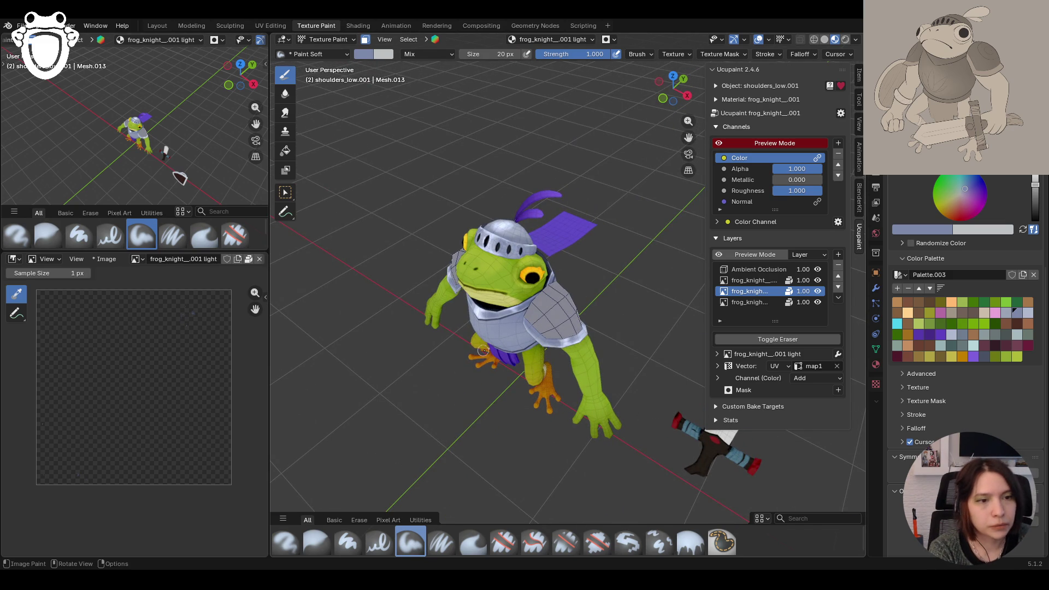
pyautogui.moveTo(528, 370); pyautogui.dragTo(528, 345, button='middle')
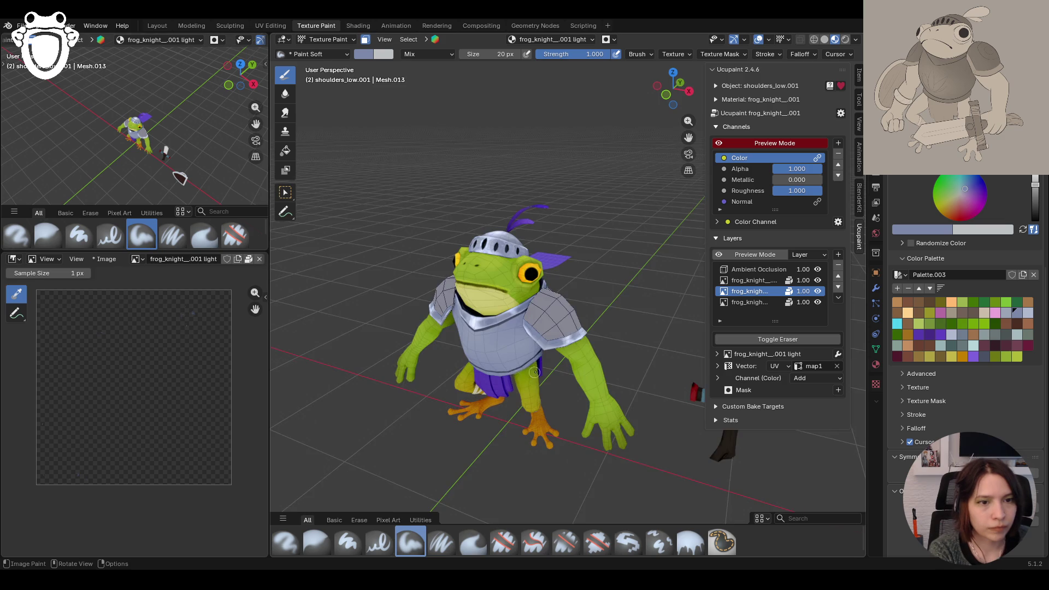
pyautogui.moveTo(534, 371)
pyautogui.mouseDown(button='middle')
pyautogui.moveTo(631, 388)
pyautogui.moveTo(440, 231)
pyautogui.mouseUp(button='middle')
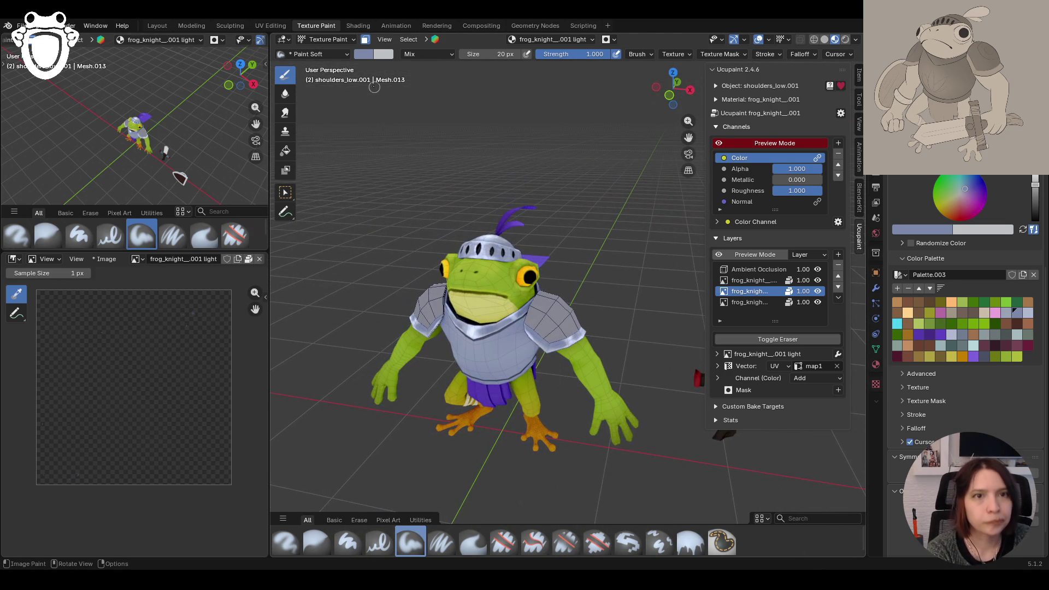
# Step: Hide the wireframe overlay and switch the viewport back to Object Mode
pyautogui.click(365, 39)
pyautogui.moveTo(540, 364)
pyautogui.mouseDown(button='middle')
pyautogui.moveTo(567, 377)
pyautogui.moveTo(608, 302)
pyautogui.mouseUp(button='middle')
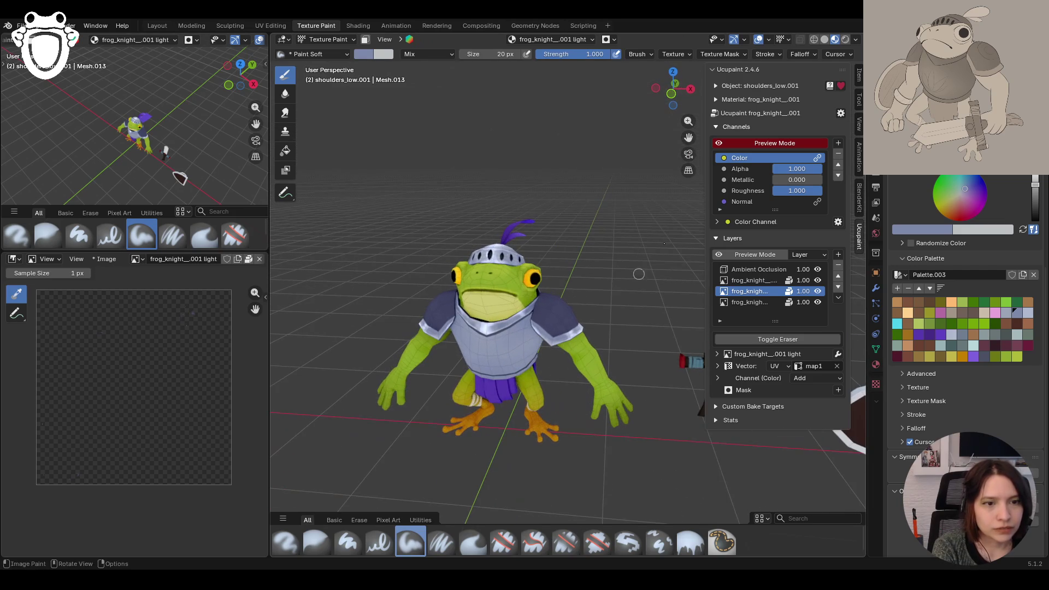
pyautogui.keyDown('shift'); pyautogui.moveTo(608, 302); pyautogui.dragTo(656, 266, button='middle'); pyautogui.keyUp('shift')
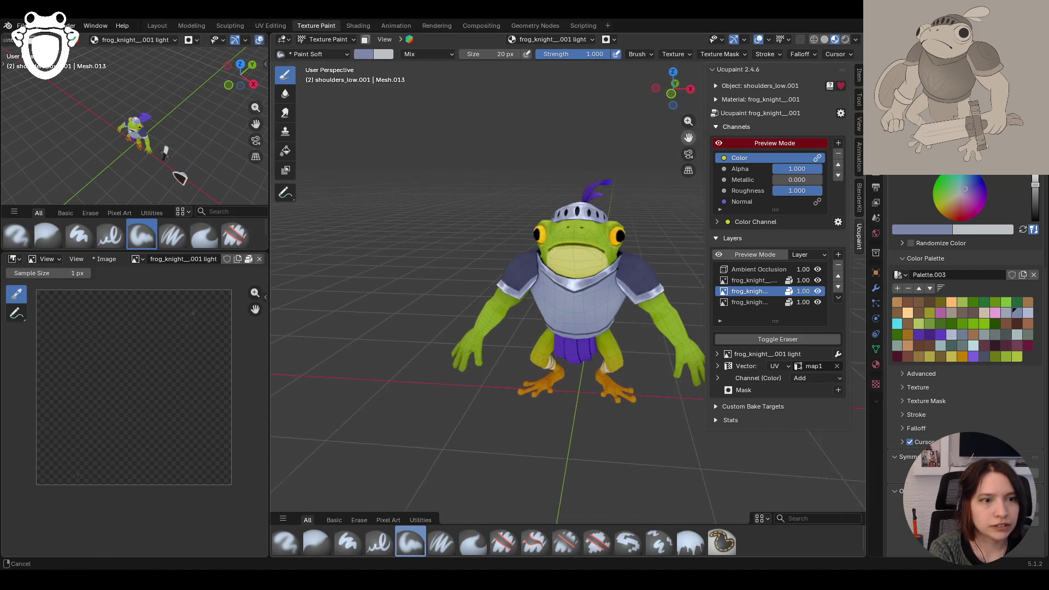
pyautogui.click(349, 40)
pyautogui.moveTo(344, 272)
pyautogui.mouseDown(button='middle')
pyautogui.moveTo(306, 294)
pyautogui.moveTo(461, 290)
pyautogui.moveTo(417, 287)
pyautogui.mouseUp(button='middle')
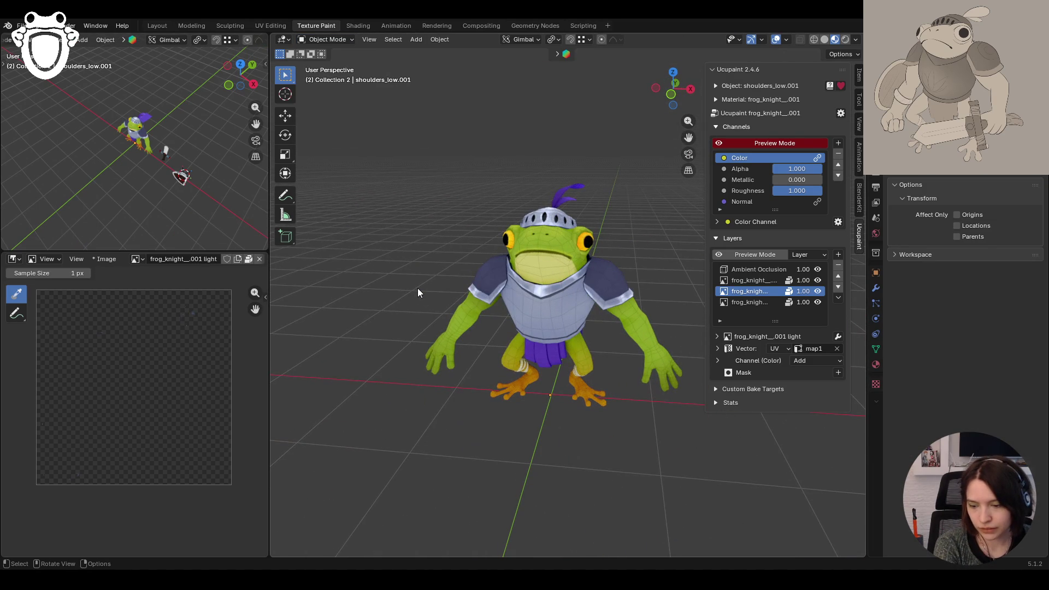
# Step: Review the painted frog knight from several angles and save the knight_rig blend file
pyautogui.moveTo(417, 292)
pyautogui.mouseDown(button='middle')
pyautogui.moveTo(443, 301)
pyautogui.moveTo(414, 300)
pyautogui.mouseUp(button='middle')
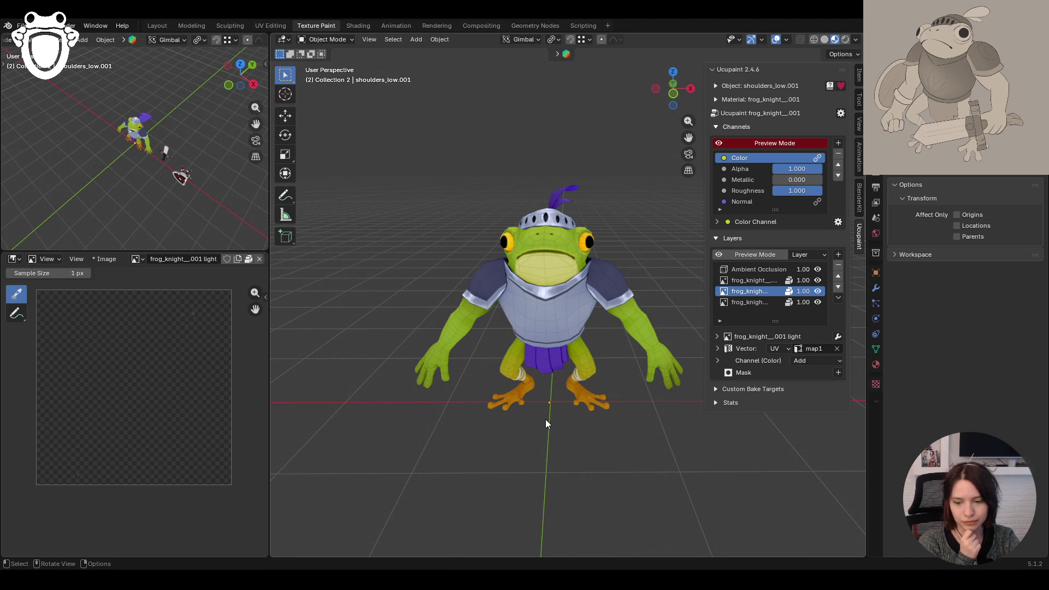
pyautogui.moveTo(543, 414)
pyautogui.mouseDown(button='middle')
pyautogui.moveTo(551, 438)
pyautogui.moveTo(553, 411)
pyautogui.mouseUp(button='middle')
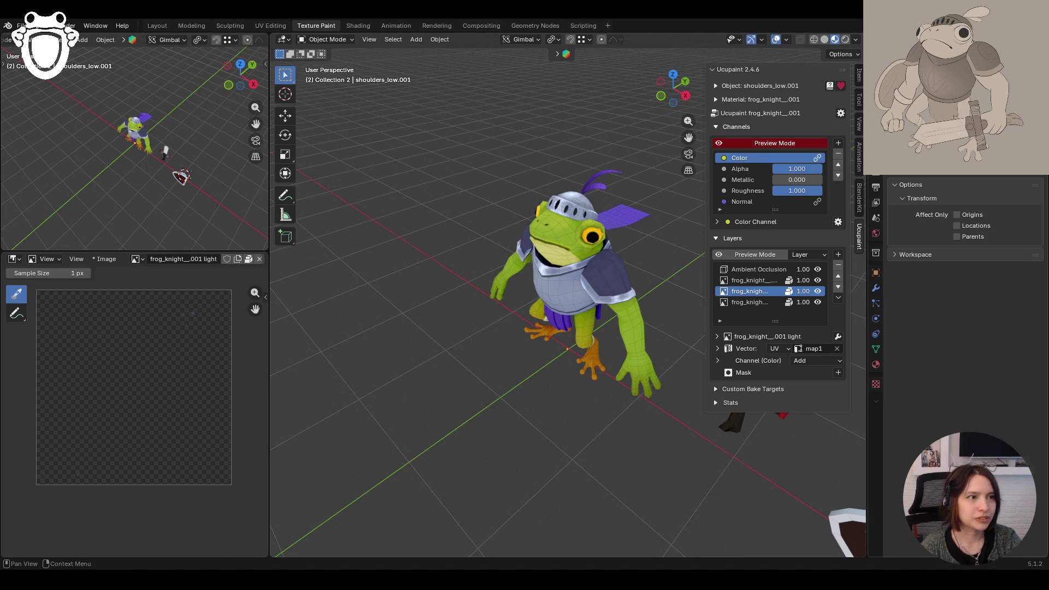
pyautogui.moveTo(683, 371)
pyautogui.mouseDown(button='middle')
pyautogui.moveTo(697, 399)
pyautogui.moveTo(624, 318)
pyautogui.mouseUp(button='middle')
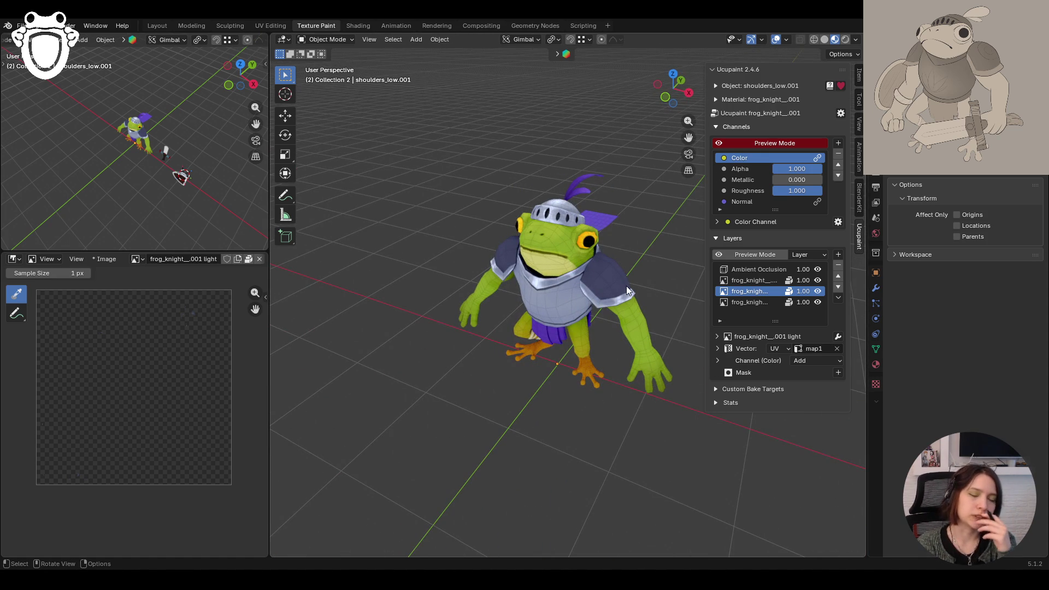
pyautogui.moveTo(627, 286); pyautogui.dragTo(592, 439, button='middle')
pyautogui.scroll(-5, 615, 456)
pyautogui.scroll(5, 614, 456)
pyautogui.hotkey('ctrl', 's')
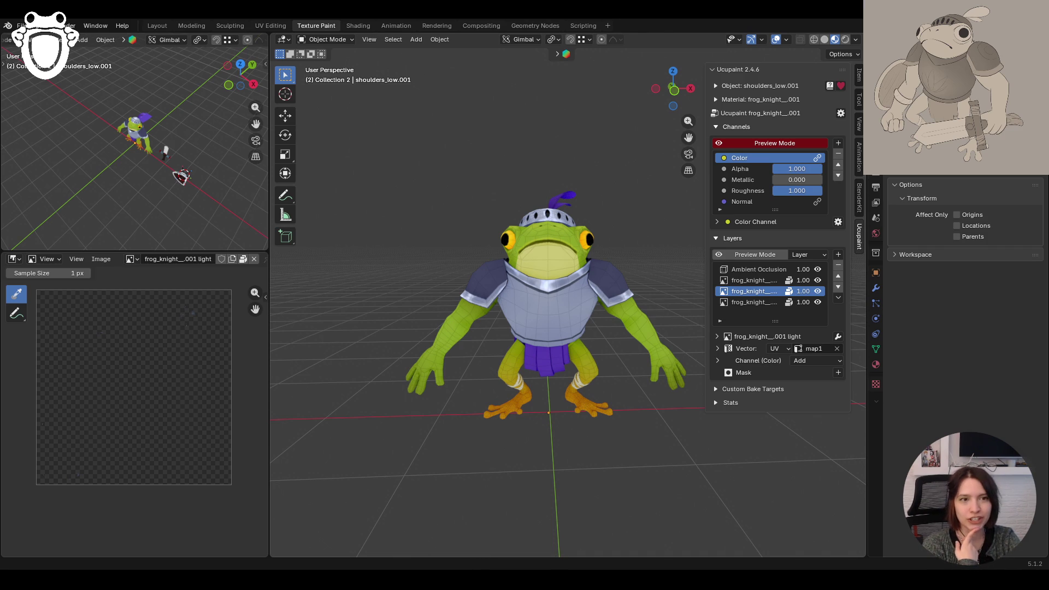
# Step: Inspect the frog from above and toggle the second paint layer's visibility to compare
pyautogui.moveTo(573, 405); pyautogui.dragTo(619, 396, button='middle')
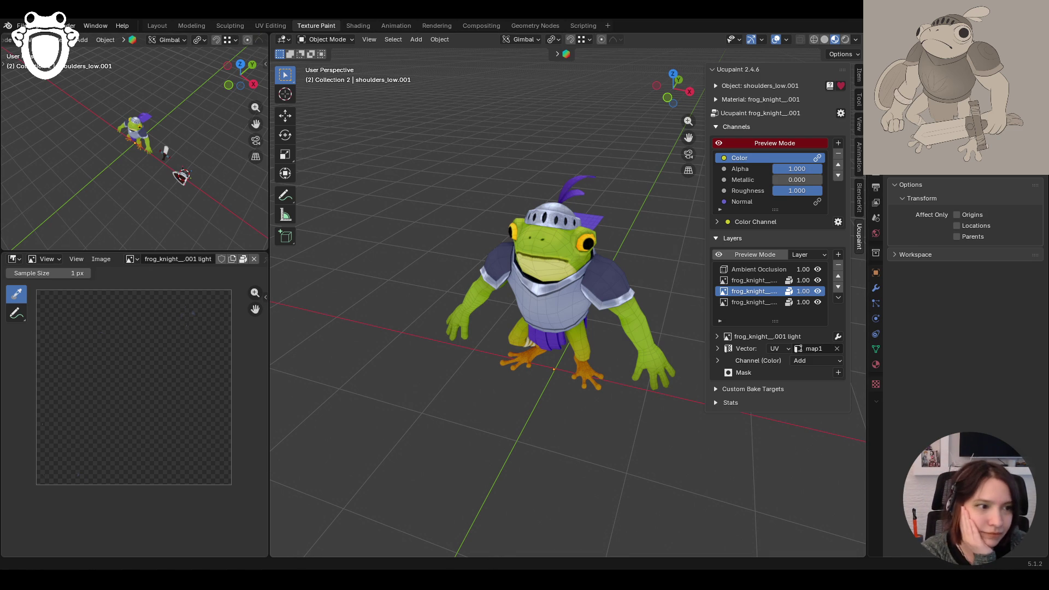
pyautogui.moveTo(529, 376); pyautogui.dragTo(533, 349, button='middle')
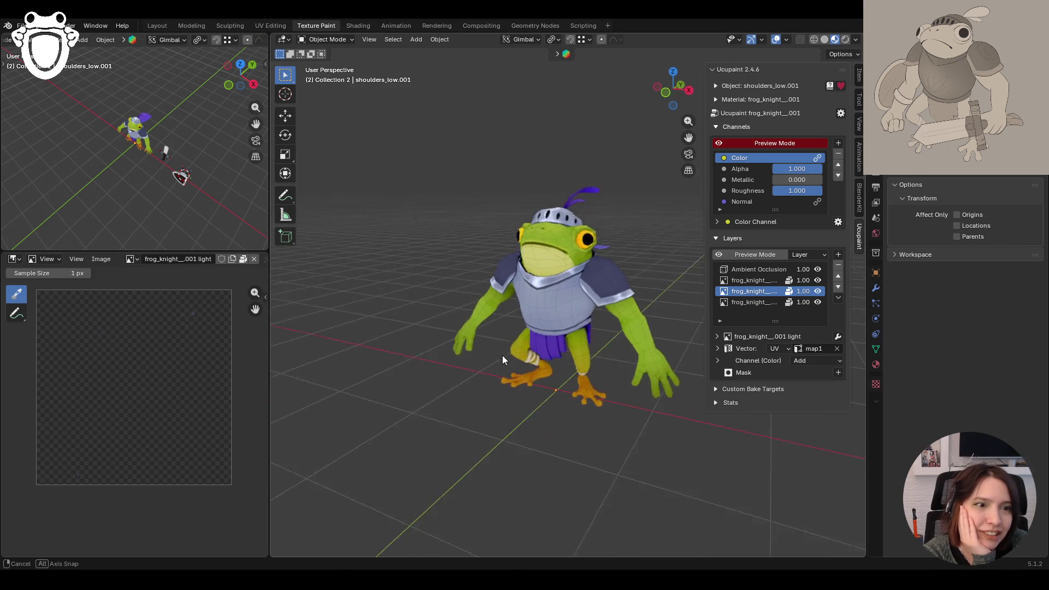
pyautogui.moveTo(533, 349); pyautogui.dragTo(540, 380, button='middle')
pyautogui.click(818, 279)
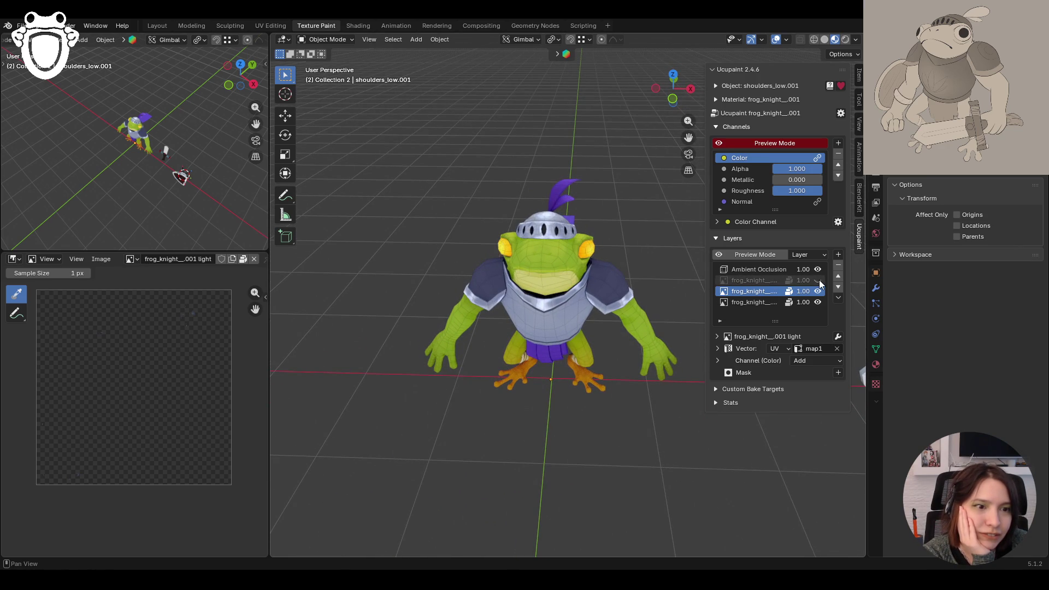
# Step: Add a new Ucupaint image layer named with a 'skin' suffix above the second layer
pyautogui.click(818, 279)
pyautogui.click(818, 279)
pyautogui.click(738, 279)
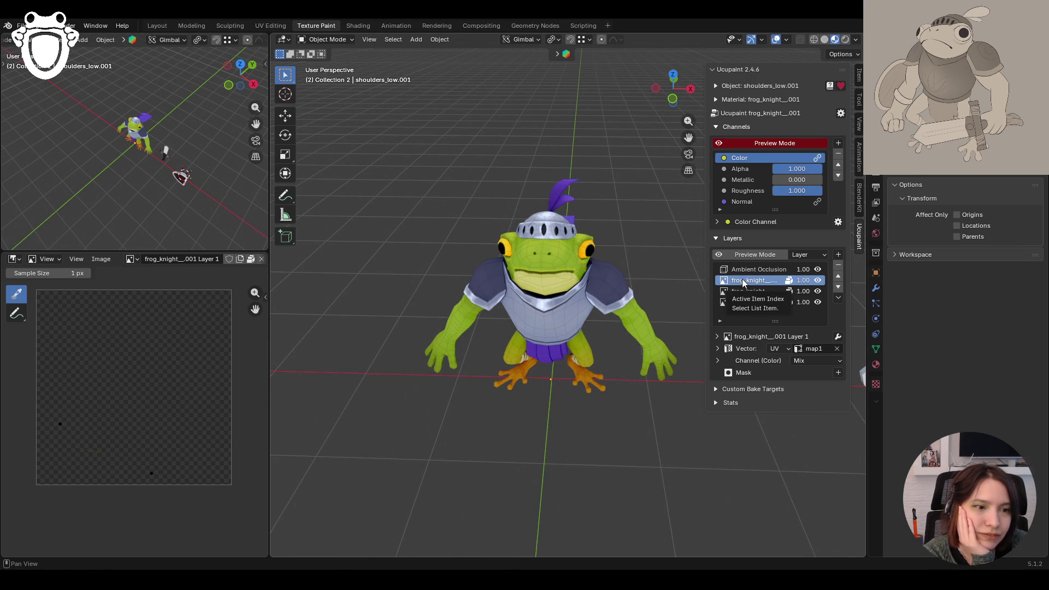
pyautogui.click(838, 254)
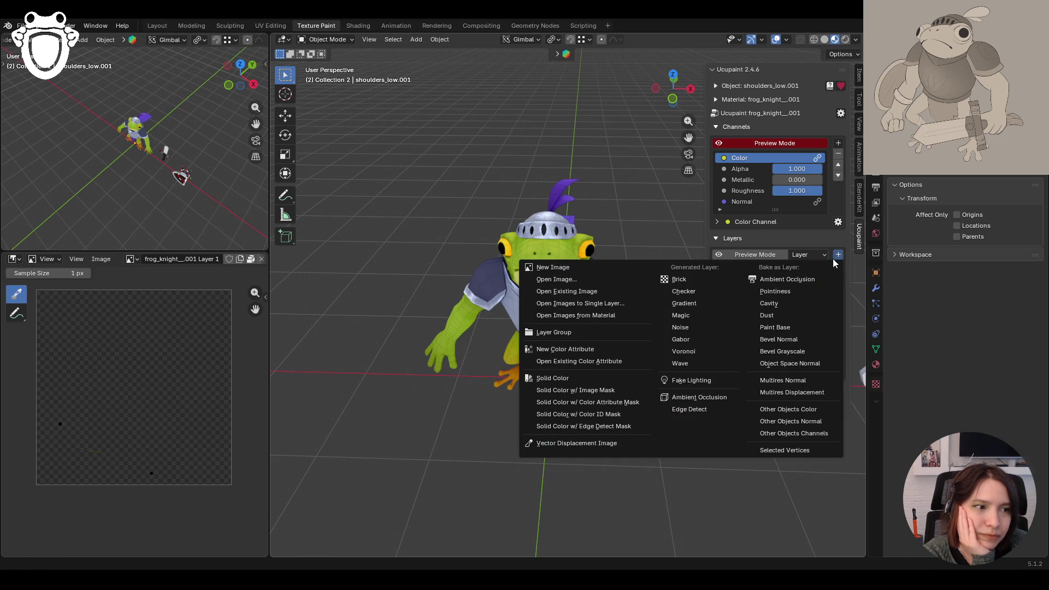
pyautogui.click(606, 263)
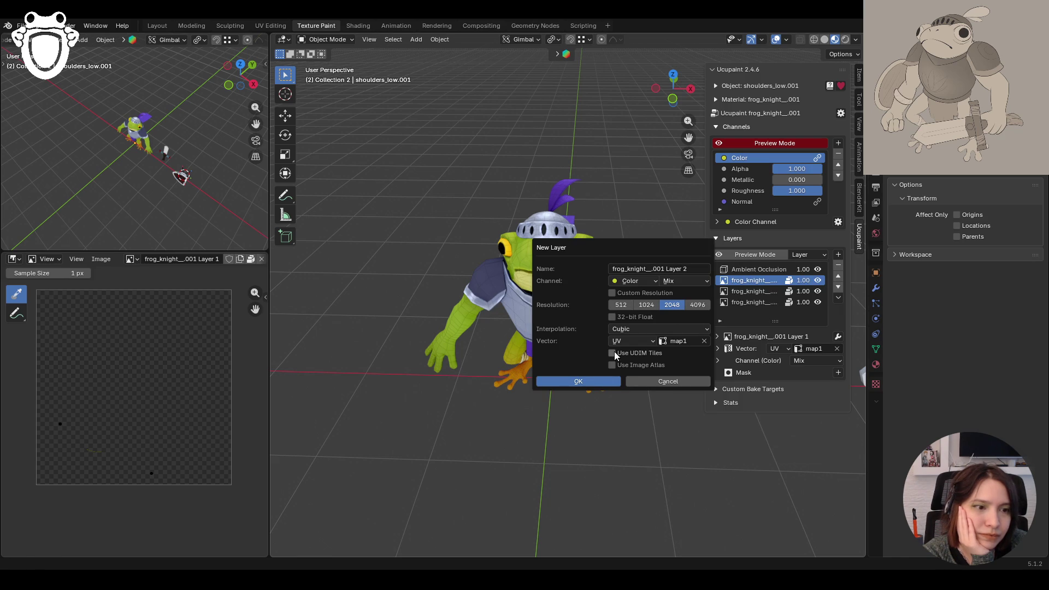
pyautogui.click(682, 264)
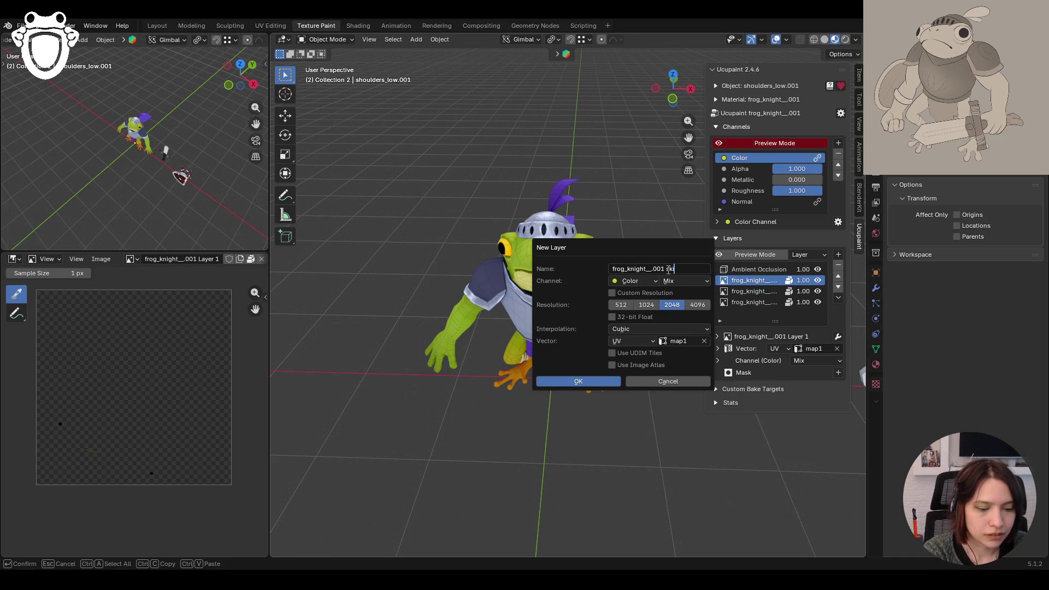
pyautogui.write('skin')
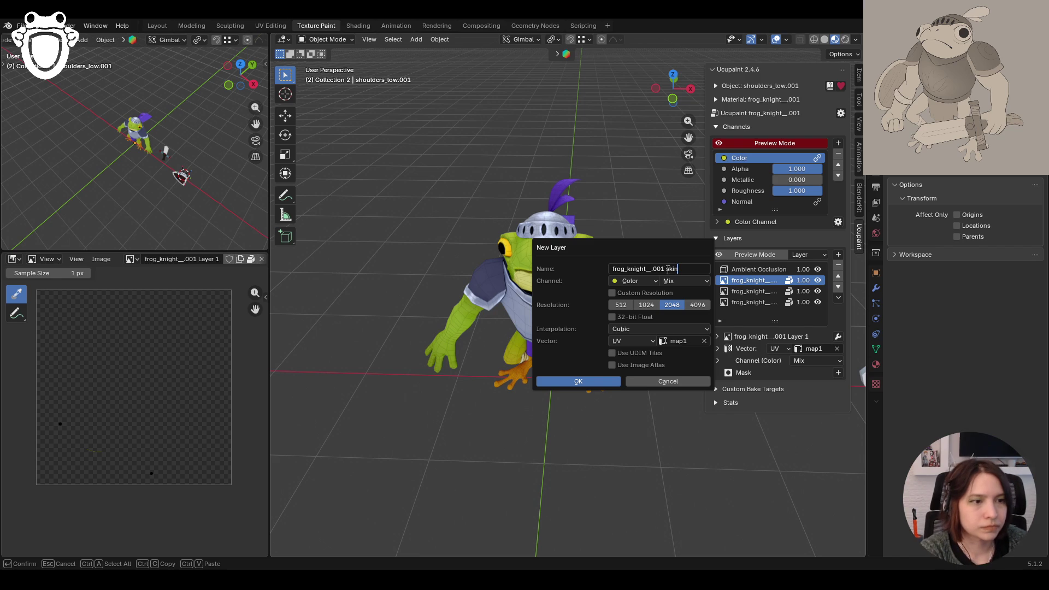
pyautogui.click(604, 382)
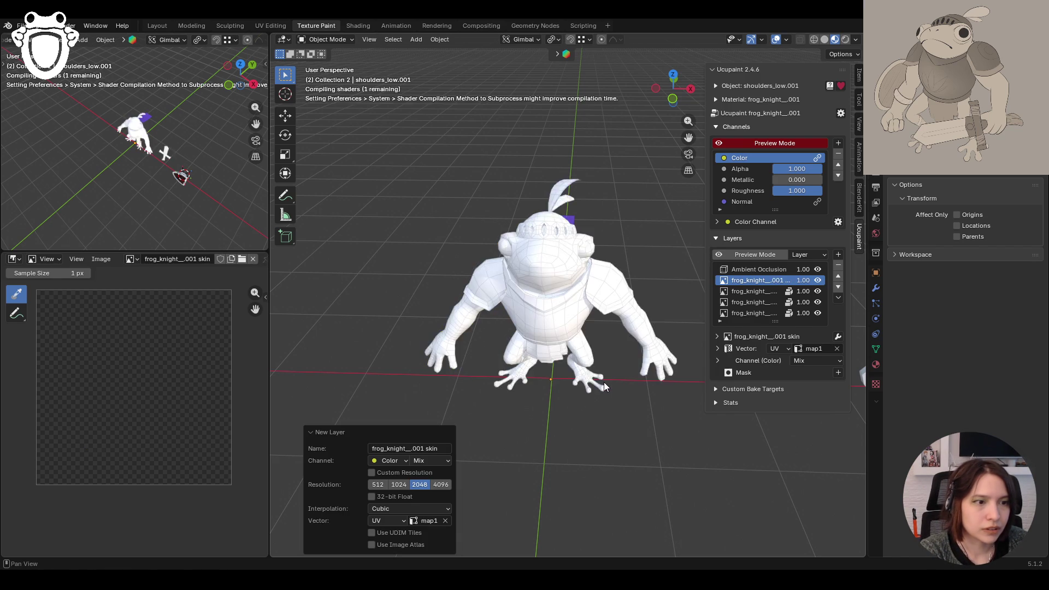
pyautogui.moveTo(607, 391); pyautogui.dragTo(642, 449, button='middle')
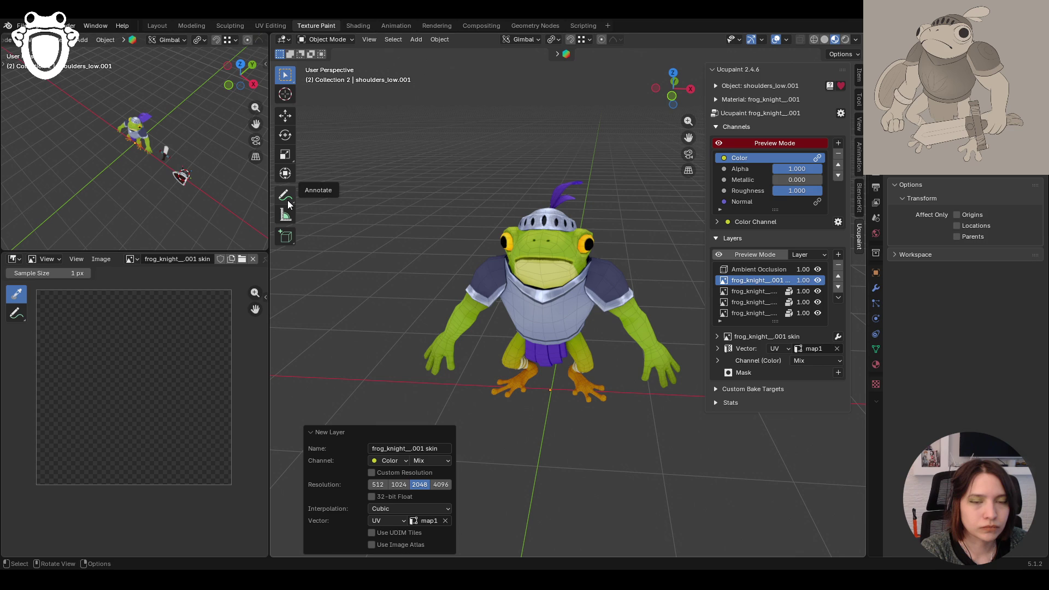
# Step: Select the frog's body mesh and switch it into Texture Paint mode
pyautogui.click(332, 40)
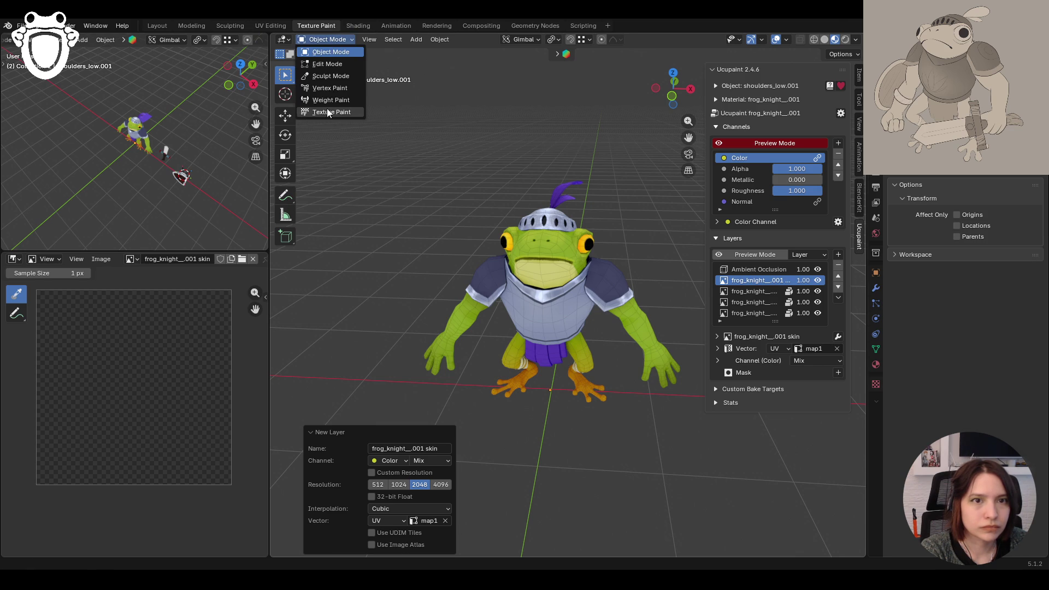
pyautogui.click(526, 241)
pyautogui.click(332, 39)
pyautogui.click(336, 104)
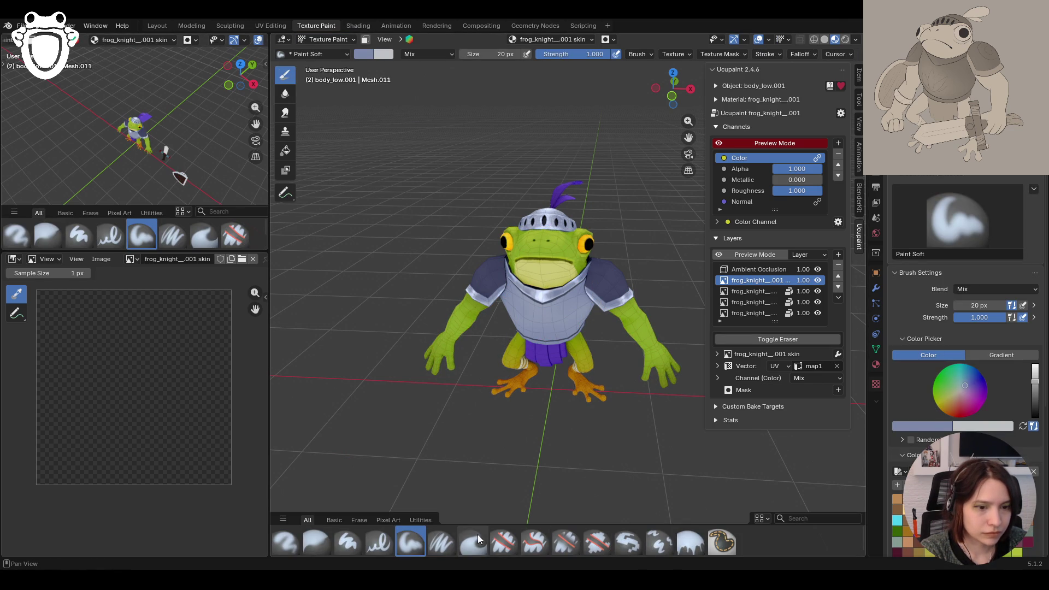
# Step: Choose the Paint Soft Pressure brush and sample an orange colour from the model
pyautogui.click(441, 542)
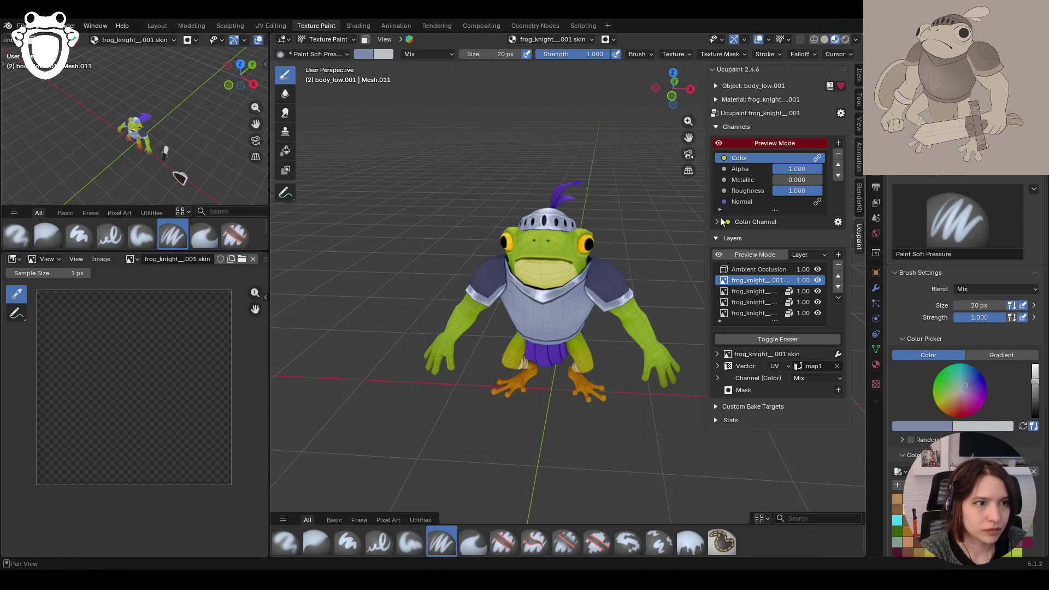
pyautogui.click(938, 427)
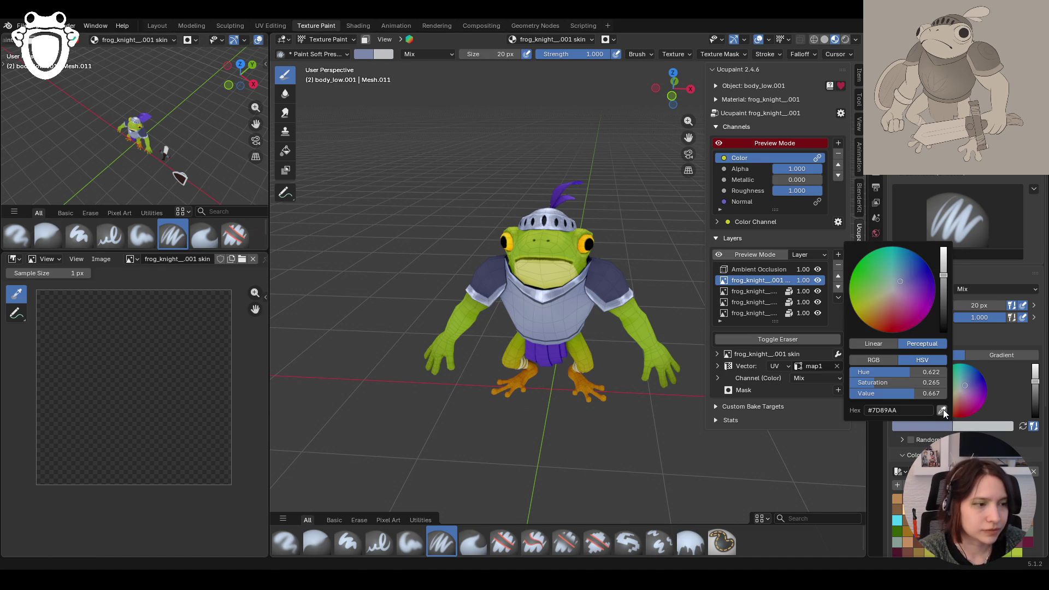
pyautogui.click(943, 412)
pyautogui.moveTo(623, 385); pyautogui.dragTo(647, 289, button='middle')
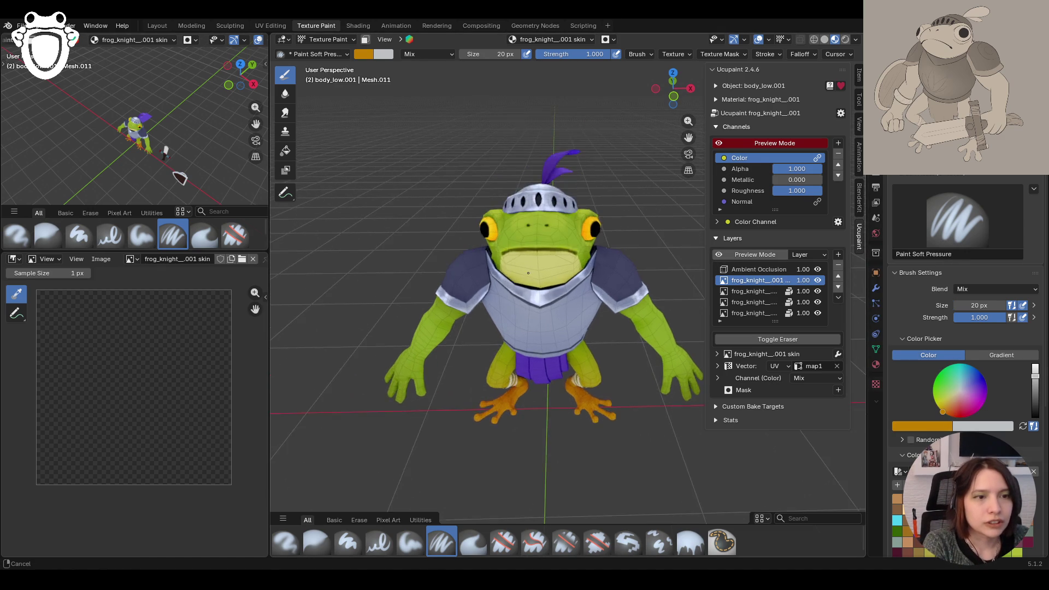
pyautogui.scroll(5, 647, 289)
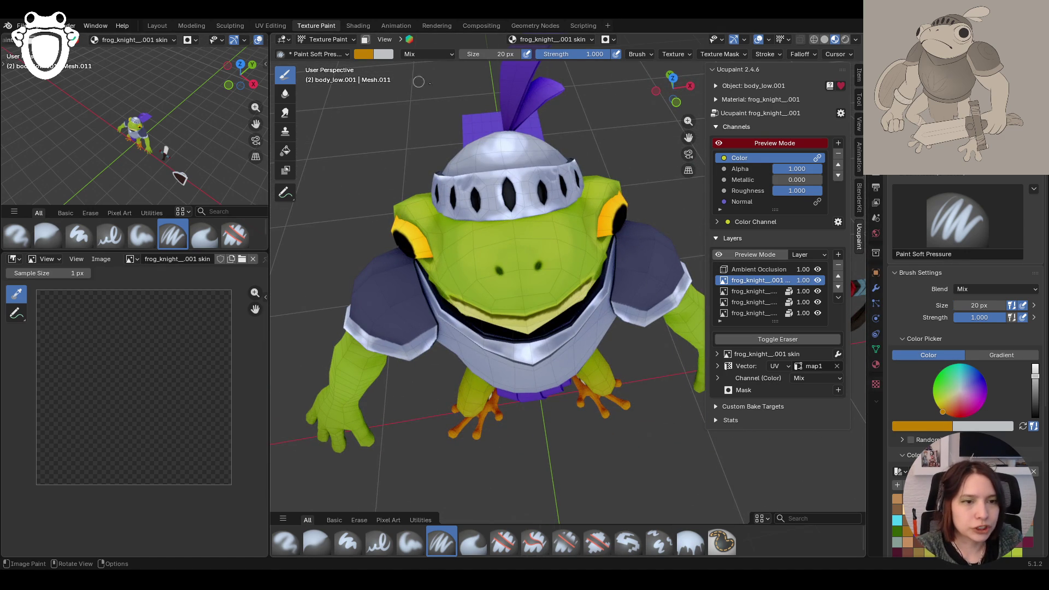
pyautogui.scroll(-5, 963, 328)
pyautogui.scroll(-1, 963, 328)
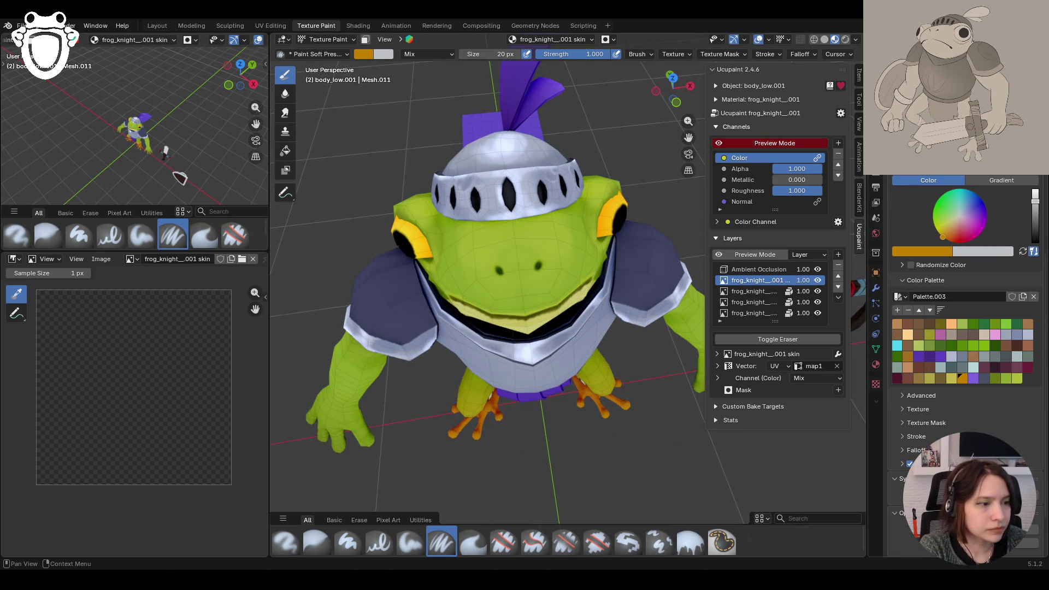
pyautogui.press('s')
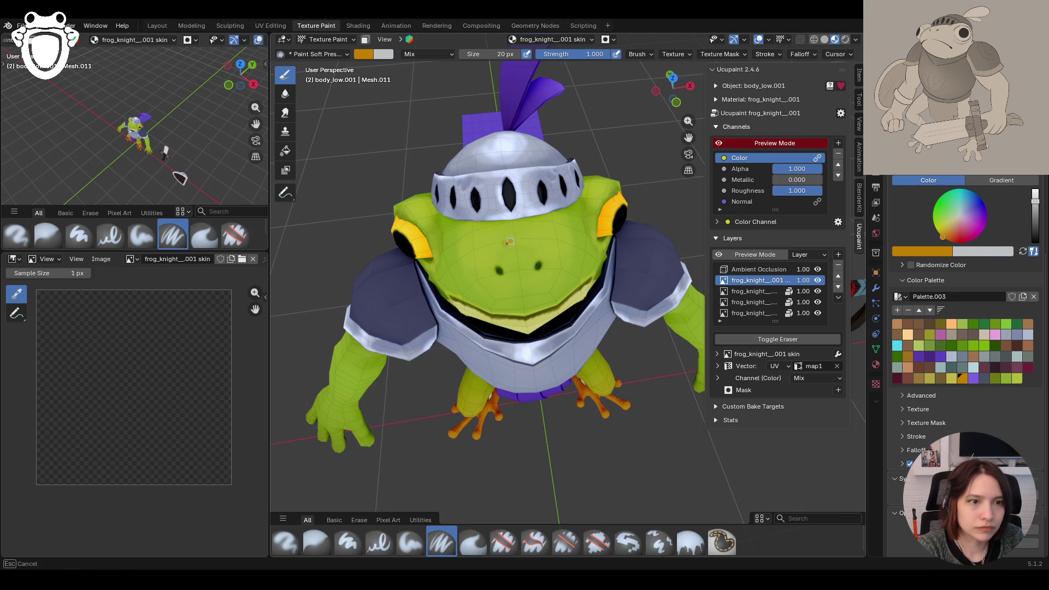
# Step: Dab several orange spots on the frog's face
pyautogui.click(506, 243)
pyautogui.click(466, 265)
pyautogui.click(558, 238)
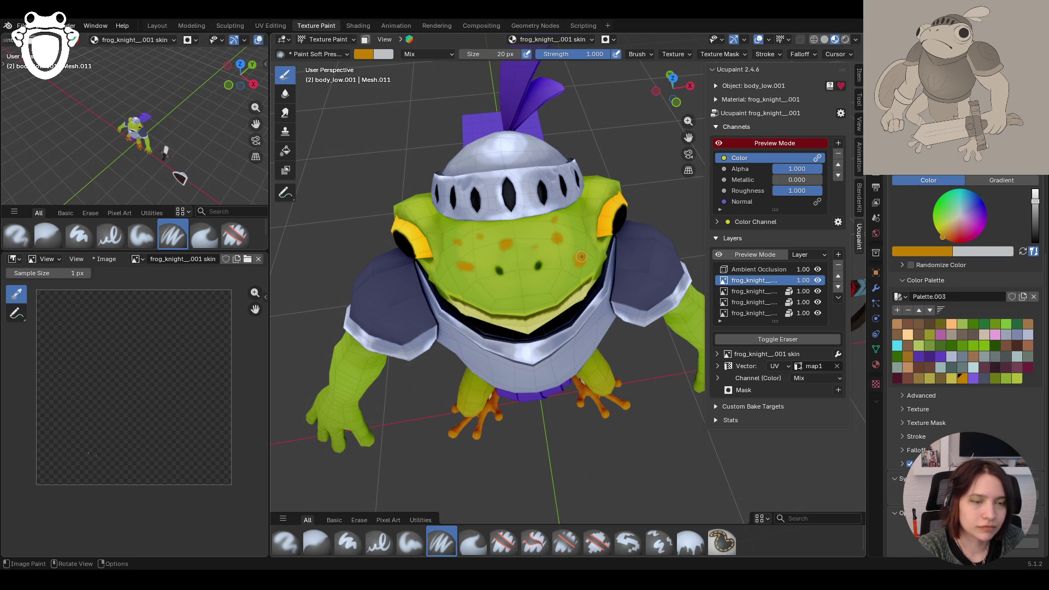
pyautogui.moveTo(555, 219); pyautogui.dragTo(575, 177, button='middle')
pyautogui.scroll(-5, 614, 301)
pyautogui.moveTo(614, 300); pyautogui.dragTo(632, 328, button='middle')
pyautogui.scroll(3, 686, 333)
pyautogui.scroll(2, 686, 333)
# Step: Hide the viewport overlays and paint an orange stroke on the frog's body
pyautogui.click(759, 38)
pyautogui.moveTo(717, 116); pyautogui.dragTo(654, 210, button='middle')
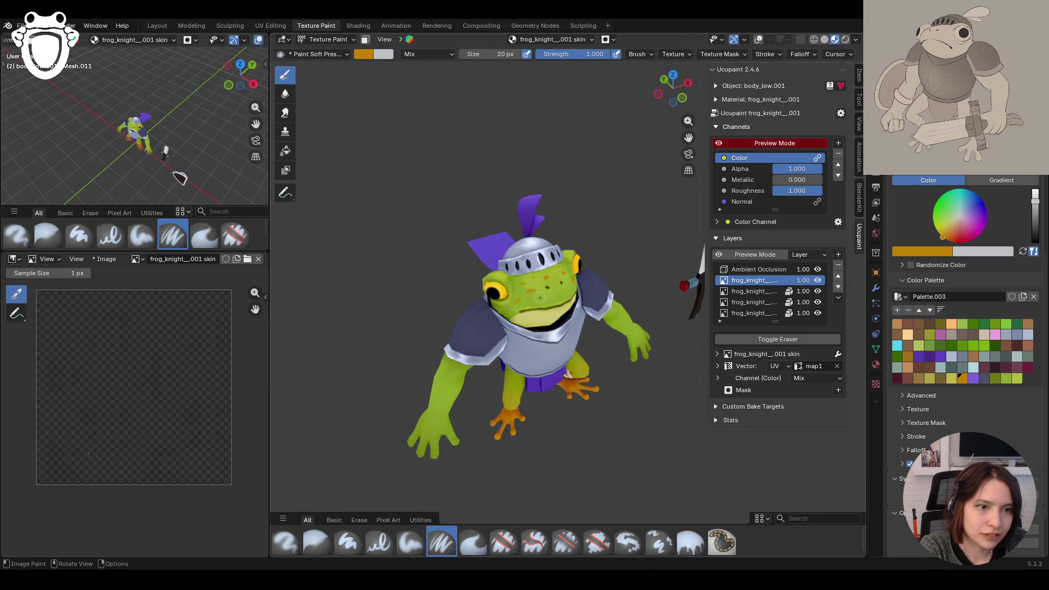
pyautogui.moveTo(442, 374)
pyautogui.mouseDown()
pyautogui.moveTo(459, 366)
pyautogui.moveTo(449, 393)
pyautogui.mouseUp()
pyautogui.moveTo(449, 393)
pyautogui.mouseDown(button='middle')
pyautogui.moveTo(412, 276)
pyautogui.moveTo(509, 345)
pyautogui.mouseUp(button='middle')
pyautogui.moveTo(596, 418); pyautogui.dragTo(597, 395, button='middle')
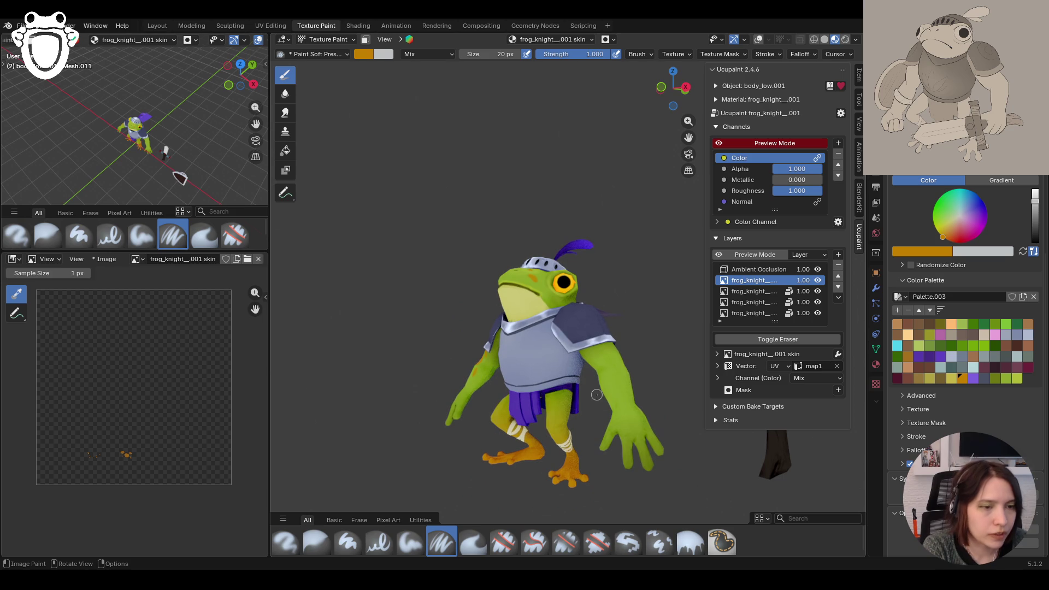
# Step: Paint orange spots along the frog's arms from side and front views
pyautogui.moveTo(601, 331); pyautogui.dragTo(605, 353)
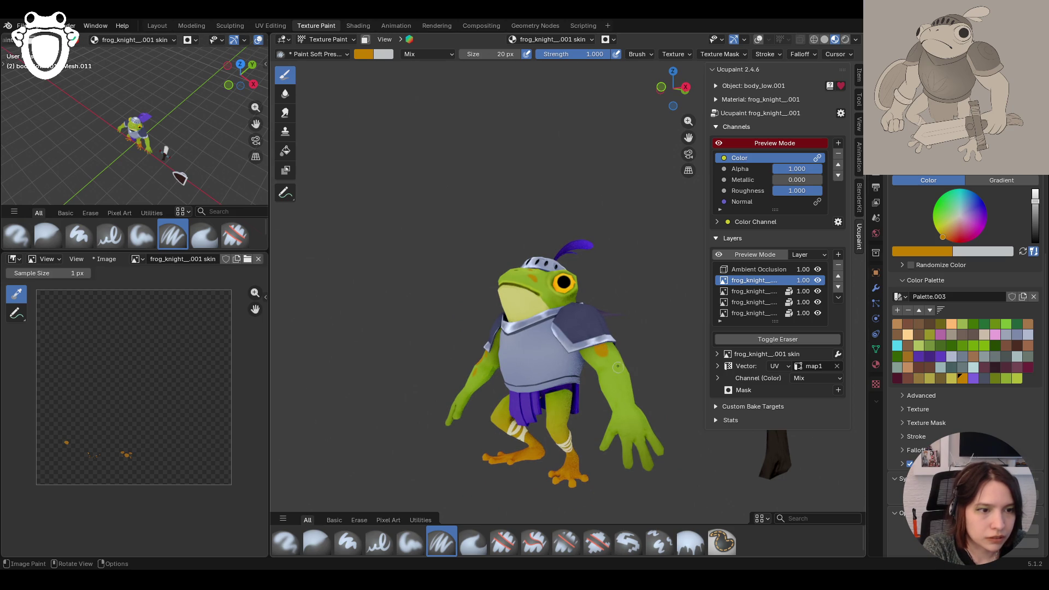
pyautogui.moveTo(600, 350)
pyautogui.mouseDown(button='middle')
pyautogui.moveTo(562, 347)
pyautogui.moveTo(652, 267)
pyautogui.mouseUp(button='middle')
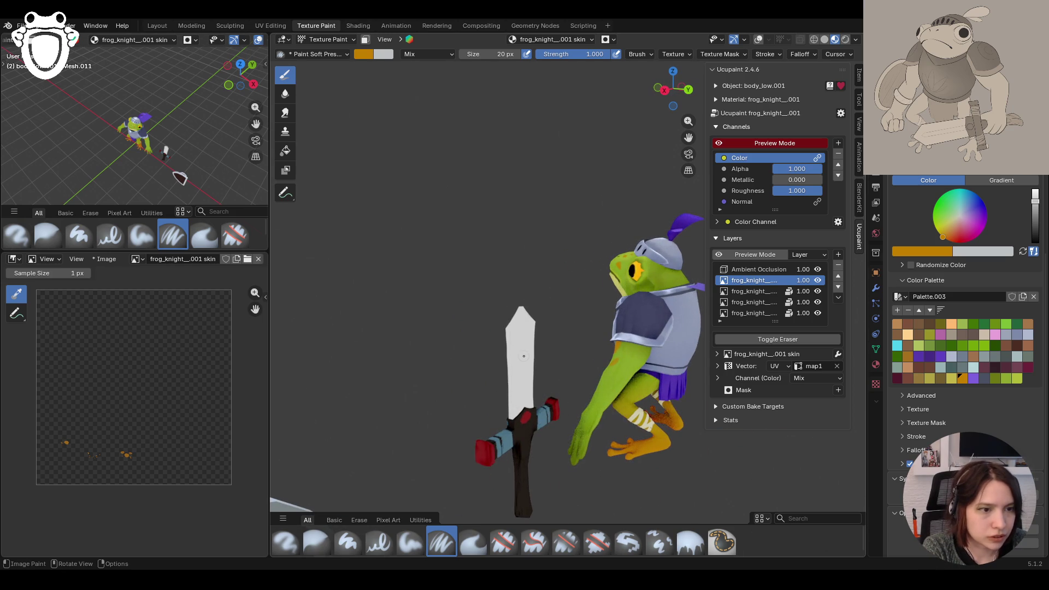
pyautogui.moveTo(638, 345); pyautogui.dragTo(610, 374)
pyautogui.moveTo(604, 356); pyautogui.dragTo(639, 310, button='middle')
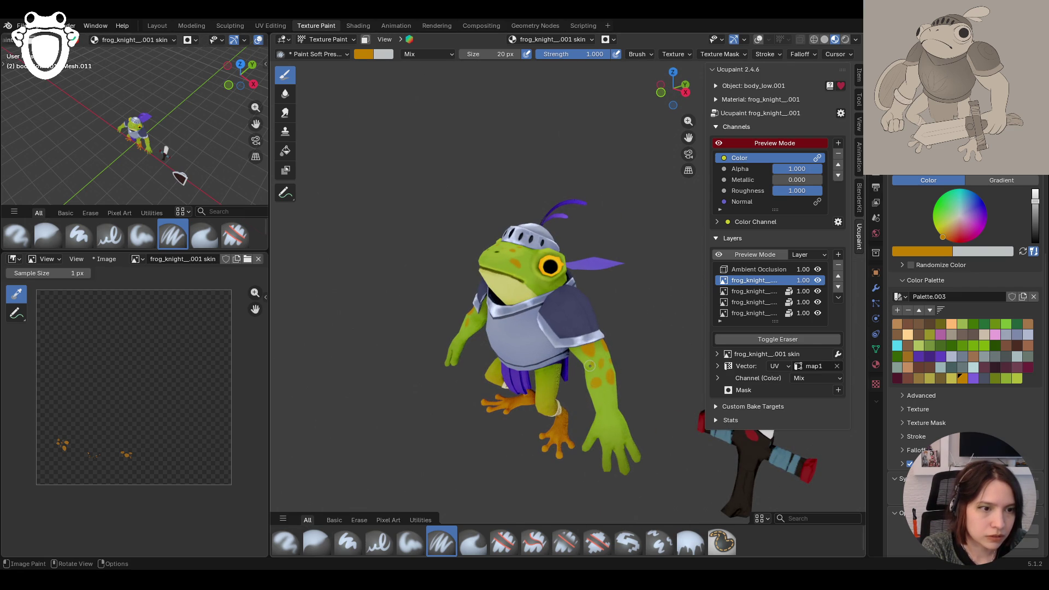
pyautogui.moveTo(454, 306); pyautogui.dragTo(548, 309, button='middle')
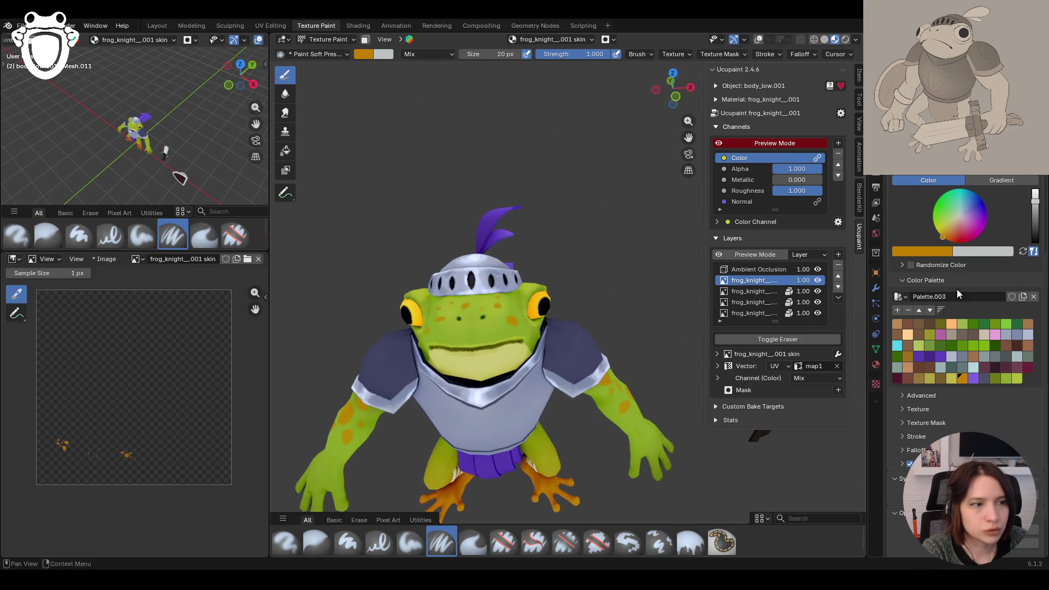
pyautogui.scroll(-5, 524, 329)
pyautogui.scroll(3, 524, 328)
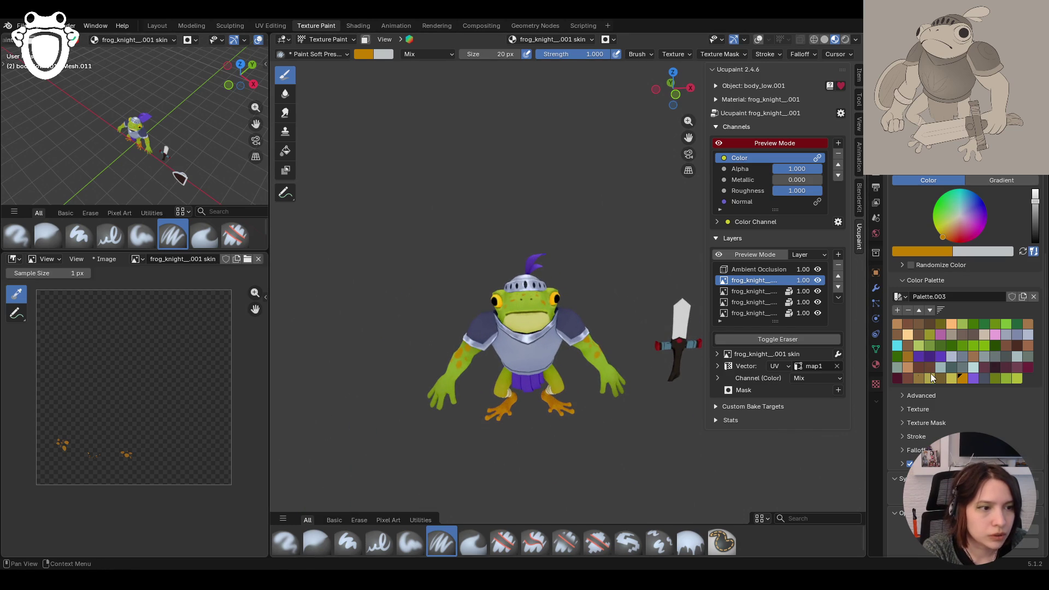
# Step: Try Multiply, Overlay, Difference, Divide and Darken blending on the skin layer's colour
pyautogui.click(814, 378)
pyautogui.click(819, 188)
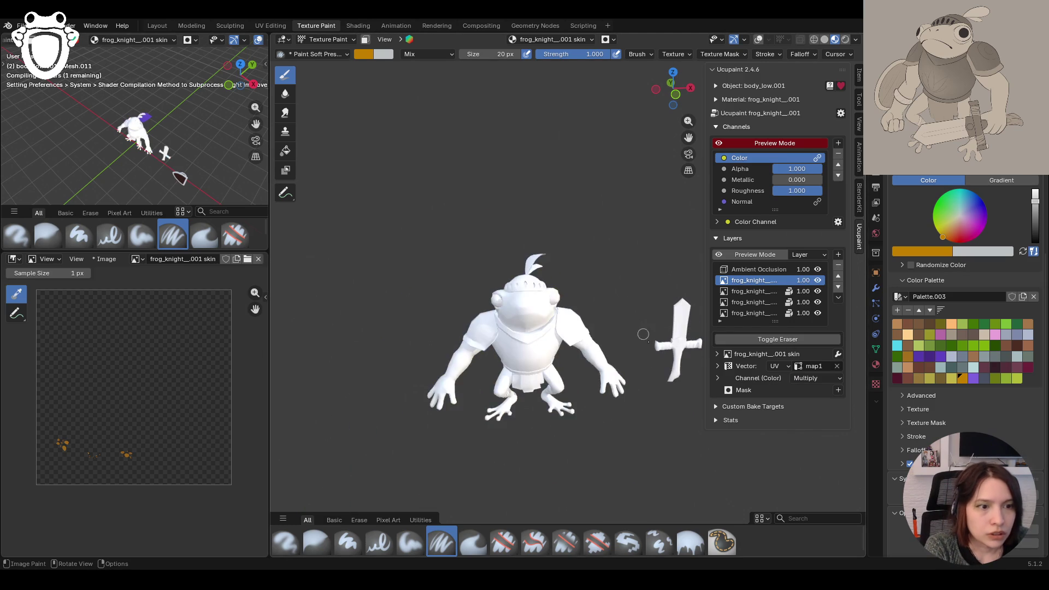
pyautogui.moveTo(643, 334); pyautogui.dragTo(617, 354, button='middle')
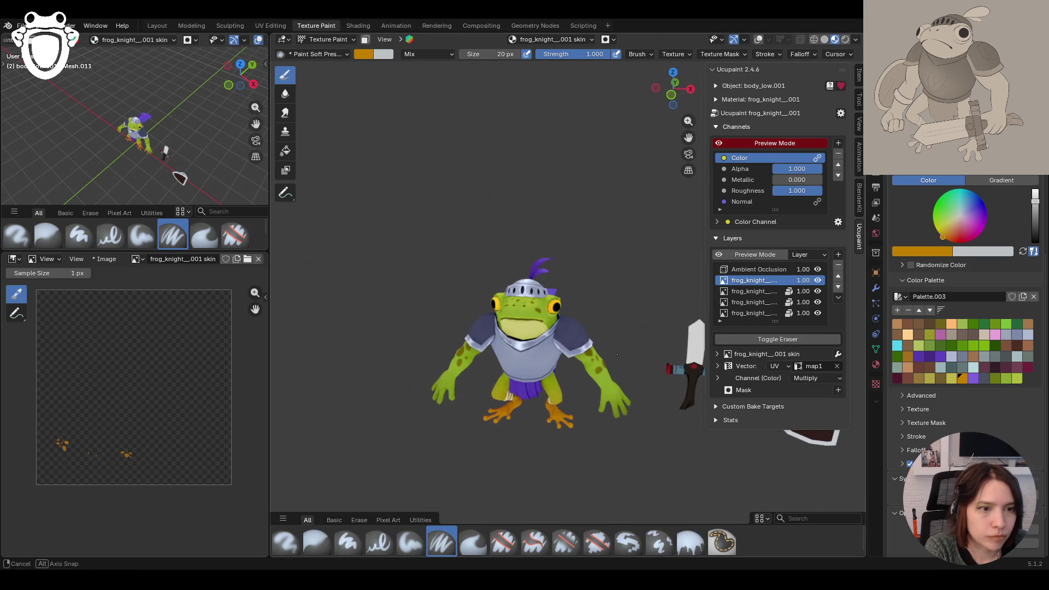
pyautogui.click(815, 378)
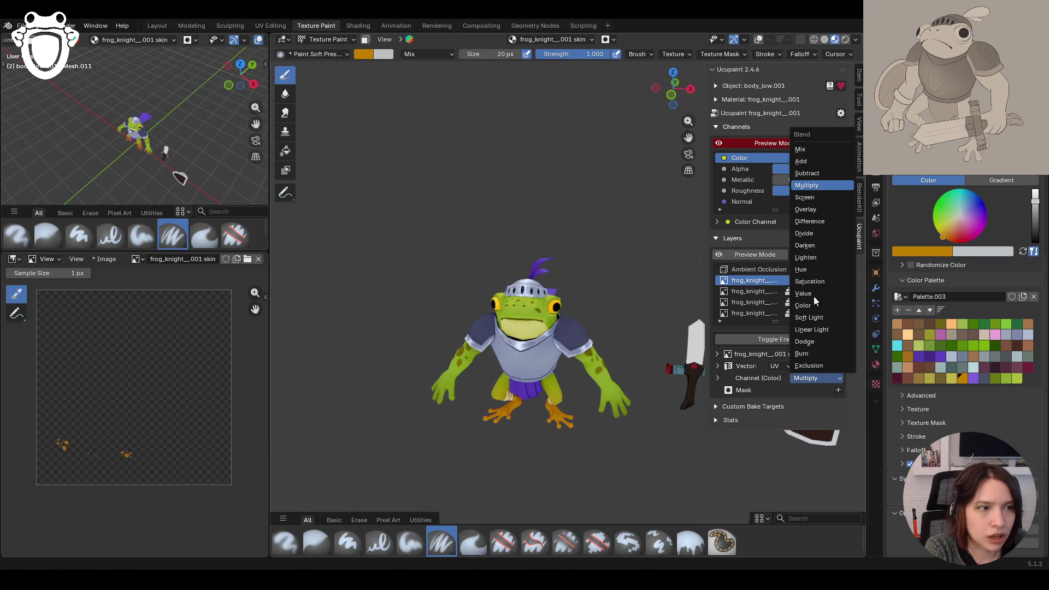
pyautogui.click(820, 209)
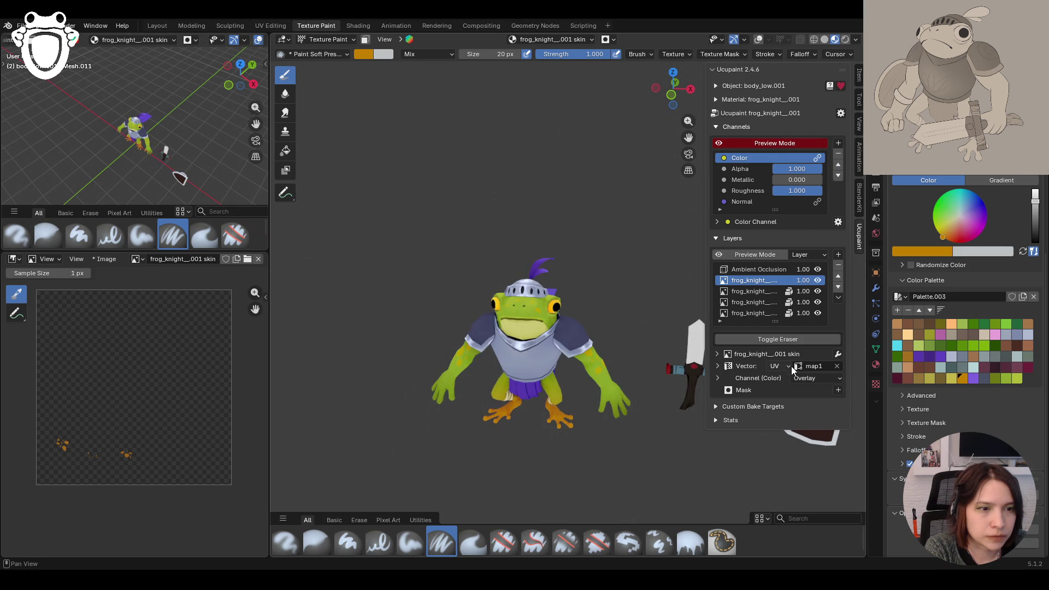
pyautogui.click(809, 379)
pyautogui.click(811, 260)
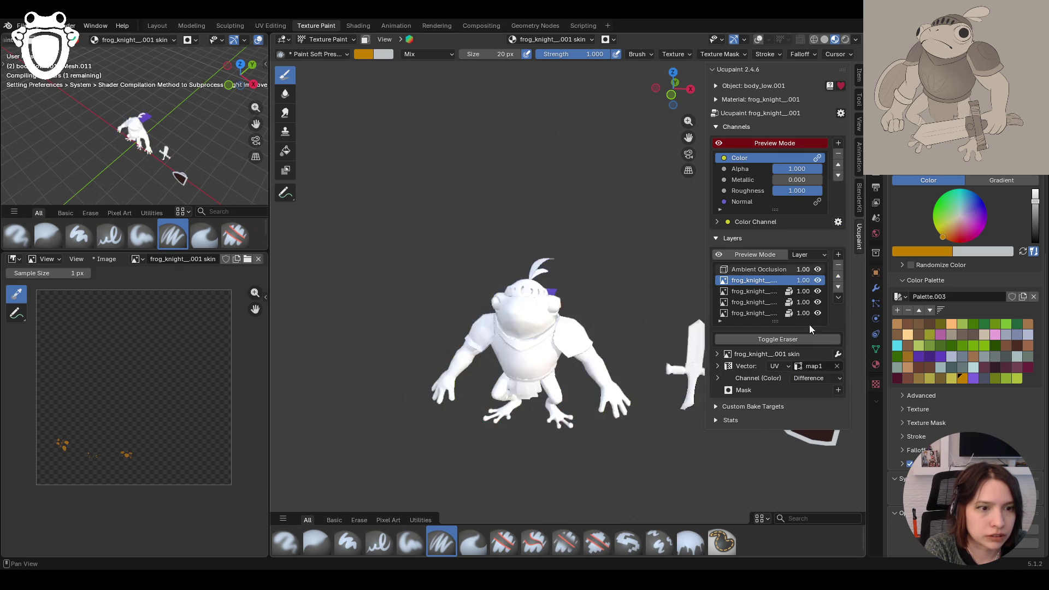
pyautogui.click(808, 378)
pyautogui.click(813, 233)
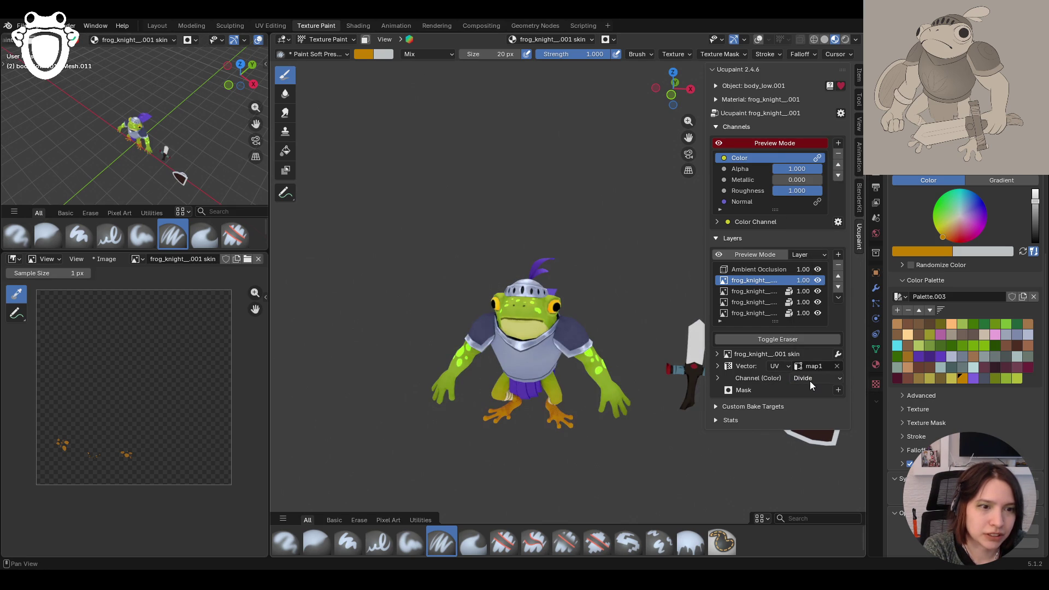
pyautogui.click(810, 381)
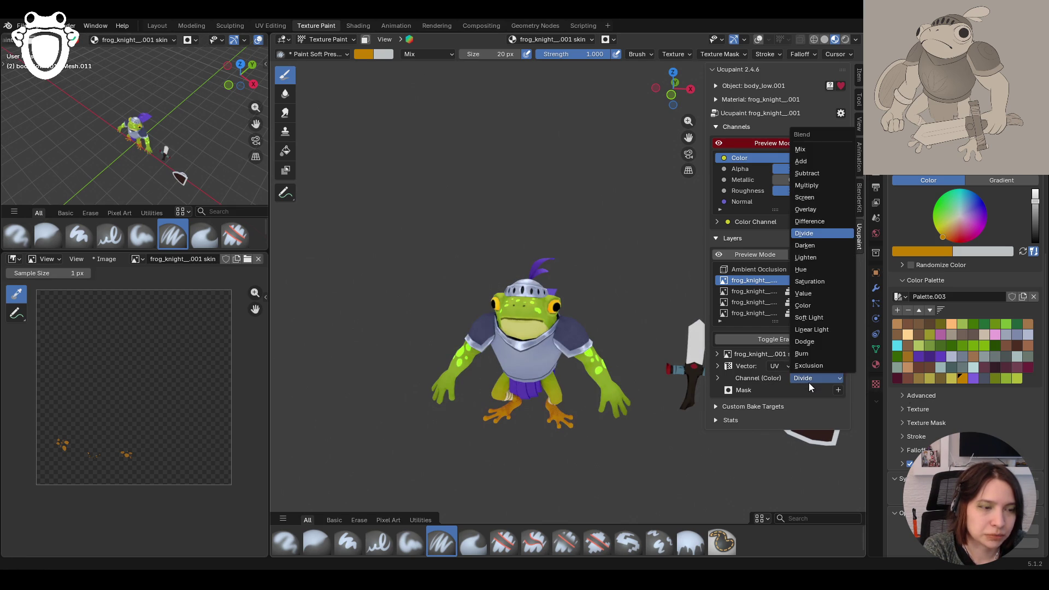
pyautogui.click(808, 249)
pyautogui.moveTo(656, 386); pyautogui.dragTo(846, 367, button='middle')
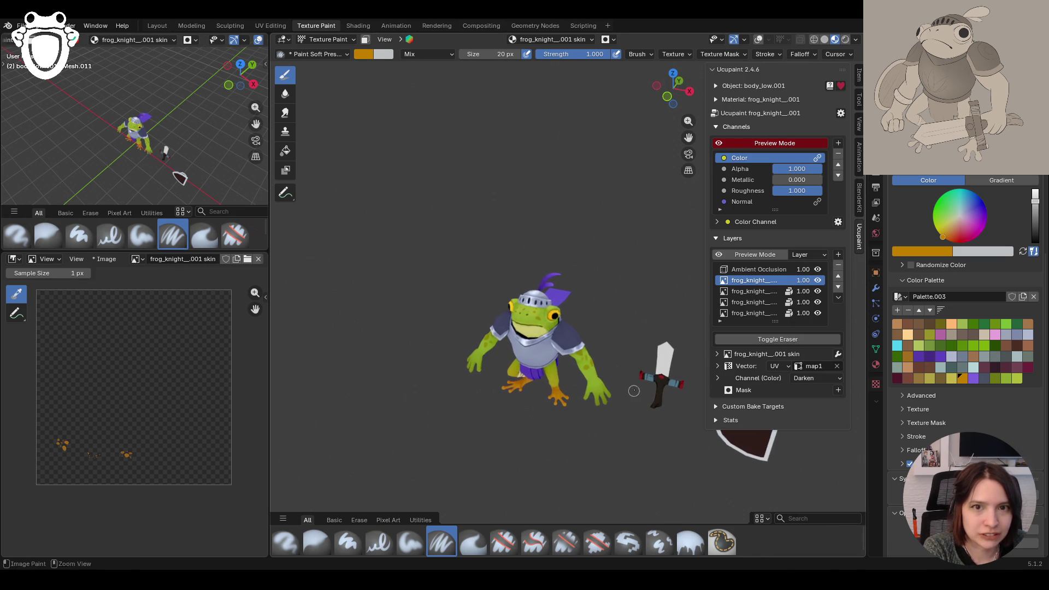
# Step: Try Lighten, Hue, Saturation, Value, Color, Soft Light and Linear Light blending on the skin layer
pyautogui.click(805, 378)
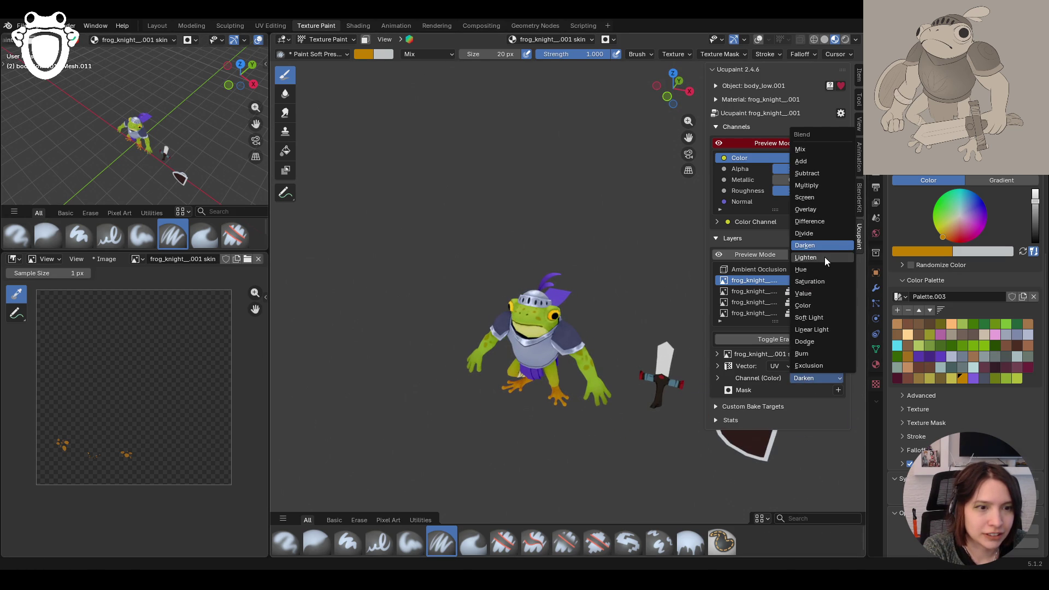
pyautogui.click(824, 257)
pyautogui.click(804, 378)
pyautogui.click(803, 269)
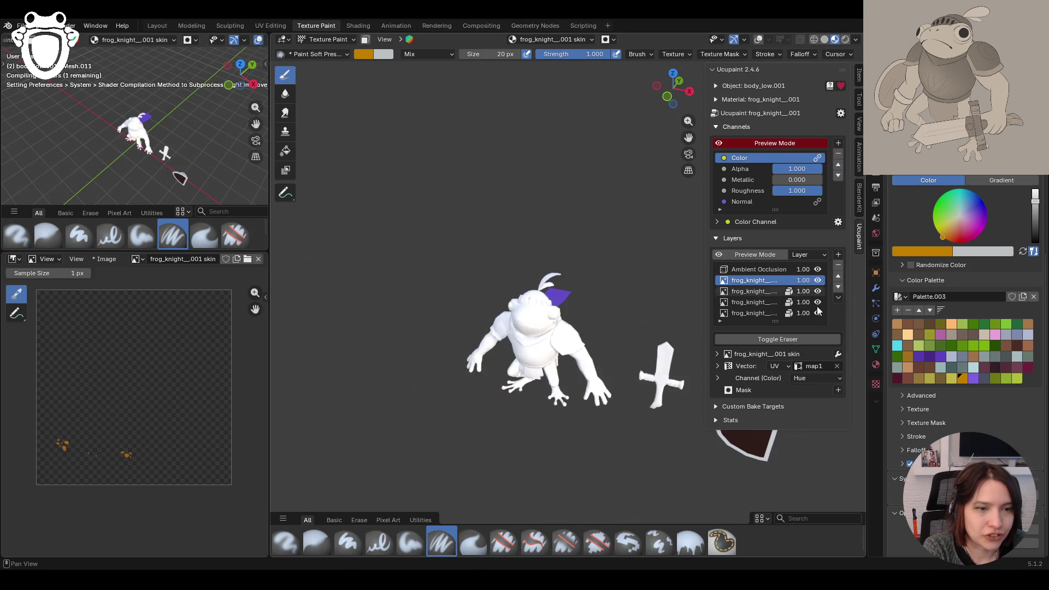
pyautogui.click(811, 376)
pyautogui.click(820, 281)
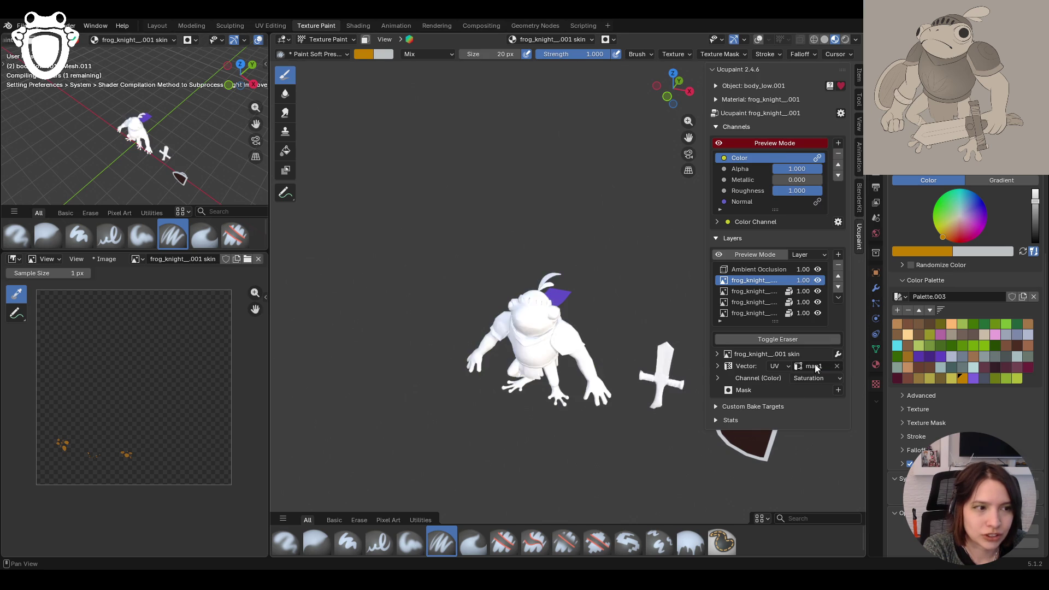
pyautogui.click(815, 378)
pyautogui.click(816, 296)
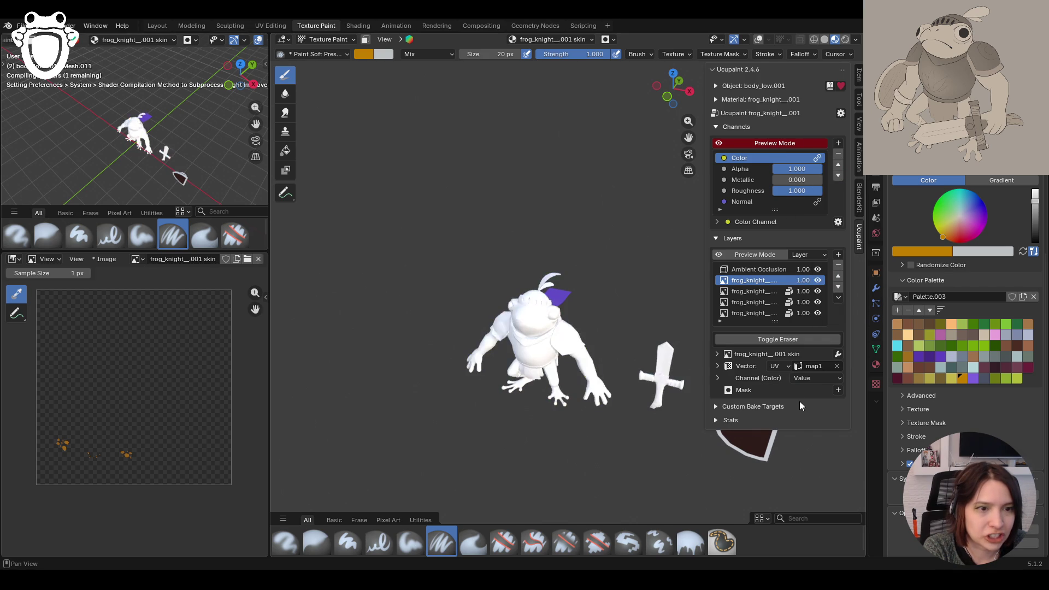
pyautogui.click(808, 378)
pyautogui.click(803, 306)
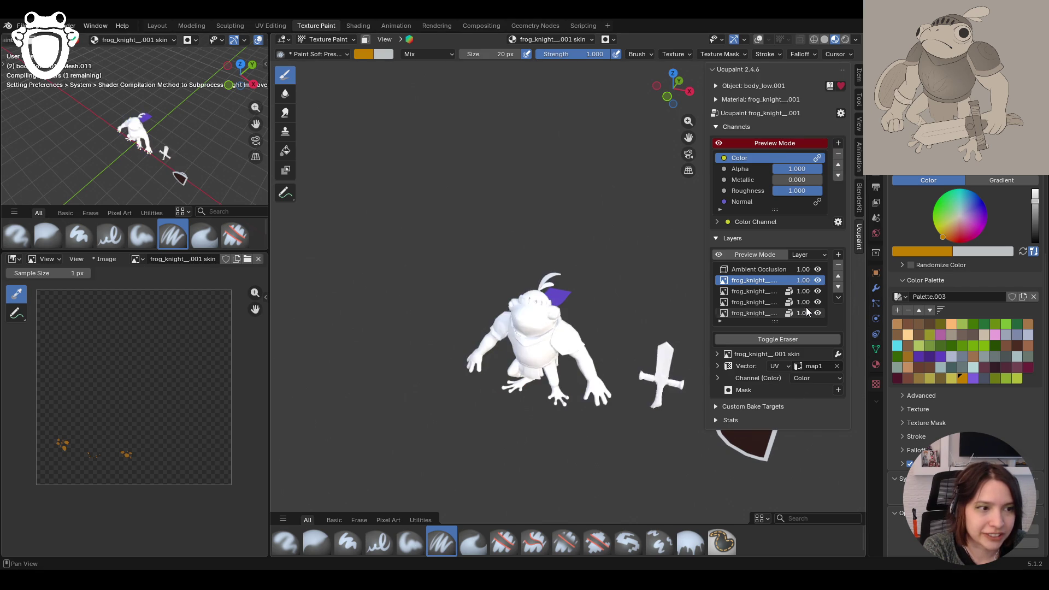
pyautogui.click(816, 377)
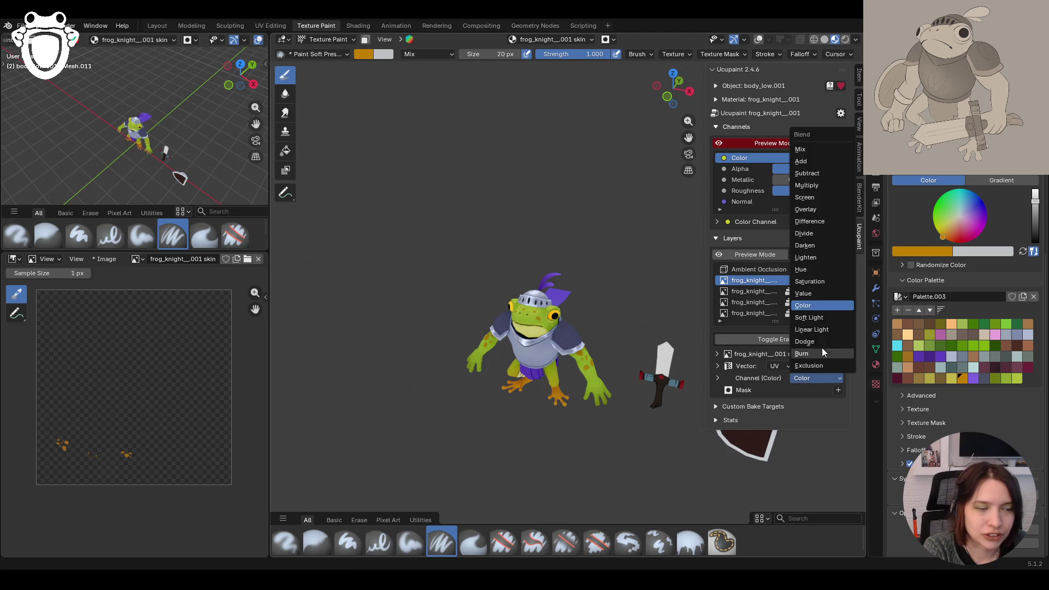
pyautogui.click(820, 317)
pyautogui.click(807, 379)
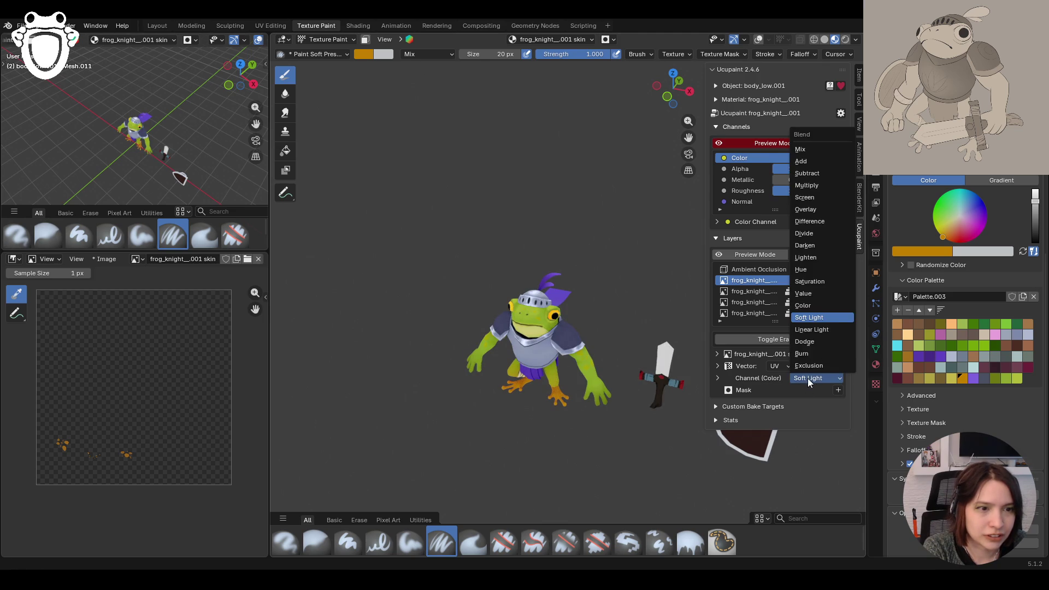
pyautogui.click(831, 329)
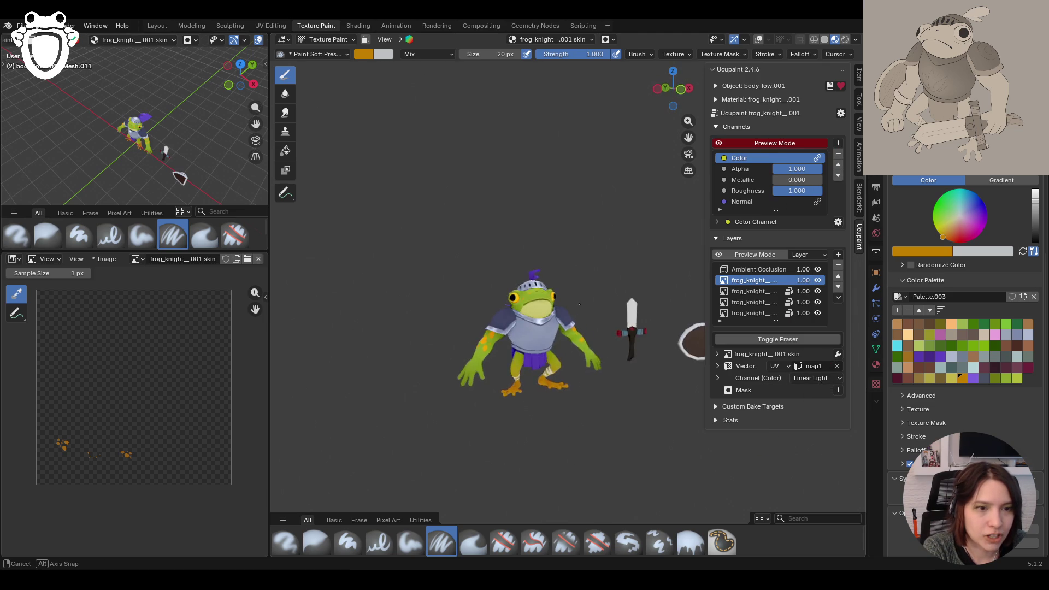
pyautogui.moveTo(507, 346); pyautogui.dragTo(623, 336, button='middle')
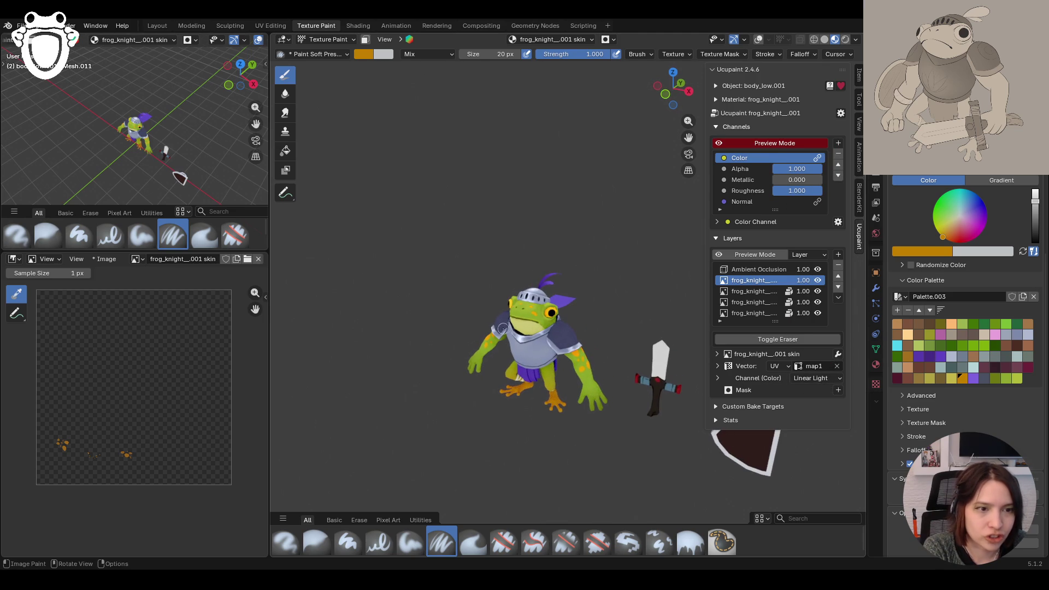
# Step: Try Dodge, Burn and Exclusion, set the skin layer to Add, then return it to Mix
pyautogui.click(808, 378)
pyautogui.click(816, 341)
pyautogui.click(811, 378)
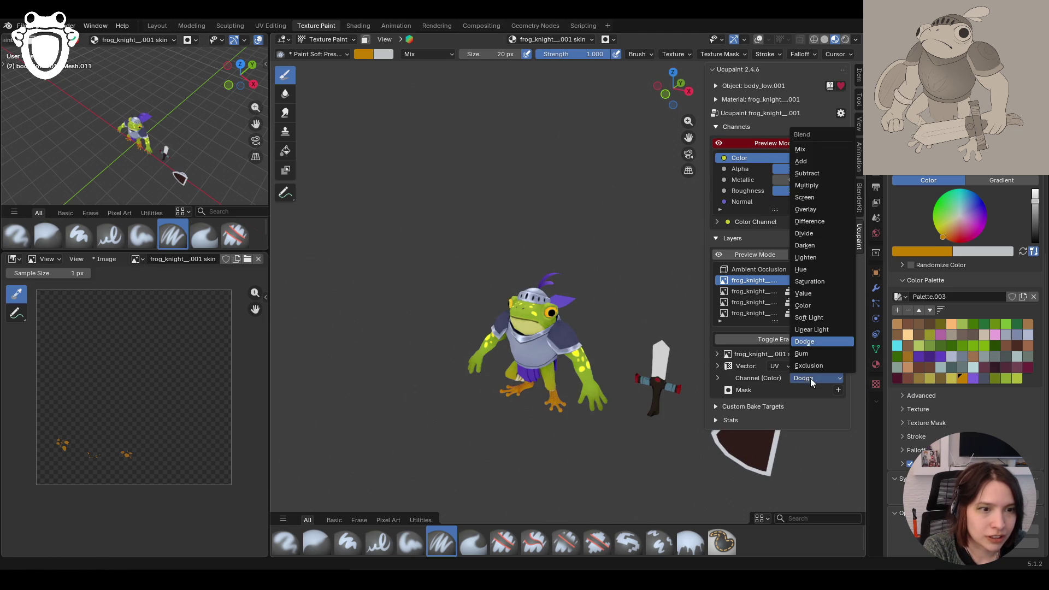
pyautogui.click(816, 356)
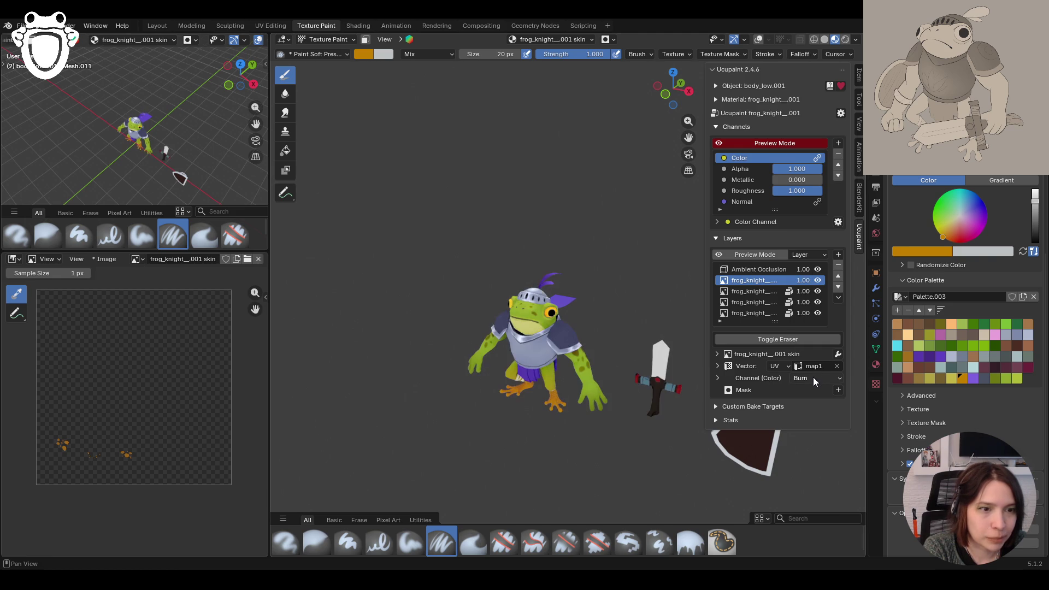
pyautogui.click(812, 378)
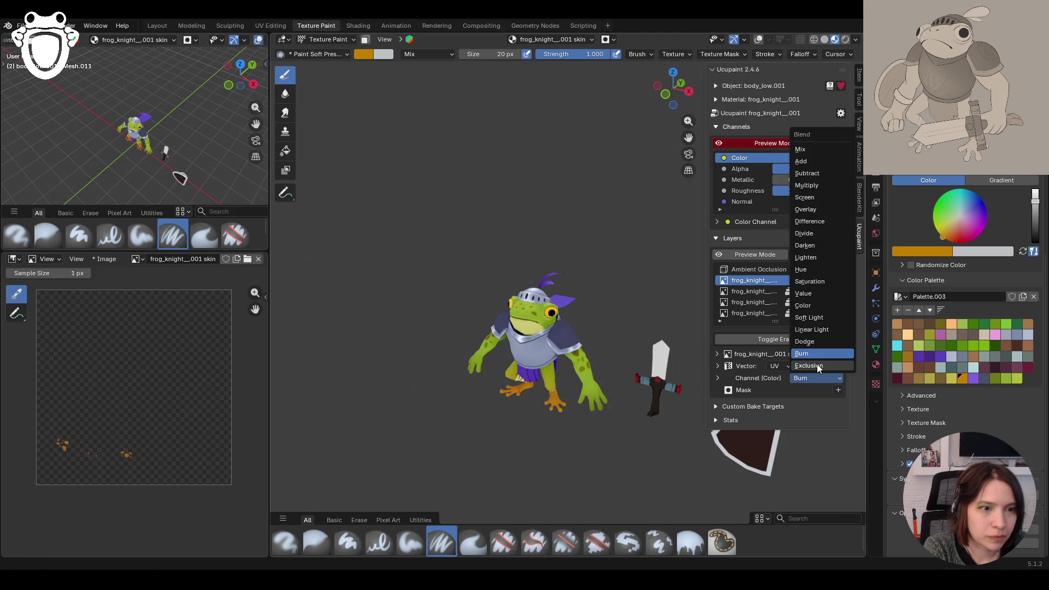
pyautogui.click(818, 368)
pyautogui.click(813, 378)
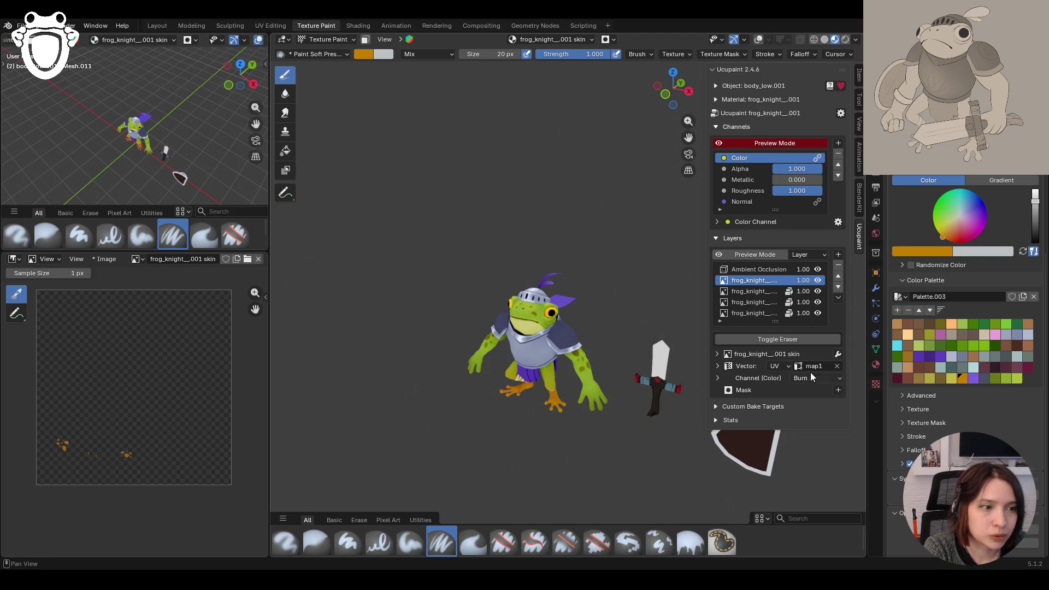
pyautogui.click(808, 379)
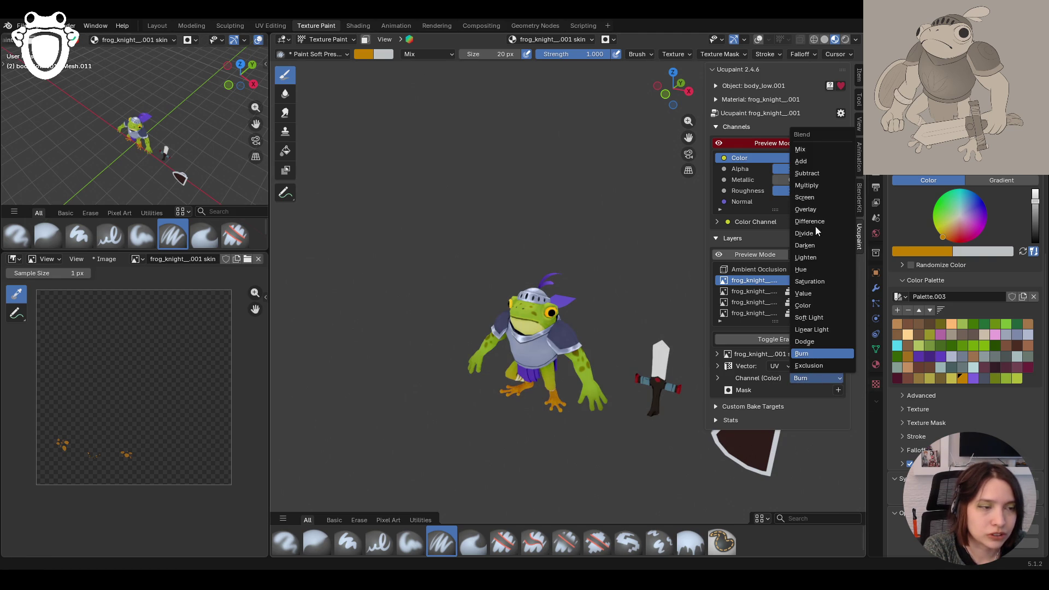
pyautogui.click(822, 165)
pyautogui.click(814, 379)
pyautogui.click(815, 151)
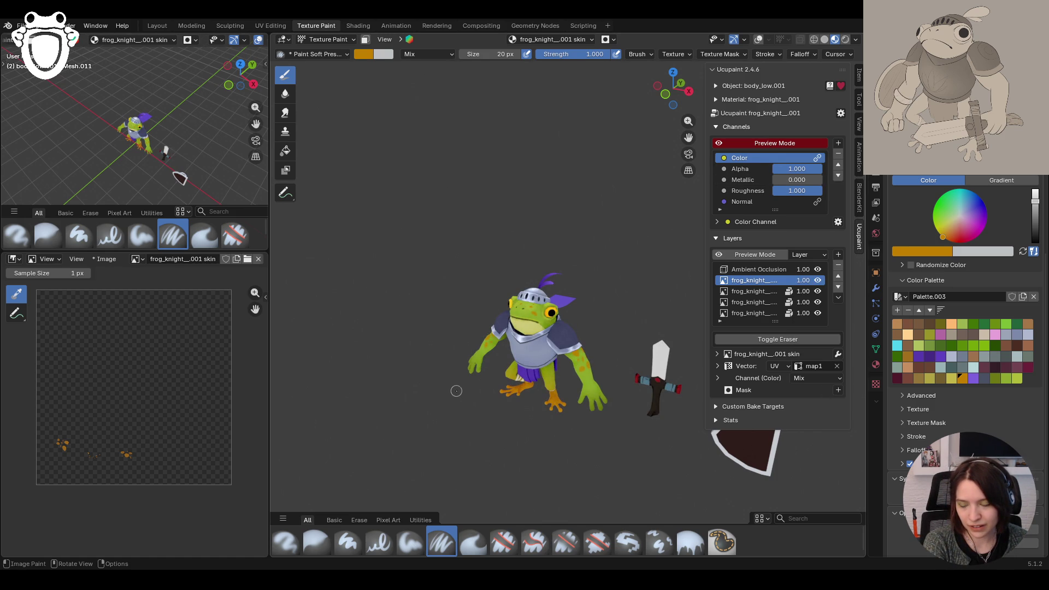
# Step: Erase paint from the frog with the Erase Hard brush and open the skin layer's modifier list
pyautogui.moveTo(455, 391)
pyautogui.mouseDown(button='middle')
pyautogui.moveTo(704, 343)
pyautogui.moveTo(697, 361)
pyautogui.mouseUp(button='middle')
pyautogui.click(503, 543)
pyautogui.moveTo(510, 320); pyautogui.dragTo(511, 320)
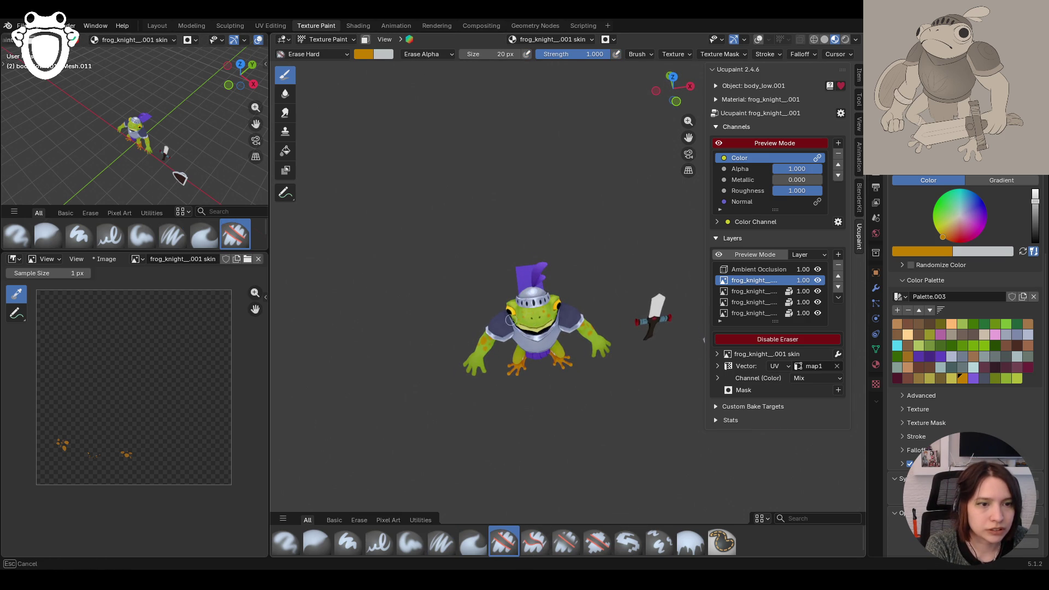
pyautogui.moveTo(569, 448)
pyautogui.mouseDown(button='middle')
pyautogui.moveTo(684, 366)
pyautogui.moveTo(754, 407)
pyautogui.mouseUp(button='middle')
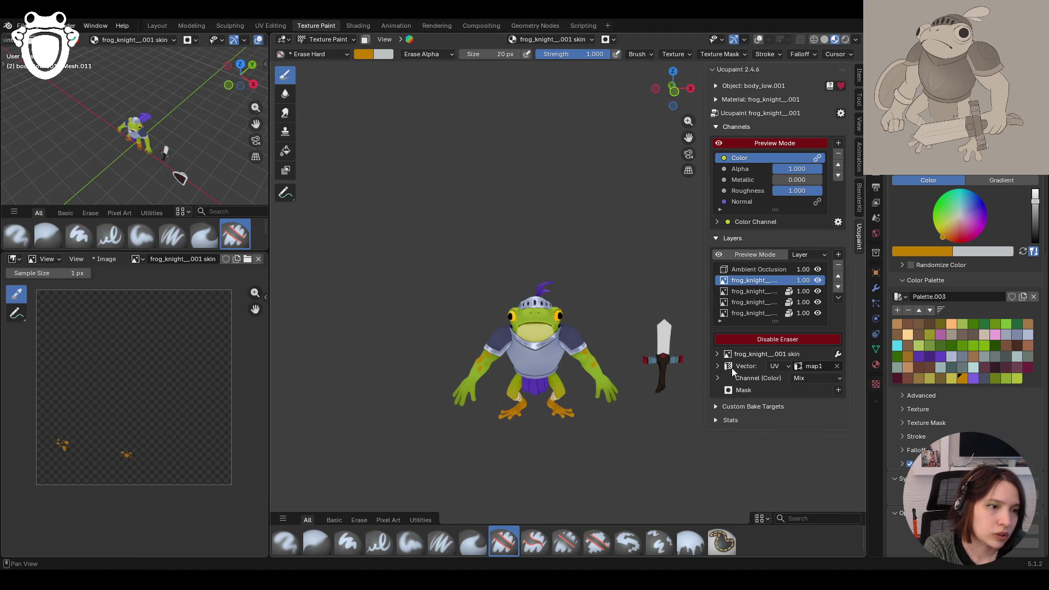
pyautogui.click(838, 355)
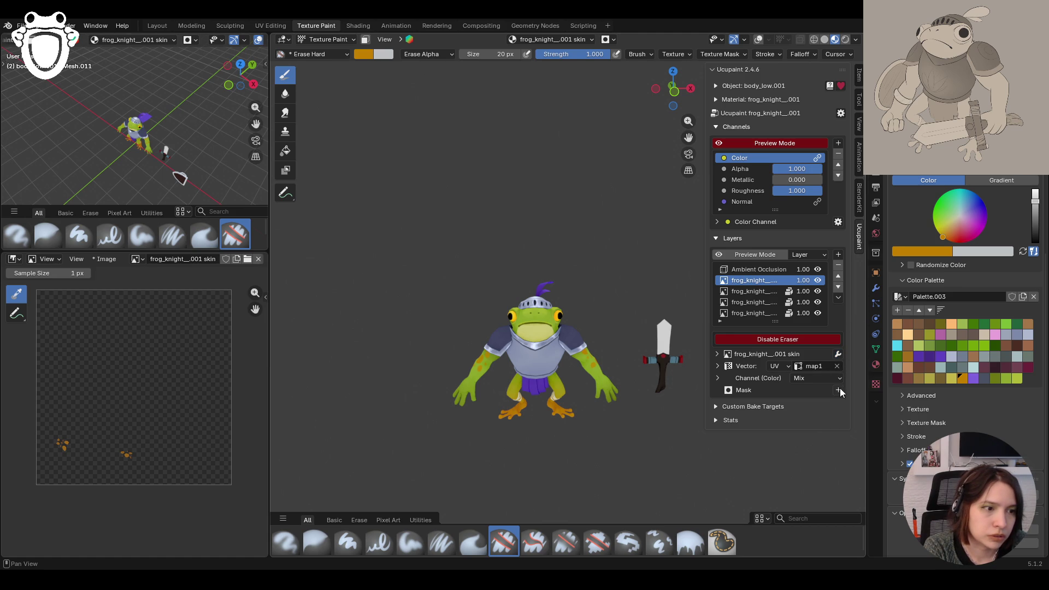
# Step: Add a Hue Saturation modifier to the skin layer's Color channel with saturation 2.000
pyautogui.click(719, 379)
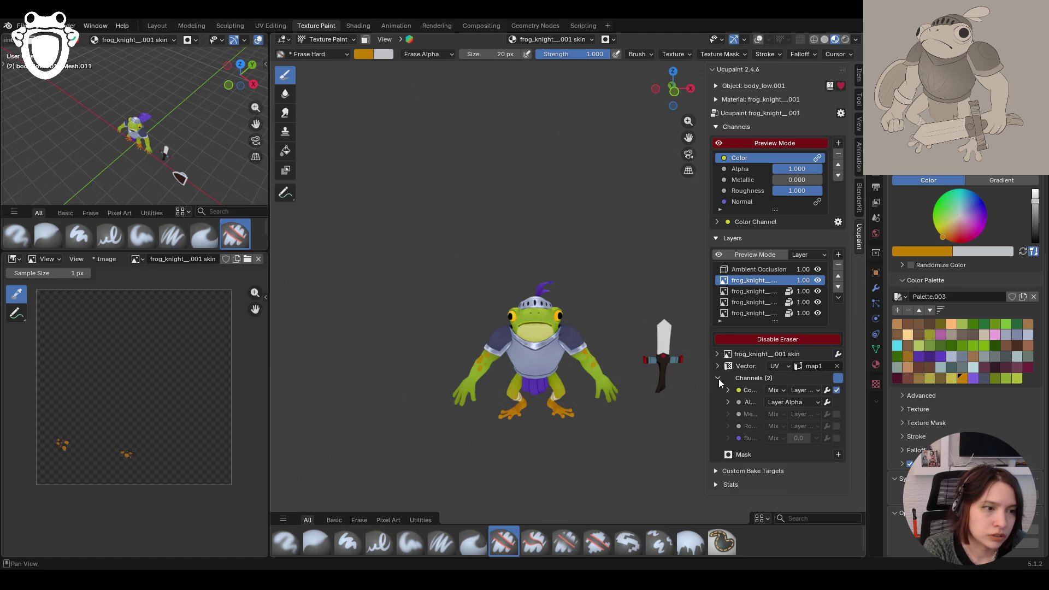
pyautogui.click(827, 390)
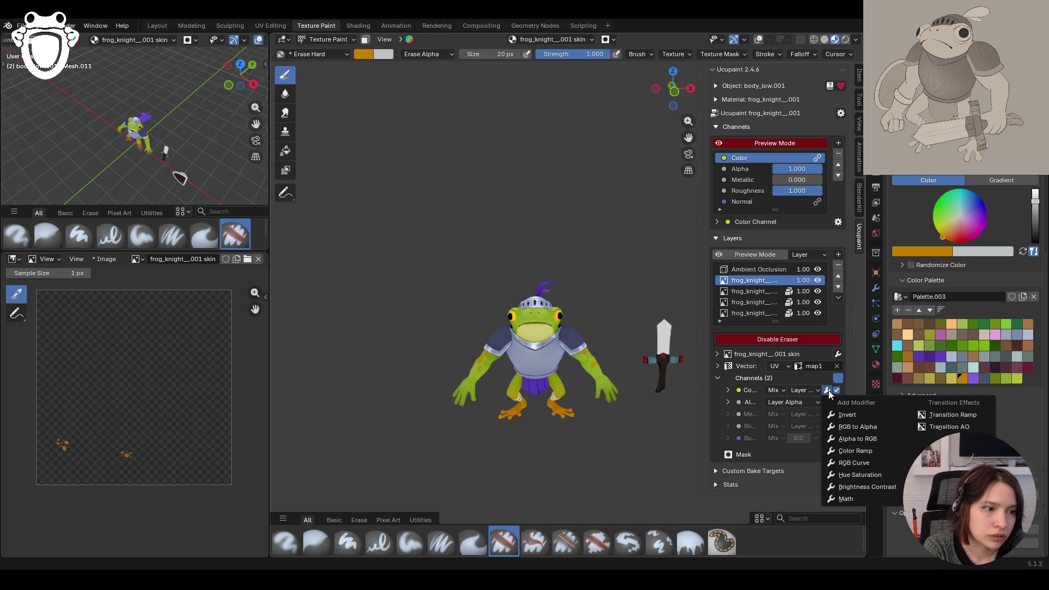
pyautogui.click(852, 475)
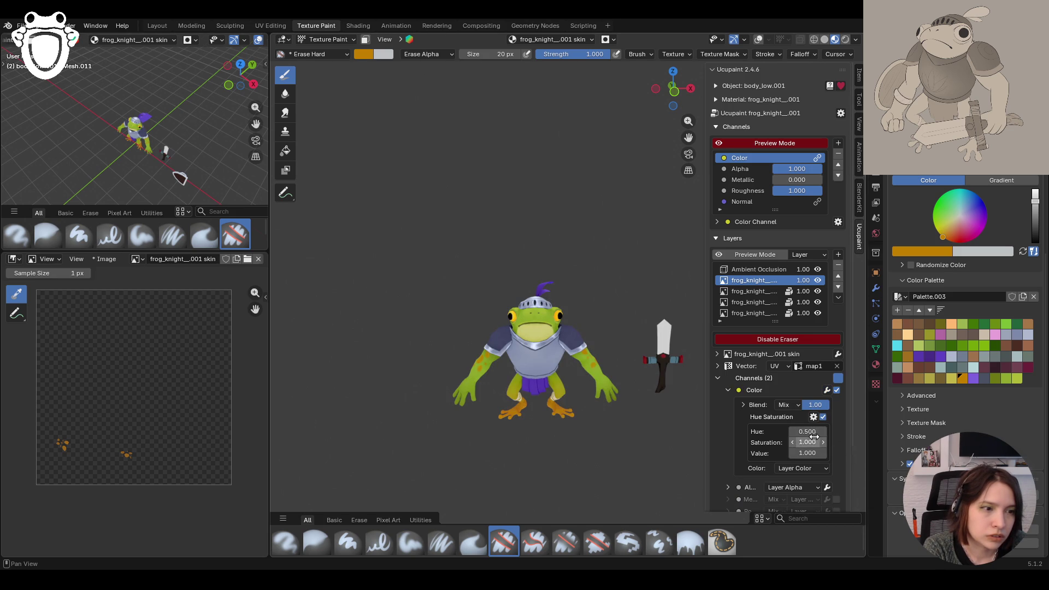
pyautogui.moveTo(808, 431)
pyautogui.mouseDown()
pyautogui.moveTo(844, 431)
pyautogui.moveTo(836, 442)
pyautogui.mouseUp()
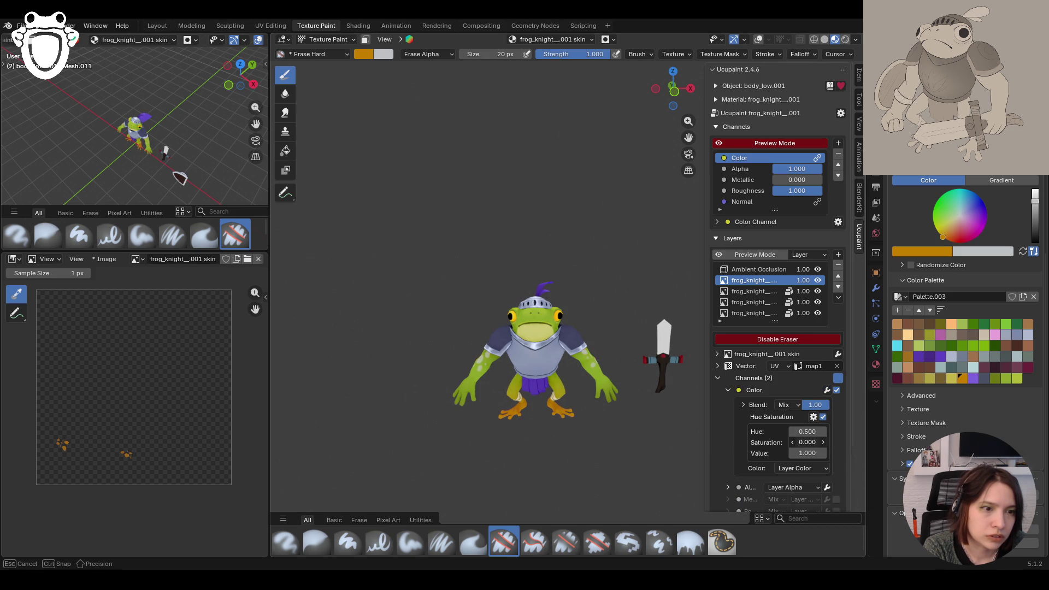
pyautogui.moveTo(807, 452)
pyautogui.mouseDown()
pyautogui.moveTo(836, 452)
pyautogui.moveTo(787, 452)
pyautogui.mouseUp()
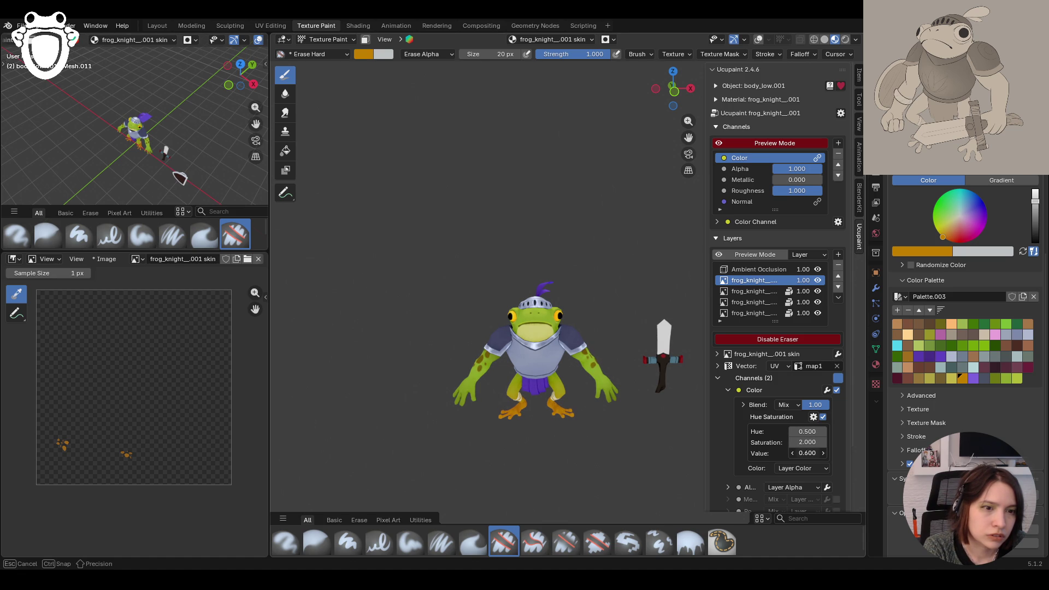
# Step: Set the modifier's hue to 0.600 and value to 0.500, then review the recoloured frog
pyautogui.moveTo(639, 459); pyautogui.dragTo(697, 481, button='middle')
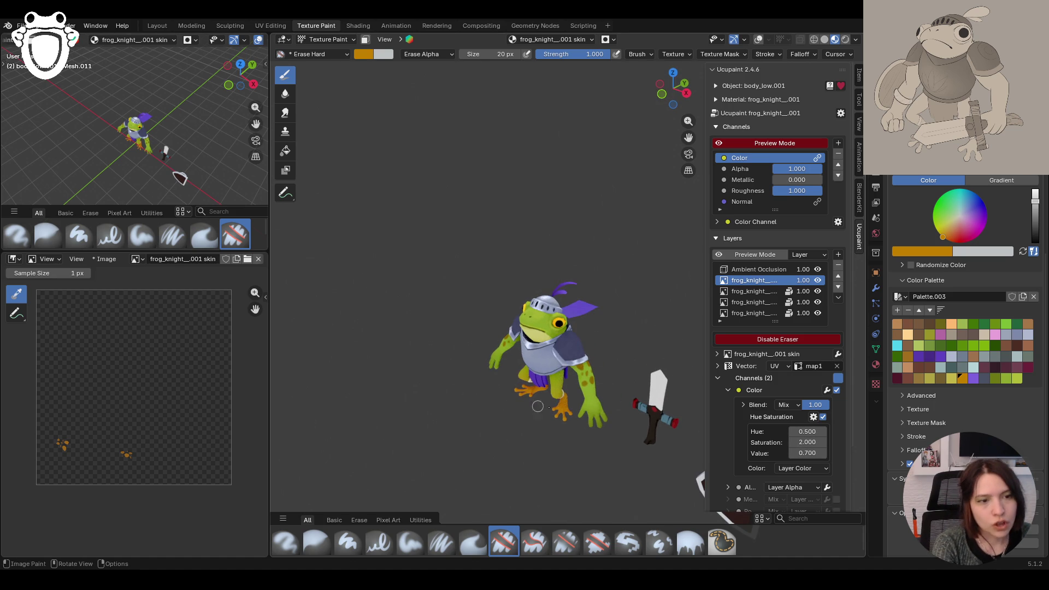
pyautogui.click(824, 434)
pyautogui.moveTo(808, 453); pyautogui.dragTo(840, 452)
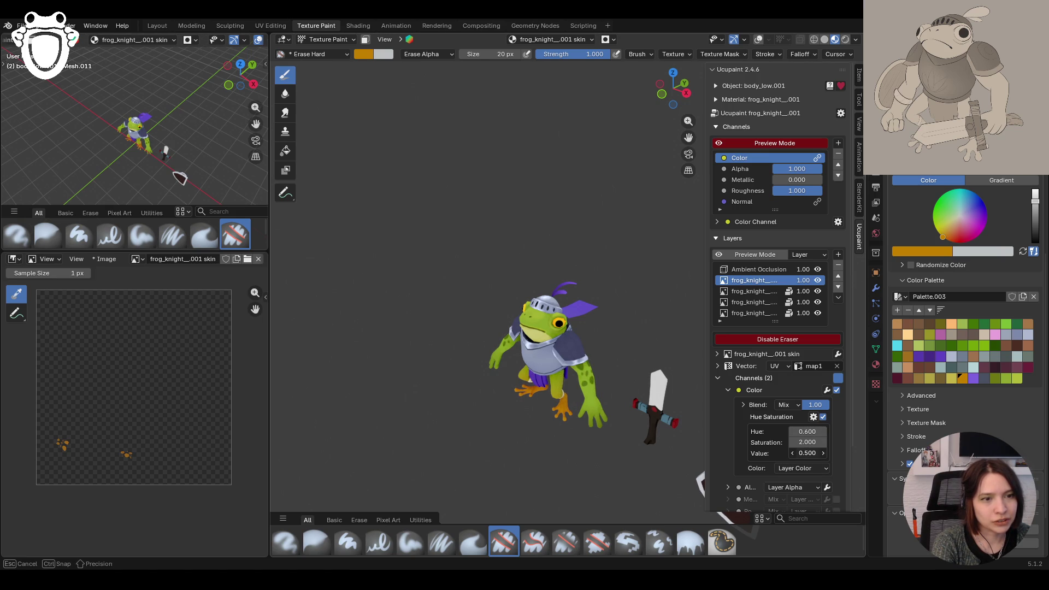
pyautogui.moveTo(640, 426); pyautogui.dragTo(593, 416, button='middle')
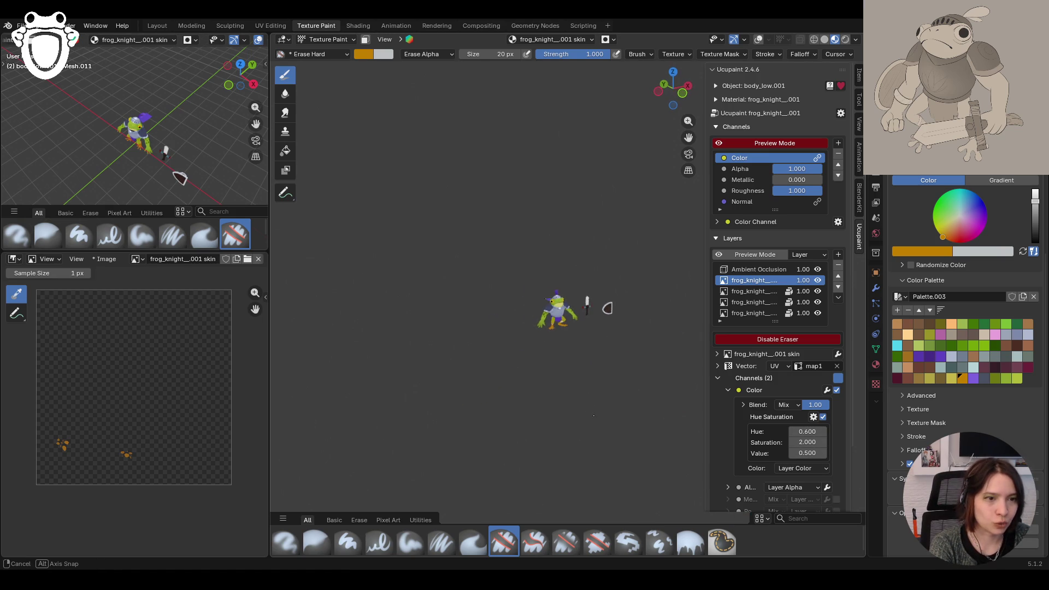
pyautogui.moveTo(593, 415)
pyautogui.mouseDown(button='middle')
pyautogui.moveTo(460, 412)
pyautogui.moveTo(480, 338)
pyautogui.moveTo(697, 391)
pyautogui.mouseUp(button='middle')
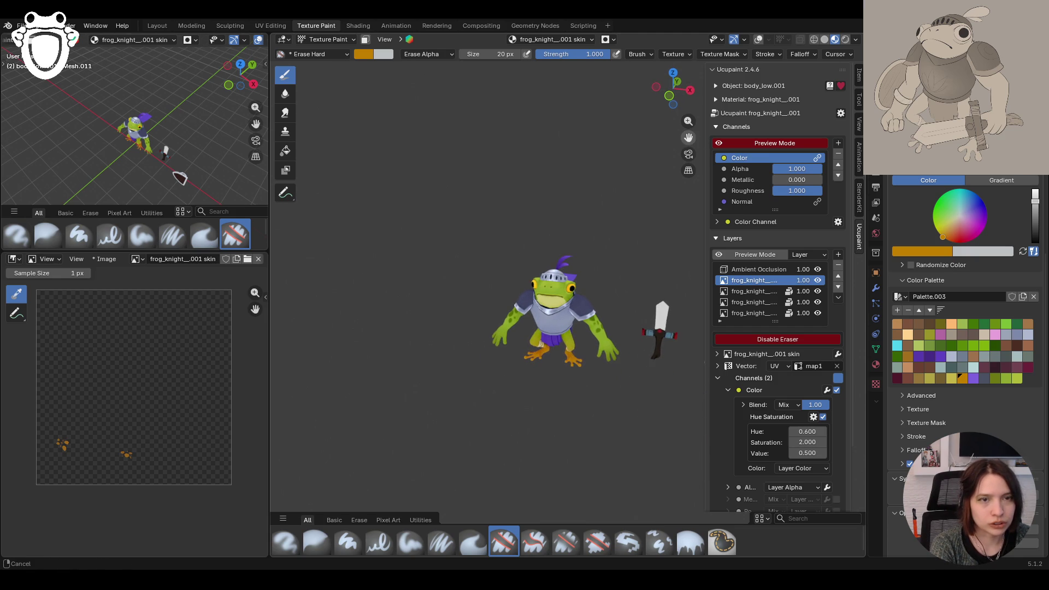
pyautogui.moveTo(697, 391)
pyautogui.mouseDown(button='middle')
pyautogui.moveTo(623, 368)
pyautogui.moveTo(617, 355)
pyautogui.moveTo(670, 370)
pyautogui.mouseUp(button='middle')
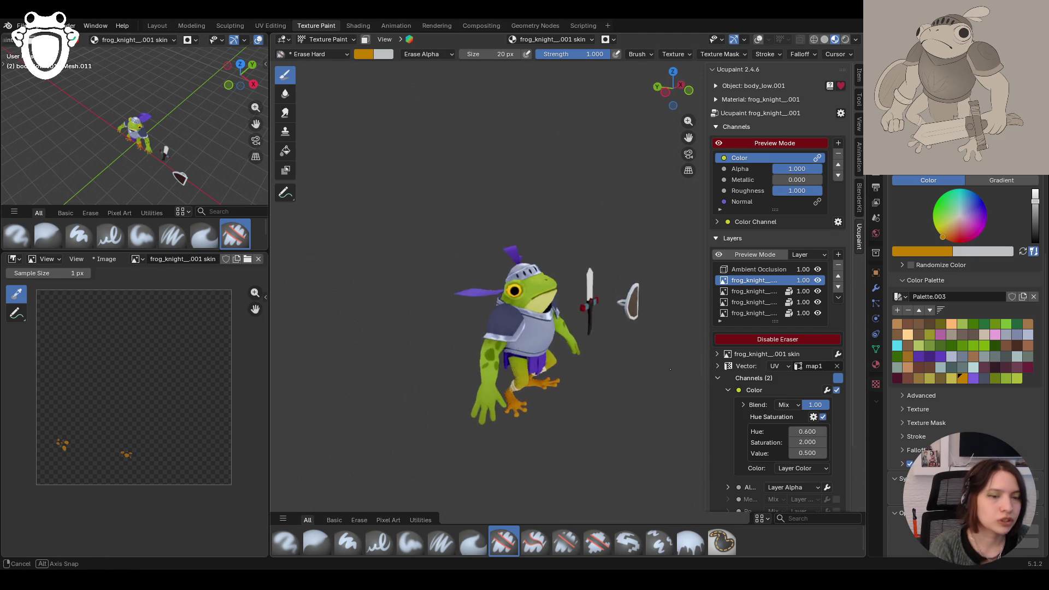
pyautogui.moveTo(670, 370); pyautogui.dragTo(802, 379, button='middle')
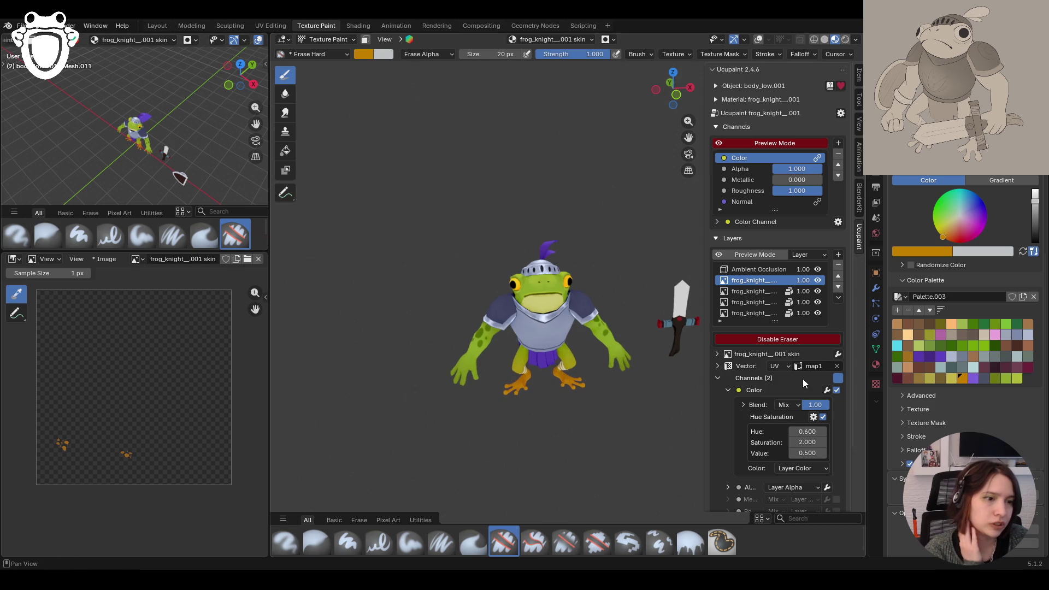
pyautogui.click(729, 391)
pyautogui.moveTo(729, 391)
pyautogui.mouseDown(button='middle')
pyautogui.moveTo(707, 357)
pyautogui.moveTo(697, 361)
pyautogui.mouseUp(button='middle')
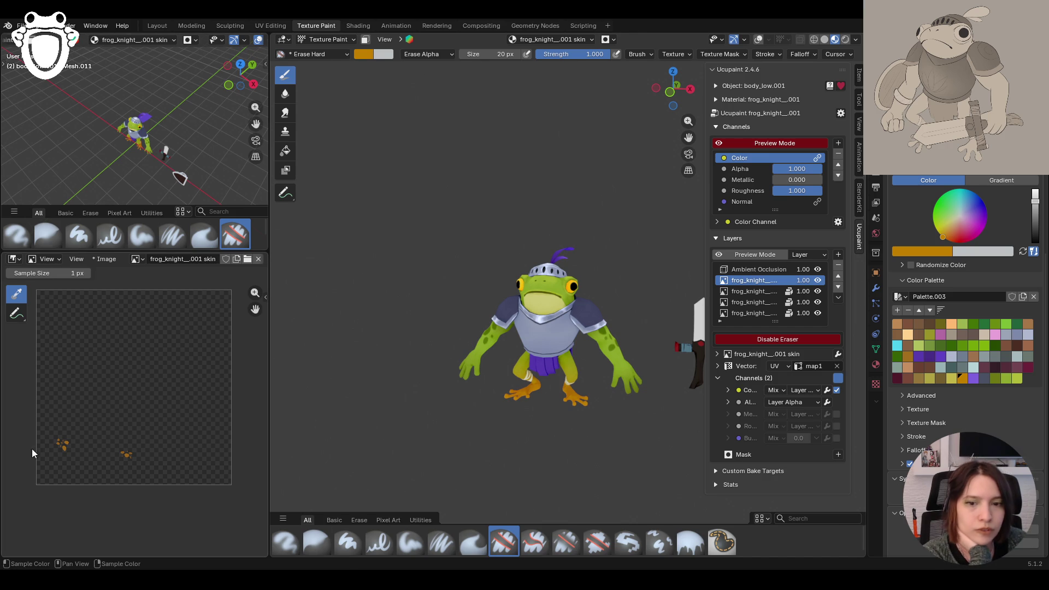
pyautogui.moveTo(696, 360)
pyautogui.mouseDown(button='middle')
pyautogui.moveTo(567, 463)
pyautogui.moveTo(494, 474)
pyautogui.moveTo(464, 511)
pyautogui.mouseUp(button='middle')
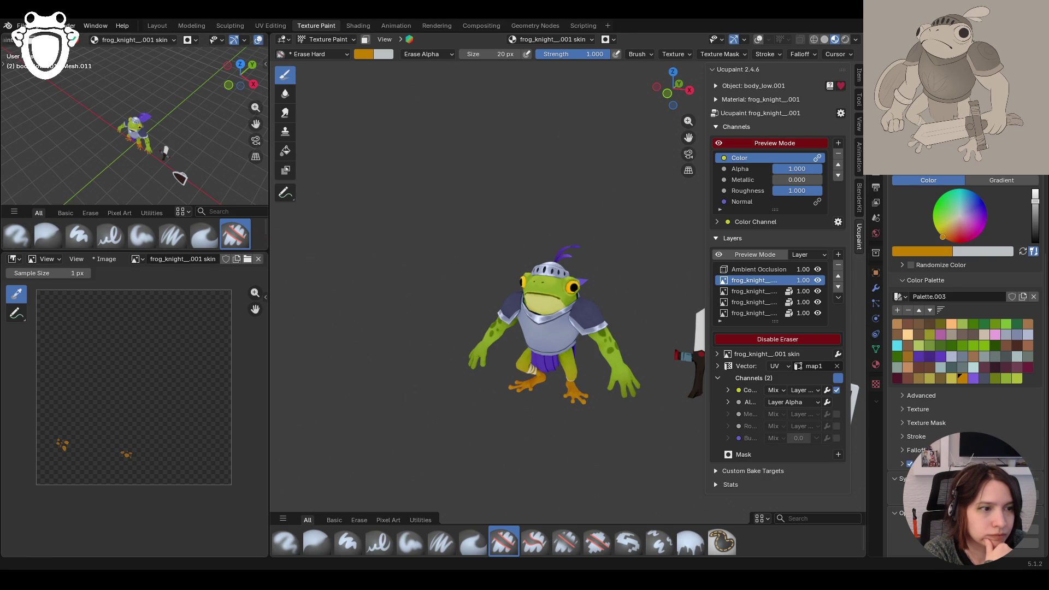
pyautogui.moveTo(620, 402)
pyautogui.mouseDown(button='middle')
pyautogui.moveTo(634, 415)
pyautogui.moveTo(410, 542)
pyautogui.mouseUp(button='middle')
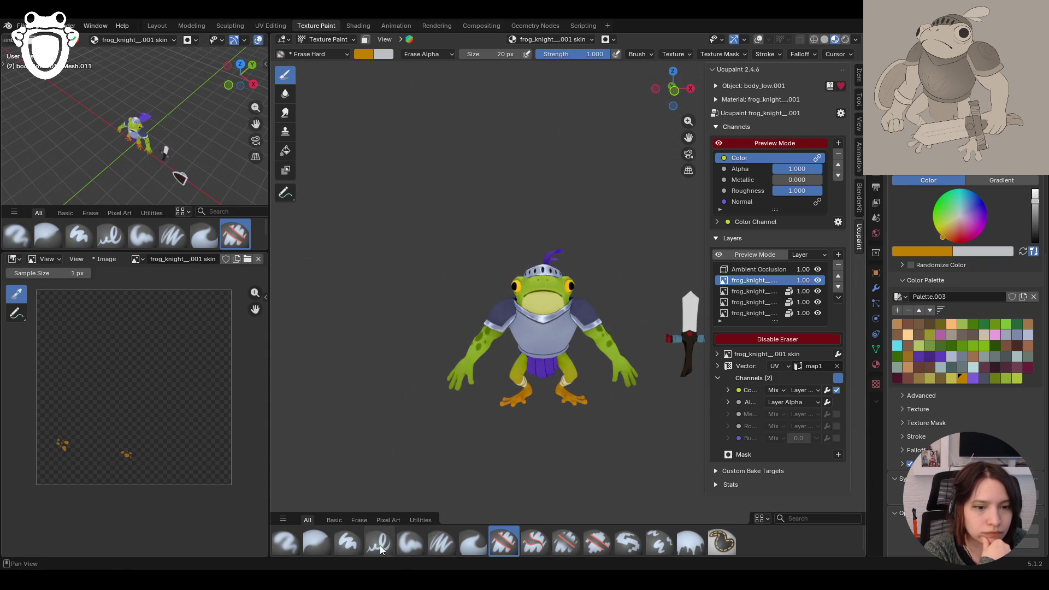
# Step: With the soft pressure brush, dab small touch-up marks on the frog's head
pyautogui.click(441, 543)
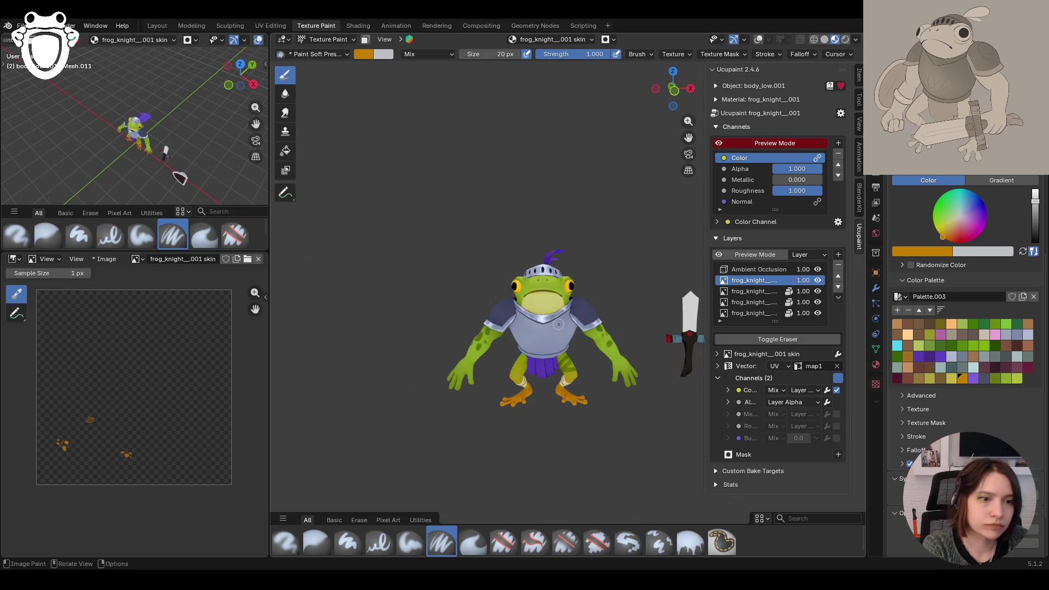
pyautogui.moveTo(582, 369)
pyautogui.keyDown('ctrl'); pyautogui.mouseDown(button='middle')
pyautogui.moveTo(600, 412)
pyautogui.moveTo(579, 221)
pyautogui.moveTo(559, 326)
pyautogui.mouseUp(button='middle'); pyautogui.keyUp('ctrl')
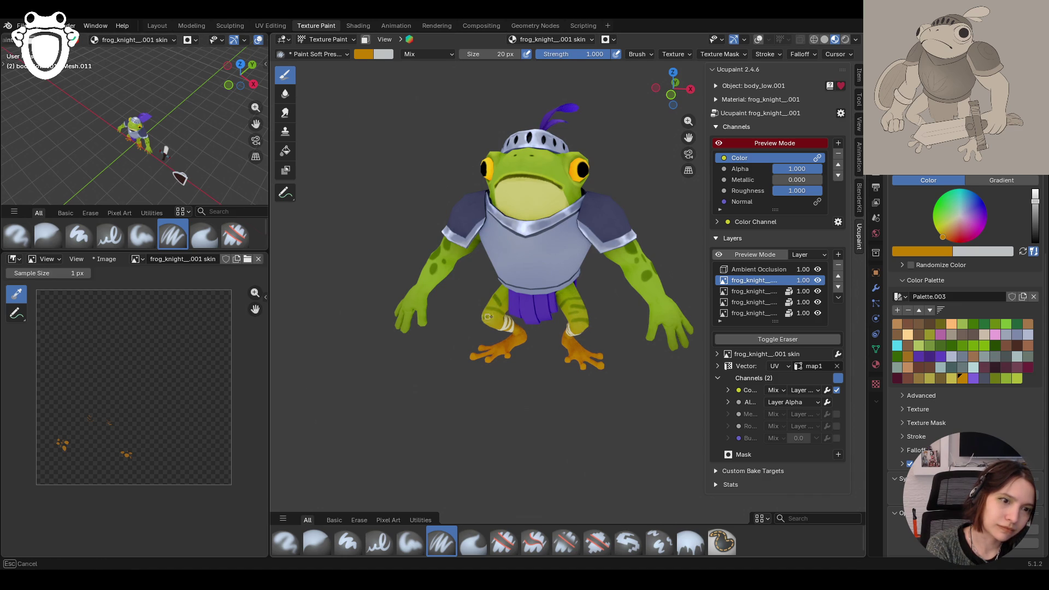
pyautogui.moveTo(484, 308)
pyautogui.mouseDown(button='middle')
pyautogui.moveTo(609, 288)
pyautogui.moveTo(513, 292)
pyautogui.mouseUp(button='middle')
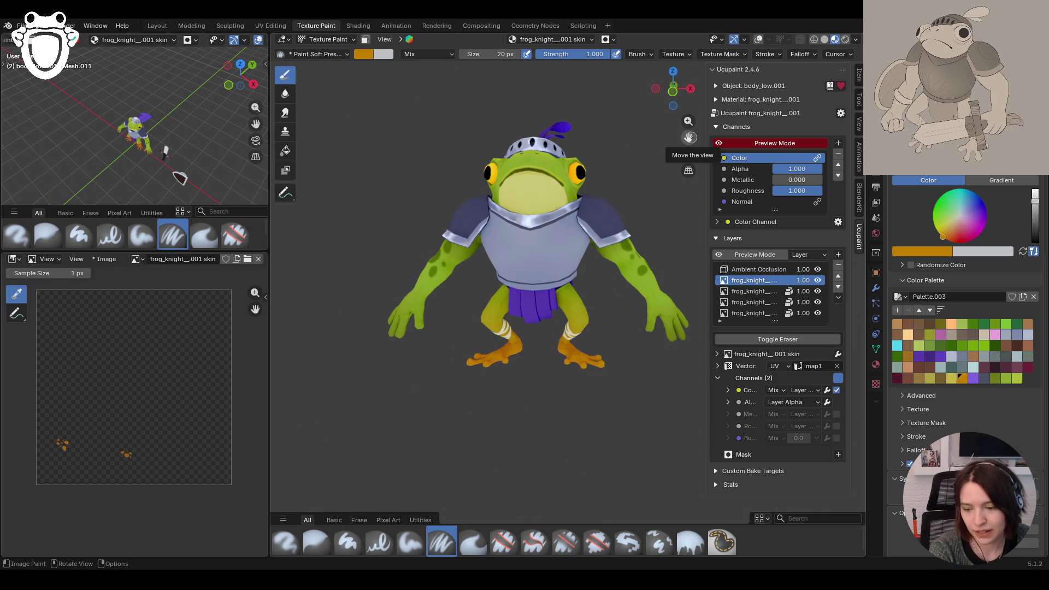
pyautogui.moveTo(604, 216)
pyautogui.mouseDown(button='middle')
pyautogui.moveTo(615, 244)
pyautogui.moveTo(819, 238)
pyautogui.moveTo(846, 226)
pyautogui.mouseUp(button='middle')
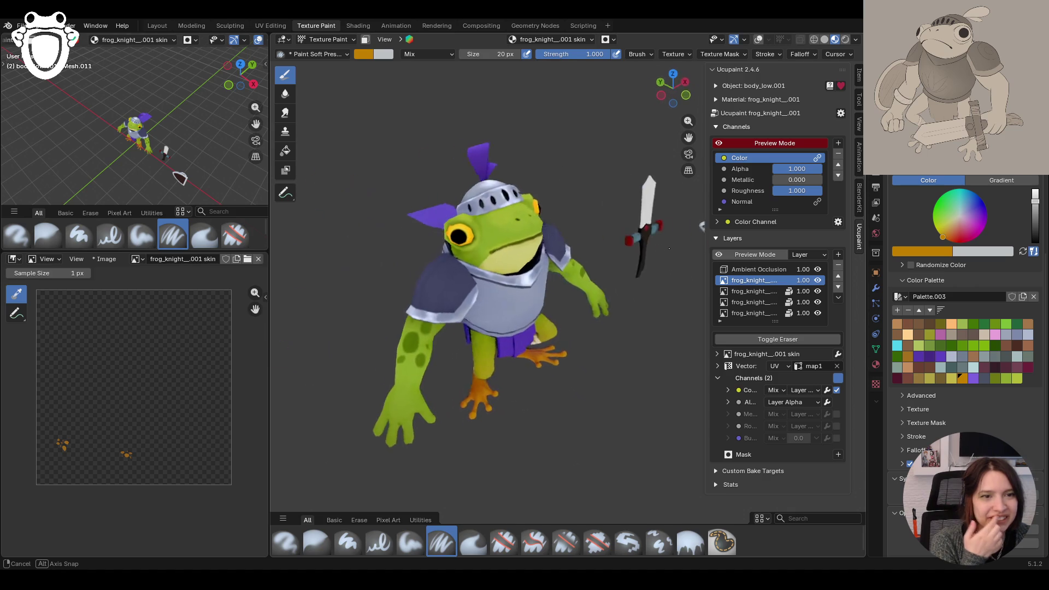
pyautogui.moveTo(558, 270); pyautogui.dragTo(569, 284, button='middle')
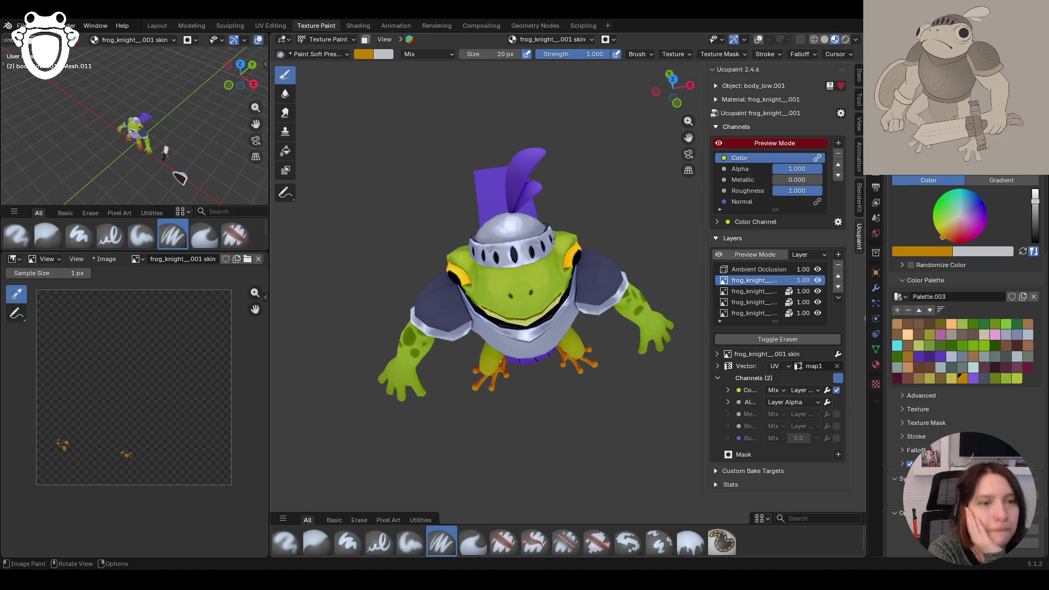
pyautogui.click(544, 262)
pyautogui.moveTo(528, 267); pyautogui.dragTo(504, 271)
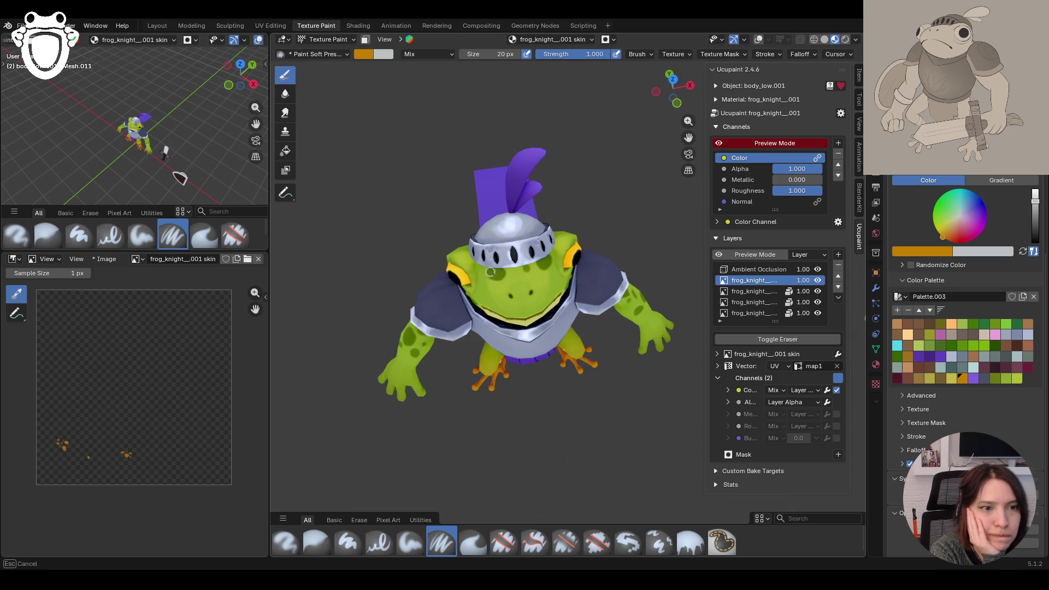
# Step: Paint a small stroke on the face and a dark spot on the back of the head
pyautogui.moveTo(492, 269); pyautogui.dragTo(502, 230, button='middle')
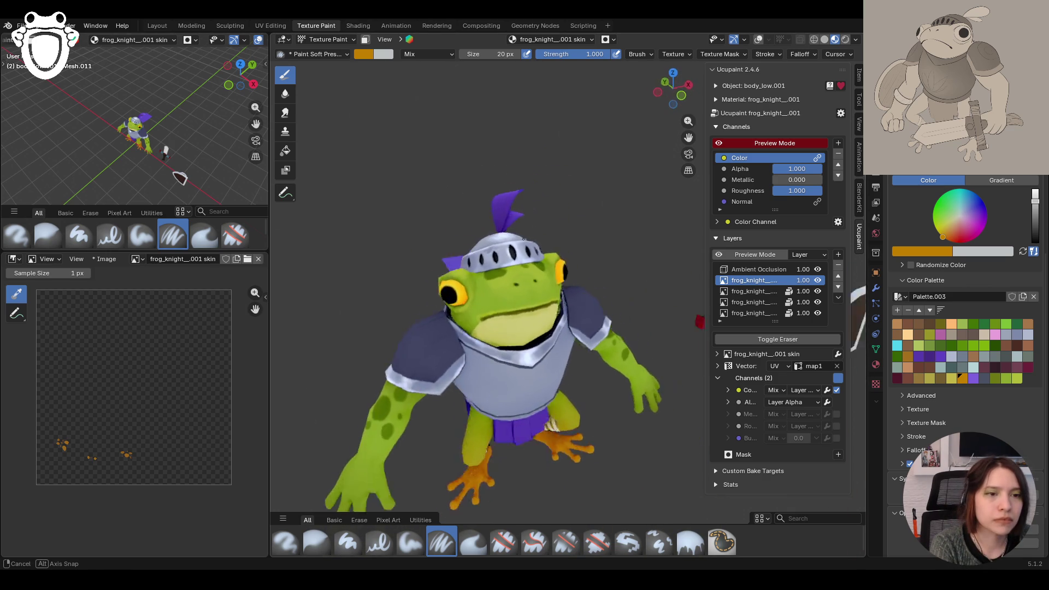
pyautogui.moveTo(502, 230); pyautogui.dragTo(490, 263, button='middle')
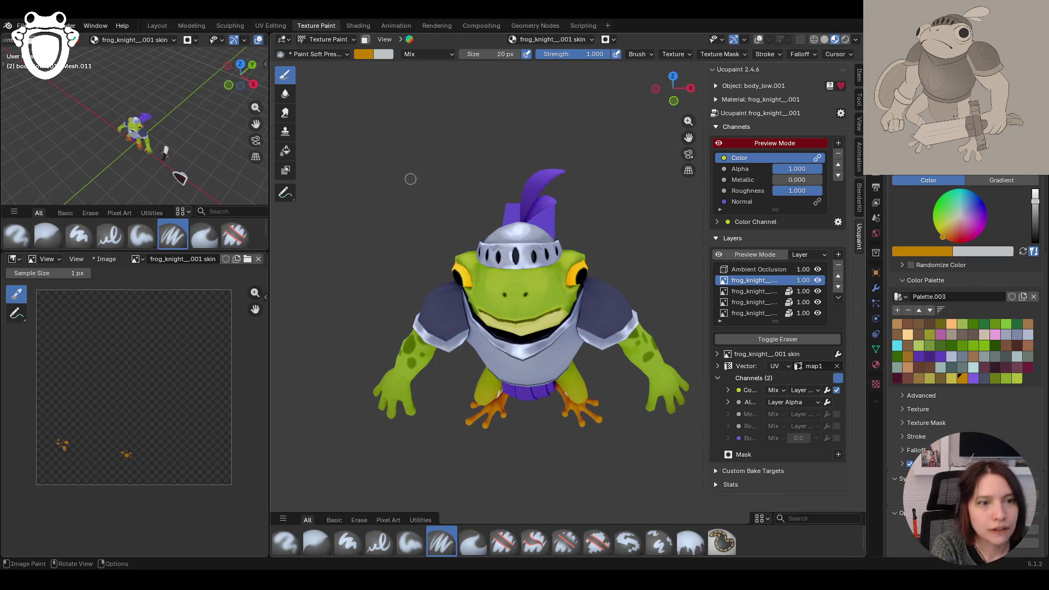
pyautogui.moveTo(478, 292); pyautogui.dragTo(517, 167, button='middle')
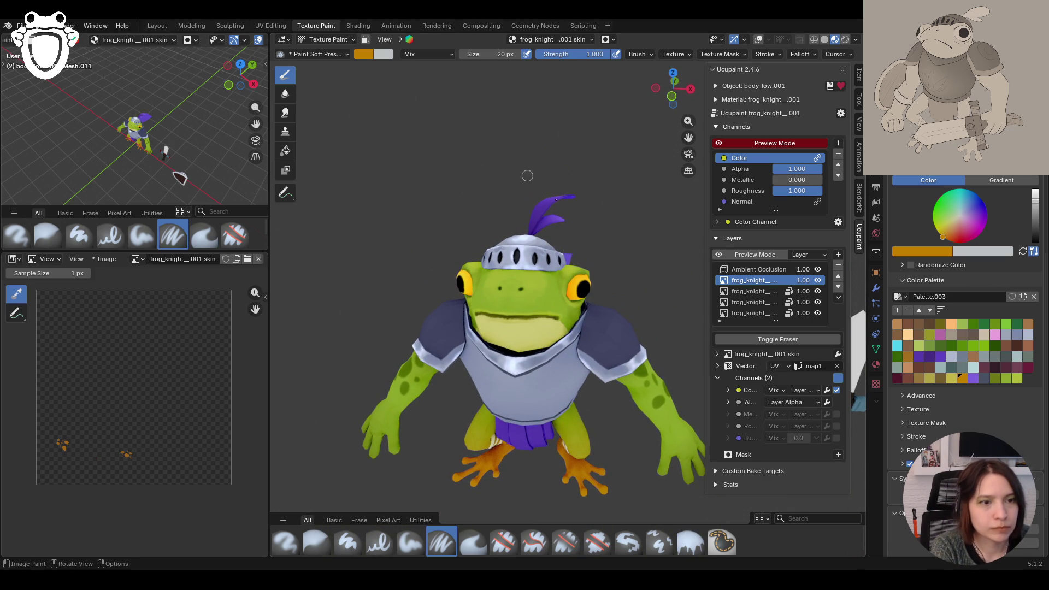
pyautogui.moveTo(566, 294); pyautogui.dragTo(554, 301)
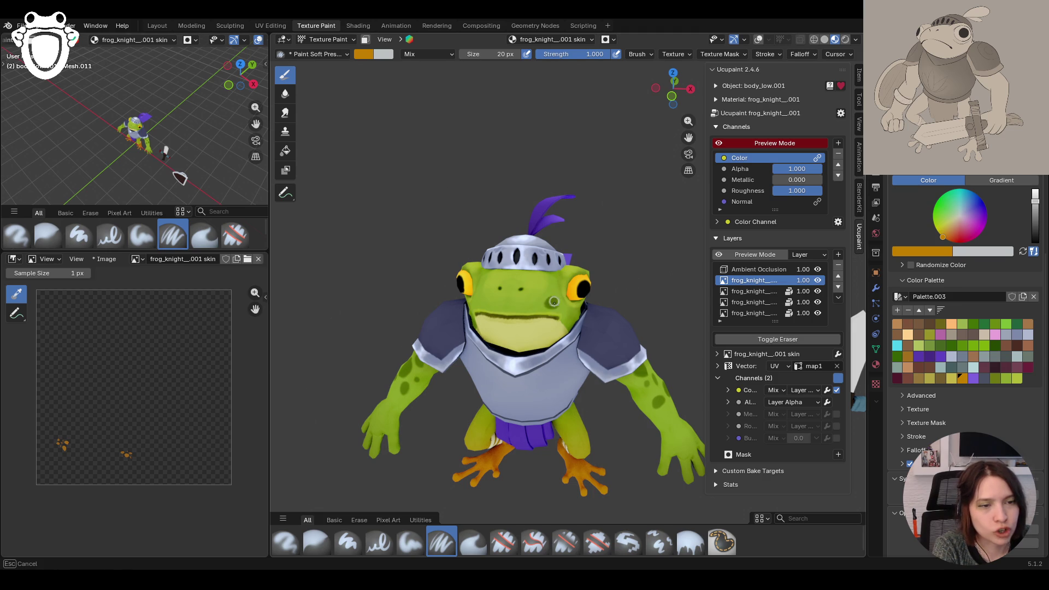
pyautogui.moveTo(554, 301); pyautogui.dragTo(518, 281, button='middle')
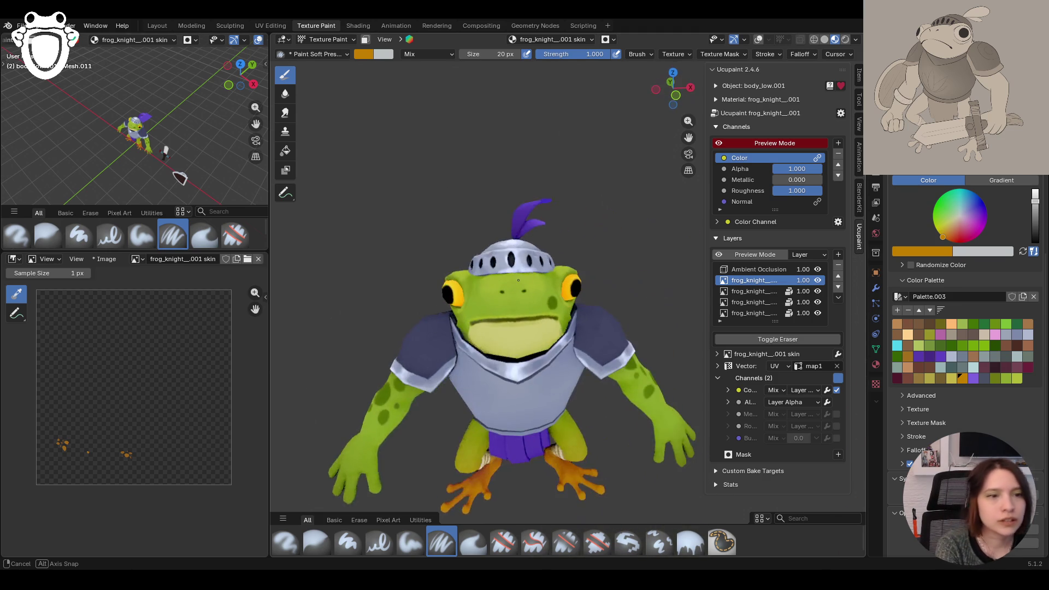
pyautogui.scroll(-3, 519, 280)
pyautogui.moveTo(517, 280)
pyautogui.mouseDown(button='middle')
pyautogui.moveTo(618, 296)
pyautogui.moveTo(635, 310)
pyautogui.moveTo(603, 323)
pyautogui.mouseUp(button='middle')
pyautogui.scroll(2, 603, 322)
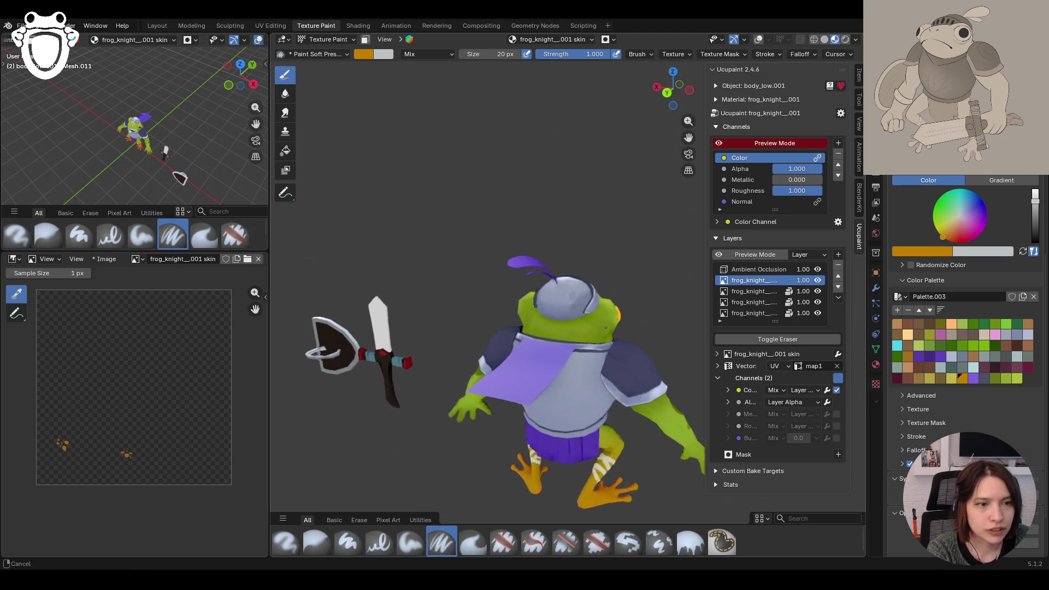
pyautogui.scroll(2, 605, 327)
pyautogui.moveTo(580, 334); pyautogui.dragTo(551, 346)
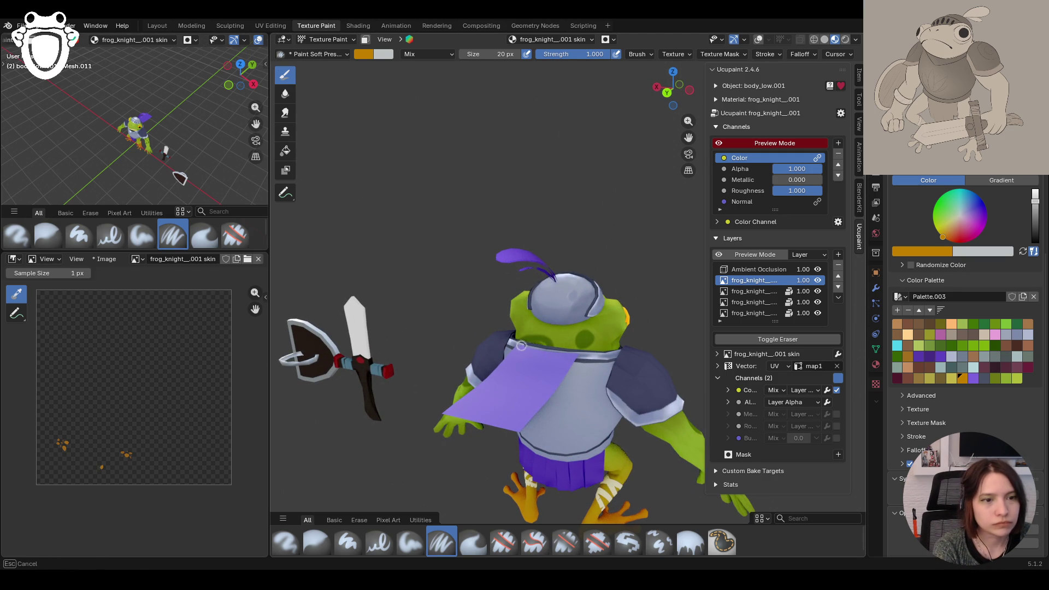
pyautogui.moveTo(534, 348)
pyautogui.mouseDown()
pyautogui.moveTo(536, 320)
pyautogui.moveTo(558, 336)
pyautogui.moveTo(601, 313)
pyautogui.mouseUp()
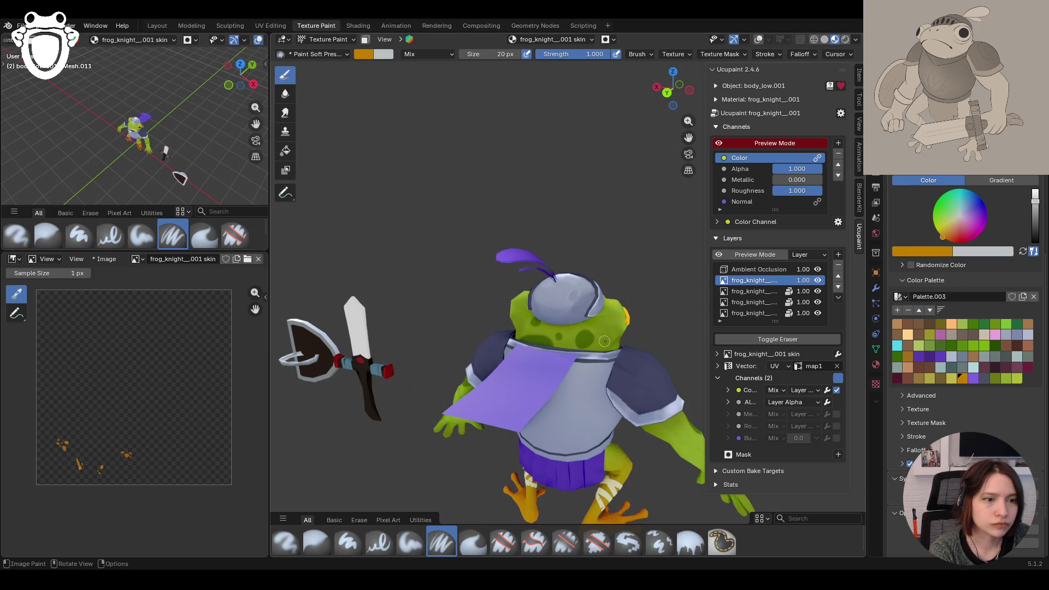
# Step: Paint dark green spots on the frog's arm and down its shoulder
pyautogui.click(599, 328)
pyautogui.moveTo(599, 328)
pyautogui.mouseDown(button='middle')
pyautogui.moveTo(557, 324)
pyautogui.moveTo(592, 294)
pyautogui.mouseUp(button='middle')
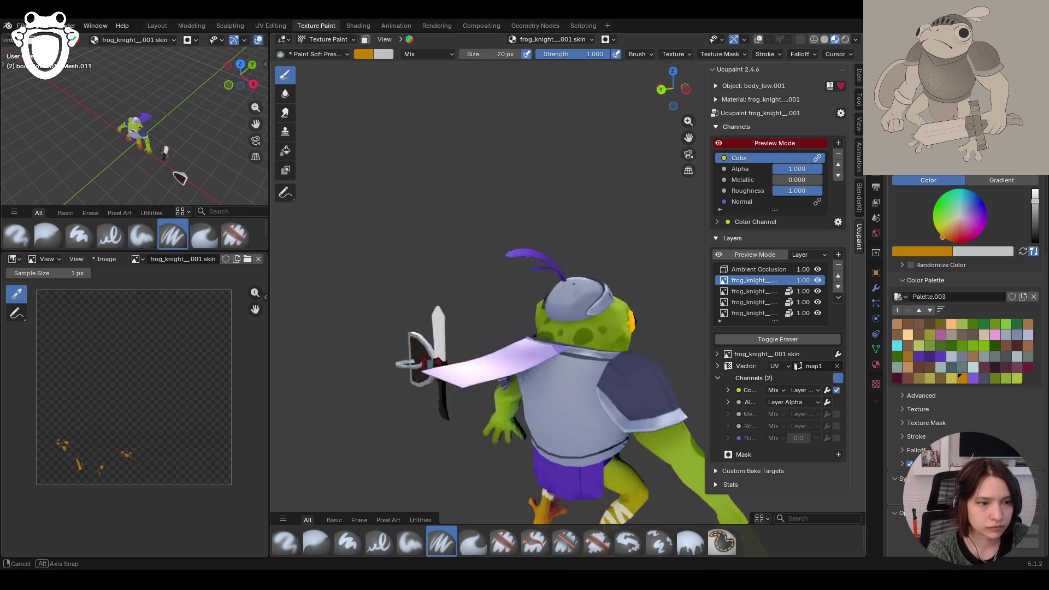
pyautogui.moveTo(591, 295); pyautogui.dragTo(557, 275, button='middle')
pyautogui.moveTo(695, 133); pyautogui.dragTo(500, 248, button='middle')
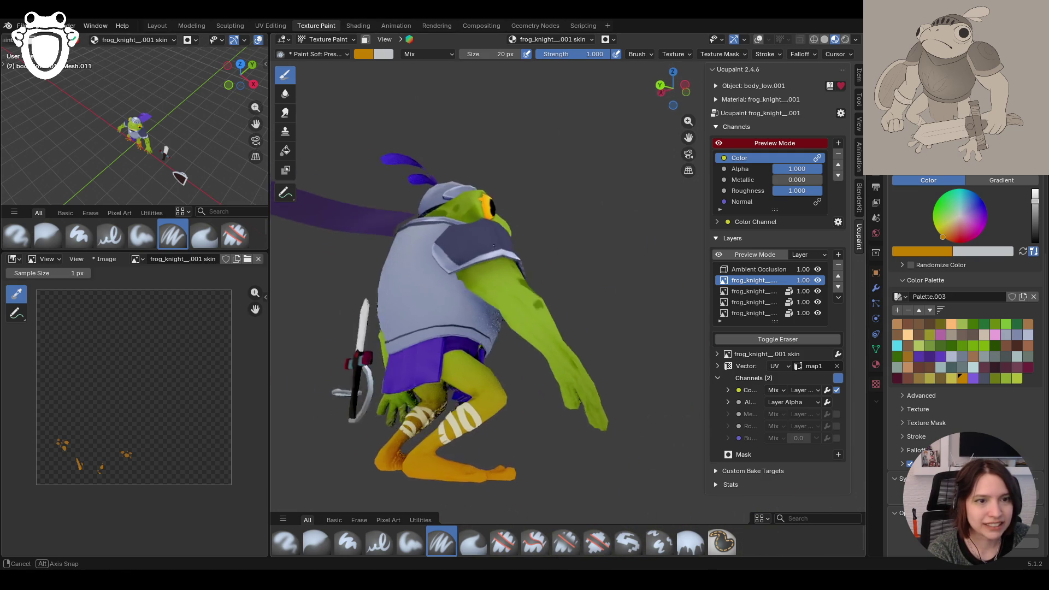
pyautogui.moveTo(500, 248)
pyautogui.mouseDown()
pyautogui.moveTo(513, 294)
pyautogui.moveTo(548, 315)
pyautogui.mouseUp()
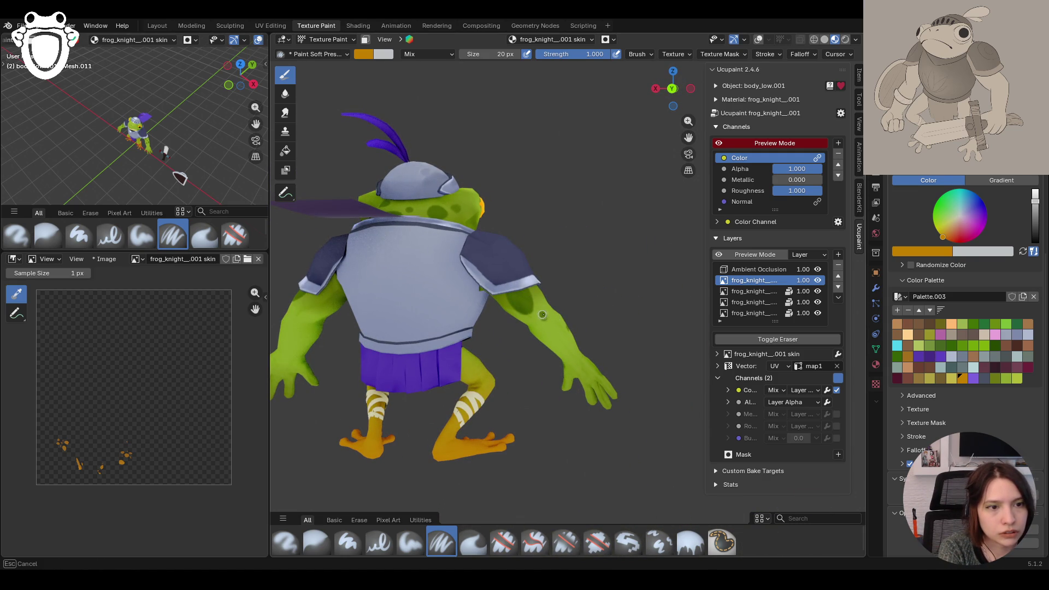
pyautogui.moveTo(542, 315); pyautogui.dragTo(522, 329, button='middle')
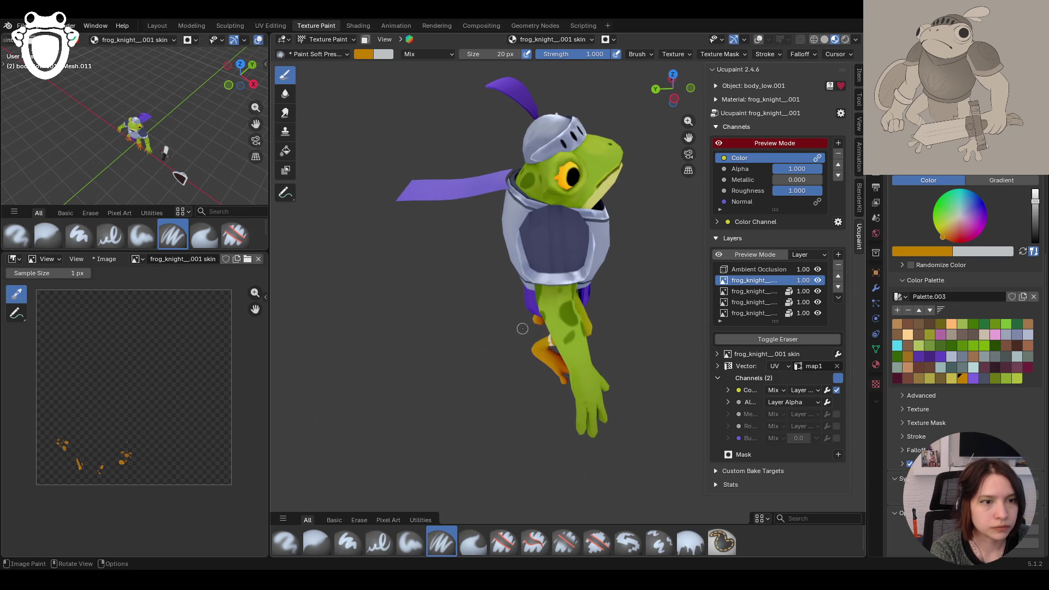
pyautogui.moveTo(548, 299); pyautogui.dragTo(545, 292)
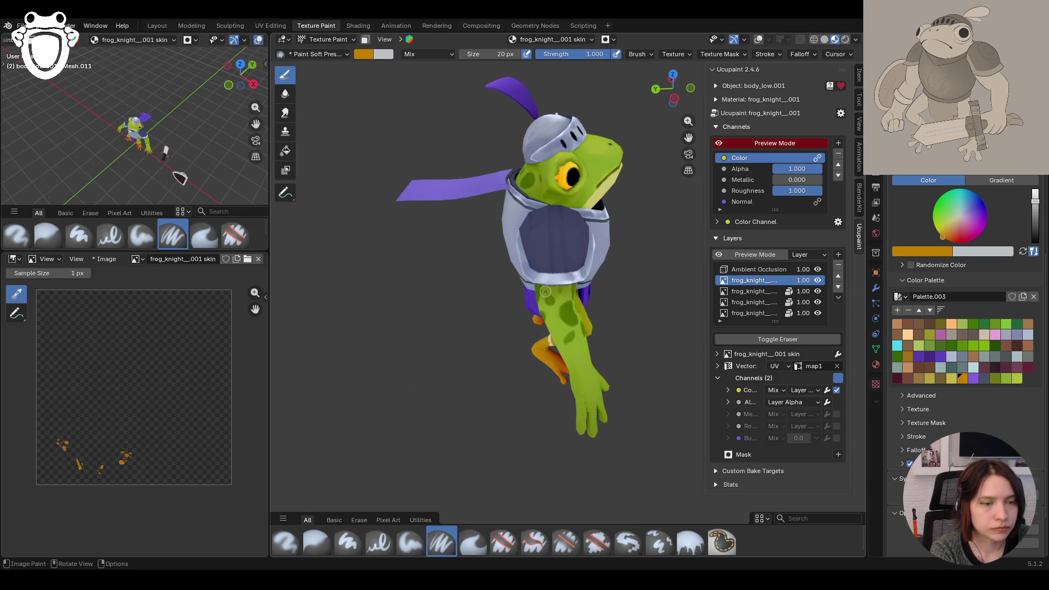
pyautogui.moveTo(601, 314)
pyautogui.mouseDown(button='middle')
pyautogui.moveTo(550, 277)
pyautogui.moveTo(492, 262)
pyautogui.mouseUp(button='middle')
pyautogui.scroll(3, 440, 250)
pyautogui.moveTo(583, 252); pyautogui.dragTo(568, 289)
pyautogui.moveTo(581, 283)
pyautogui.mouseDown(button='middle')
pyautogui.moveTo(525, 271)
pyautogui.moveTo(475, 146)
pyautogui.mouseUp(button='middle')
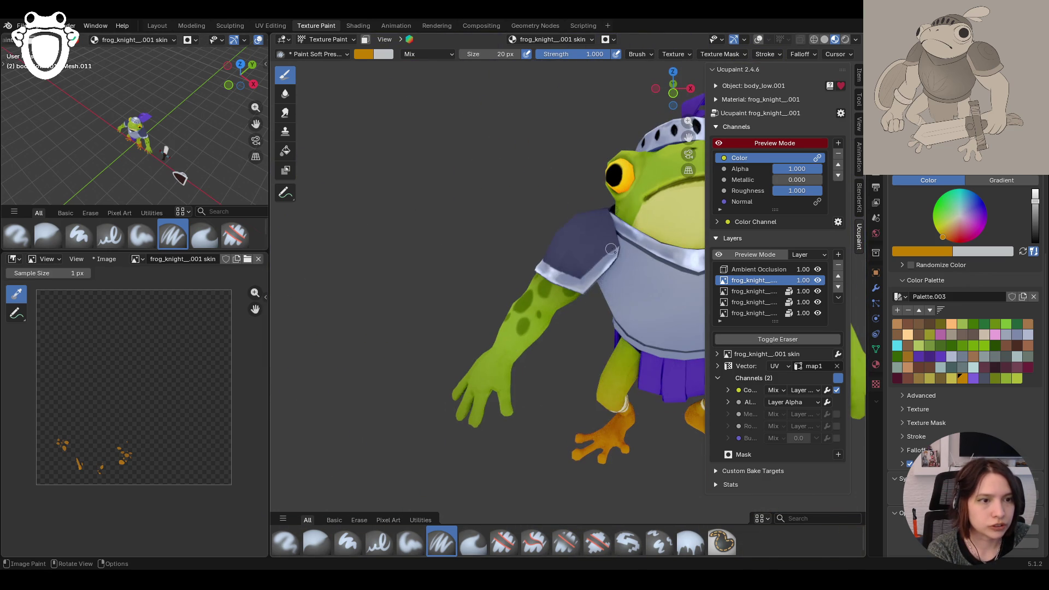
# Step: Add more dark green spots to the arm seen from behind
pyautogui.moveTo(711, 156); pyautogui.dragTo(607, 220, button='middle')
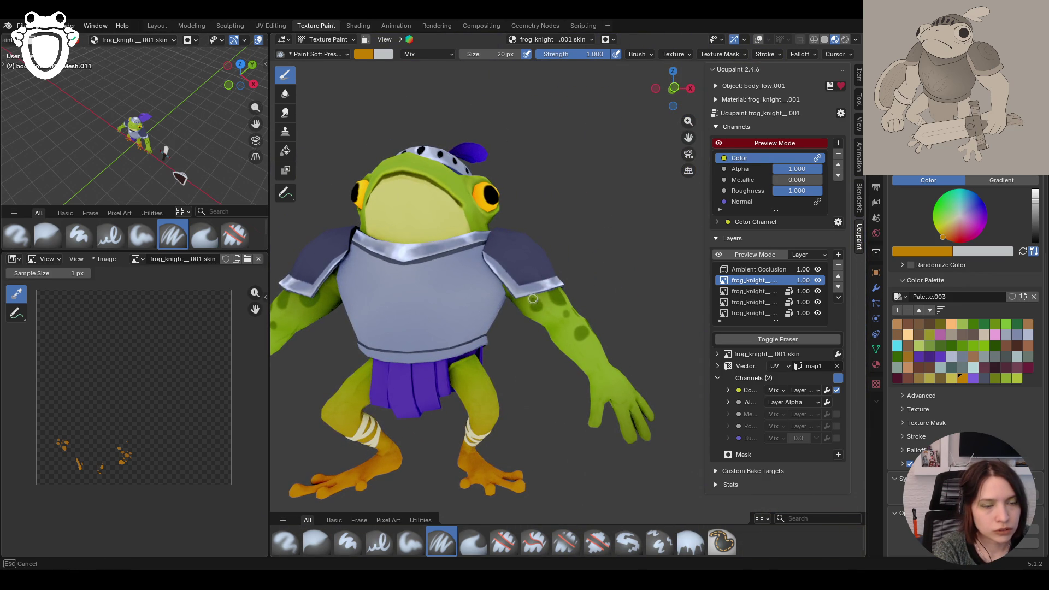
pyautogui.moveTo(533, 298); pyautogui.dragTo(386, 293, button='middle')
pyautogui.moveTo(517, 195); pyautogui.dragTo(518, 194, button='middle')
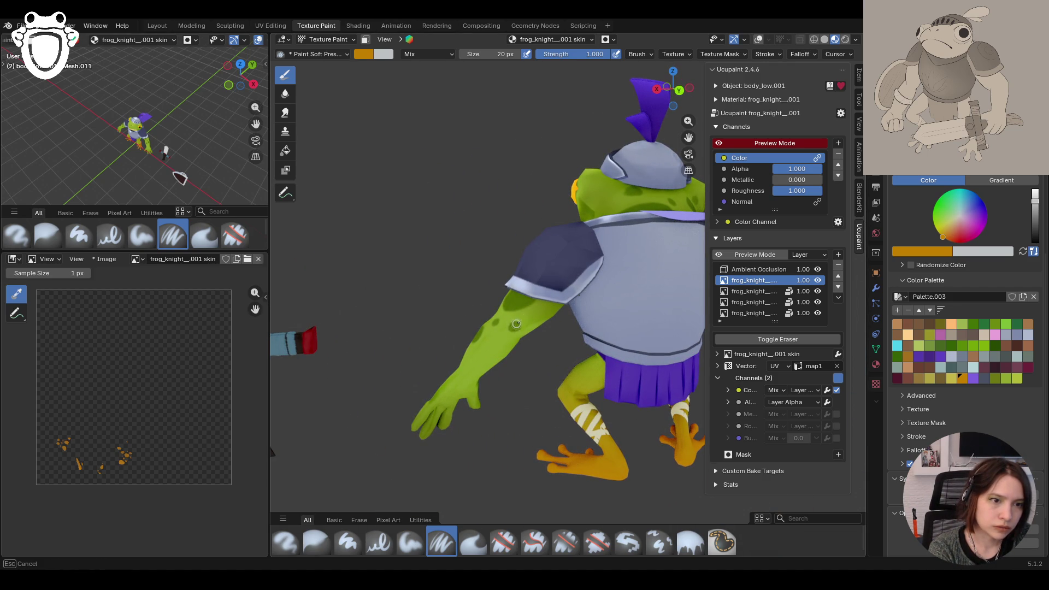
pyautogui.moveTo(517, 325); pyautogui.dragTo(535, 309)
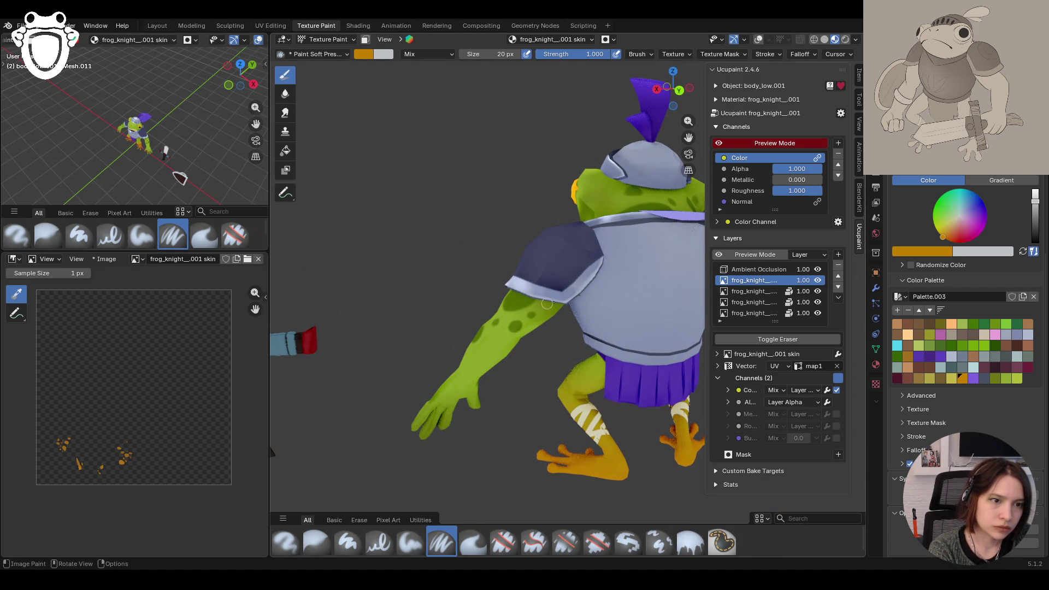
# Step: Orbit around the frog knight to check the spots from all sides
pyautogui.moveTo(554, 300); pyautogui.dragTo(709, 318, button='middle')
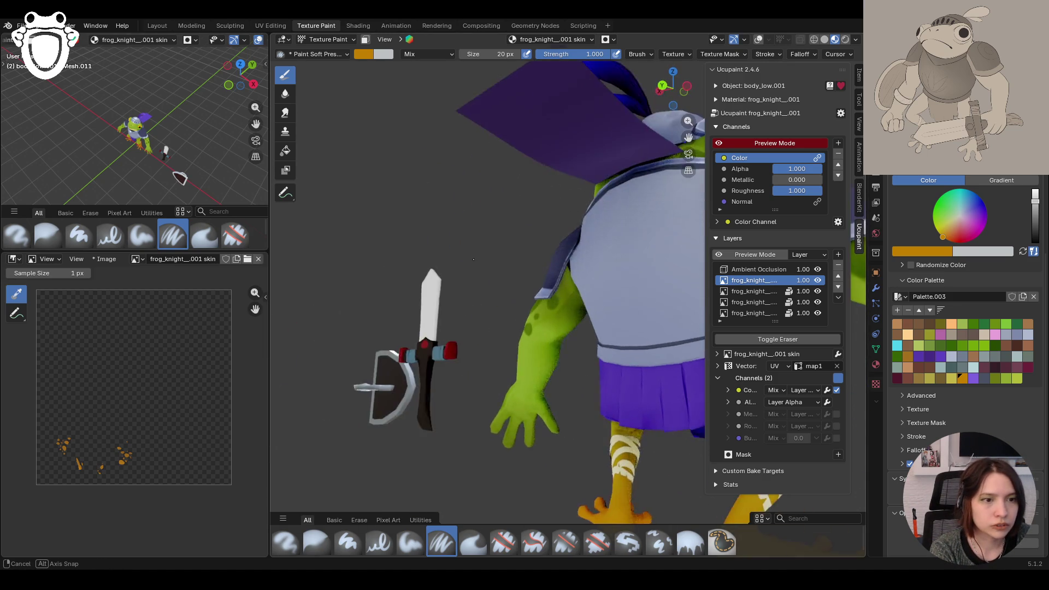
pyautogui.scroll(-2, 656, 324)
pyautogui.scroll(-4, 631, 326)
pyautogui.scroll(-2, 613, 329)
pyautogui.moveTo(614, 328); pyautogui.dragTo(623, 327, button='middle')
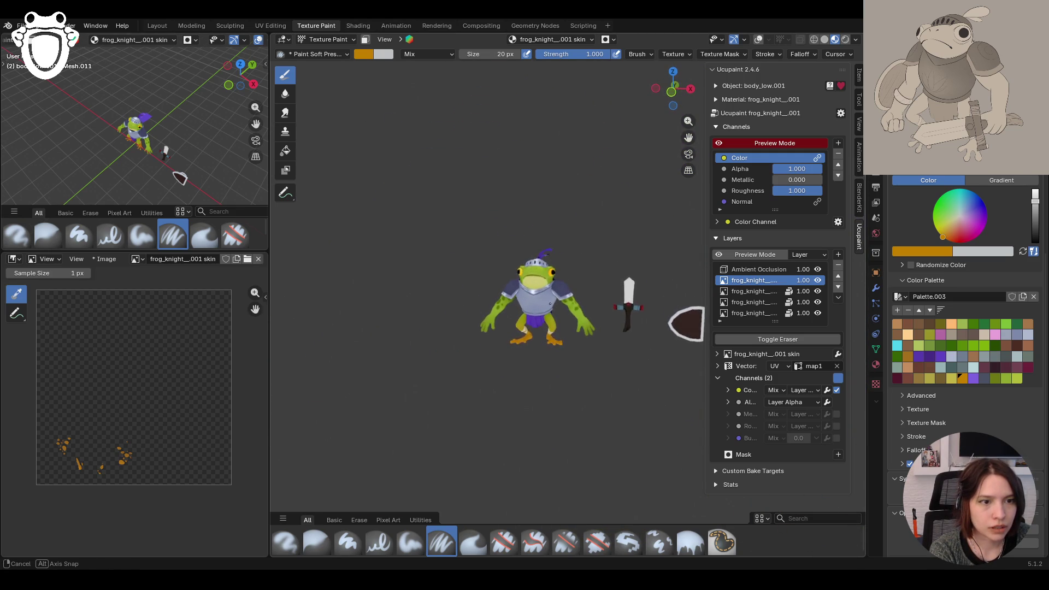
pyautogui.scroll(5, 527, 329)
pyautogui.moveTo(528, 328)
pyautogui.mouseDown(button='middle')
pyautogui.moveTo(474, 392)
pyautogui.moveTo(695, 135)
pyautogui.mouseUp(button='middle')
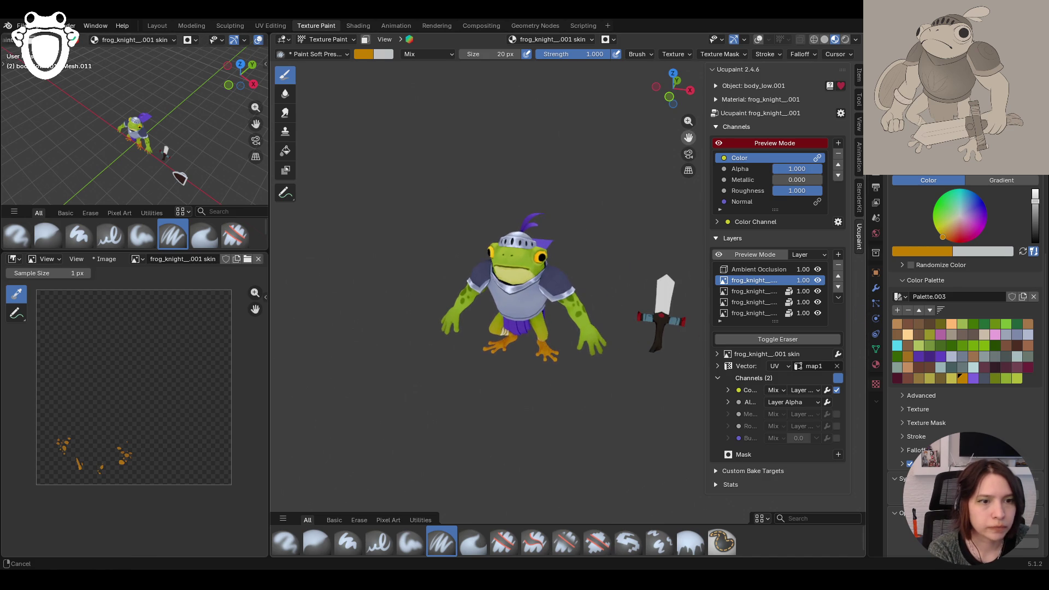
pyautogui.moveTo(688, 137); pyautogui.dragTo(689, 131)
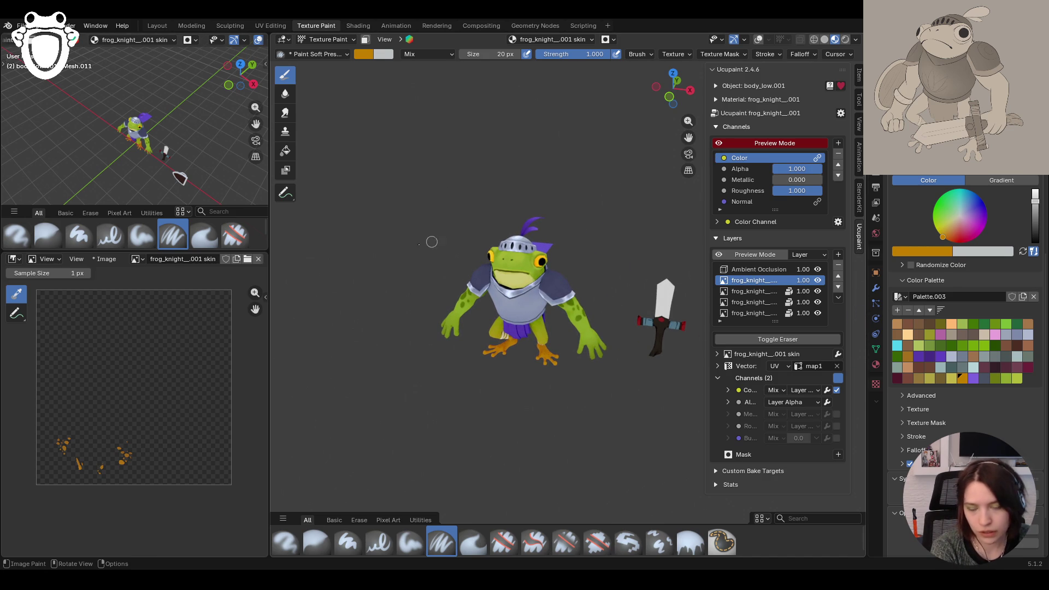
pyautogui.moveTo(688, 137); pyautogui.dragTo(701, 248, button='middle')
pyautogui.moveTo(525, 279); pyautogui.dragTo(546, 262, button='middle')
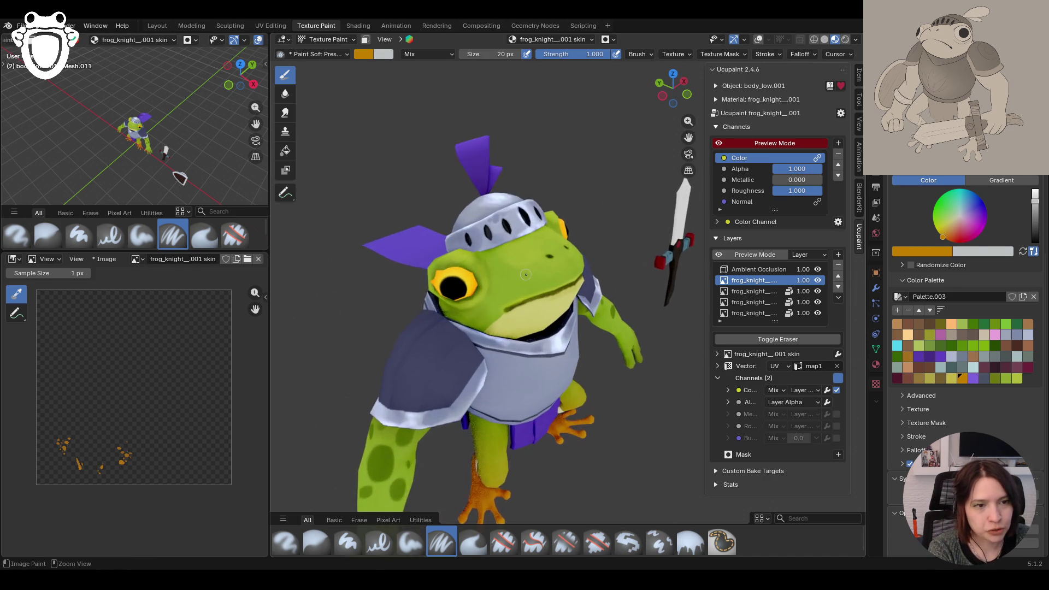
pyautogui.moveTo(552, 259); pyautogui.dragTo(555, 256, button='middle')
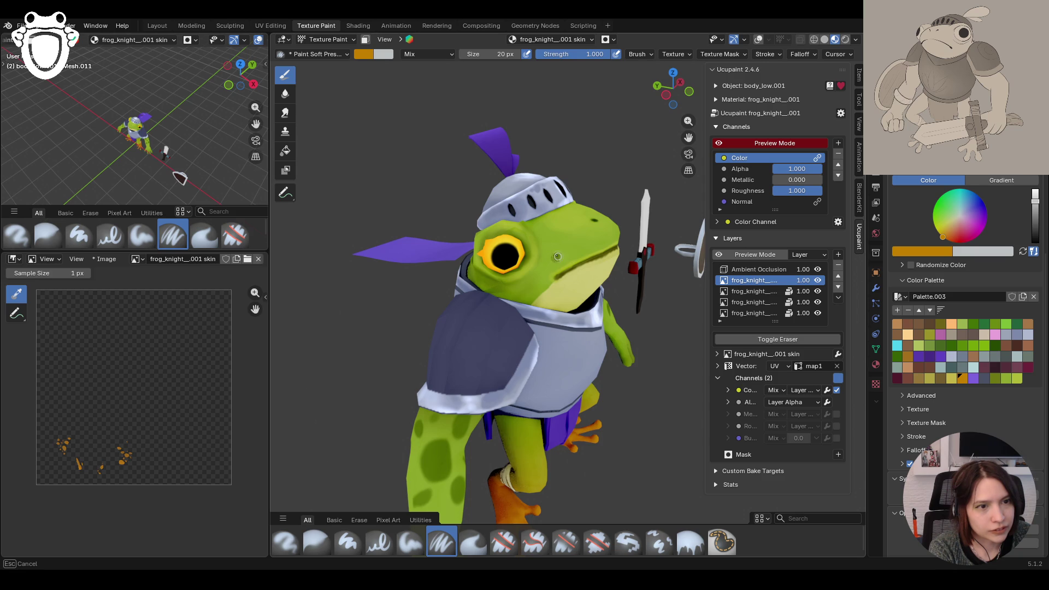
pyautogui.scroll(-5, 557, 255)
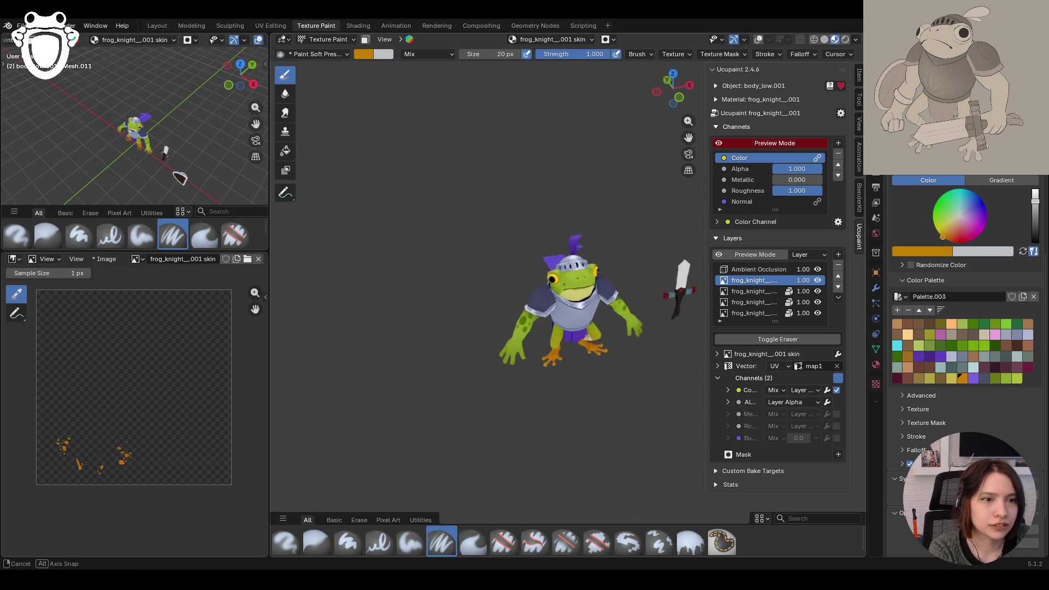
pyautogui.moveTo(574, 262)
pyautogui.mouseDown(button='middle')
pyautogui.moveTo(626, 274)
pyautogui.moveTo(506, 256)
pyautogui.moveTo(656, 275)
pyautogui.mouseUp(button='middle')
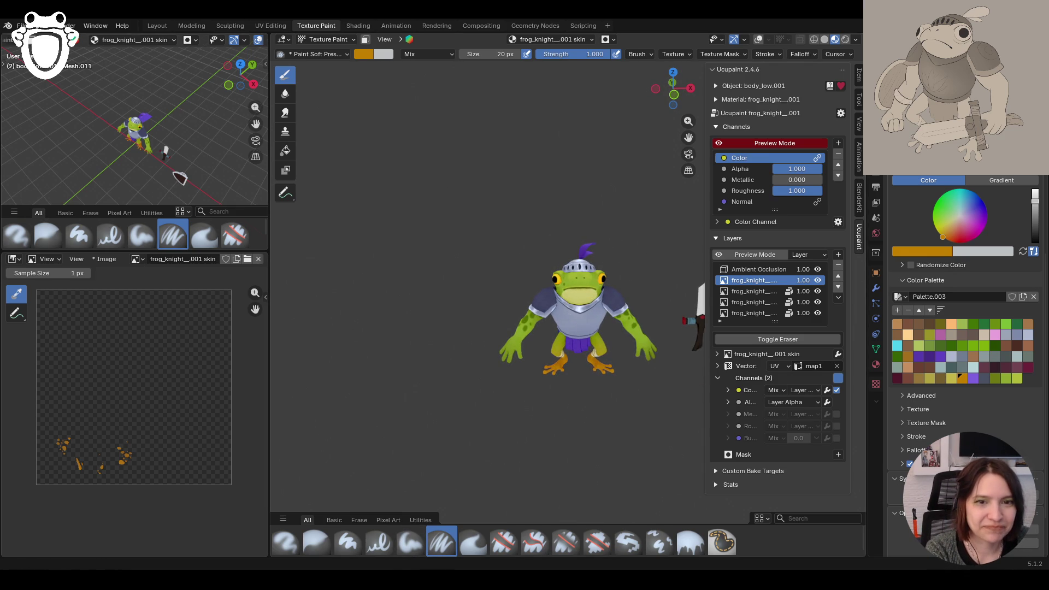
pyautogui.hotkey('ctrl', 's')
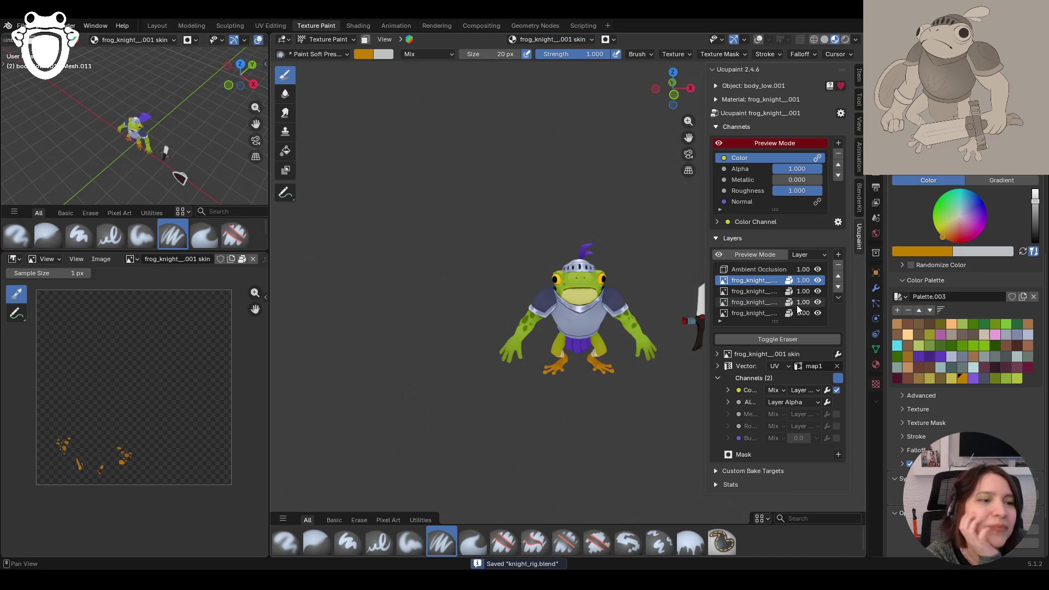
pyautogui.click(752, 313)
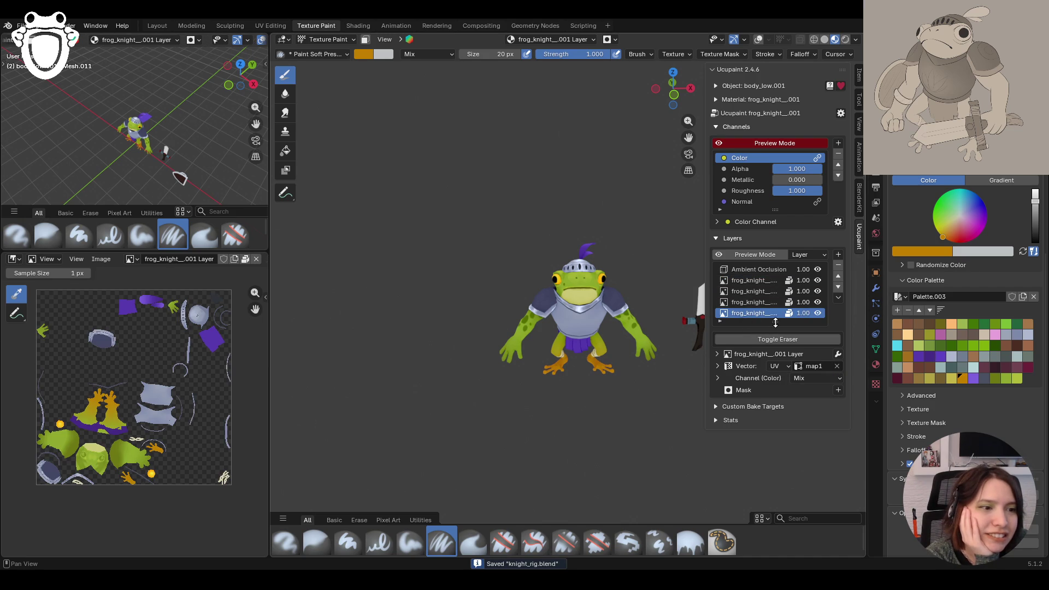
pyautogui.moveTo(775, 321); pyautogui.dragTo(776, 337)
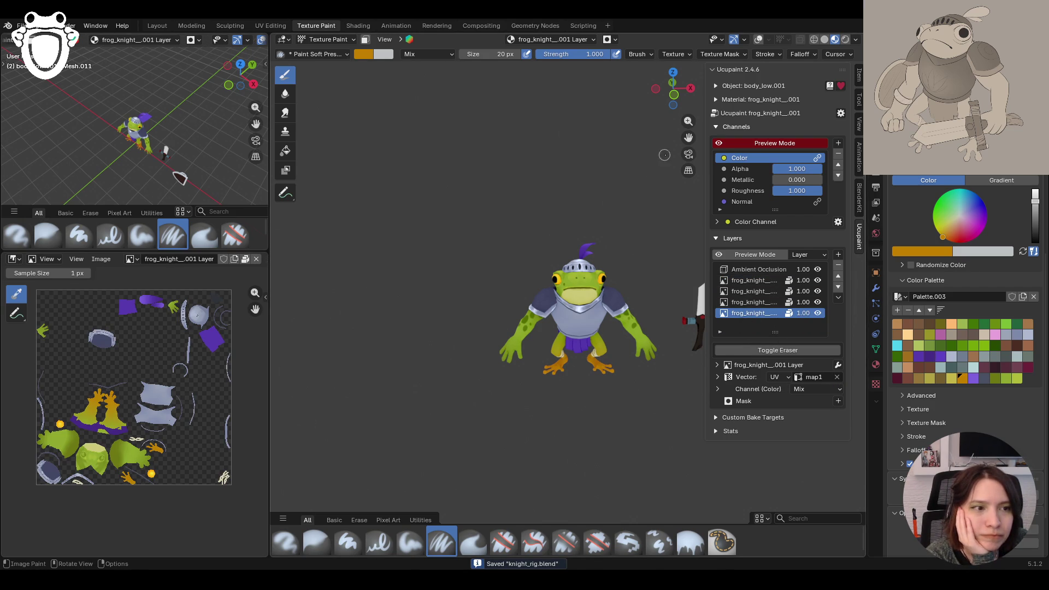
pyautogui.moveTo(688, 138); pyautogui.dragTo(497, 308)
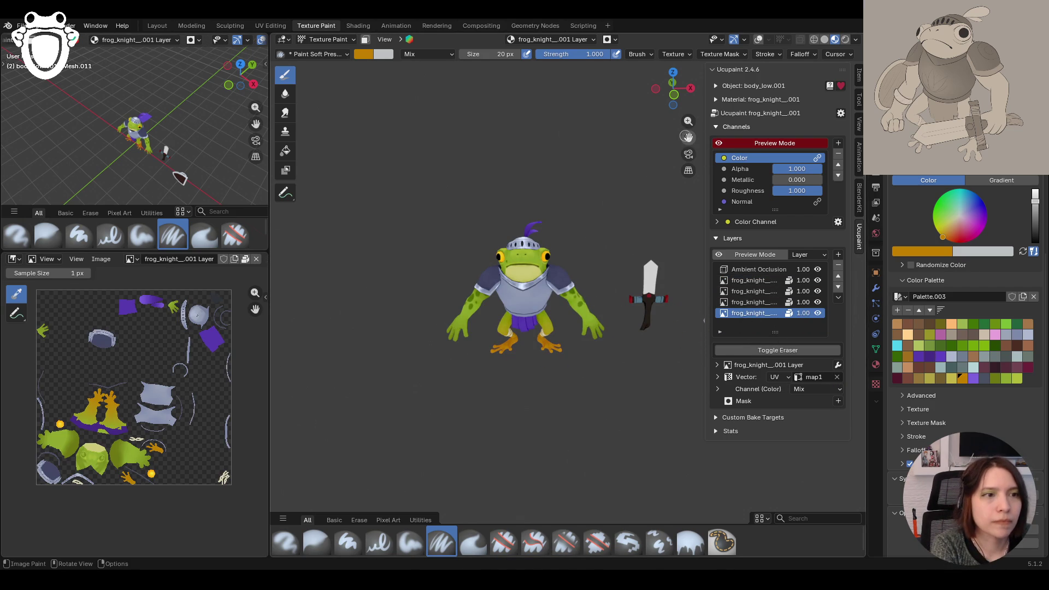
pyautogui.moveTo(688, 137); pyautogui.dragTo(677, 153)
pyautogui.scroll(5, 677, 152)
pyautogui.moveTo(677, 152)
pyautogui.mouseDown(button='middle')
pyautogui.moveTo(593, 303)
pyautogui.moveTo(605, 251)
pyautogui.moveTo(628, 239)
pyautogui.mouseUp(button='middle')
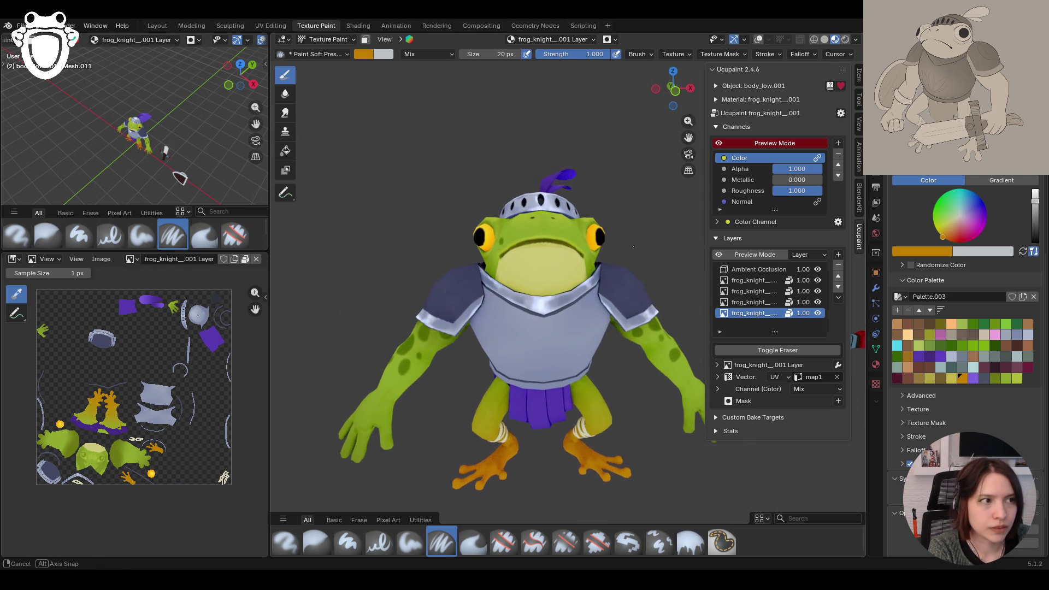
pyautogui.click(817, 290)
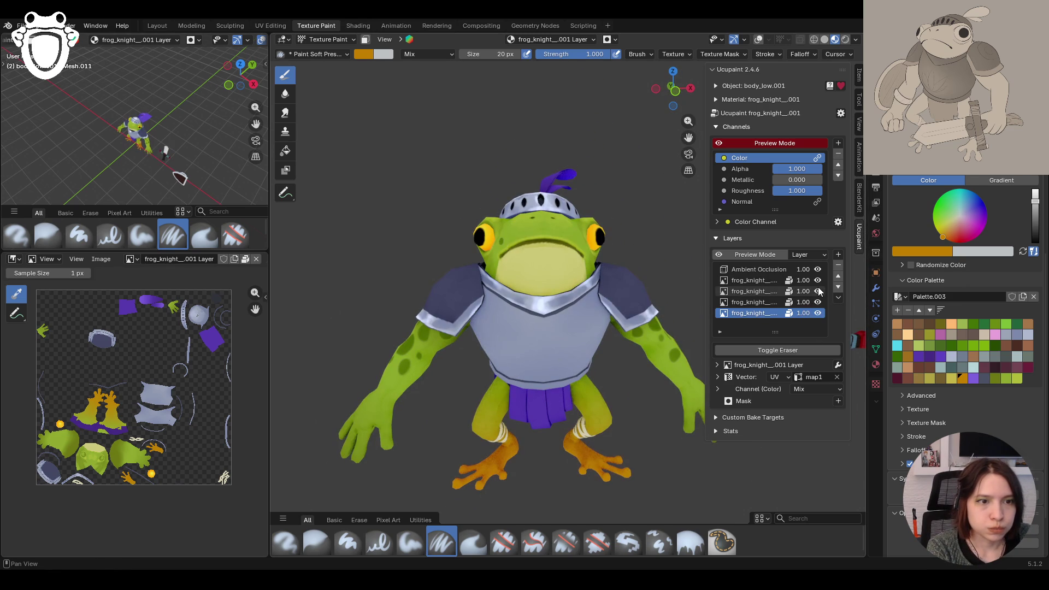
pyautogui.click(817, 292)
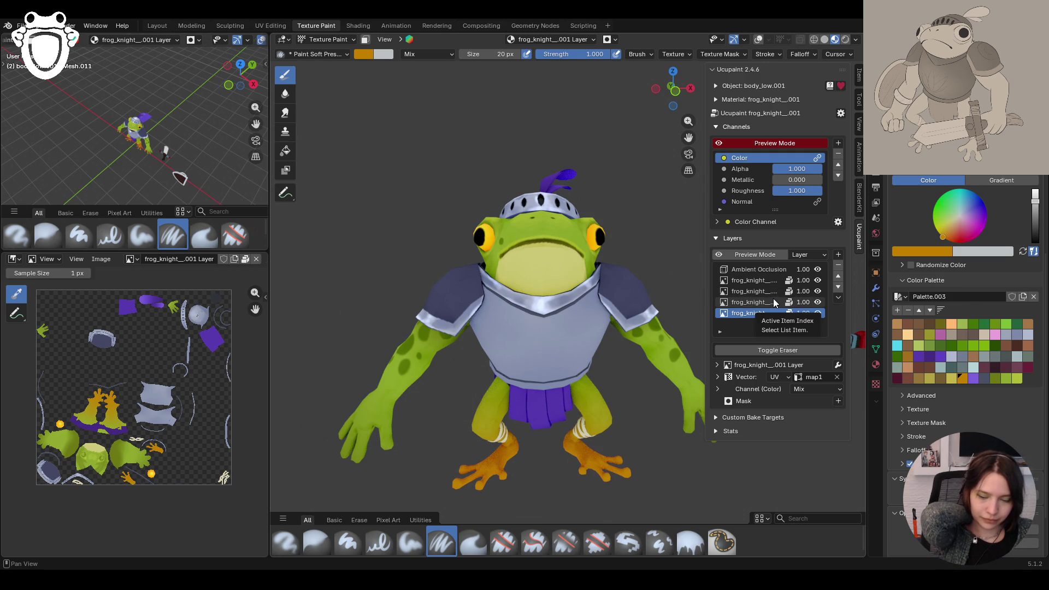
# Step: Make the light Ucupaint layer the active paint target
pyautogui.click(773, 303)
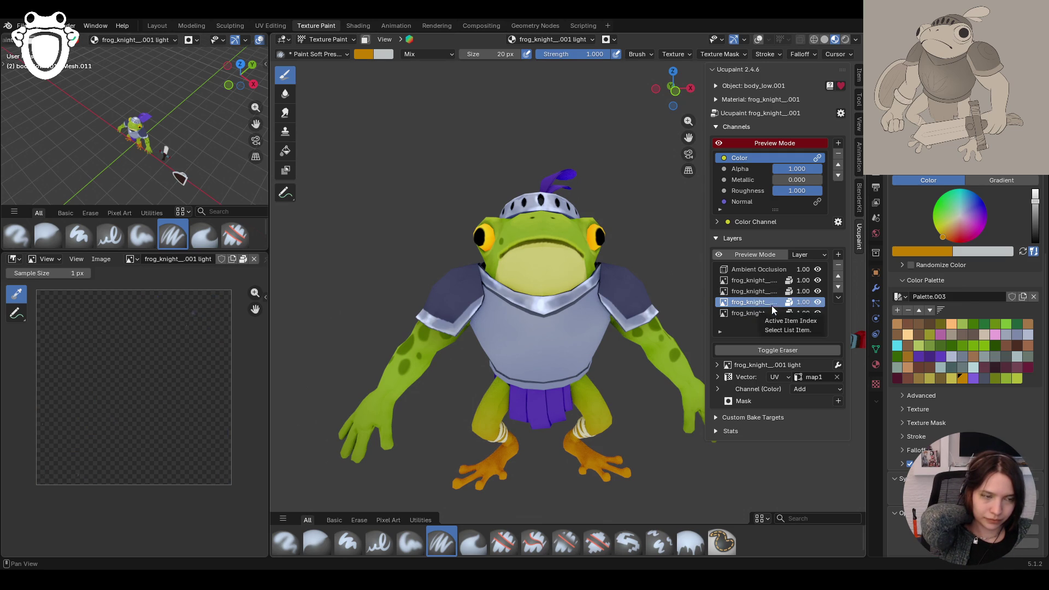
pyautogui.moveTo(683, 376); pyautogui.dragTo(668, 368, button='middle')
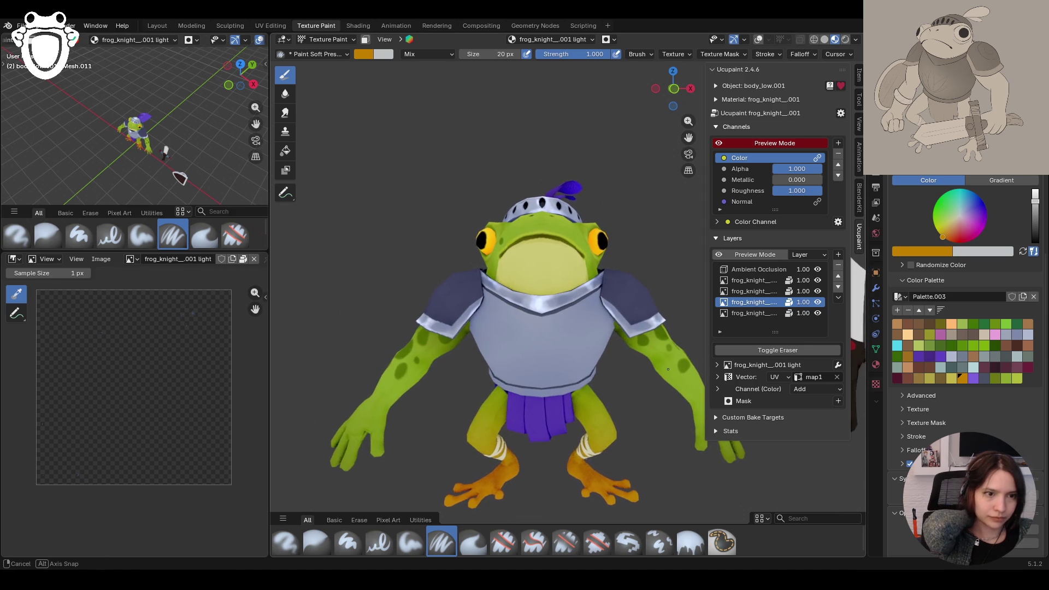
pyautogui.moveTo(668, 368); pyautogui.dragTo(672, 368, button='middle')
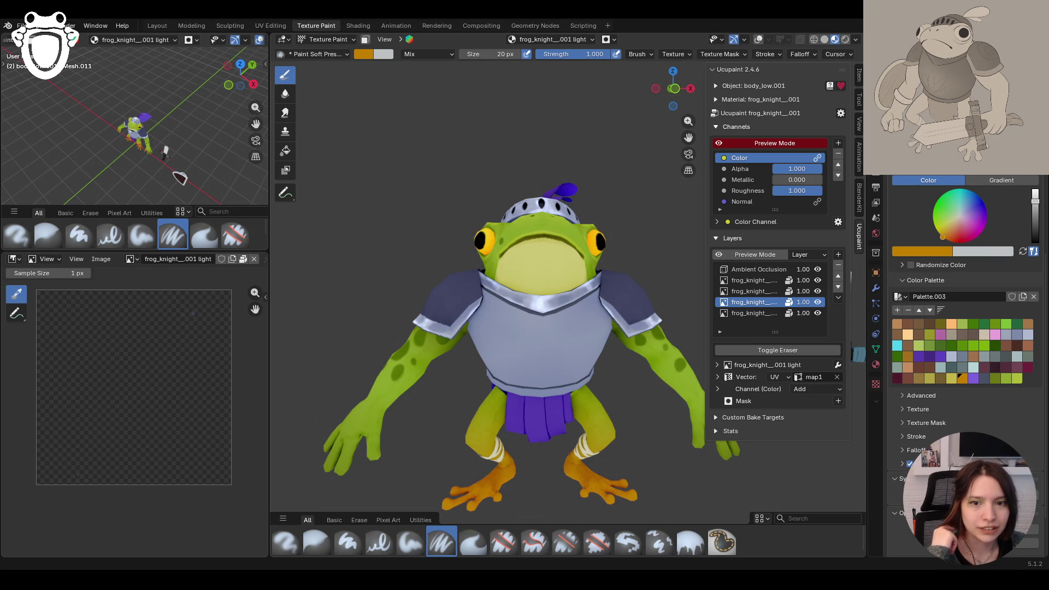
pyautogui.moveTo(511, 433); pyautogui.dragTo(582, 417, button='middle')
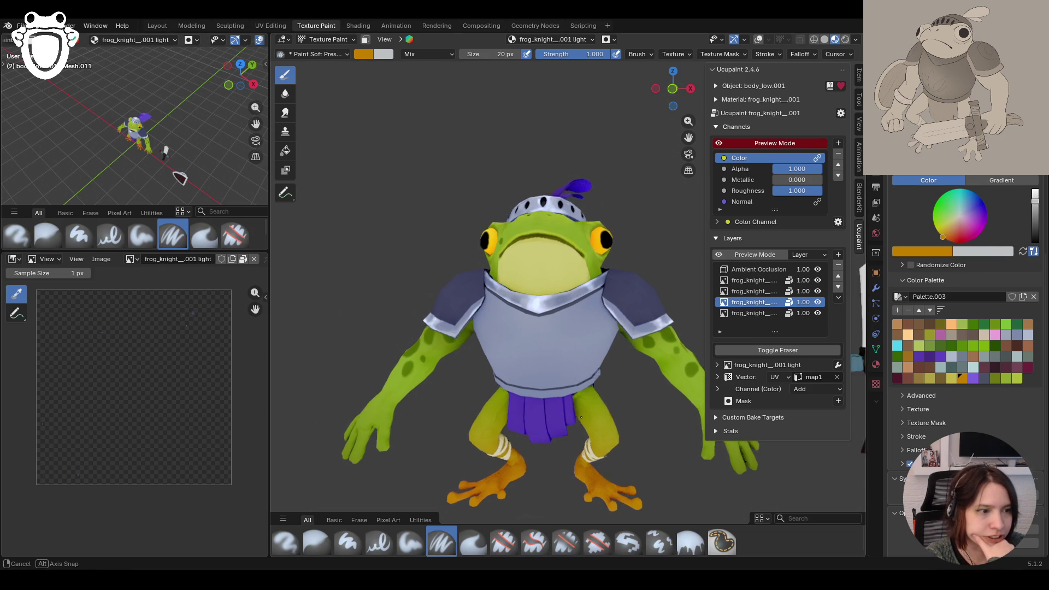
# Step: Add a new brush texture using the Frog 2.PNG shield logo image
pyautogui.click(876, 384)
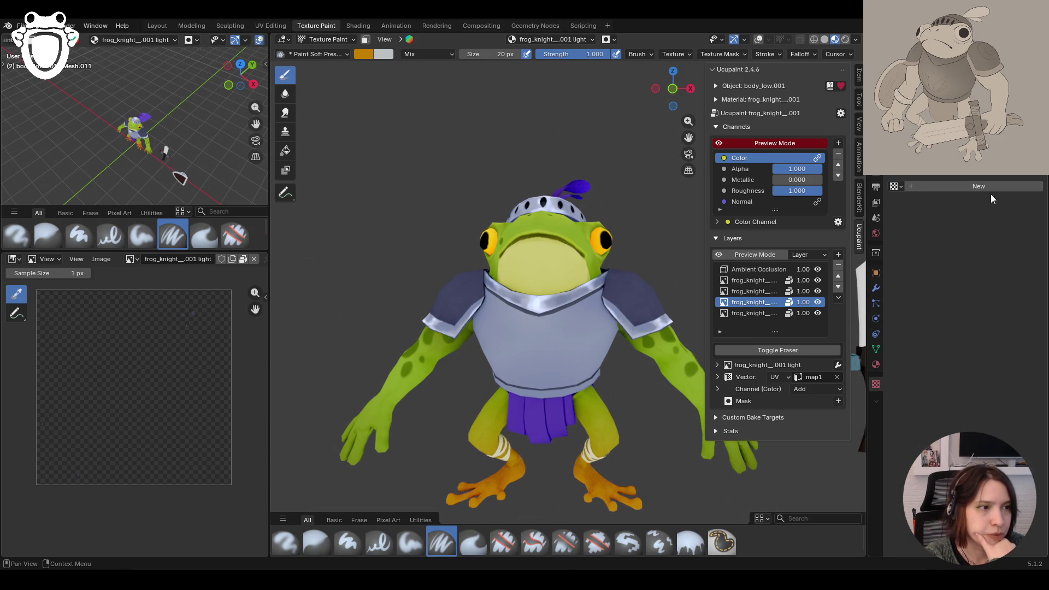
pyautogui.click(920, 186)
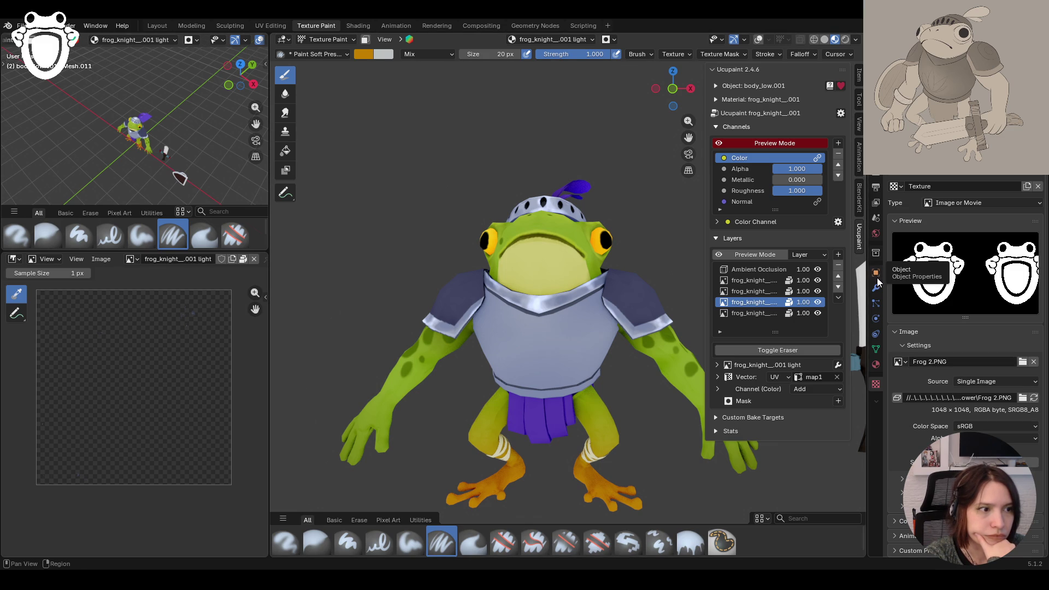
pyautogui.click(876, 187)
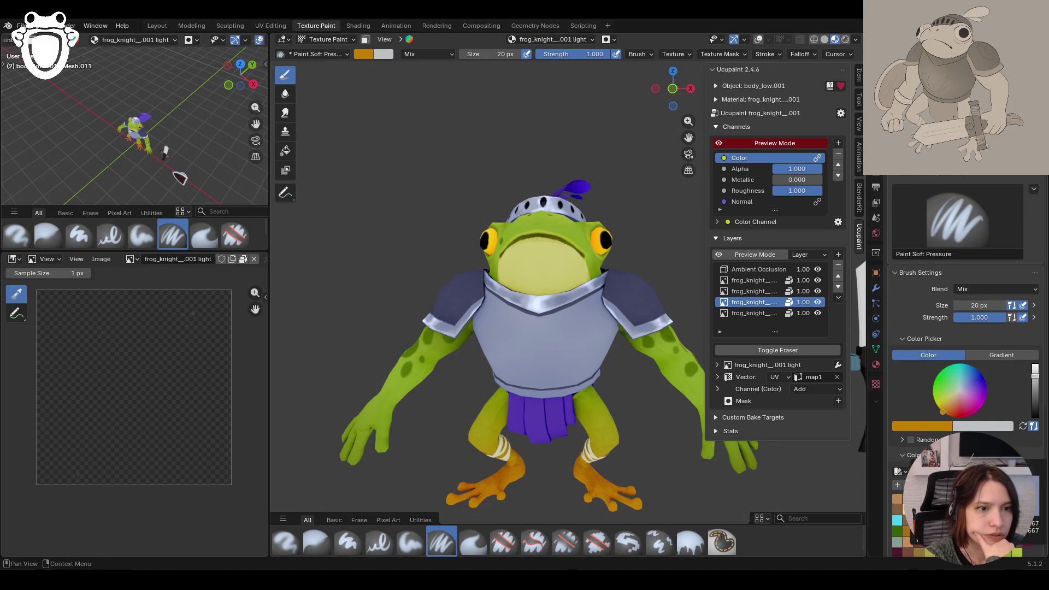
# Step: Sample the grey of the knight's armour with the eyedropper as the paint colour
pyautogui.click(965, 384)
pyautogui.click(924, 426)
pyautogui.press('e')
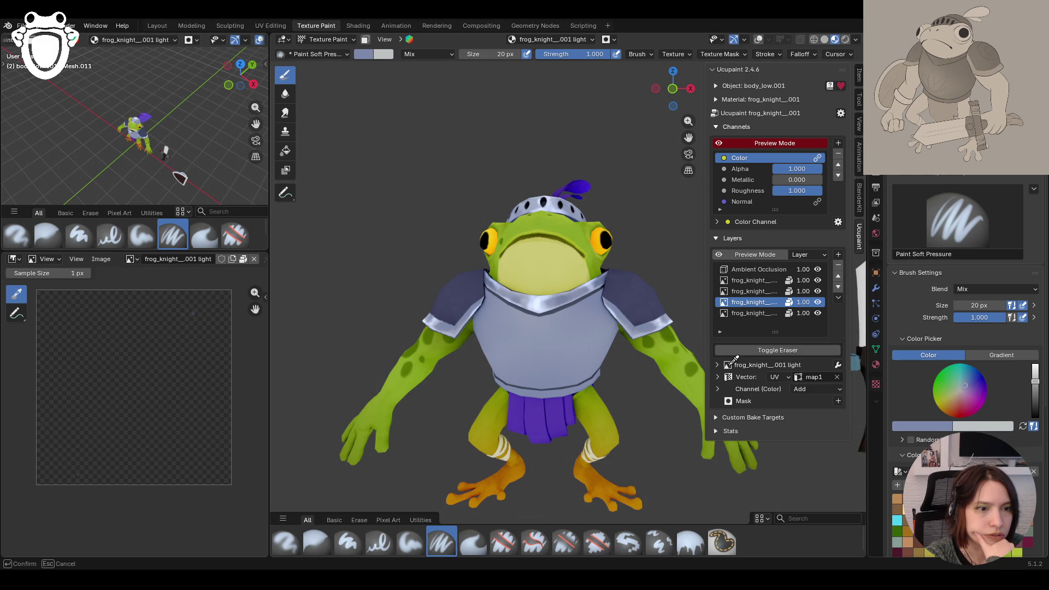
pyautogui.click(574, 302)
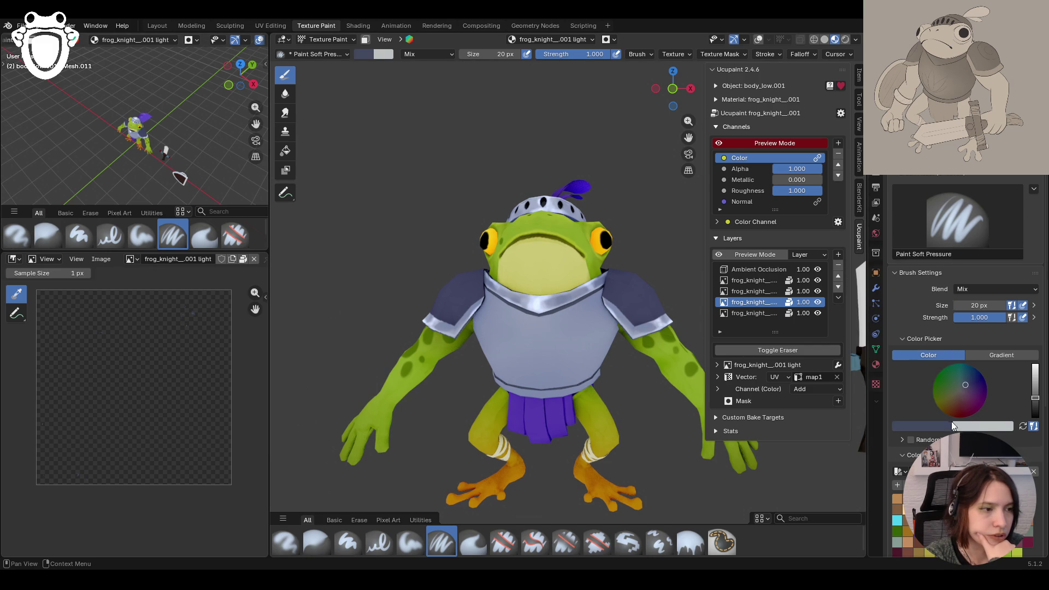
pyautogui.scroll(-3, 904, 417)
pyautogui.scroll(-4, 906, 431)
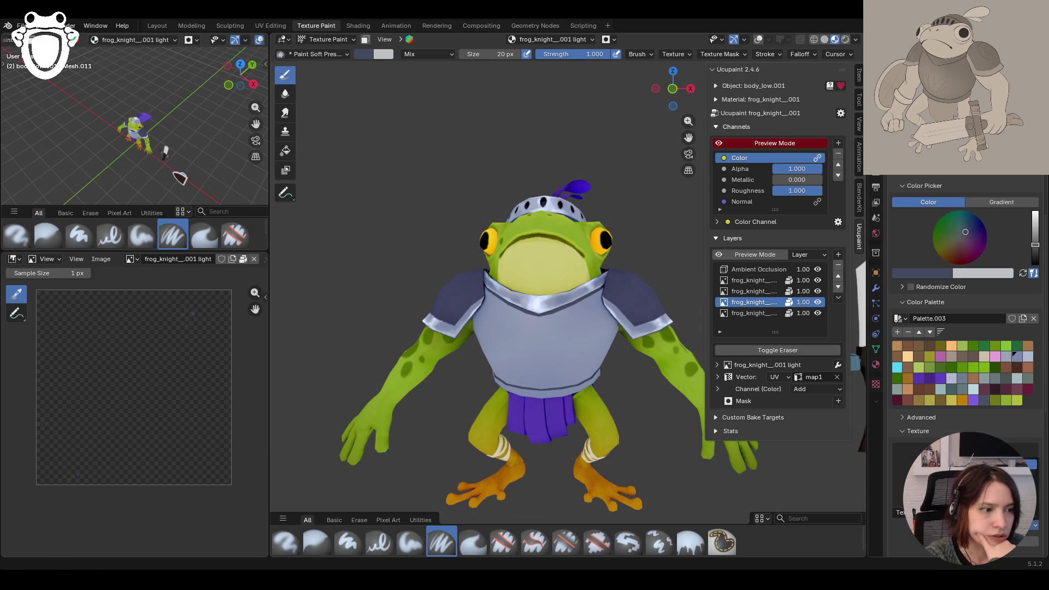
pyautogui.scroll(-6, 476, 368)
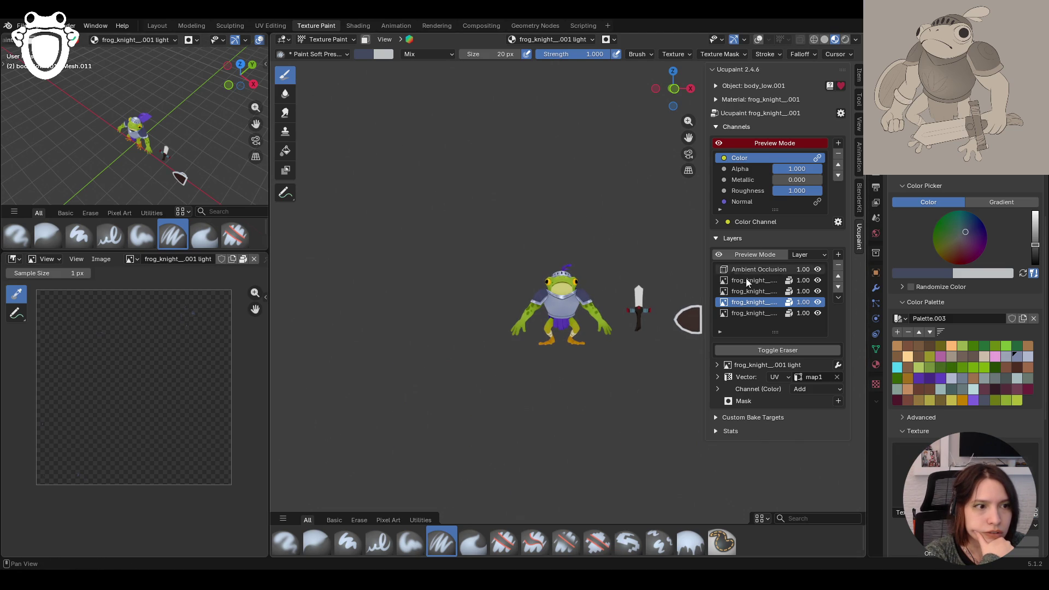
pyautogui.scroll(5, 660, 379)
pyautogui.scroll(1, 659, 379)
pyautogui.scroll(1, 660, 379)
pyautogui.scroll(-2, 963, 327)
pyautogui.scroll(-2, 963, 328)
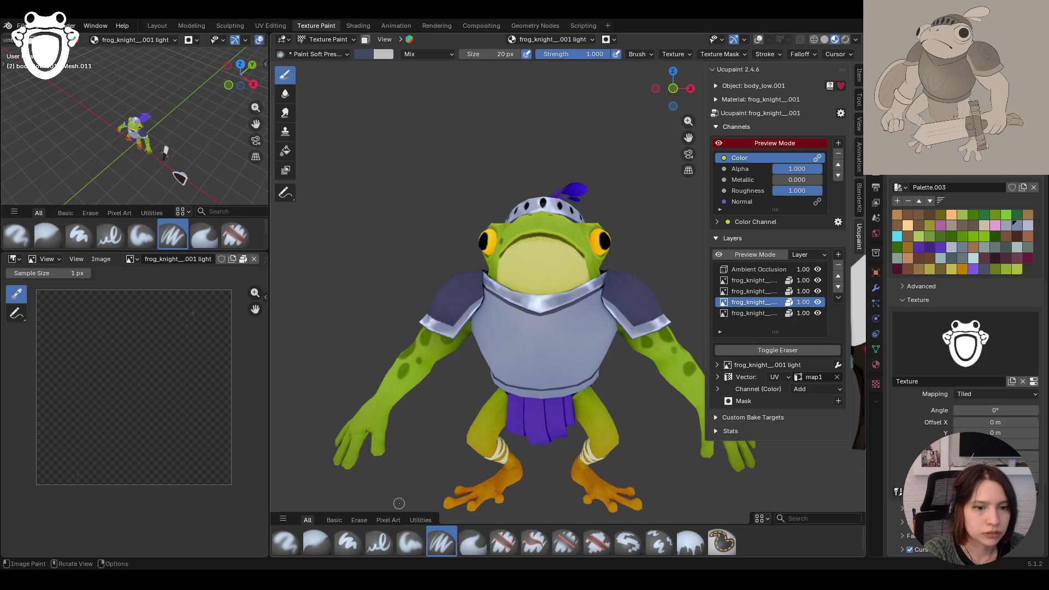
# Step: Set the soft pressure brush's texture mapping to Stencil
pyautogui.click(411, 544)
pyautogui.click(441, 542)
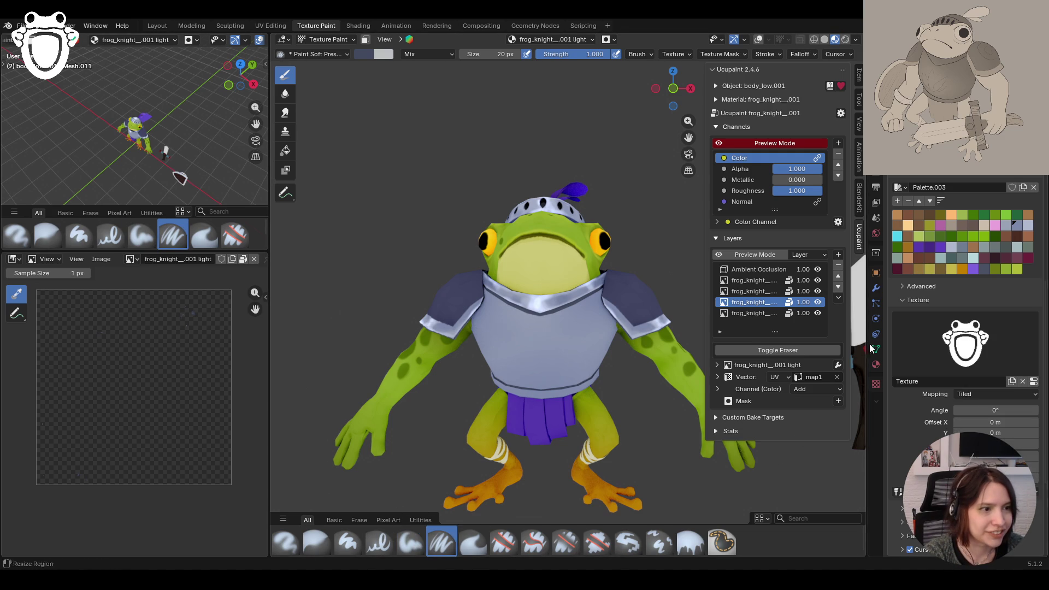
pyautogui.click(994, 393)
pyautogui.click(984, 455)
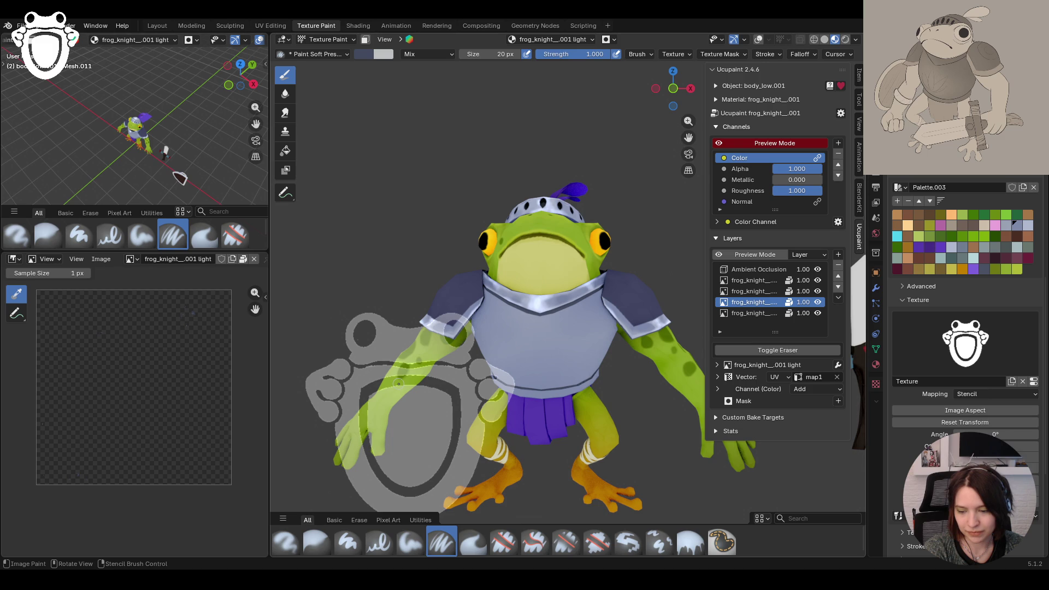
# Step: Move and shrink the logo stencil onto the frog's chest
pyautogui.moveTo(398, 384); pyautogui.dragTo(564, 333, button='right')
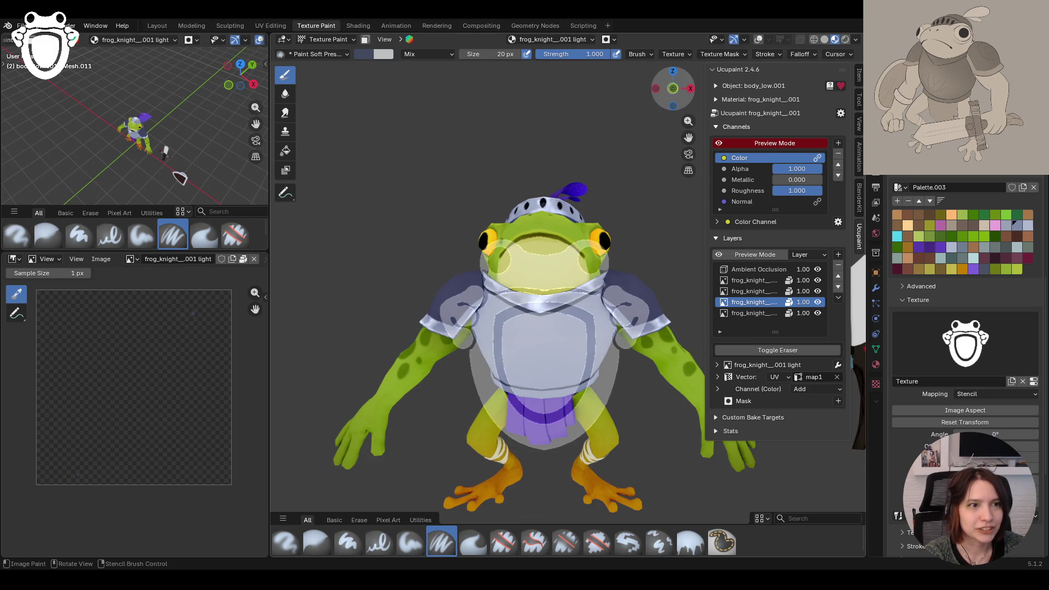
pyautogui.scroll(-10, 564, 333)
pyautogui.moveTo(565, 334); pyautogui.dragTo(624, 316, button='middle')
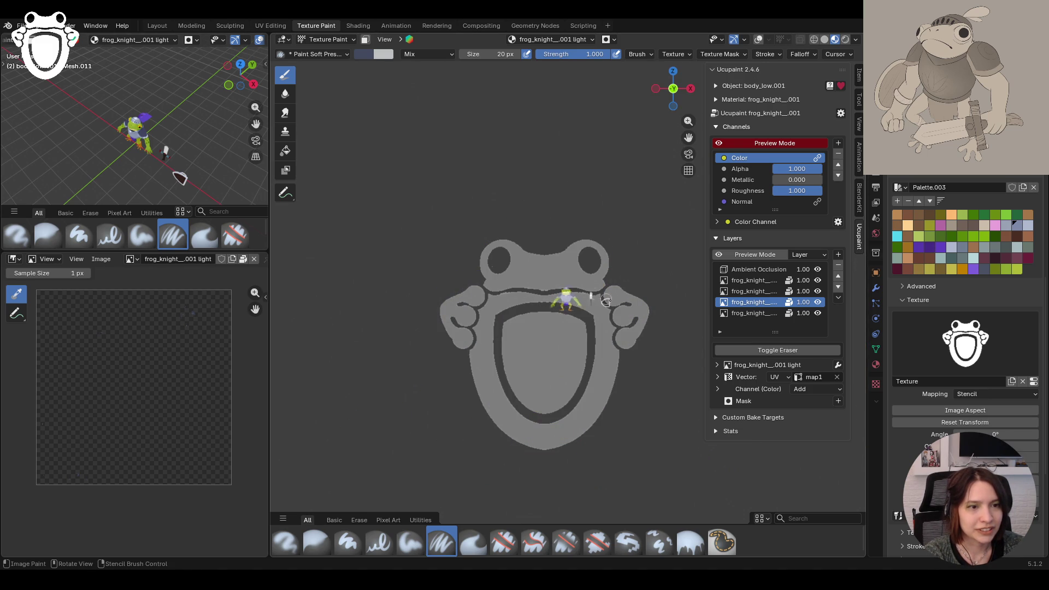
pyautogui.scroll(6, 624, 316)
pyautogui.keyDown('shift'); pyautogui.moveTo(655, 395); pyautogui.dragTo(618, 367, button='right'); pyautogui.keyUp('shift')
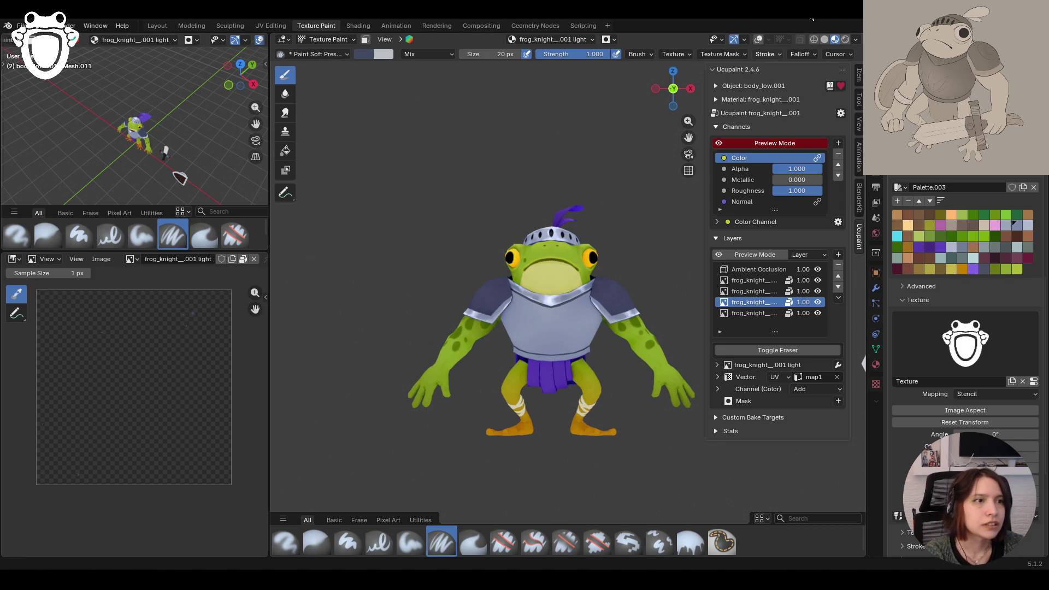
pyautogui.click(766, 40)
pyautogui.click(759, 39)
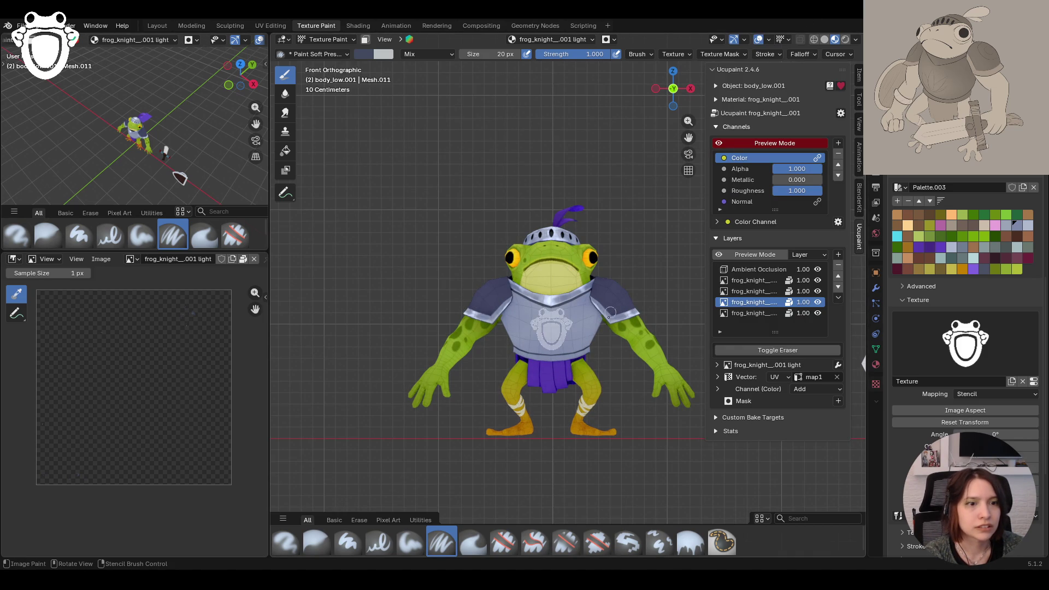
# Step: Fine-tune the stencil's size, tilt and position, and enlarge the brush to 173 px
pyautogui.keyDown('ctrl'); pyautogui.moveTo(603, 361); pyautogui.dragTo(606, 325, button='middle'); pyautogui.keyUp('ctrl')
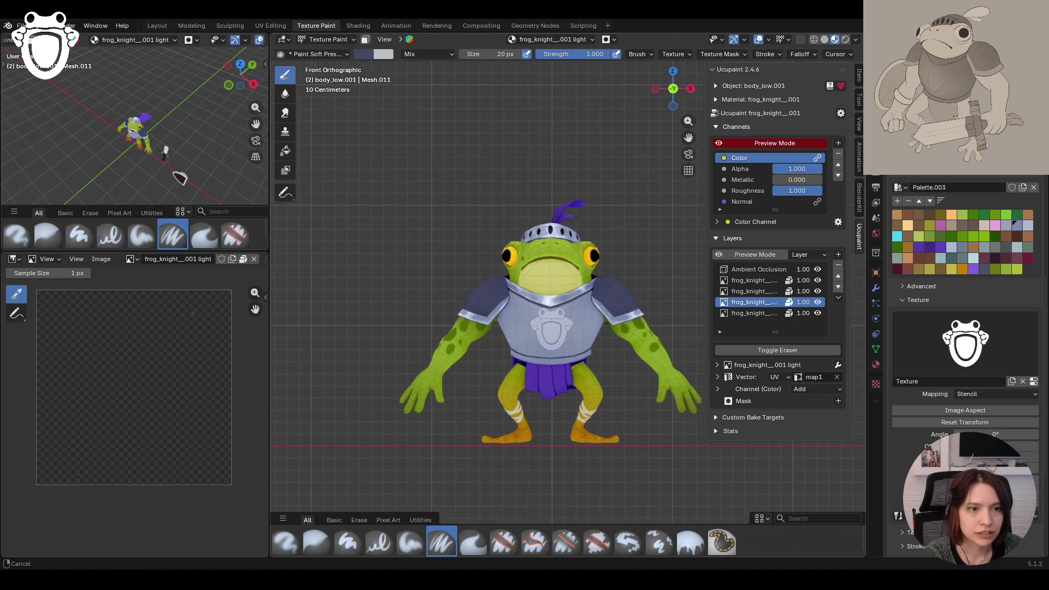
pyautogui.keyDown('shift'); pyautogui.moveTo(605, 325); pyautogui.dragTo(638, 353, button='right'); pyautogui.keyUp('shift')
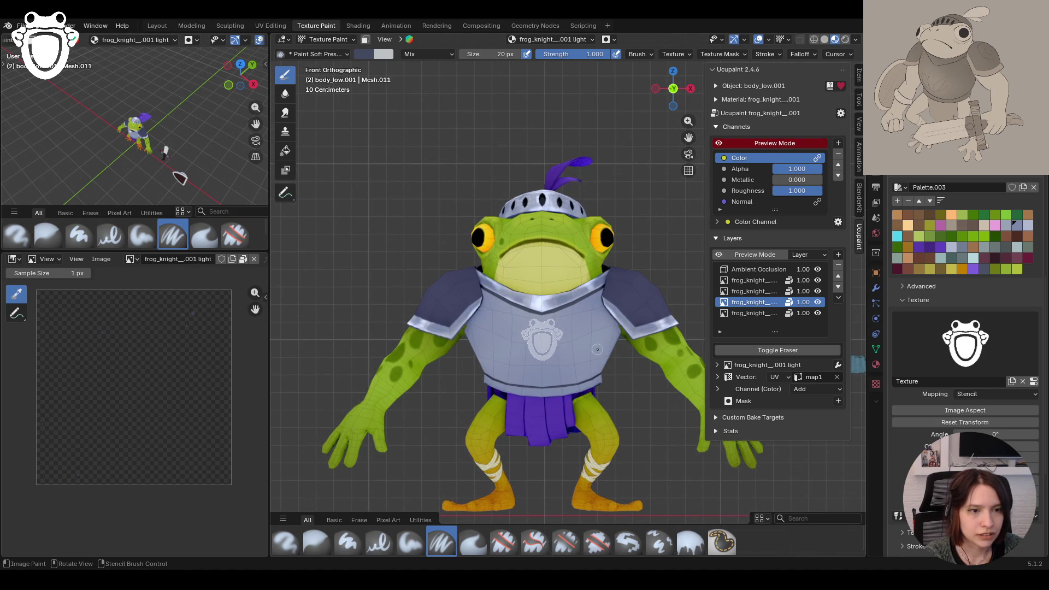
pyautogui.moveTo(638, 353); pyautogui.dragTo(630, 358, button='right')
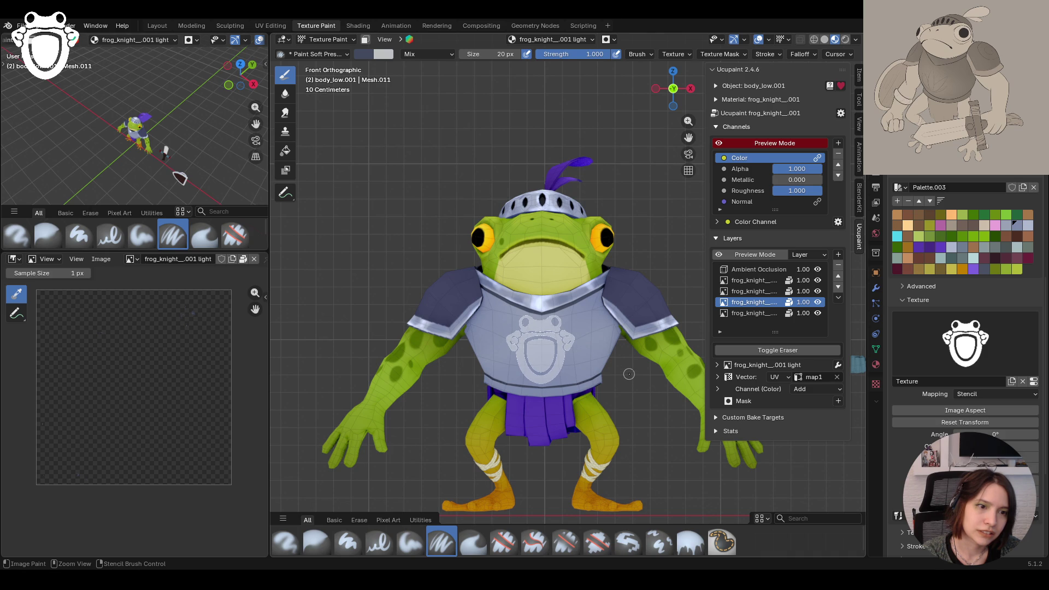
pyautogui.moveTo(632, 385); pyautogui.dragTo(632, 386, button='right')
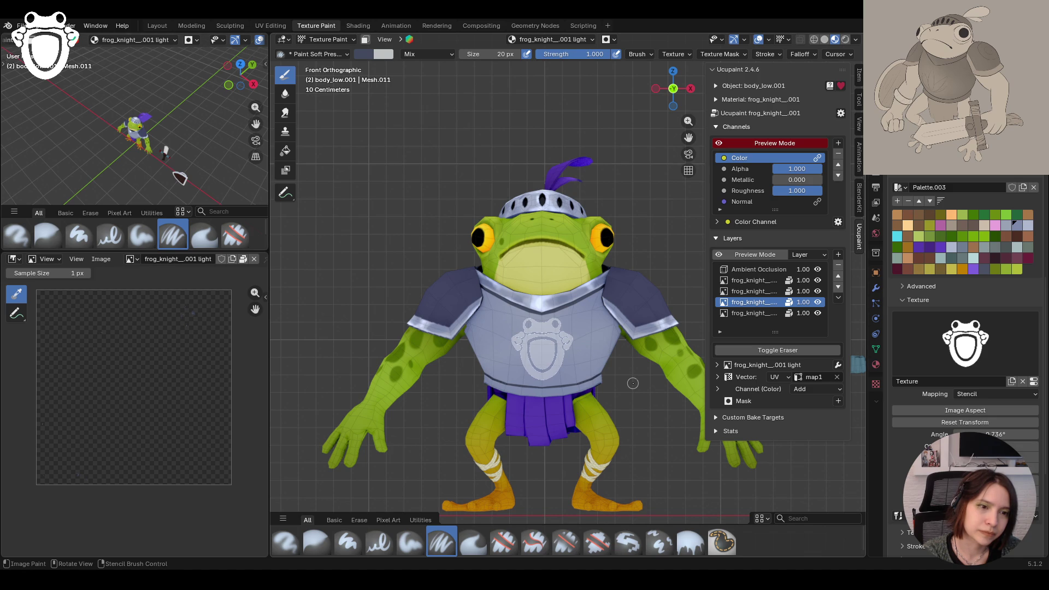
pyautogui.moveTo(530, 324); pyautogui.dragTo(541, 326, button='right')
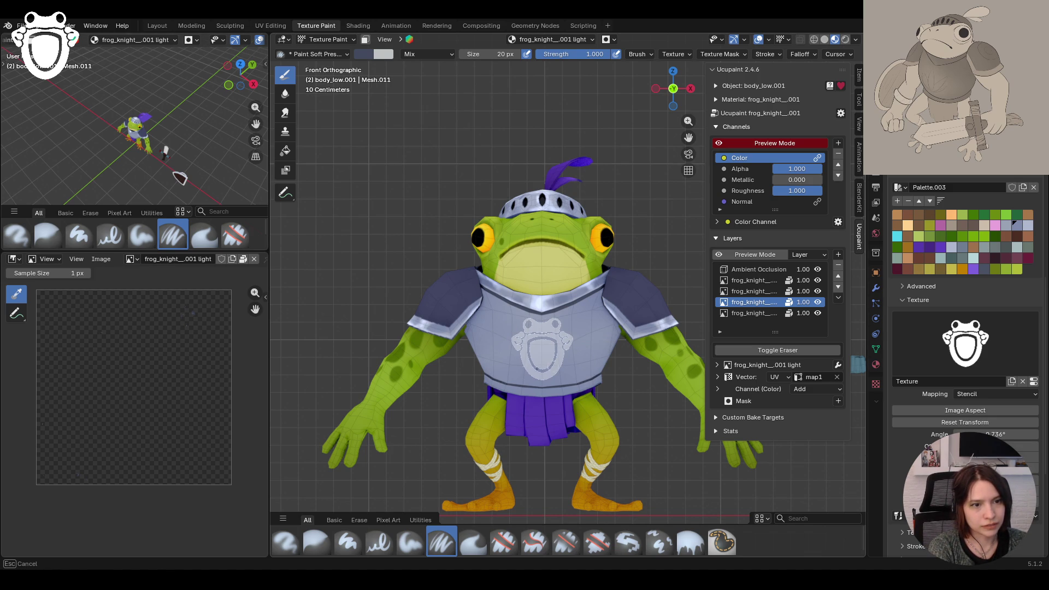
pyautogui.moveTo(585, 362); pyautogui.dragTo(572, 384, button='right')
pyautogui.scroll(2, 969, 287)
pyautogui.scroll(3, 969, 287)
pyautogui.scroll(3, 969, 287)
pyautogui.moveTo(970, 284); pyautogui.dragTo(1033, 284)
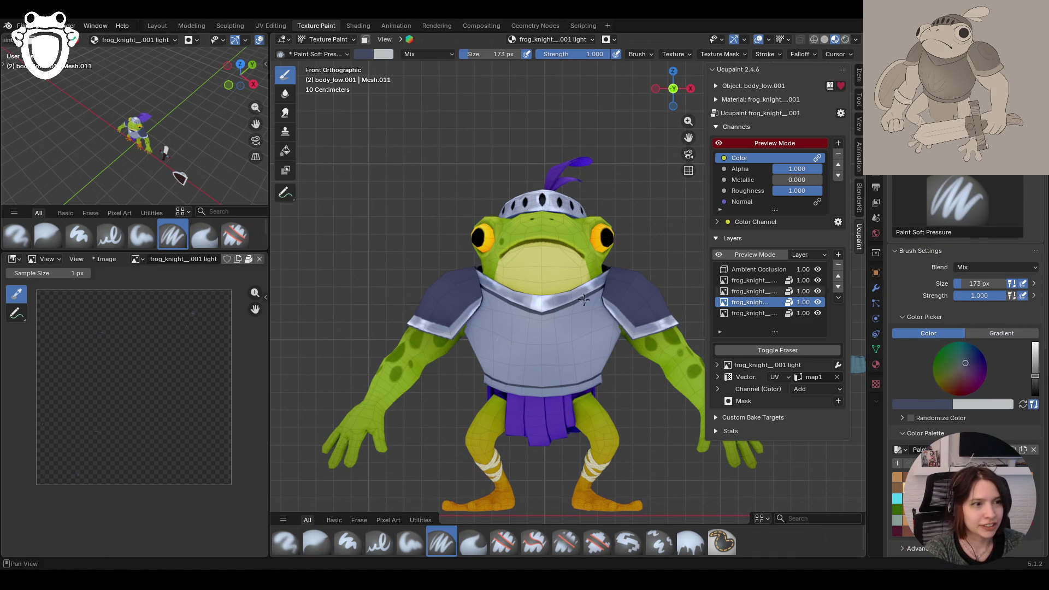
# Step: Select the chest armor object and return to texture painting on it
pyautogui.moveTo(541, 340); pyautogui.dragTo(566, 328, button='right')
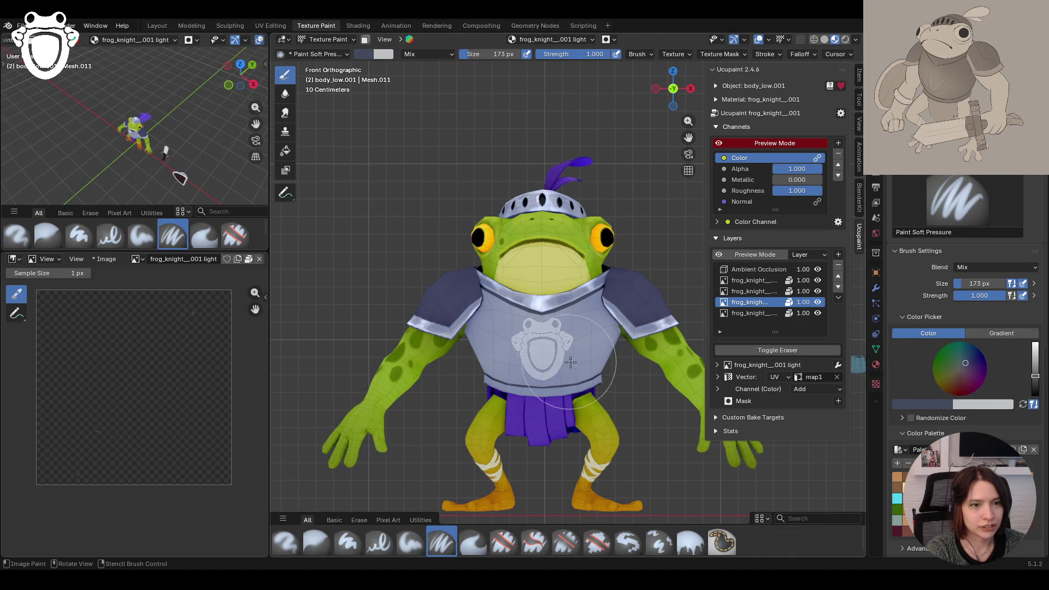
pyautogui.moveTo(580, 371); pyautogui.dragTo(577, 379, button='right')
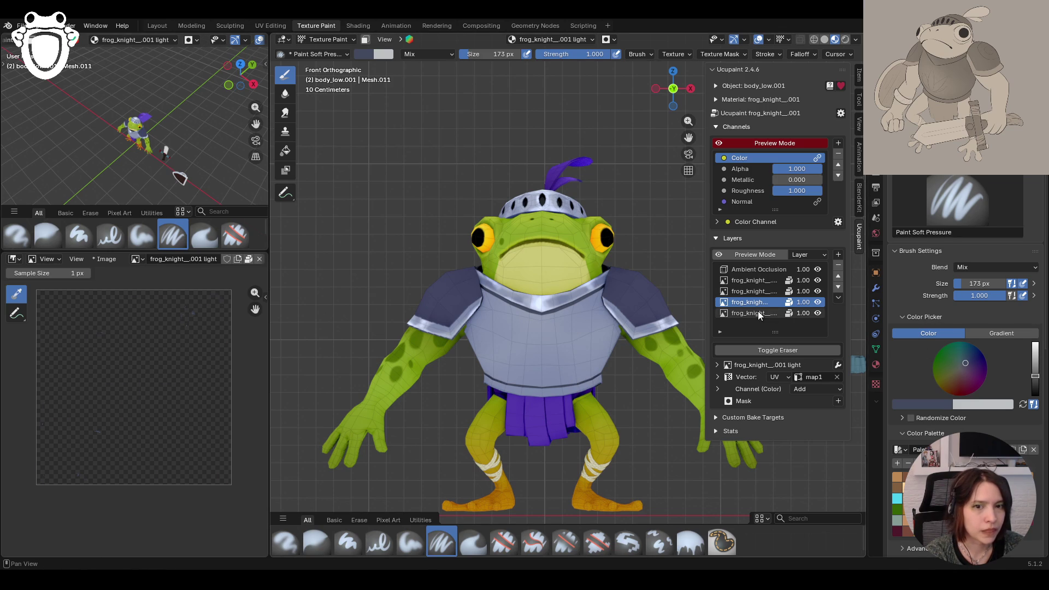
pyautogui.click(326, 39)
pyautogui.click(336, 57)
pyautogui.click(544, 301)
pyautogui.click(314, 39)
pyautogui.click(335, 113)
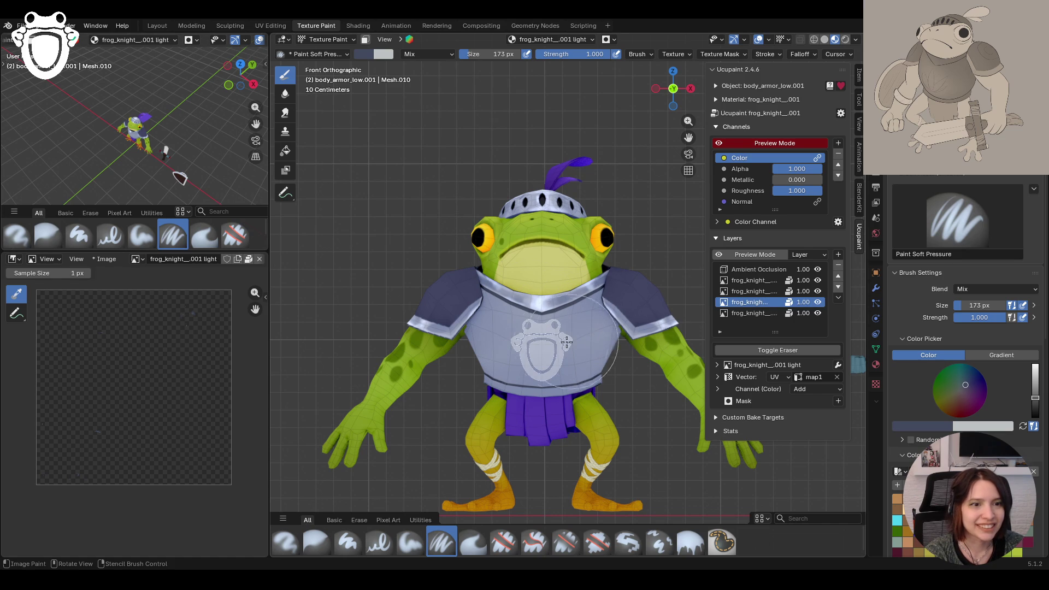
# Step: Undo the white test stamp, place the stencil over the chest armor and activate the second layer
pyautogui.moveTo(566, 342); pyautogui.dragTo(540, 353)
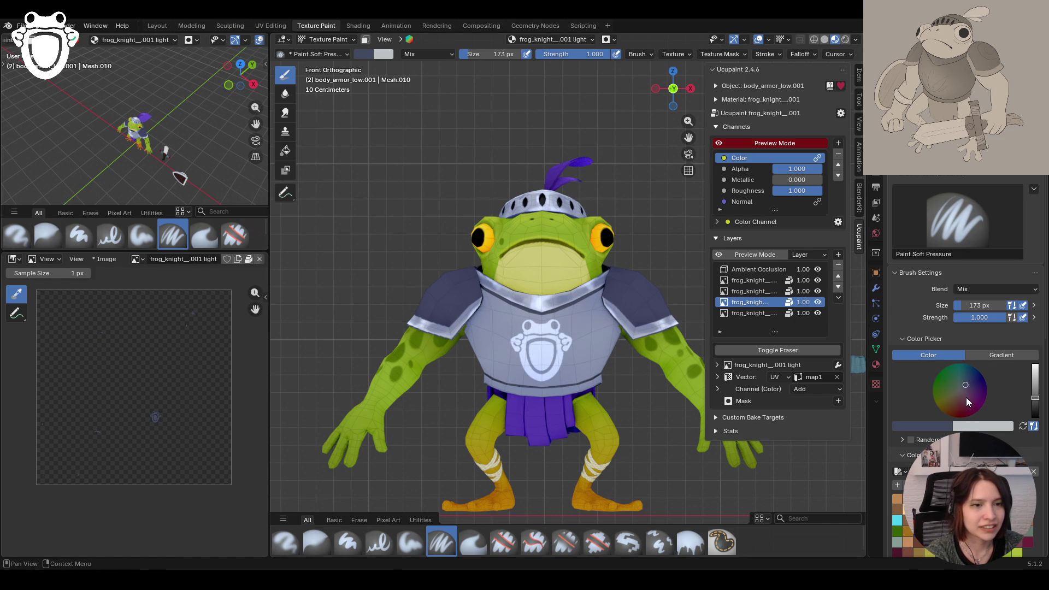
pyautogui.moveTo(533, 344); pyautogui.dragTo(574, 376)
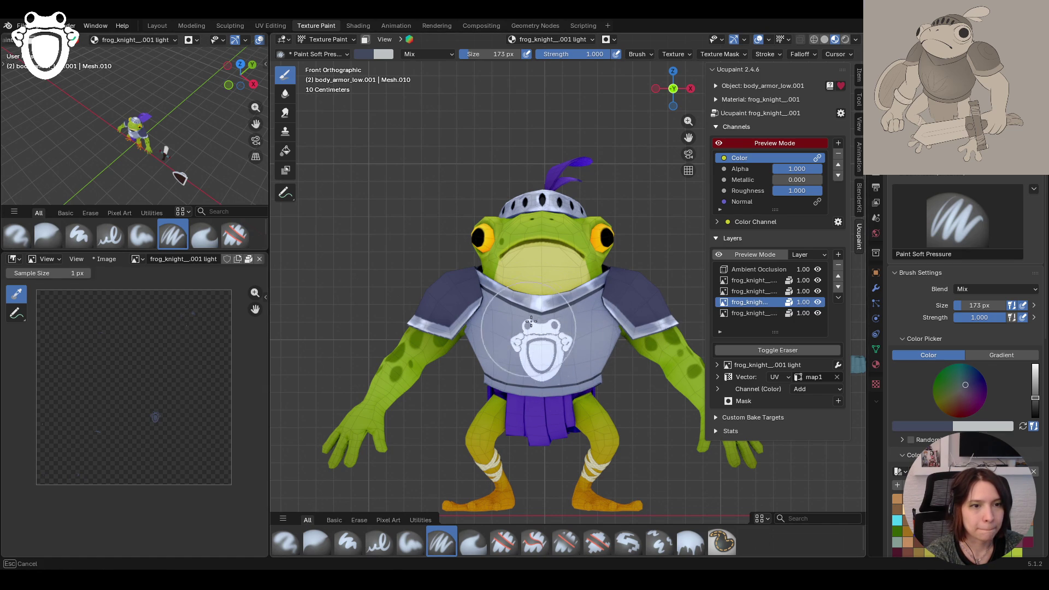
pyautogui.press('Escape')
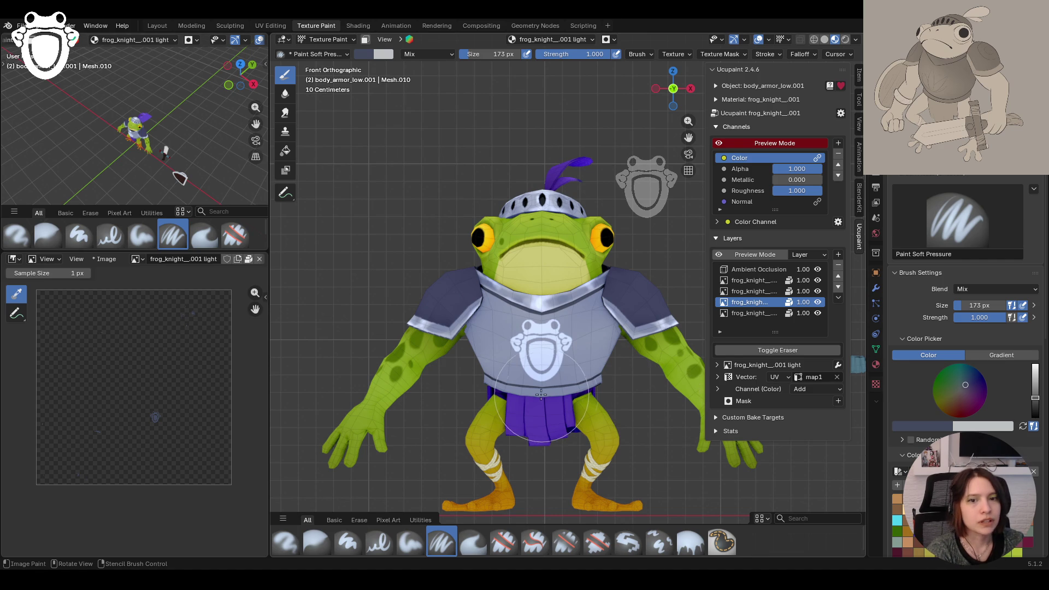
pyautogui.hotkey('ctrl', 'z')
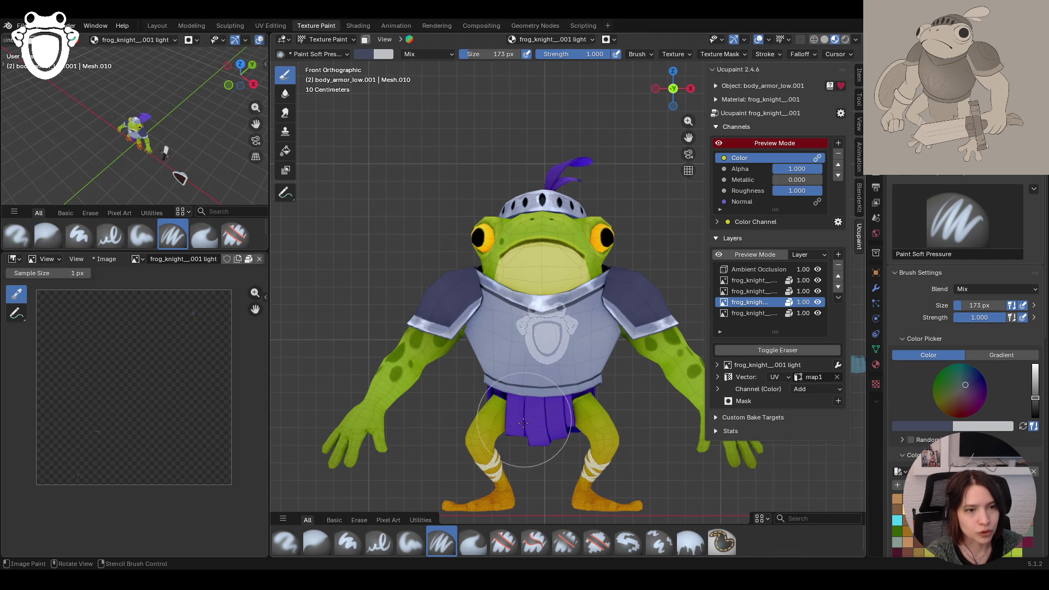
pyautogui.moveTo(625, 280); pyautogui.dragTo(517, 436, button='right')
pyautogui.click(742, 292)
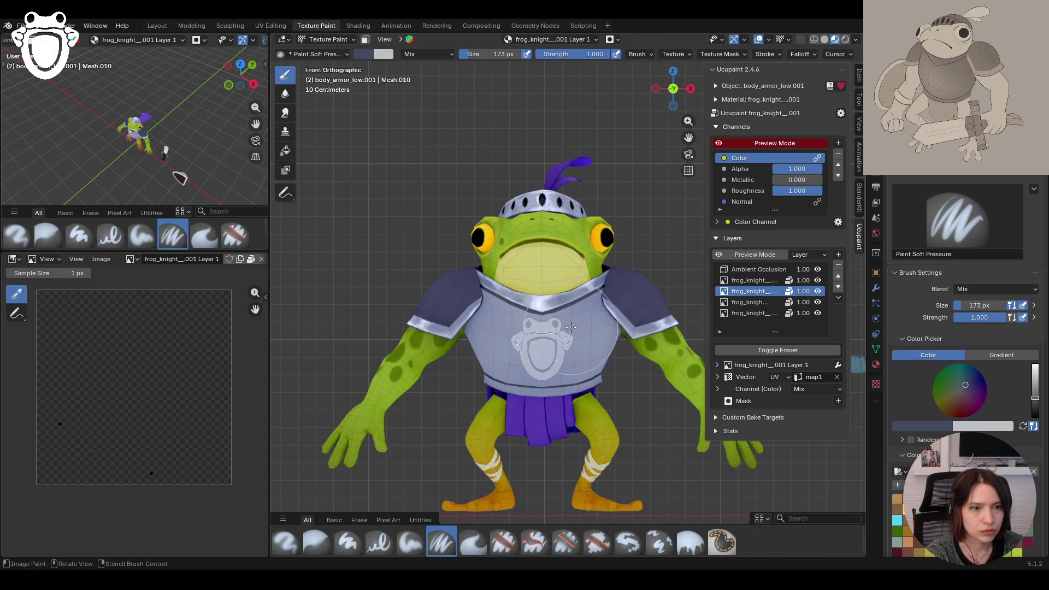
# Step: Stamp the frog-shield emblem in dark grey onto the chest armor
pyautogui.moveTo(571, 326); pyautogui.dragTo(539, 329)
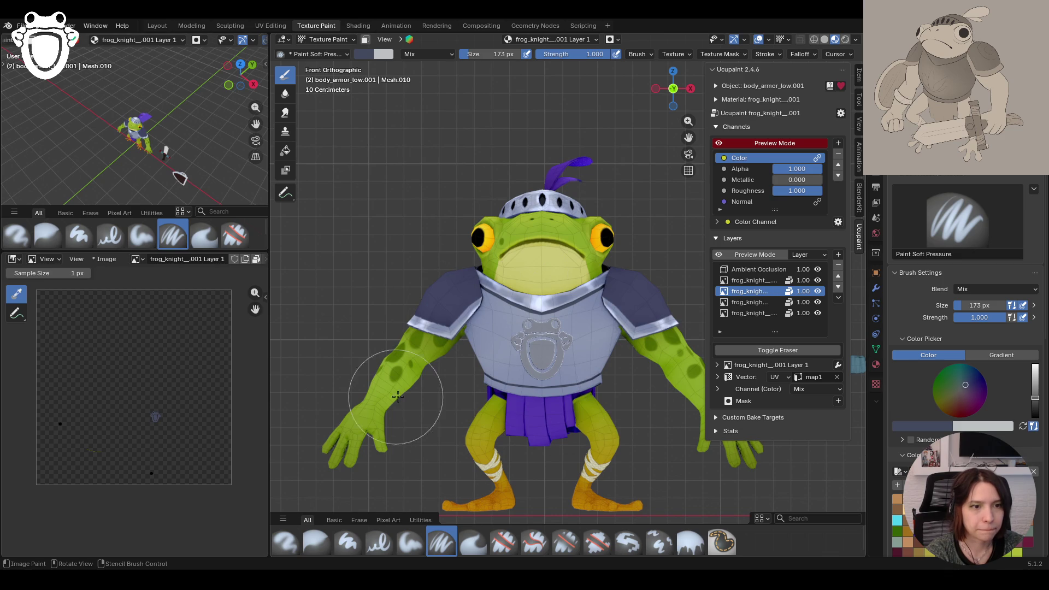
pyautogui.moveTo(396, 397); pyautogui.dragTo(595, 368, button='middle')
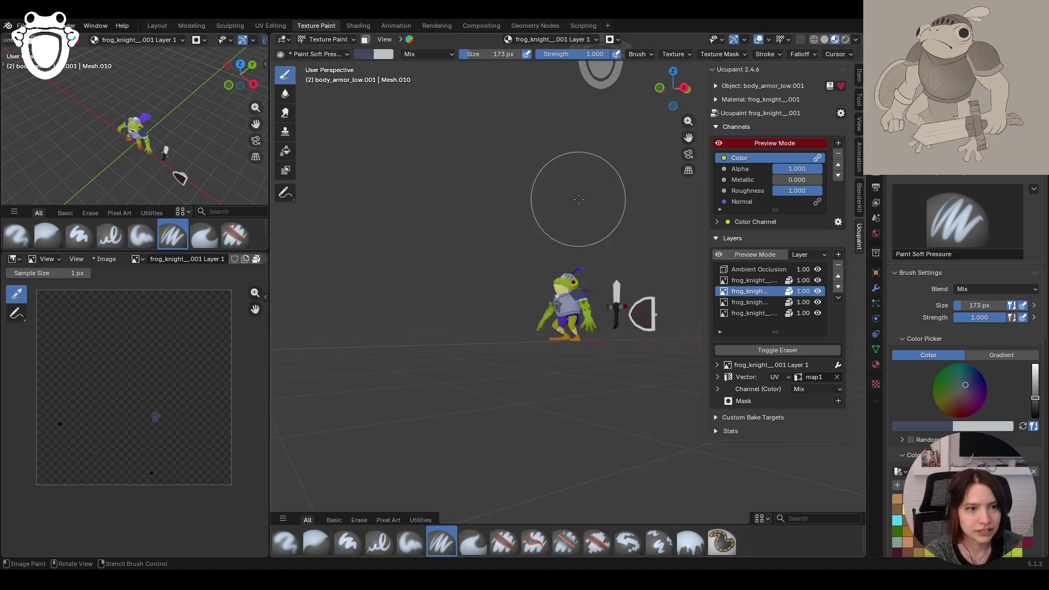
pyautogui.moveTo(595, 369)
pyautogui.mouseDown(button='middle')
pyautogui.moveTo(642, 260)
pyautogui.moveTo(639, 312)
pyautogui.mouseUp(button='middle')
pyautogui.scroll(5, 638, 327)
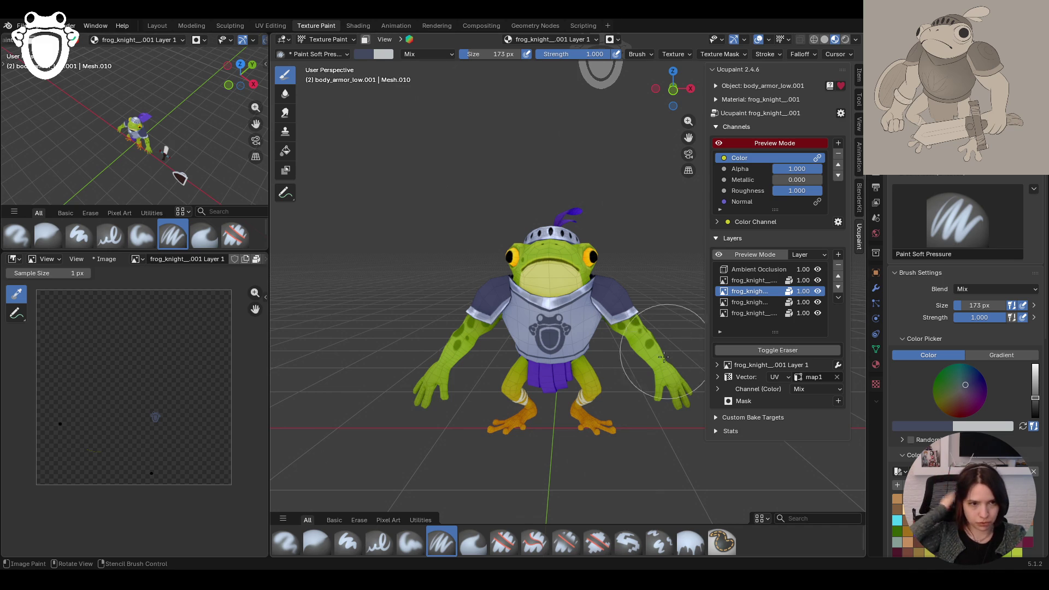
pyautogui.moveTo(637, 331); pyautogui.dragTo(516, 433, button='middle')
pyautogui.moveTo(179, 146); pyautogui.dragTo(210, 120, button='middle')
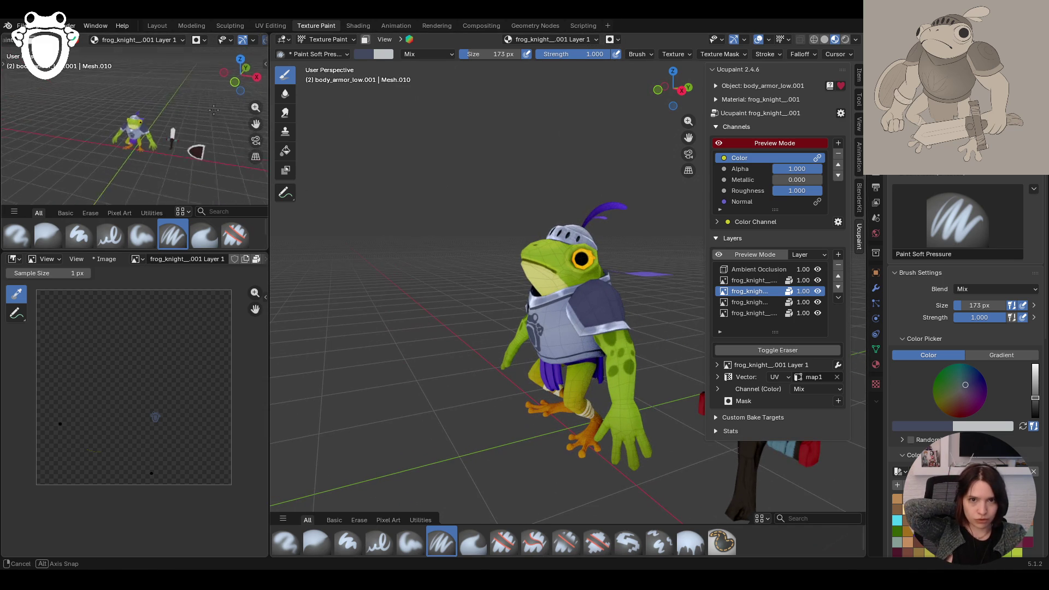
# Step: Orbit around the knight to review the emblem from several angles
pyautogui.moveTo(460, 353); pyautogui.dragTo(552, 379, button='middle')
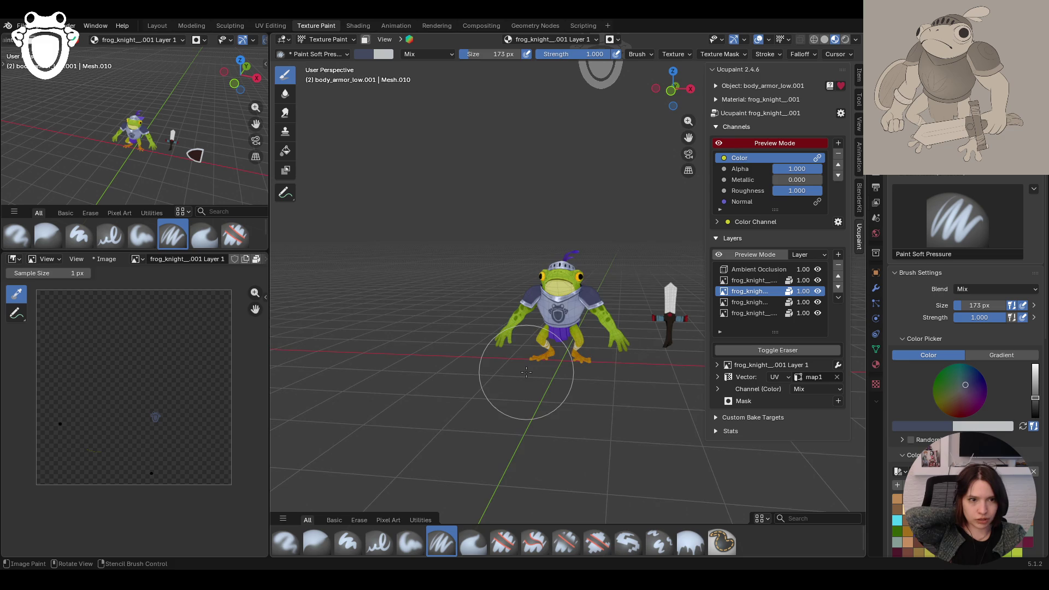
pyautogui.moveTo(526, 372)
pyautogui.mouseDown(button='middle')
pyautogui.moveTo(587, 364)
pyautogui.moveTo(558, 367)
pyautogui.mouseUp(button='middle')
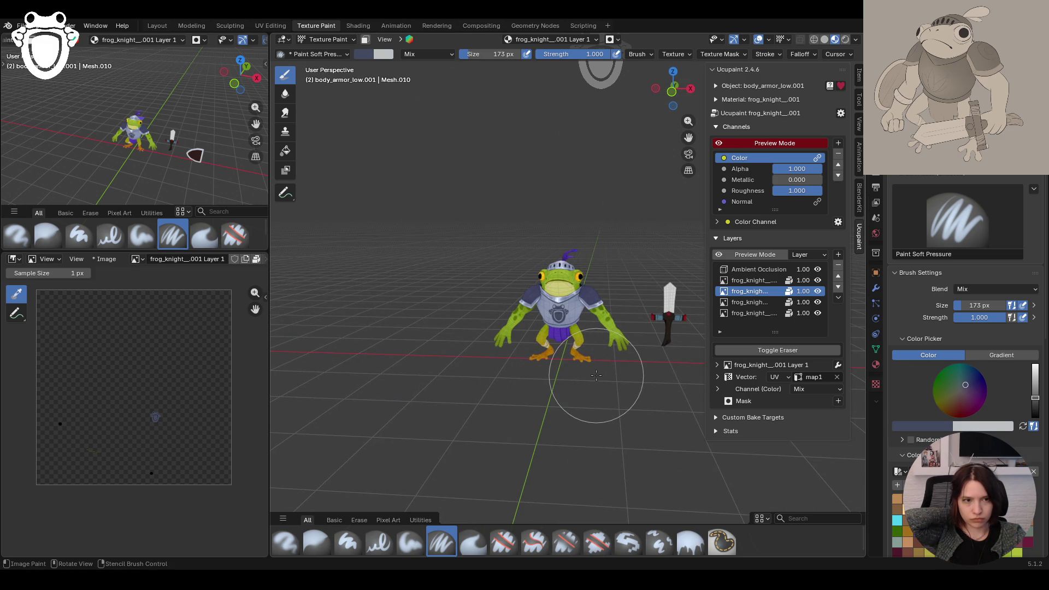
pyautogui.moveTo(593, 374)
pyautogui.mouseDown(button='middle')
pyautogui.moveTo(681, 348)
pyautogui.moveTo(599, 353)
pyautogui.mouseUp(button='middle')
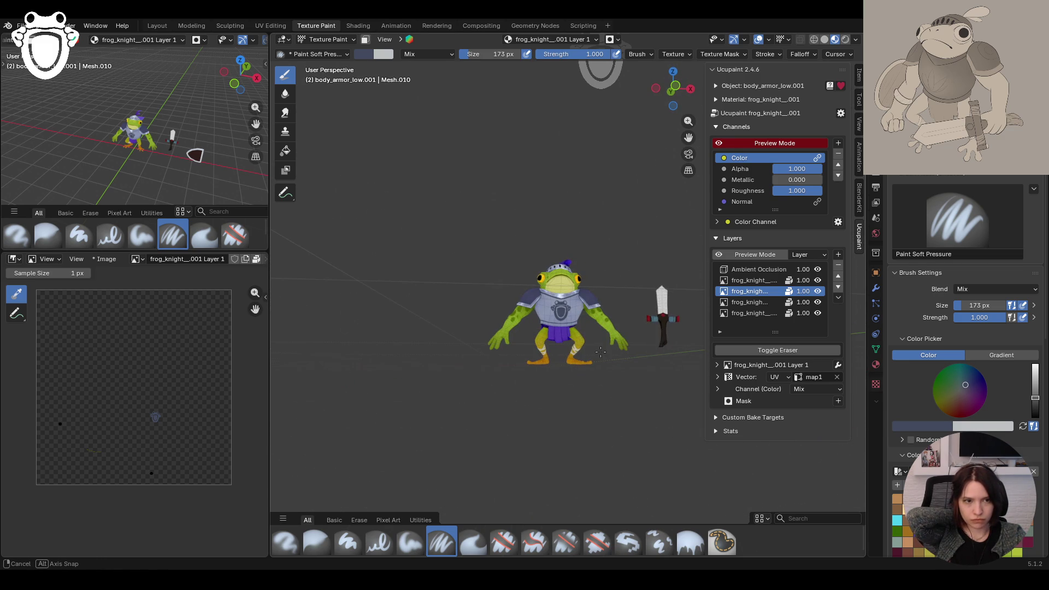
pyautogui.moveTo(600, 353)
pyautogui.mouseDown(button='middle')
pyautogui.moveTo(542, 414)
pyautogui.moveTo(608, 398)
pyautogui.mouseUp(button='middle')
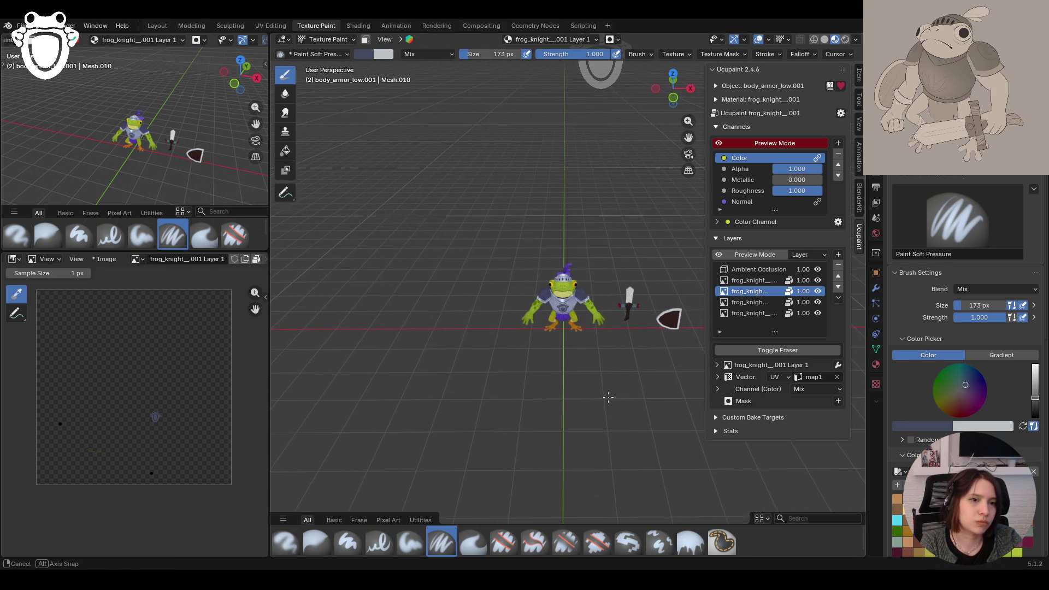
pyautogui.moveTo(607, 397); pyautogui.dragTo(479, 350, button='middle')
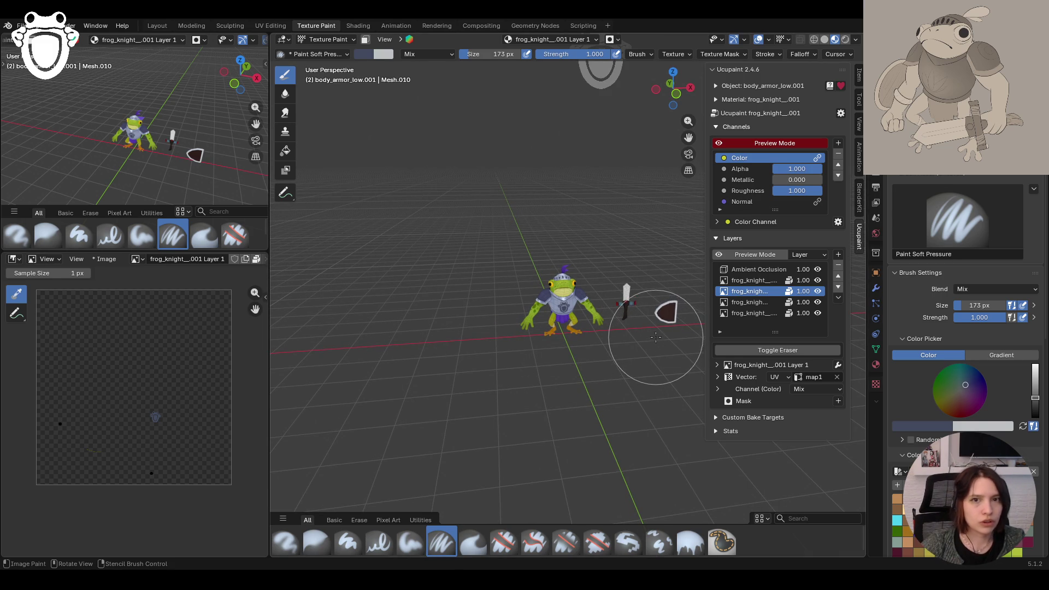
pyautogui.scroll(3, 632, 344)
pyautogui.scroll(4, 631, 343)
pyautogui.moveTo(631, 343); pyautogui.dragTo(647, 338, button='middle')
pyautogui.scroll(-3, 967, 369)
pyautogui.scroll(-3, 967, 369)
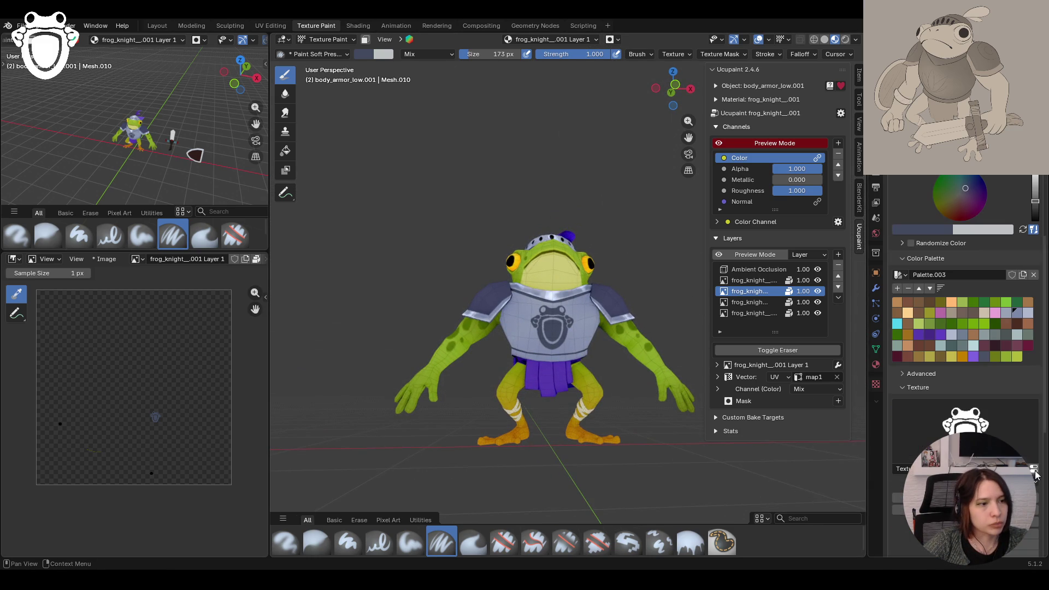
pyautogui.scroll(3, 967, 368)
pyautogui.scroll(3, 967, 369)
# Step: Toggle the brush to erasing with E and make the fifth paint layer active
pyautogui.moveTo(667, 375); pyautogui.dragTo(647, 402, button='middle')
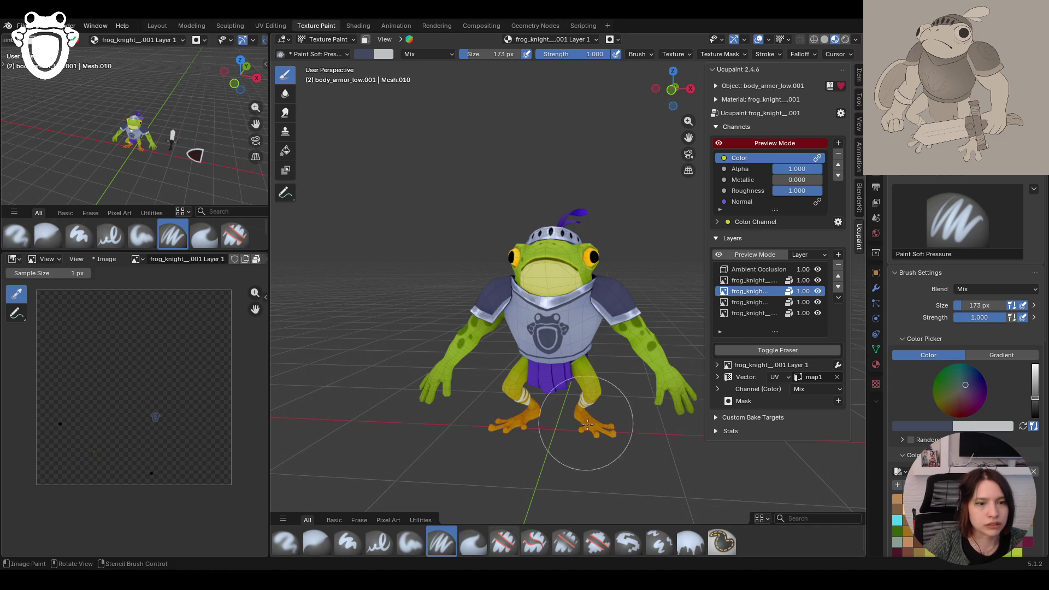
pyautogui.press('e')
pyautogui.moveTo(537, 341); pyautogui.dragTo(578, 431, button='middle')
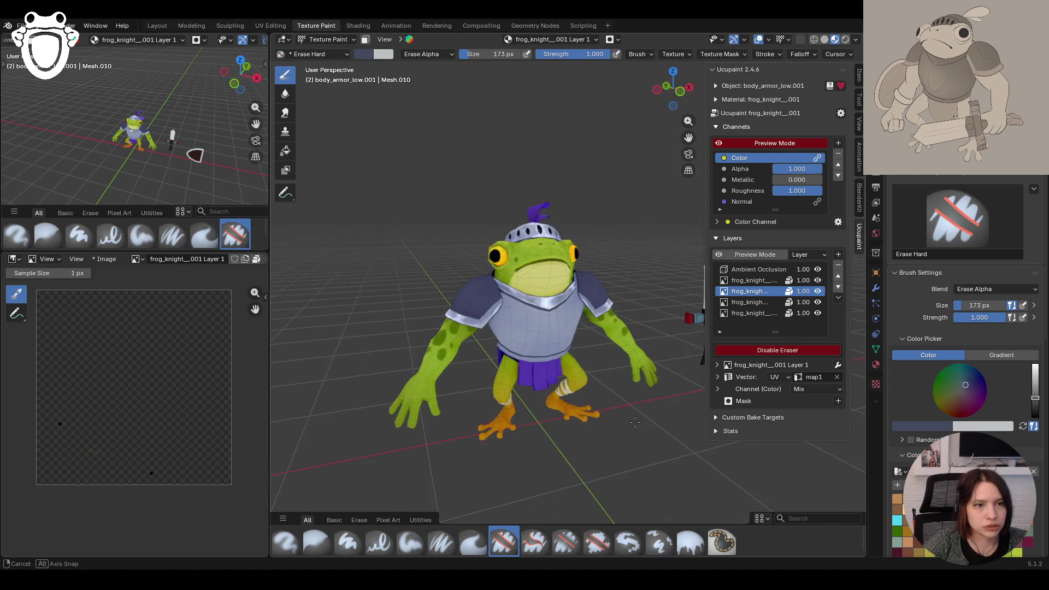
pyautogui.moveTo(579, 431); pyautogui.dragTo(676, 354, button='middle')
pyautogui.press('Down')
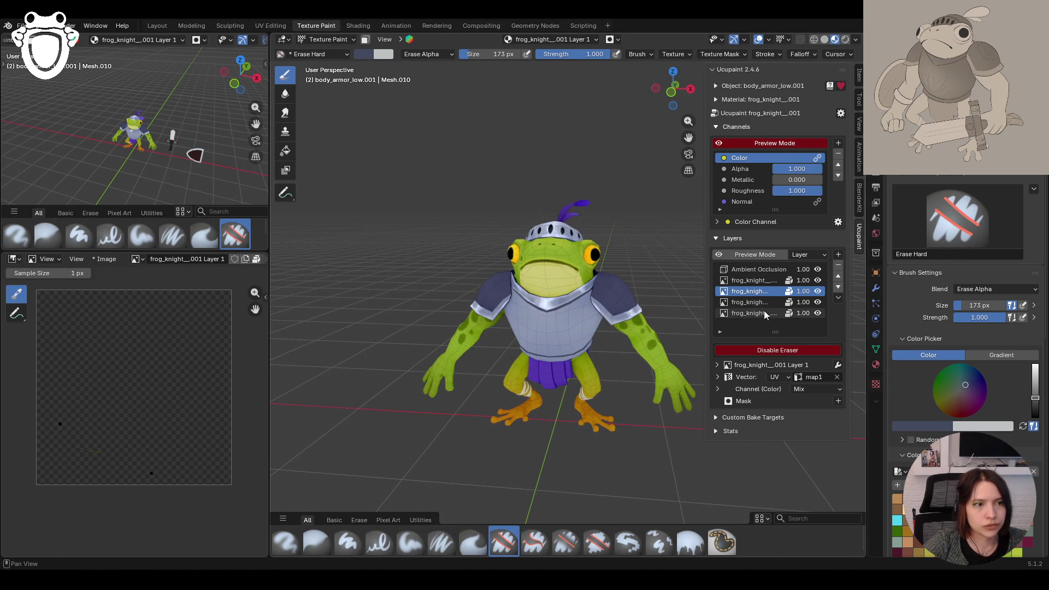
pyautogui.press('Down')
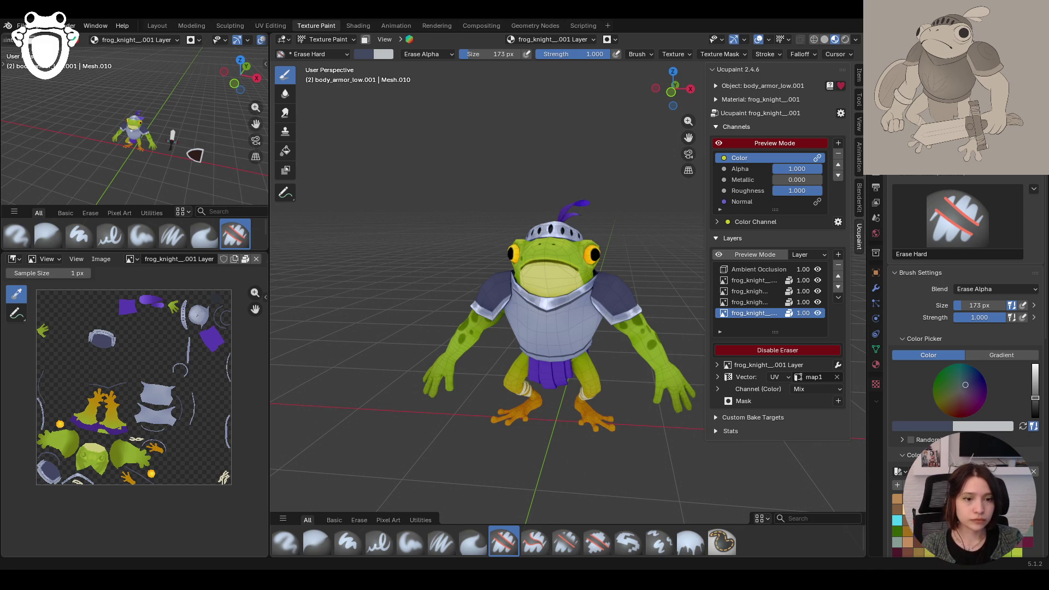
# Step: In Edit Mode, select the whole connected chest armor mesh with Ctrl+L
pyautogui.moveTo(620, 375); pyautogui.dragTo(631, 408, button='middle')
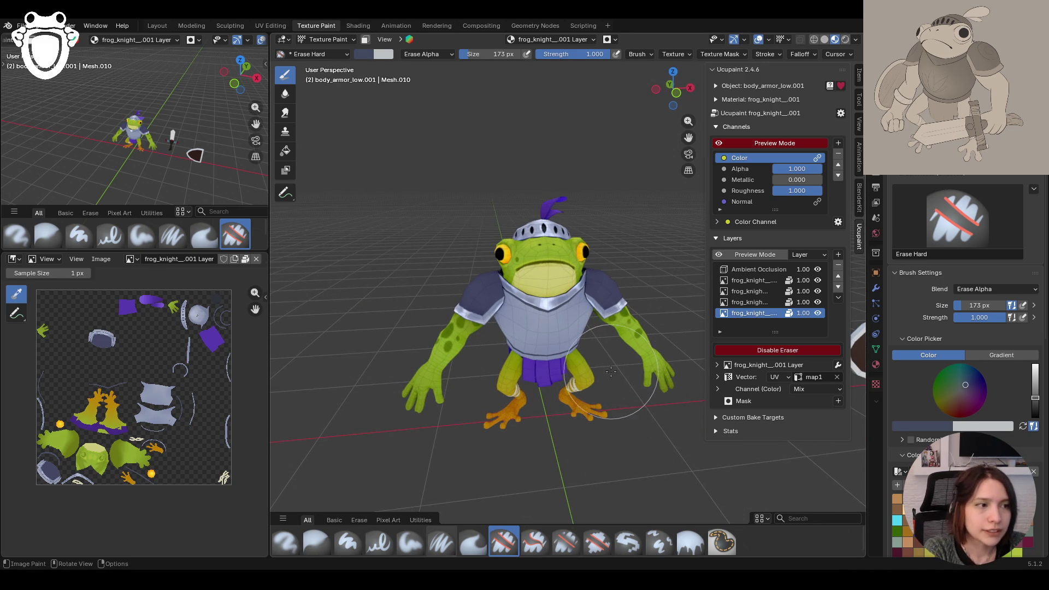
pyautogui.moveTo(568, 397)
pyautogui.mouseDown(button='middle')
pyautogui.moveTo(603, 371)
pyautogui.moveTo(575, 372)
pyautogui.mouseUp(button='middle')
pyautogui.click(326, 40)
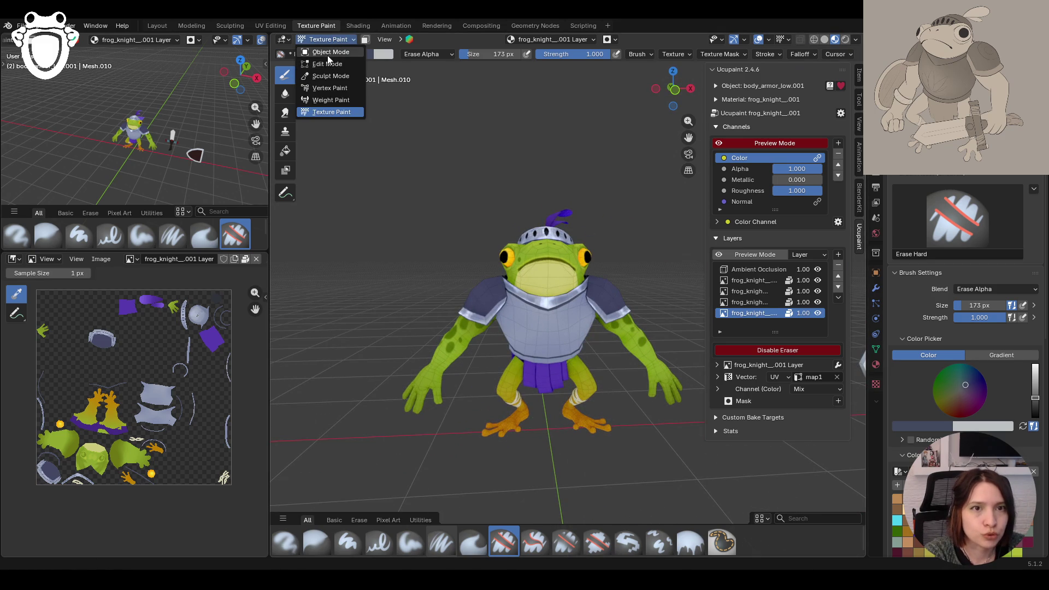
pyautogui.click(327, 65)
pyautogui.scroll(1, 519, 378)
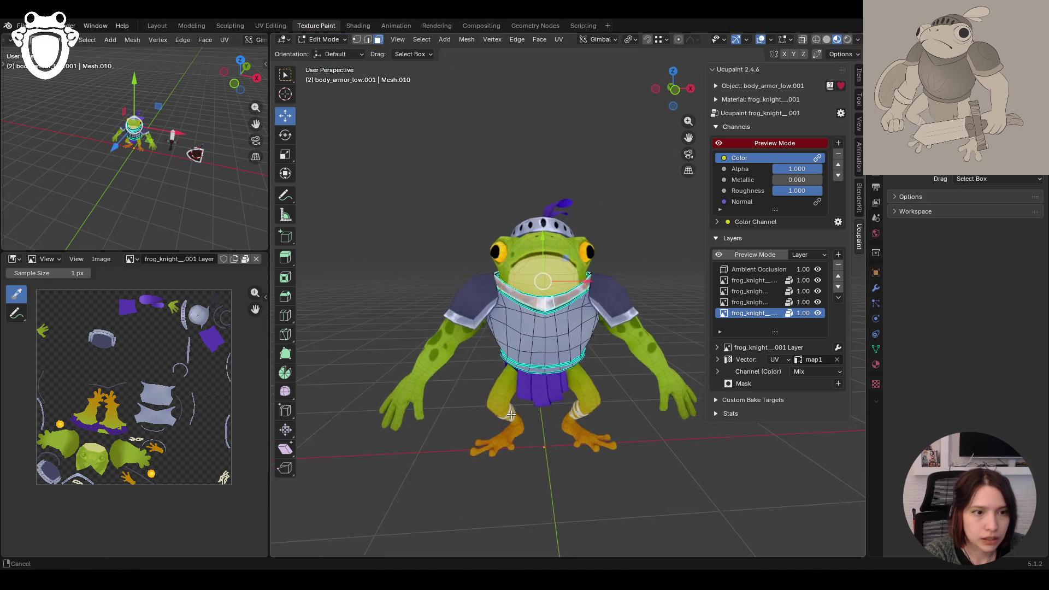
pyautogui.scroll(3, 518, 378)
pyautogui.click(508, 448)
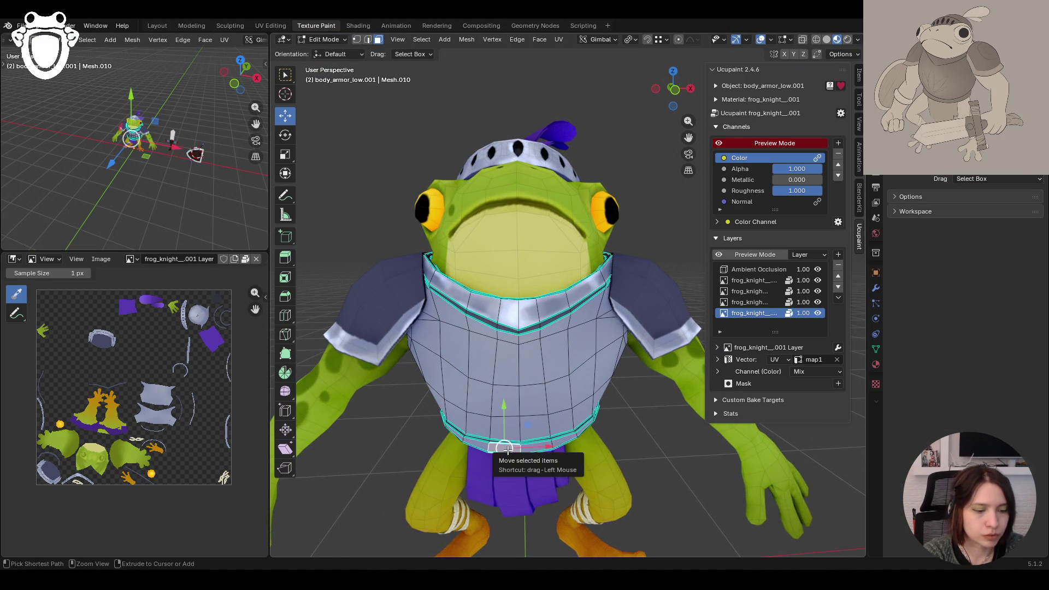
pyautogui.hotkey('ctrl', 'l')
# Step: Return to Texture Paint and switch from erasing to the Paint Soft brush
pyautogui.click(325, 40)
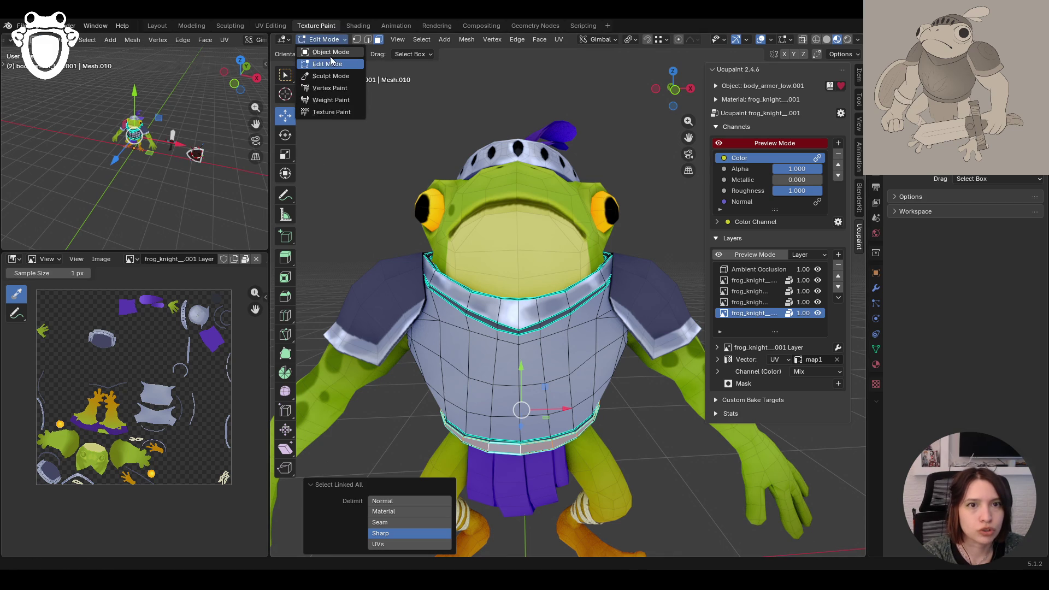
pyautogui.click(327, 116)
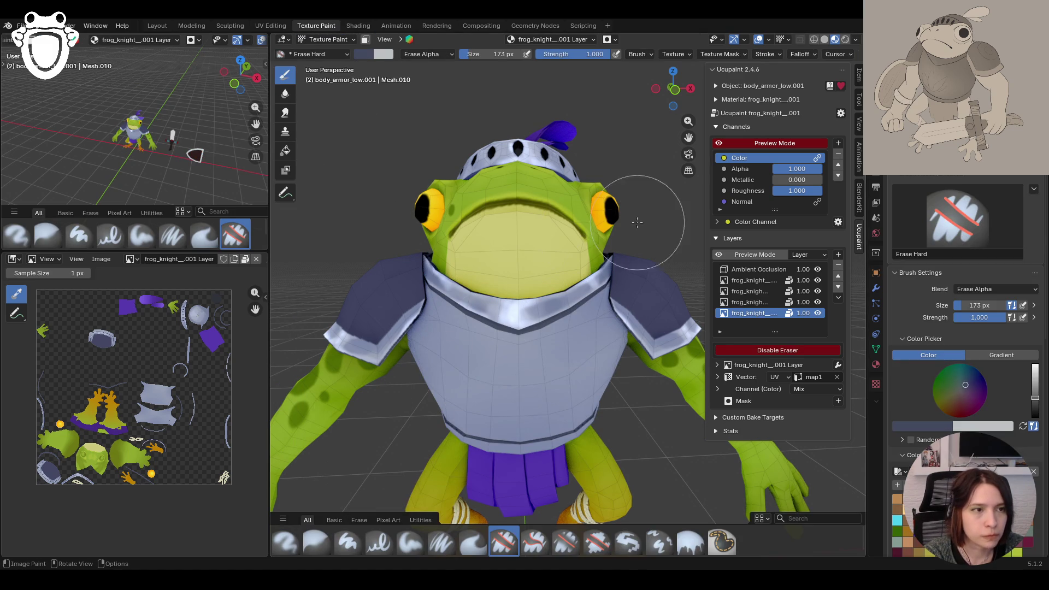
pyautogui.keyDown('shift'); pyautogui.moveTo(690, 137); pyautogui.dragTo(689, 66, button='middle'); pyautogui.keyUp('shift')
pyautogui.moveTo(525, 246); pyautogui.dragTo(573, 246, button='middle')
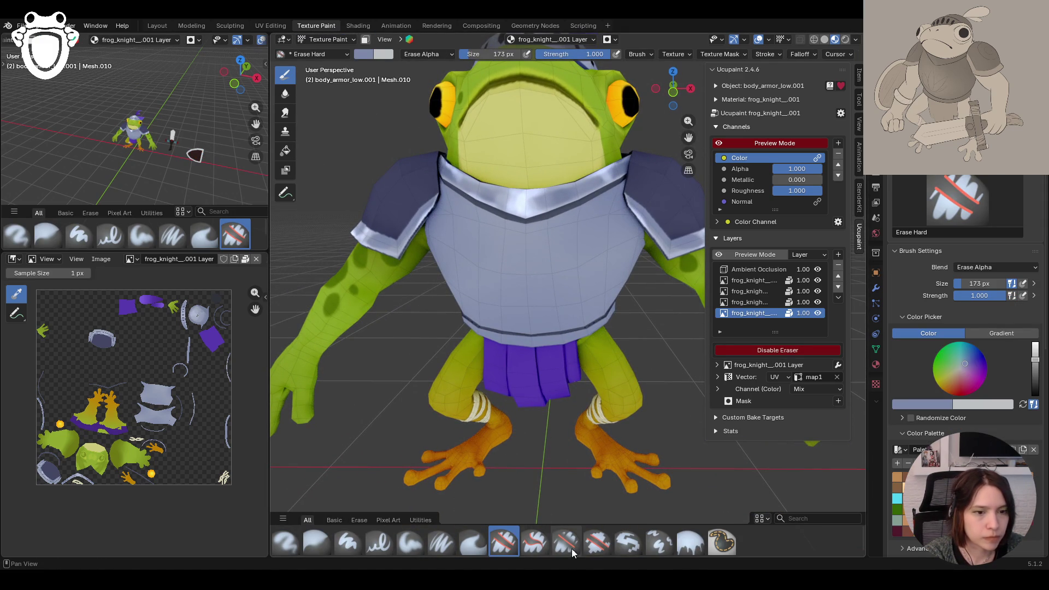
pyautogui.click(410, 542)
pyautogui.moveTo(492, 328); pyautogui.dragTo(557, 328, button='middle')
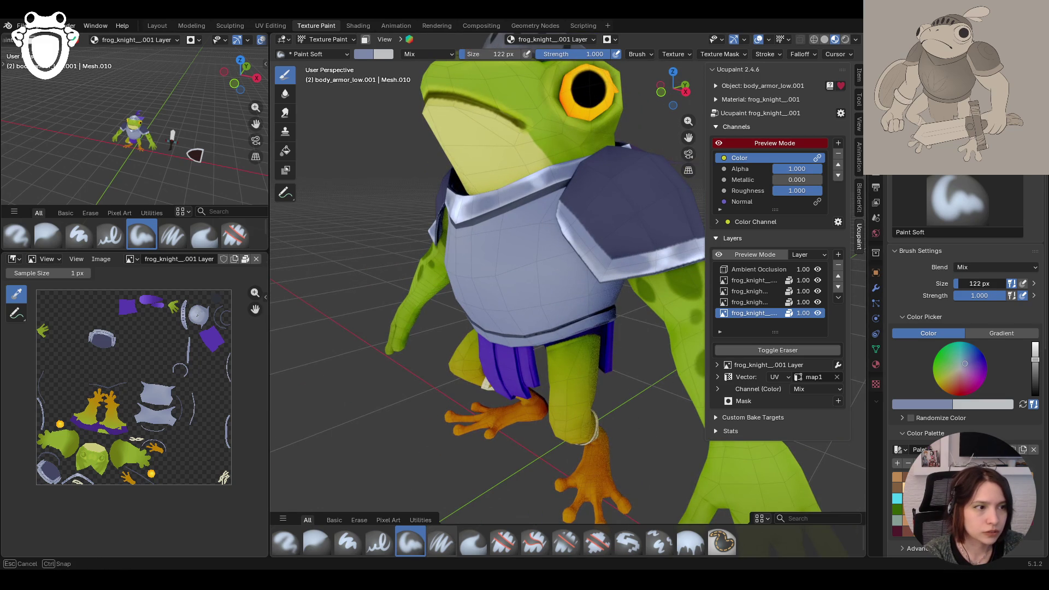
# Step: Shrink the brush slightly and enable Face Selection Masking for the armor
pyautogui.click(597, 317)
pyautogui.moveTo(597, 317); pyautogui.dragTo(626, 313, button='middle')
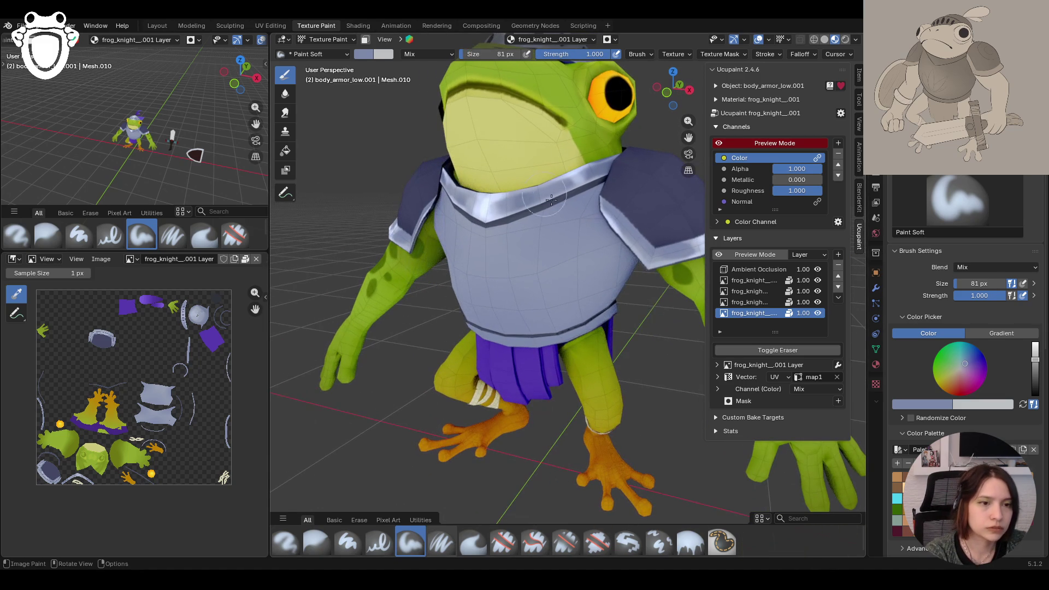
pyautogui.click(594, 358)
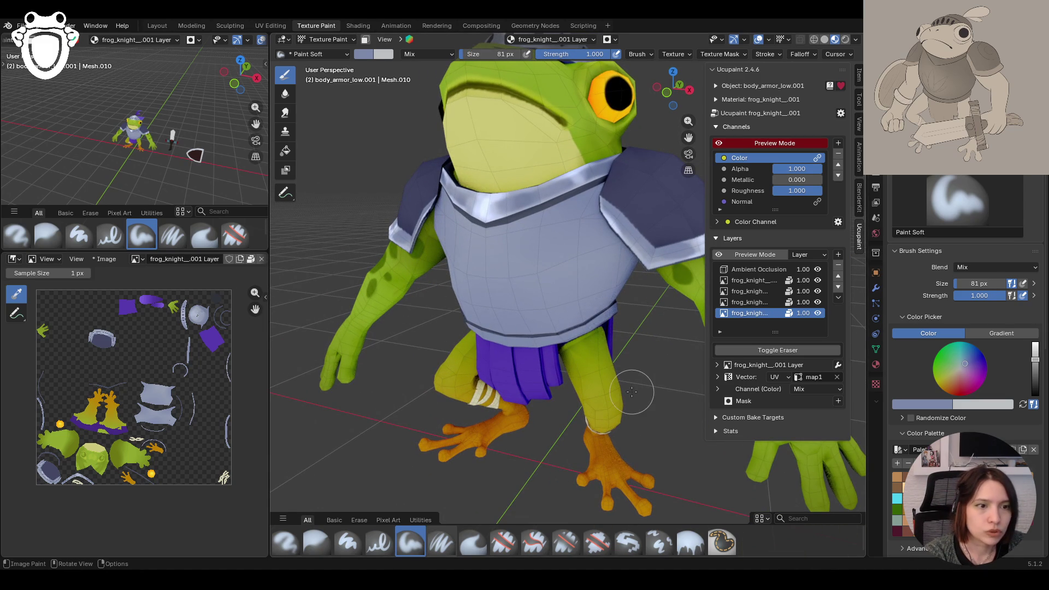
pyautogui.click(365, 39)
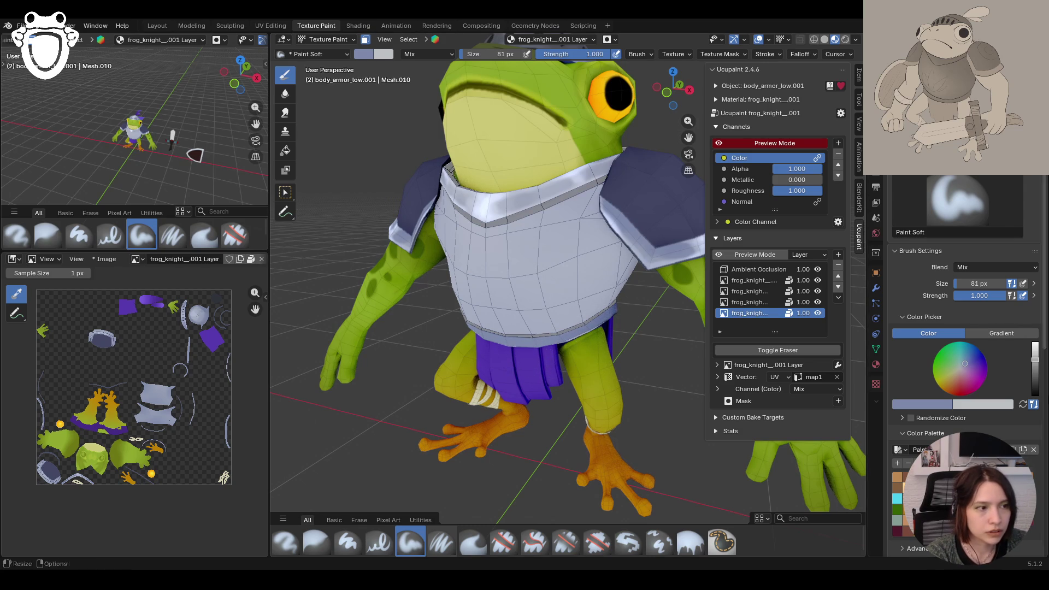
# Step: Adjust the paint colour to a lighter grey in the Color Picker
pyautogui.moveTo(1034, 360); pyautogui.dragTo(1035, 363)
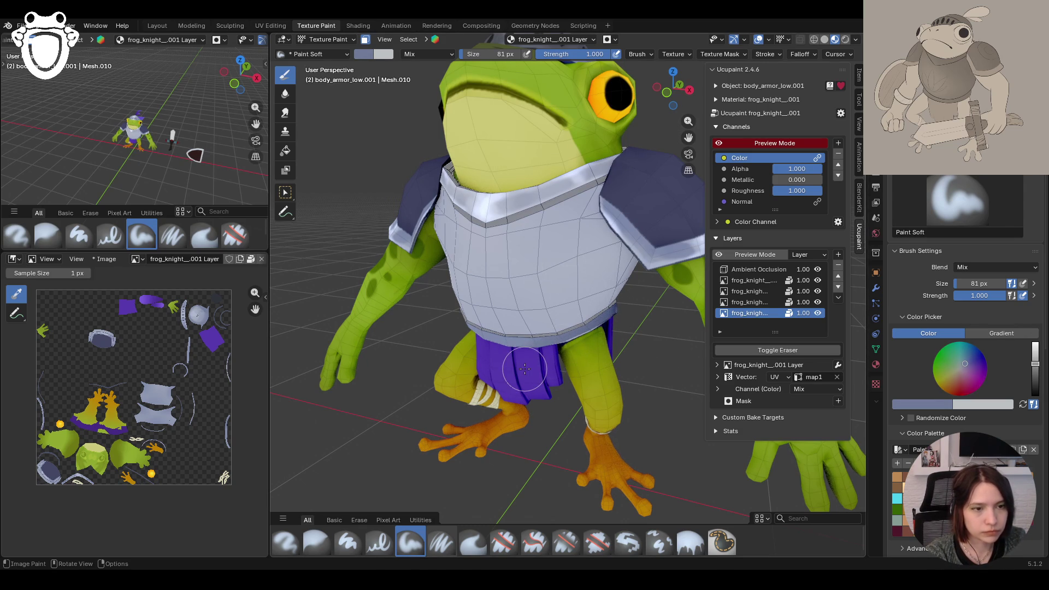
pyautogui.moveTo(411, 330); pyautogui.dragTo(513, 312, button='middle')
pyautogui.scroll(-3, 512, 312)
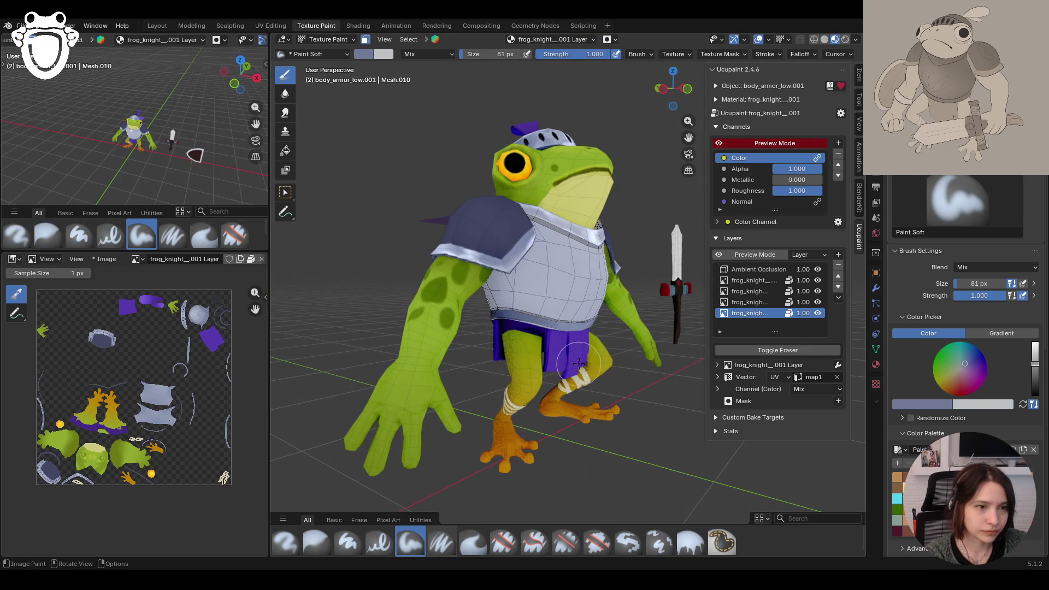
pyautogui.moveTo(560, 364); pyautogui.dragTo(648, 364, button='middle')
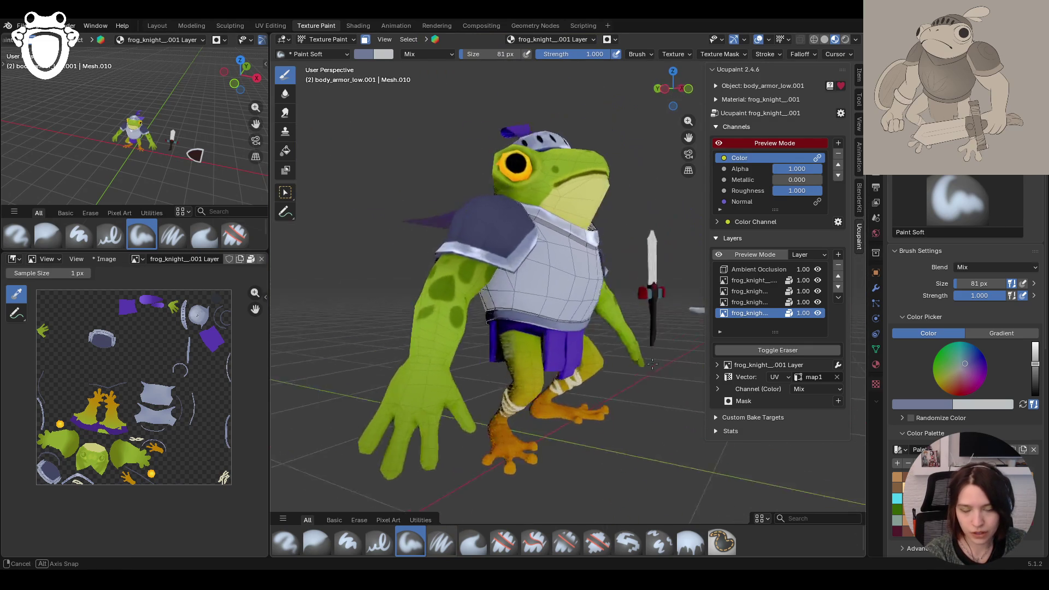
pyautogui.moveTo(648, 364); pyautogui.dragTo(743, 377, button='middle')
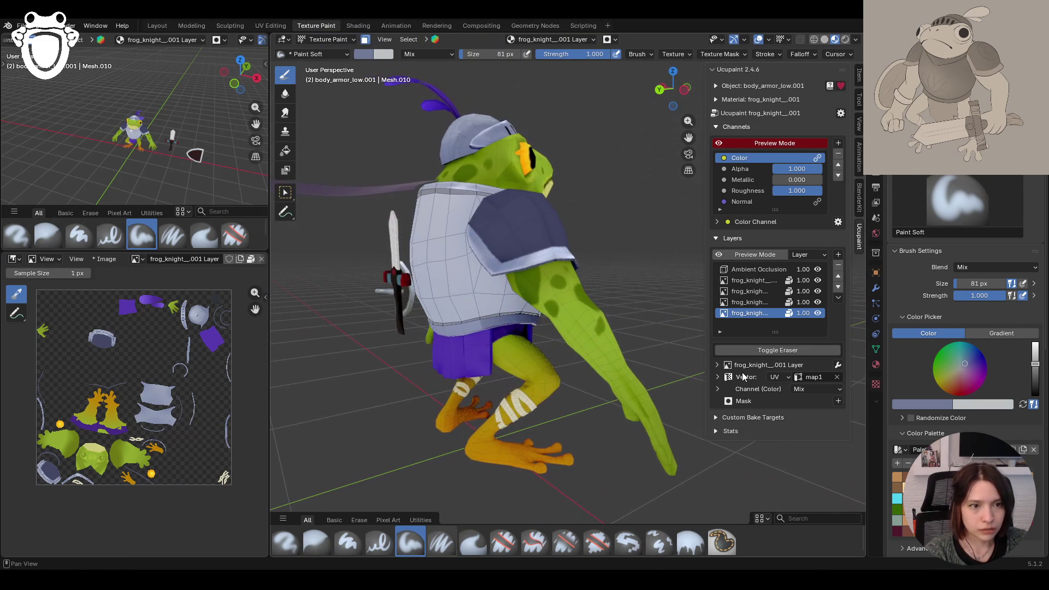
pyautogui.moveTo(503, 335); pyautogui.dragTo(484, 338)
pyautogui.moveTo(397, 418); pyautogui.dragTo(503, 419, button='middle')
pyautogui.scroll(3, 503, 419)
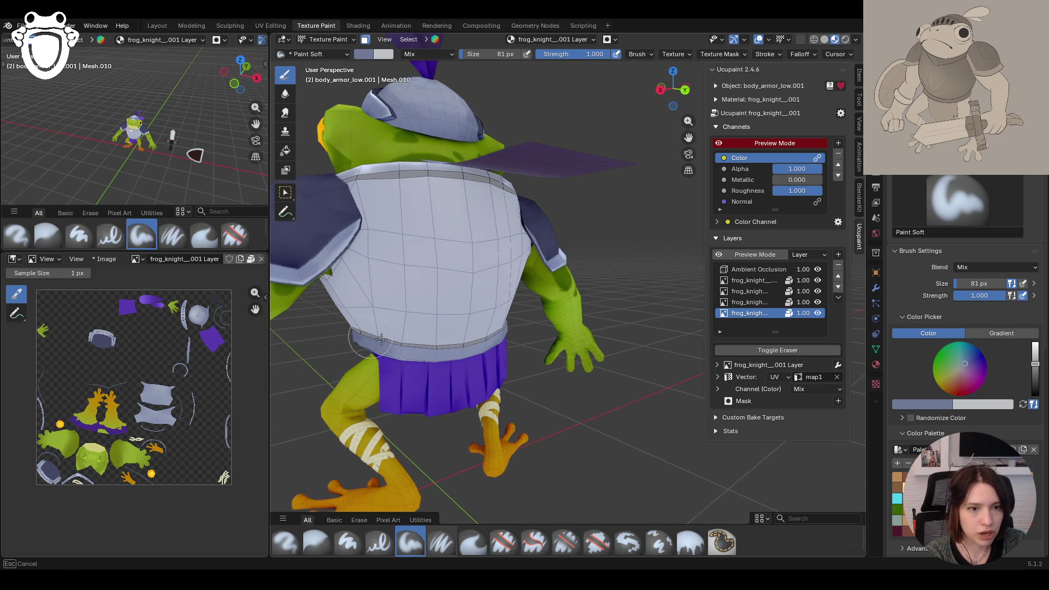
pyautogui.moveTo(431, 375)
pyautogui.mouseDown(button='middle')
pyautogui.moveTo(371, 390)
pyautogui.moveTo(480, 315)
pyautogui.moveTo(492, 328)
pyautogui.mouseUp(button='middle')
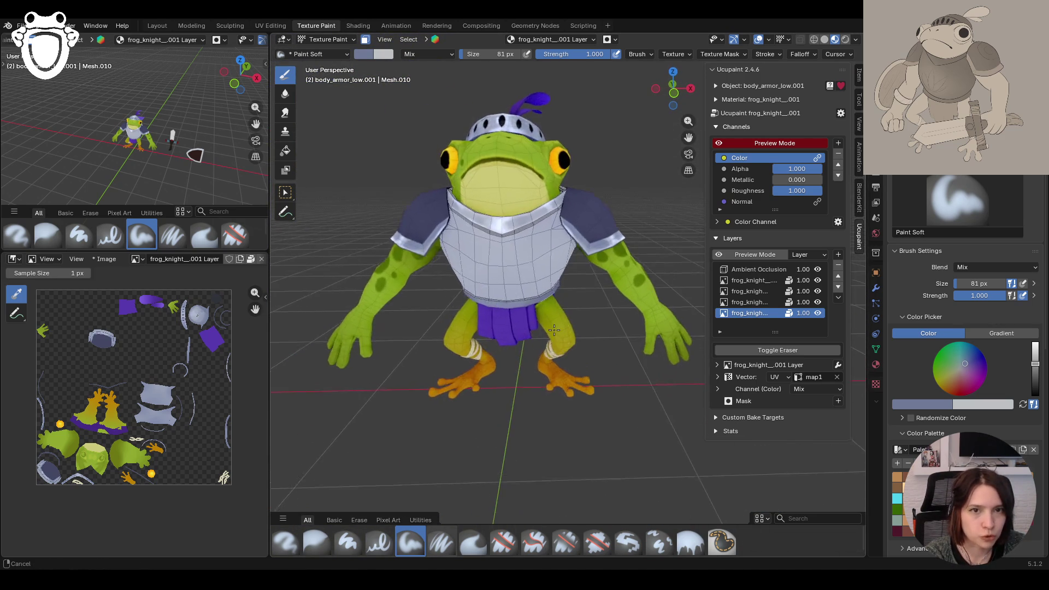
pyautogui.scroll(2, 492, 328)
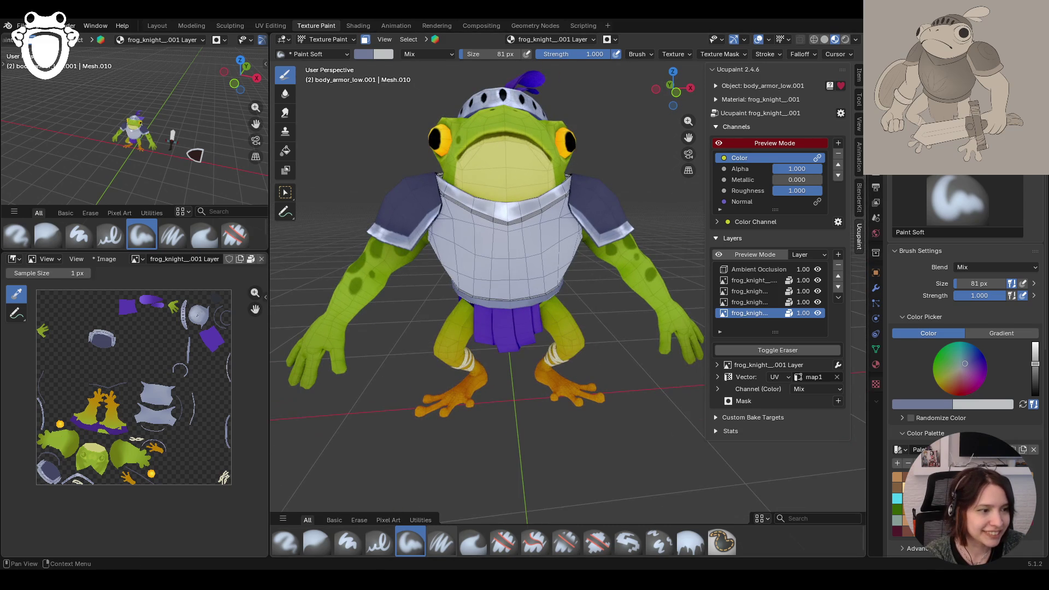
pyautogui.click(1034, 350)
# Step: Reduce the brush size to 30 px
pyautogui.click(1008, 282)
pyautogui.write('50')
pyautogui.press('Return')
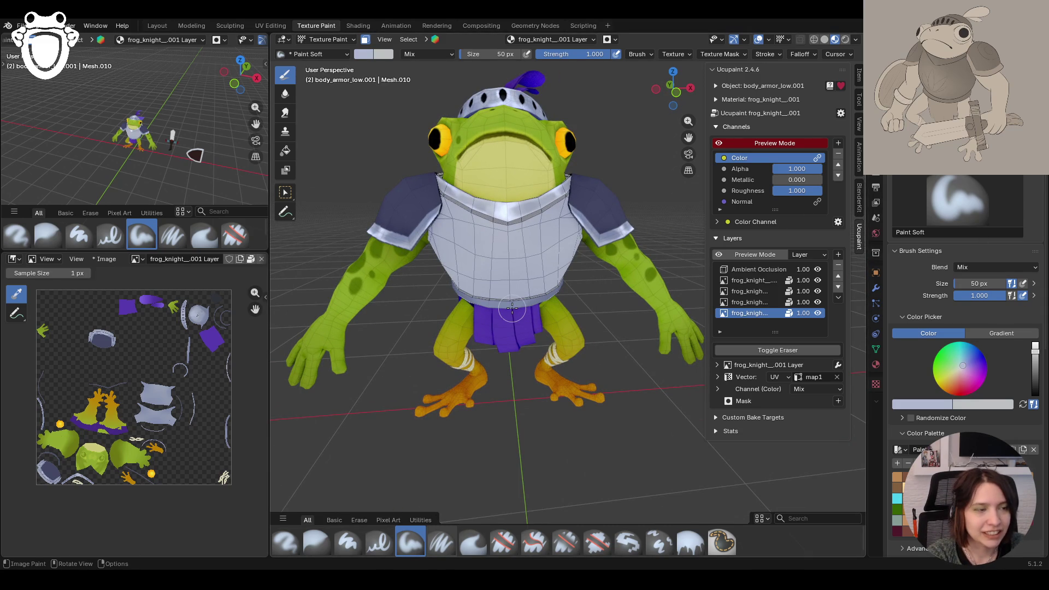
pyautogui.press('f')
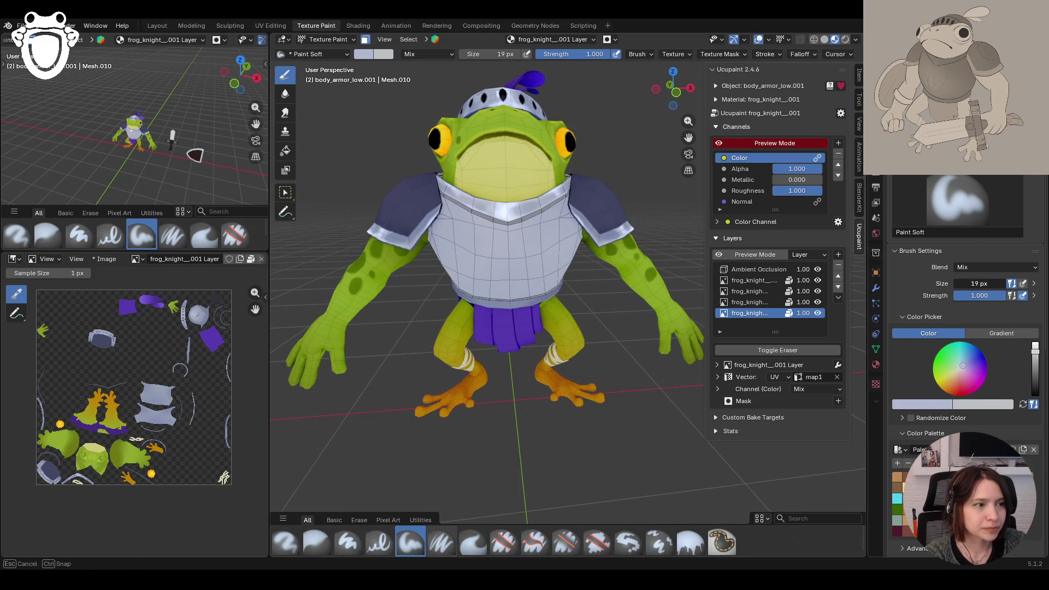
pyautogui.click(954, 283)
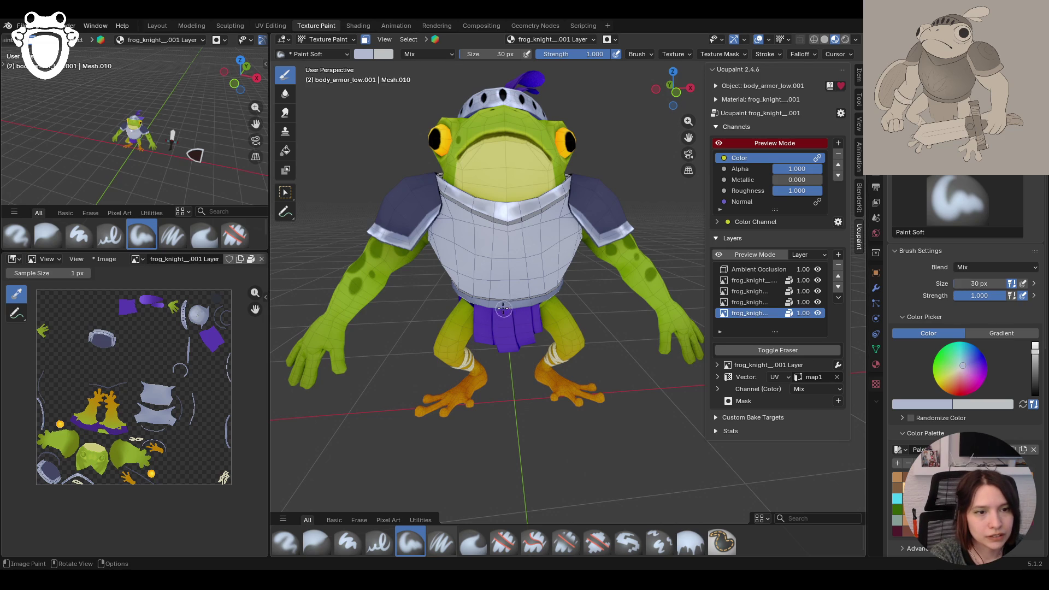
pyautogui.moveTo(516, 314)
pyautogui.mouseDown(button='middle')
pyautogui.moveTo(468, 355)
pyautogui.moveTo(418, 278)
pyautogui.mouseUp(button='middle')
pyautogui.scroll(4, 418, 279)
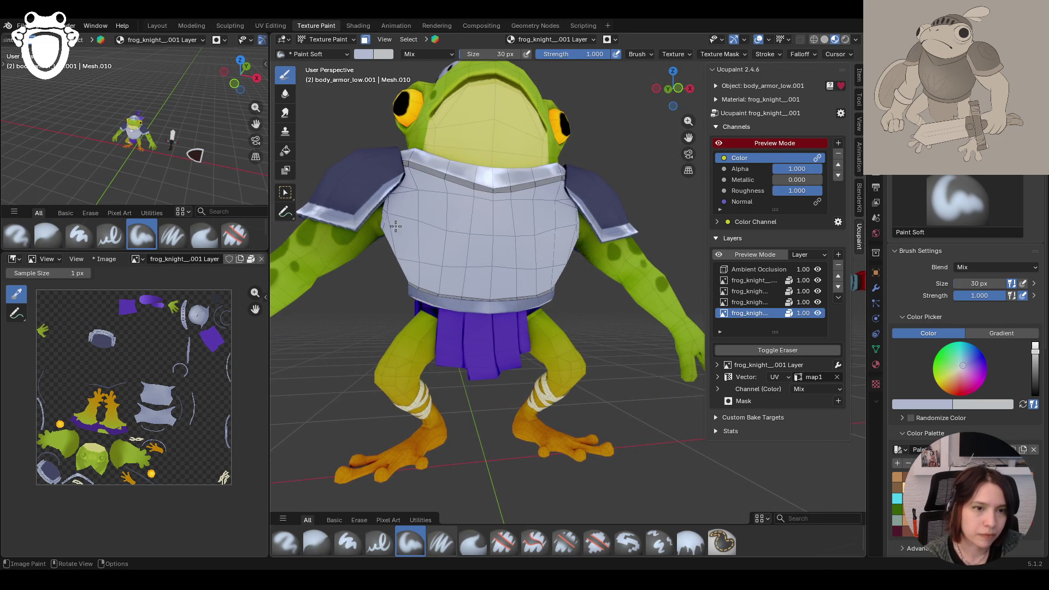
# Step: Paint two strokes along the bottom rim of the front chest plate
pyautogui.moveTo(420, 280)
pyautogui.mouseDown()
pyautogui.moveTo(494, 296)
pyautogui.moveTo(484, 319)
pyautogui.moveTo(524, 323)
pyautogui.mouseUp()
pyautogui.click(505, 316)
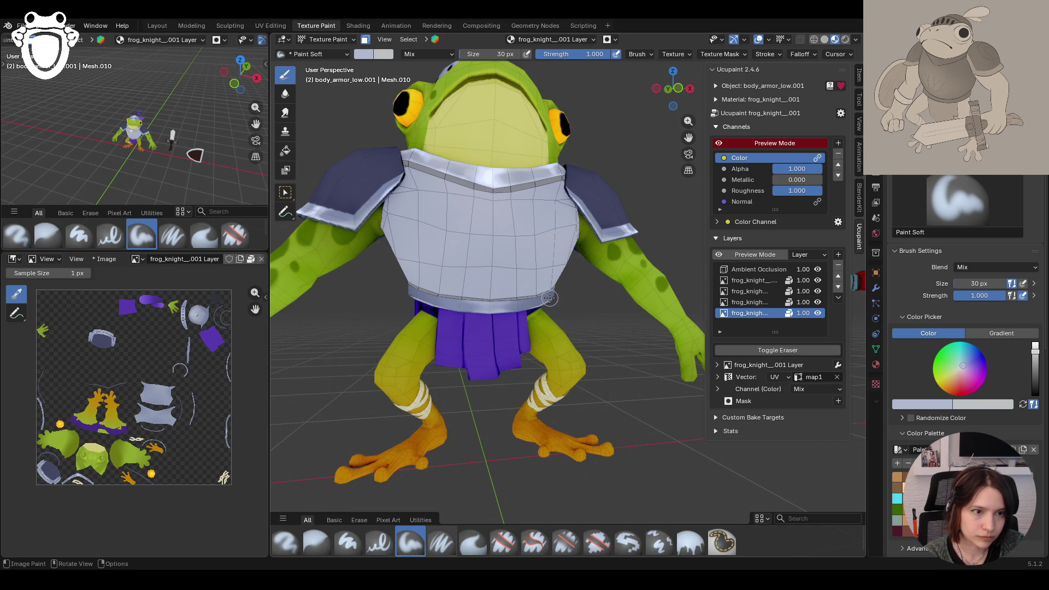
pyautogui.moveTo(422, 289); pyautogui.dragTo(427, 286)
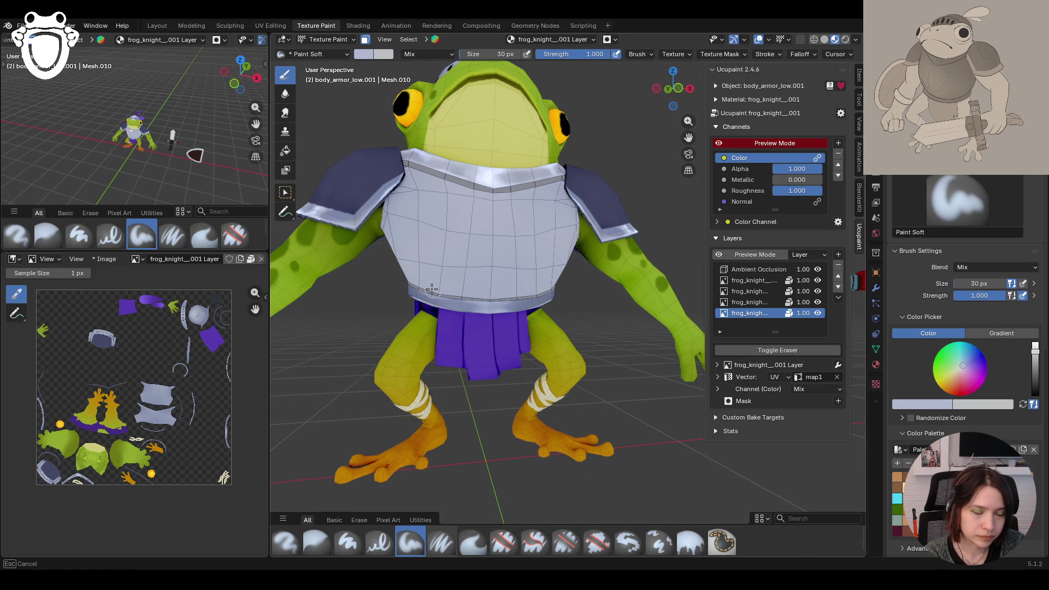
pyautogui.moveTo(457, 297); pyautogui.dragTo(471, 303)
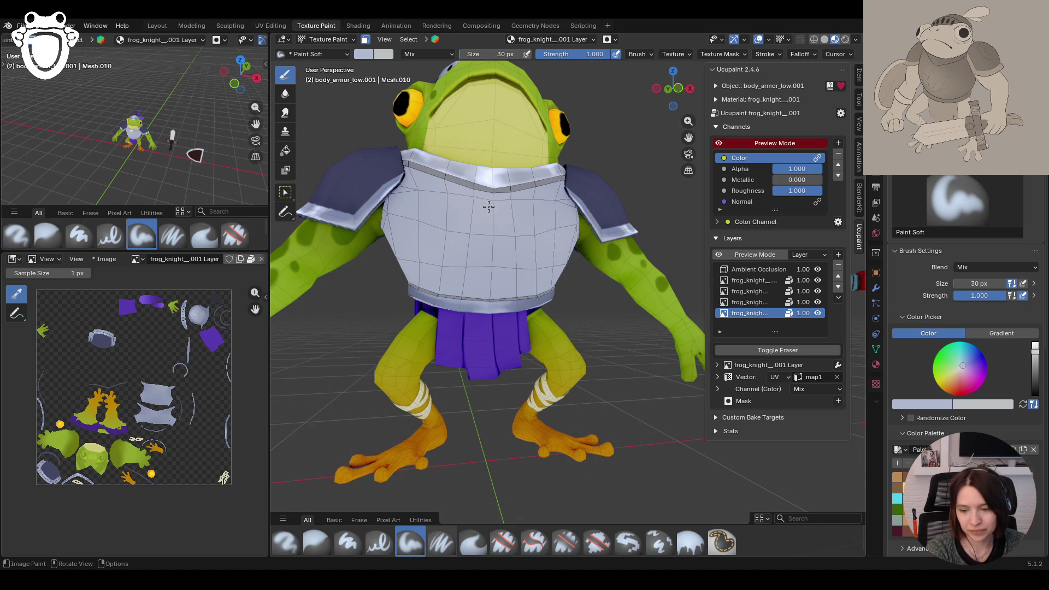
pyautogui.moveTo(489, 207)
pyautogui.mouseDown(button='middle')
pyautogui.moveTo(527, 279)
pyautogui.moveTo(601, 302)
pyautogui.mouseUp(button='middle')
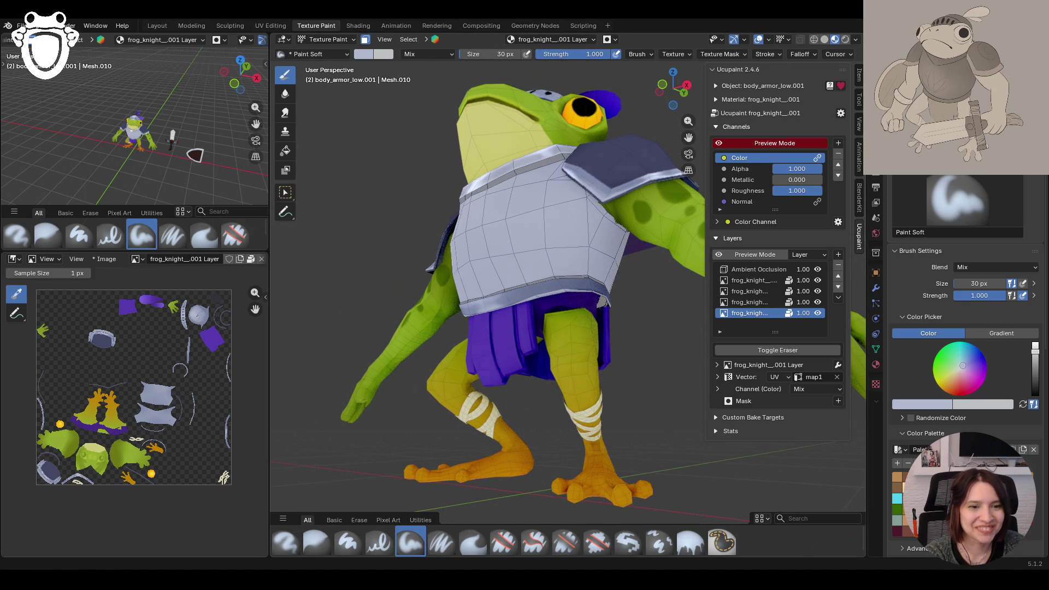
# Step: Paint strokes and dabs along the lower rim of the back chest plate, orbiting to check
pyautogui.moveTo(446, 404); pyautogui.dragTo(496, 381, button='middle')
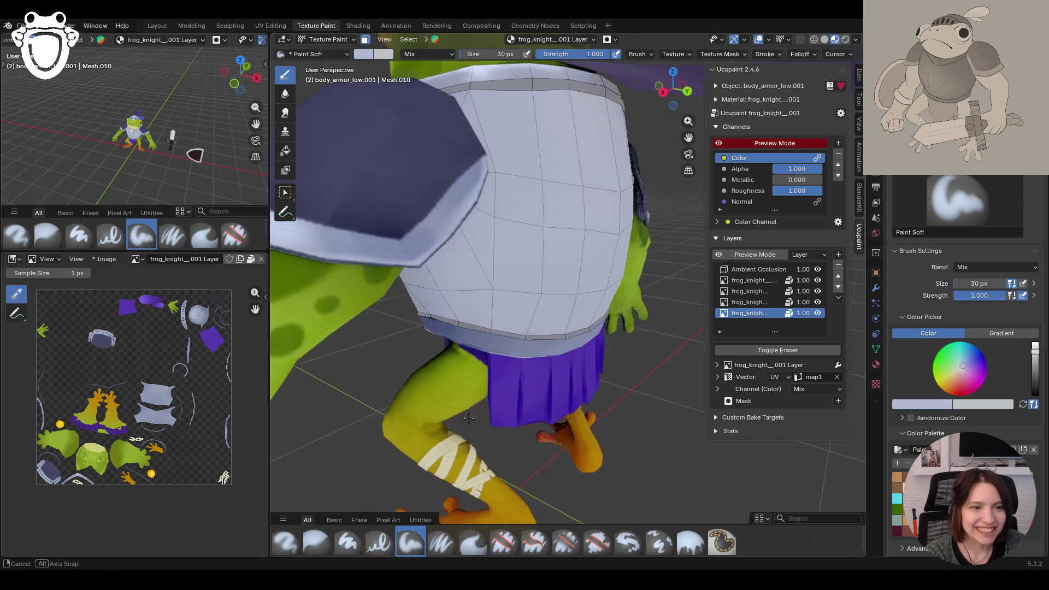
pyautogui.moveTo(496, 381); pyautogui.dragTo(434, 251, button='middle')
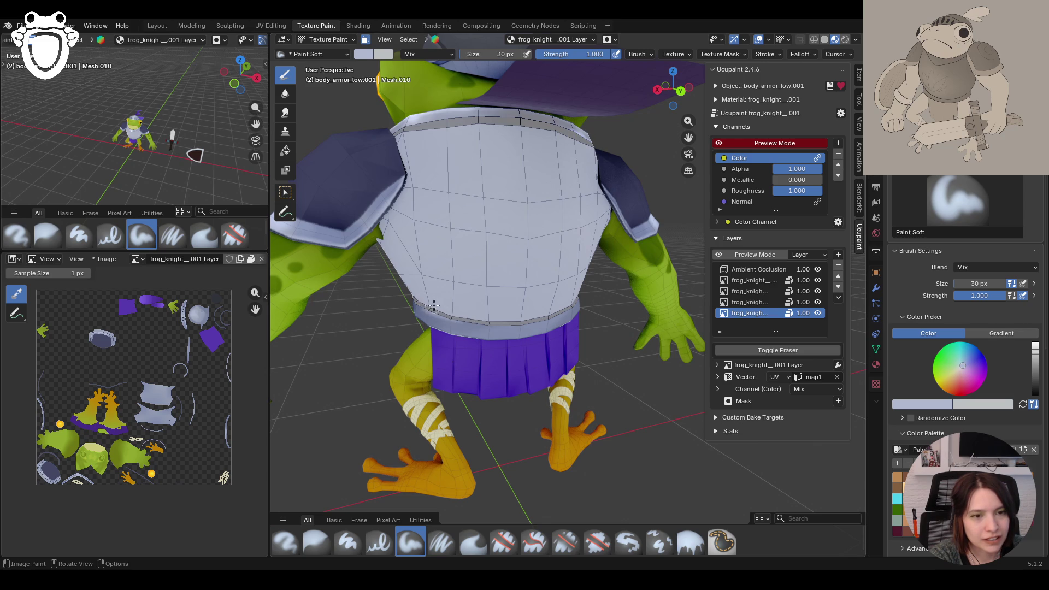
pyautogui.moveTo(428, 305); pyautogui.dragTo(483, 321)
pyautogui.moveTo(506, 322); pyautogui.dragTo(529, 257, button='middle')
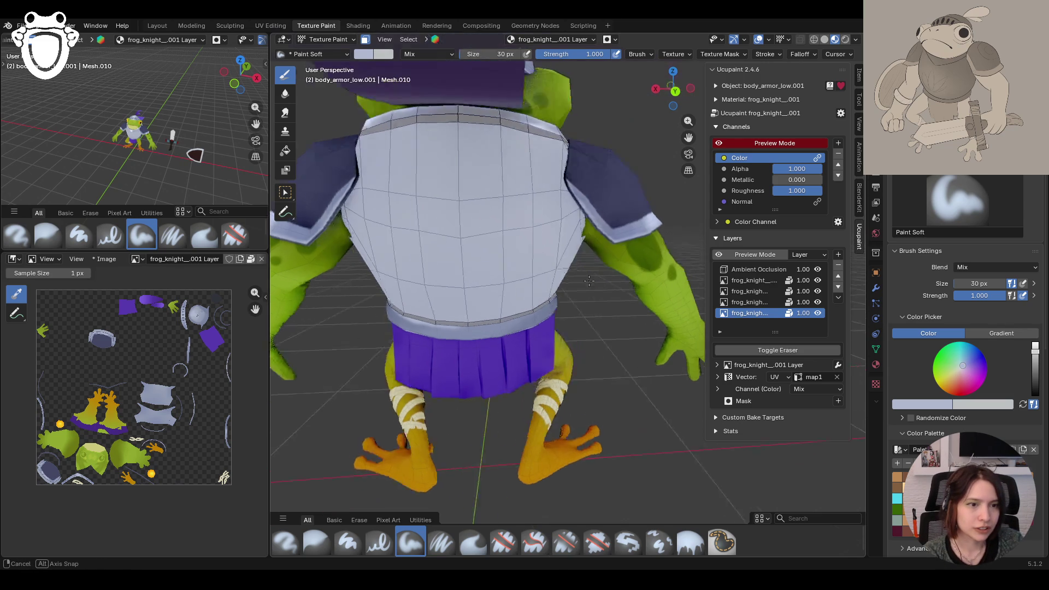
pyautogui.moveTo(477, 328)
pyautogui.mouseDown()
pyautogui.moveTo(466, 327)
pyautogui.moveTo(508, 321)
pyautogui.moveTo(515, 289)
pyautogui.mouseUp()
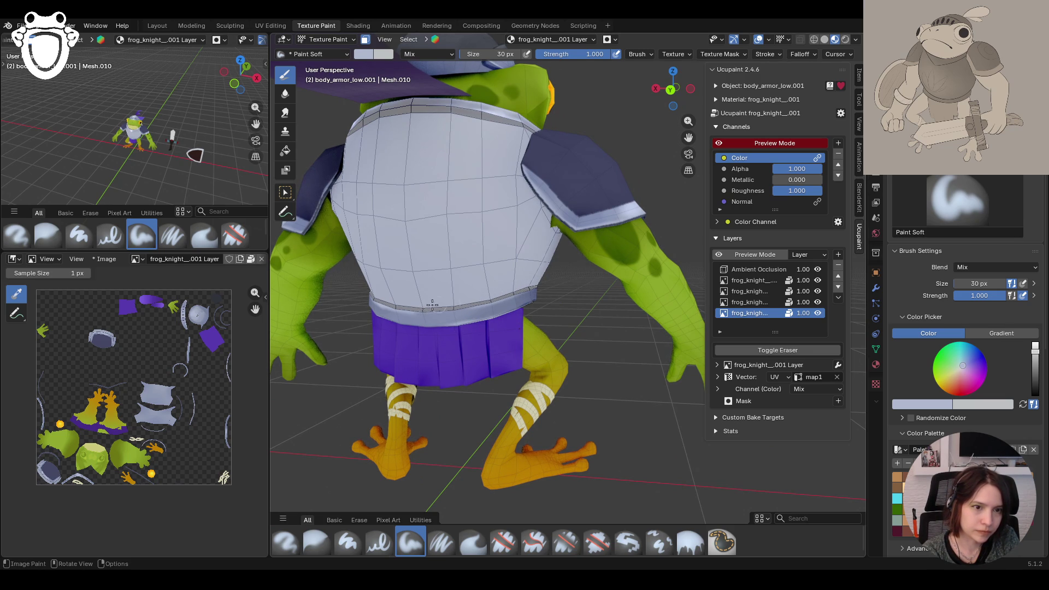
pyautogui.click(450, 302)
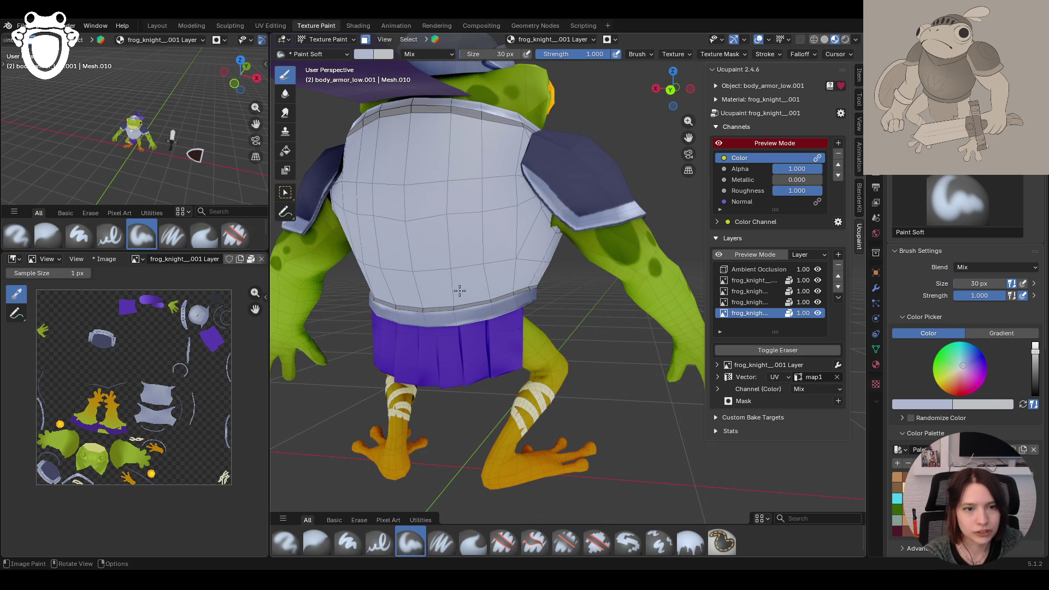
pyautogui.moveTo(459, 290); pyautogui.dragTo(529, 283, button='middle')
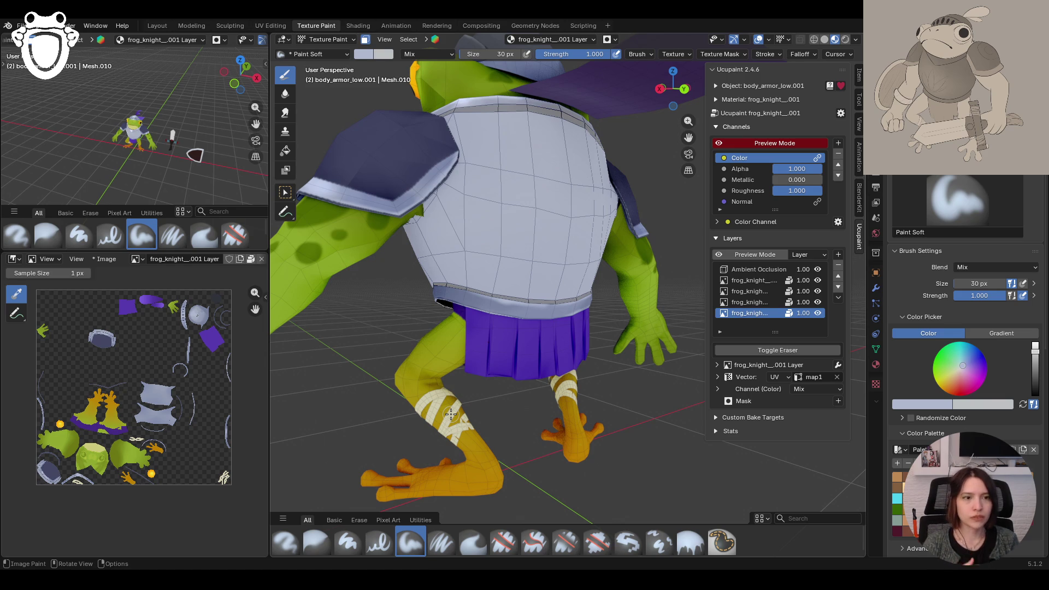
pyautogui.moveTo(340, 444)
pyautogui.mouseDown(button='middle')
pyautogui.moveTo(547, 343)
pyautogui.moveTo(618, 345)
pyautogui.mouseUp(button='middle')
# Step: Paint along the chest armor's lower edge from front three-quarter and frontal views
pyautogui.moveTo(490, 323); pyautogui.dragTo(502, 315, button='middle')
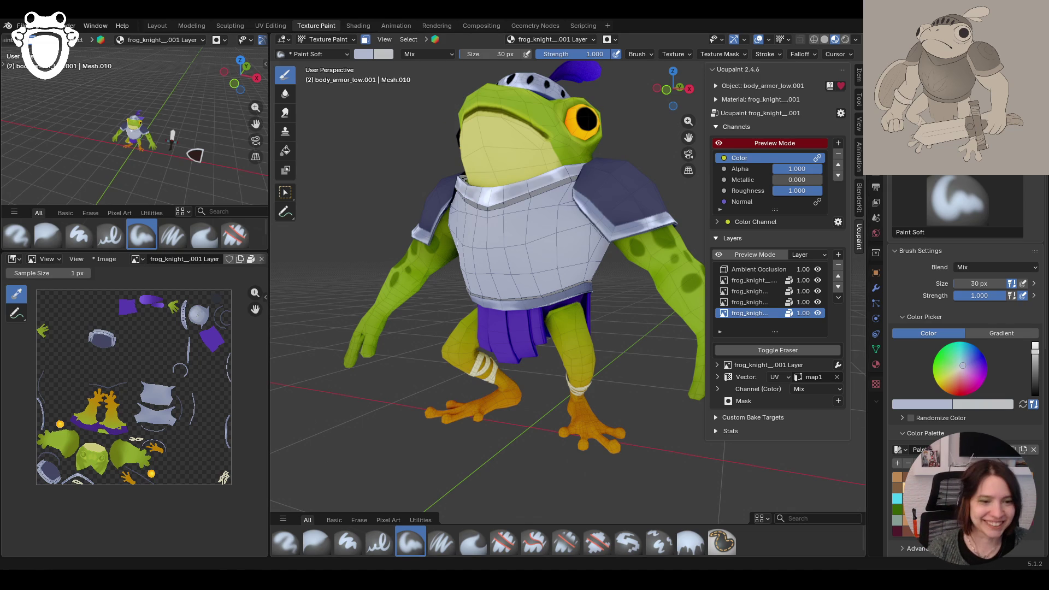
pyautogui.moveTo(545, 459); pyautogui.dragTo(553, 446, button='middle')
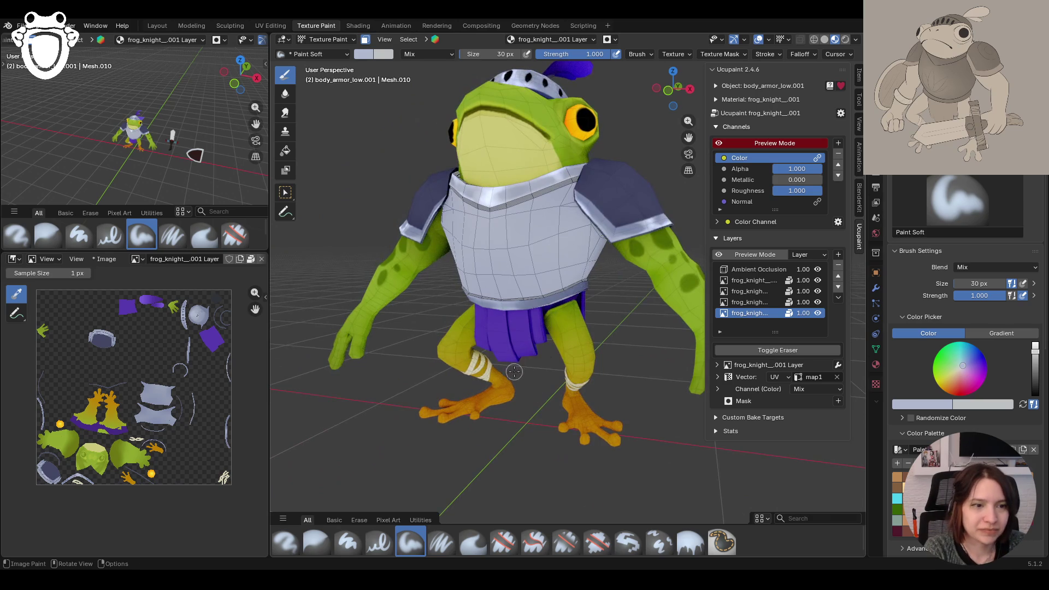
pyautogui.keyDown('ctrl'); pyautogui.moveTo(553, 445); pyautogui.dragTo(575, 368, button='middle'); pyautogui.keyUp('ctrl')
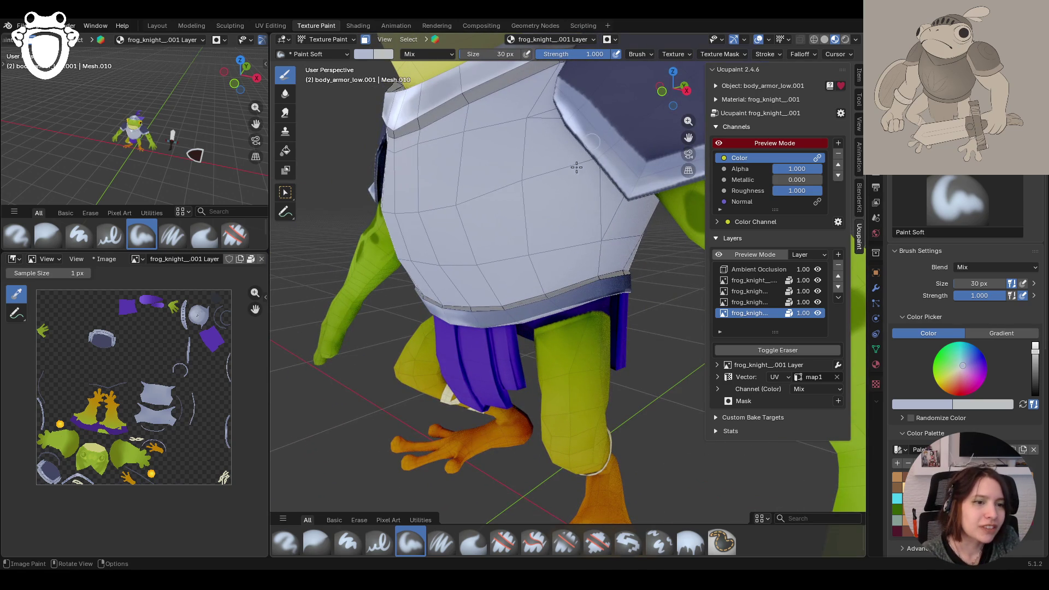
pyautogui.moveTo(545, 297)
pyautogui.mouseDown()
pyautogui.moveTo(567, 286)
pyautogui.moveTo(525, 303)
pyautogui.mouseUp()
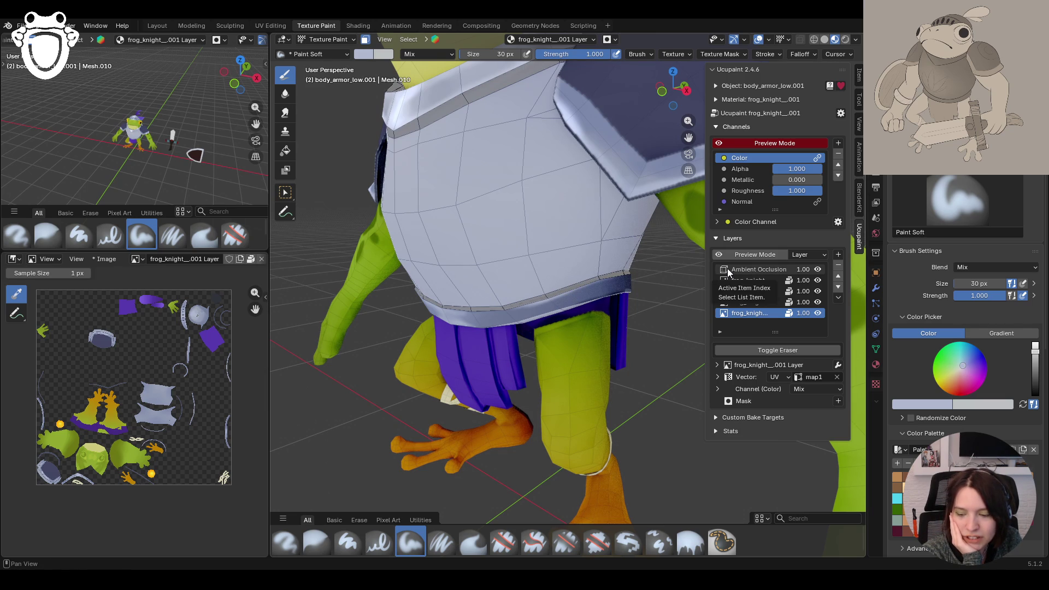
pyautogui.moveTo(481, 204); pyautogui.dragTo(460, 214, button='middle')
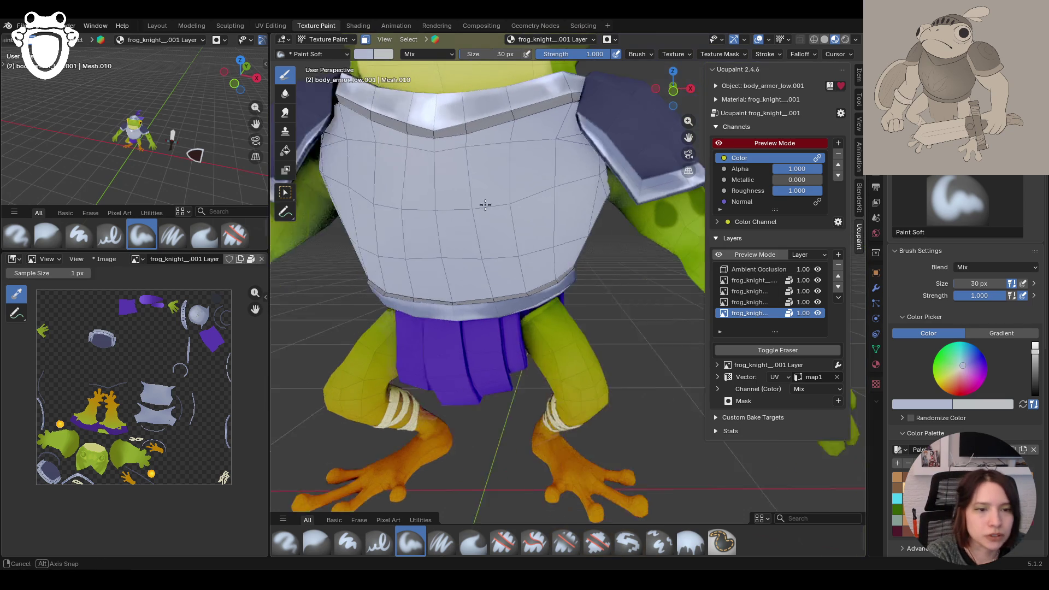
pyautogui.moveTo(500, 299); pyautogui.dragTo(458, 307)
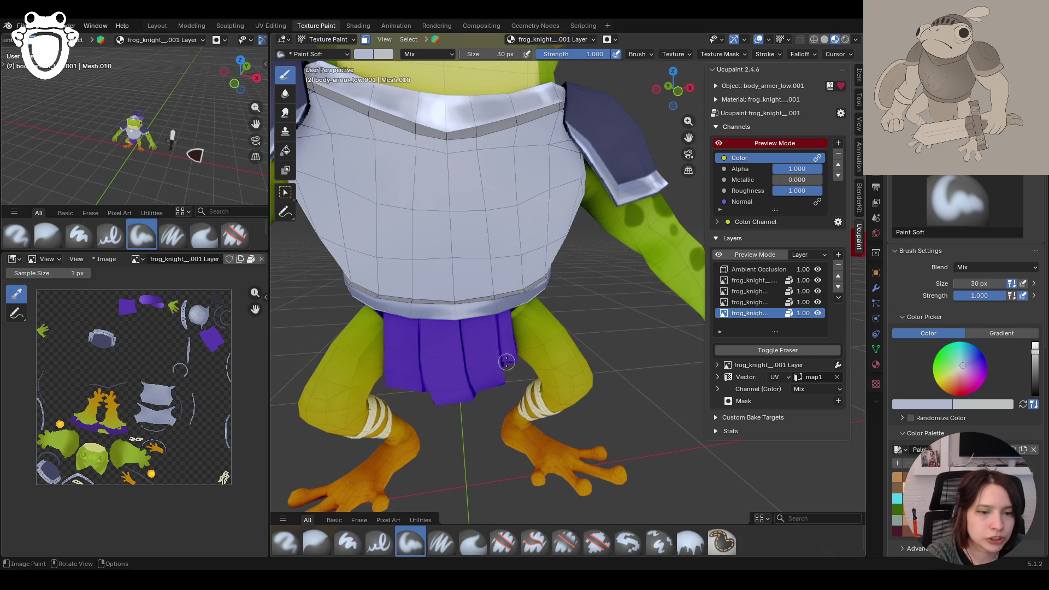
# Step: Change the brush colour to a darker blue-grey for shading
pyautogui.click(938, 402)
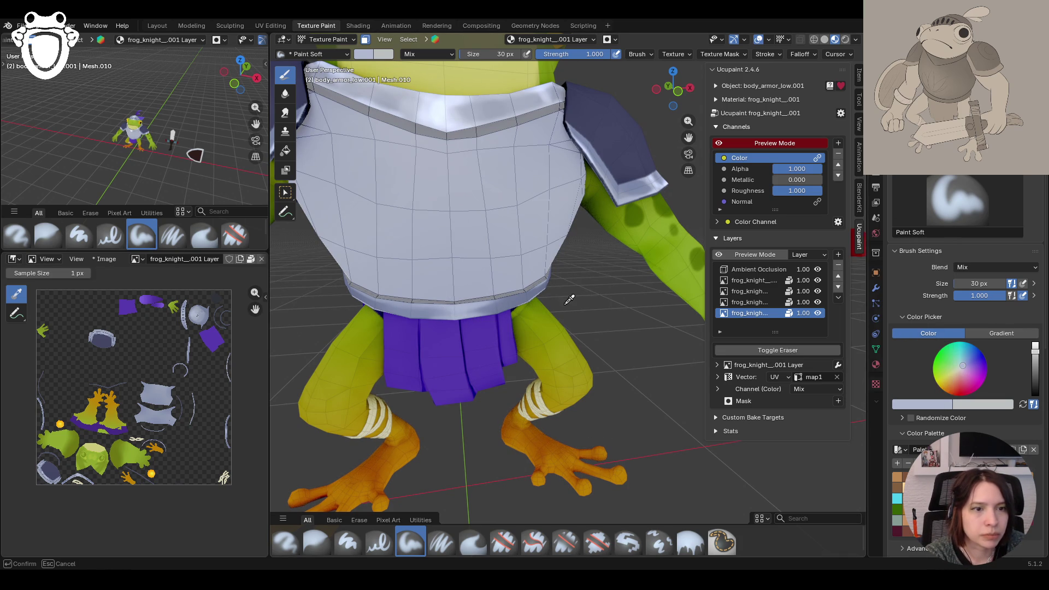
pyautogui.click(519, 295)
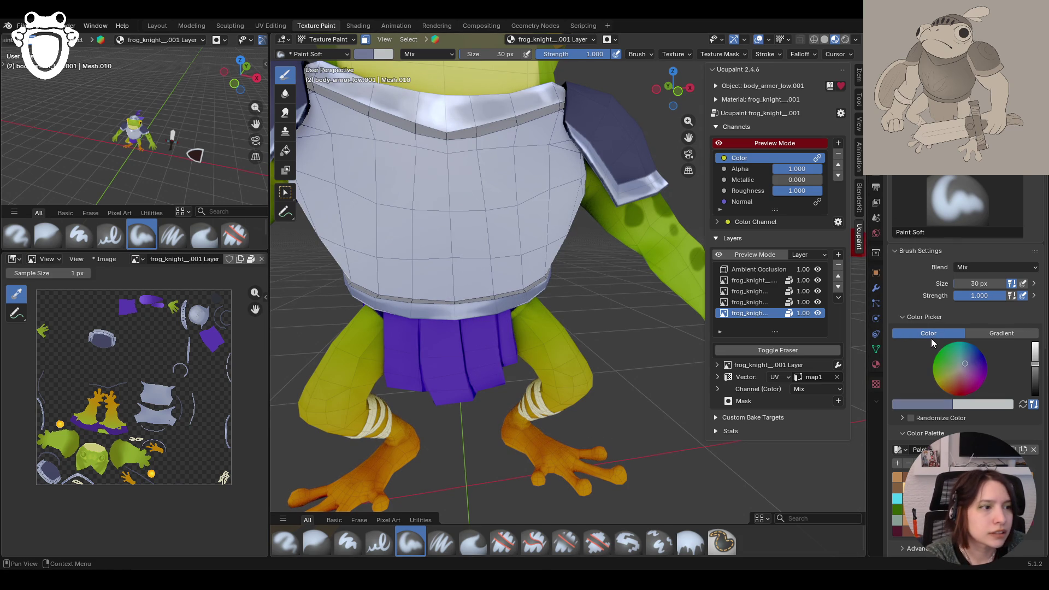
# Step: Reduce the brush to 20 px and shade along the armor's lower rim
pyautogui.moveTo(990, 283); pyautogui.dragTo(954, 283)
pyautogui.moveTo(540, 316); pyautogui.dragTo(516, 291, button='middle')
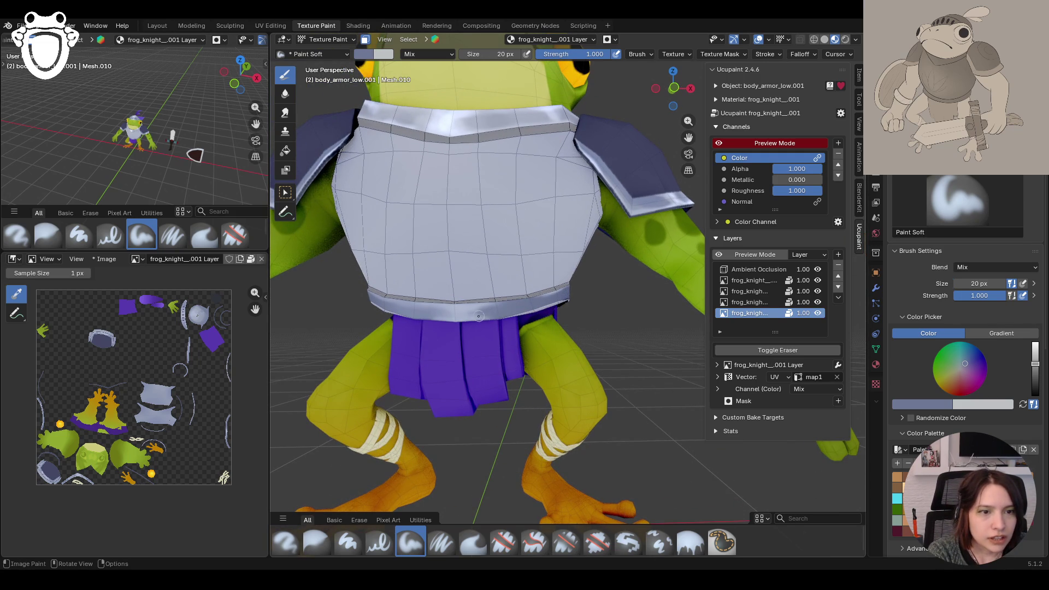
pyautogui.moveTo(480, 315); pyautogui.dragTo(437, 311)
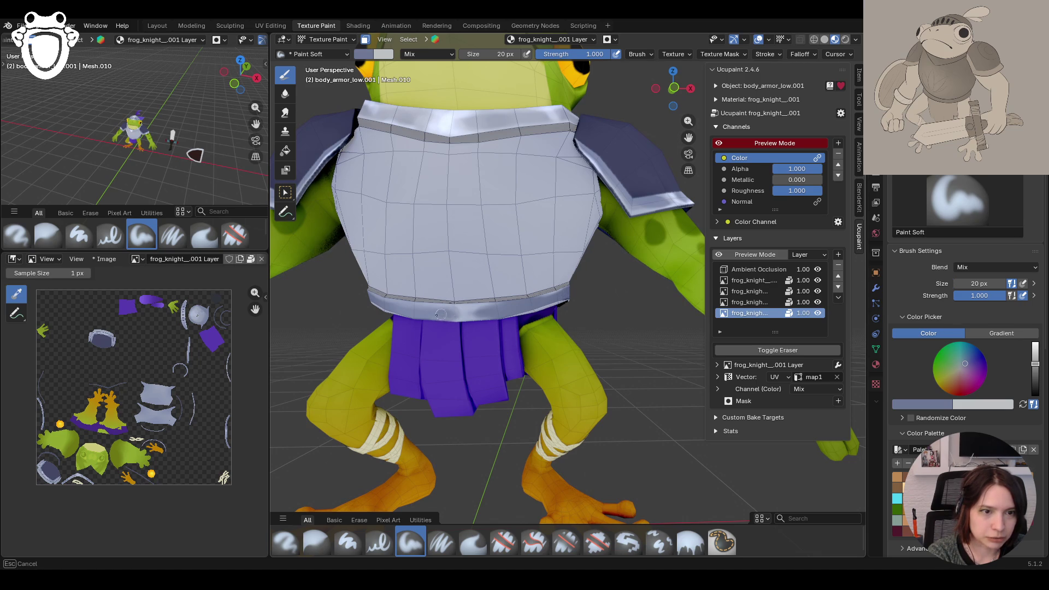
pyautogui.moveTo(455, 312); pyautogui.dragTo(483, 310)
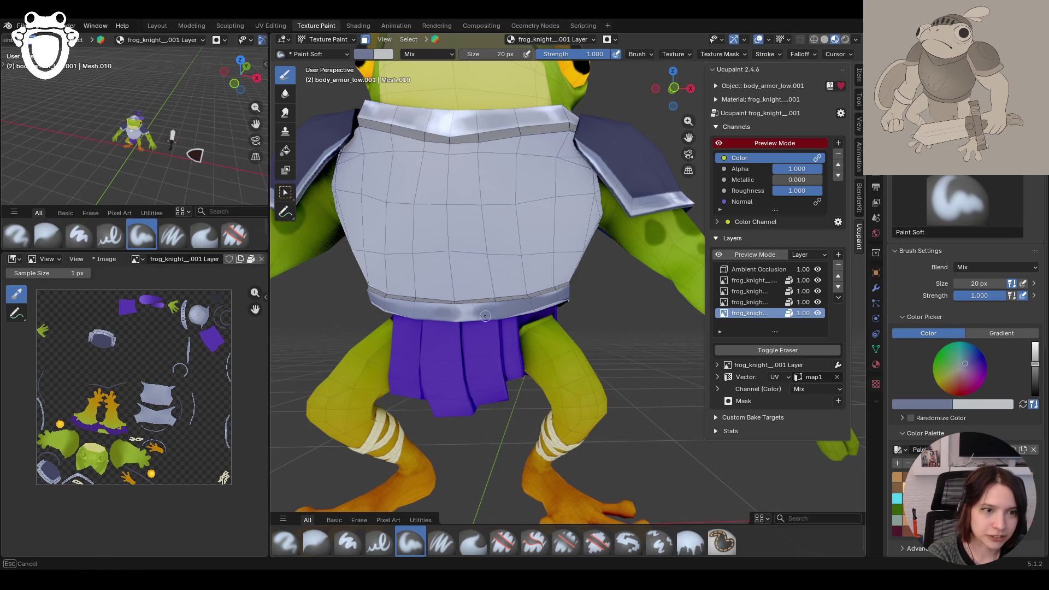
pyautogui.moveTo(485, 316)
pyautogui.mouseDown(button='middle')
pyautogui.moveTo(473, 277)
pyautogui.moveTo(545, 291)
pyautogui.mouseUp(button='middle')
pyautogui.scroll(-3, 483, 282)
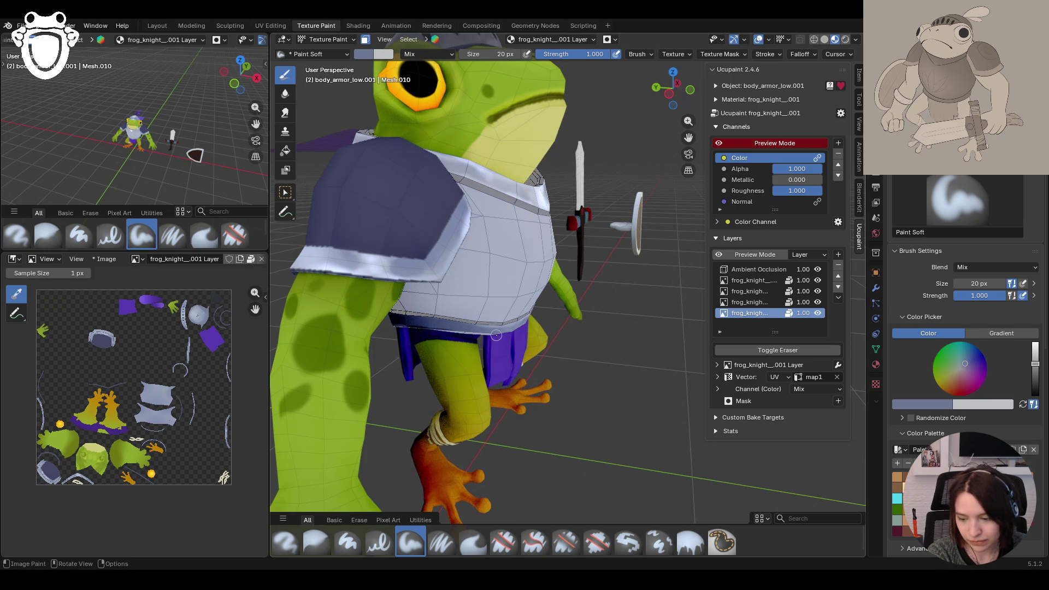
# Step: Review the shading from frontal angles, toggle face masking, and make the light layer active
pyautogui.moveTo(495, 335); pyautogui.dragTo(384, 304, button='middle')
pyautogui.moveTo(630, 353); pyautogui.dragTo(499, 322, button='middle')
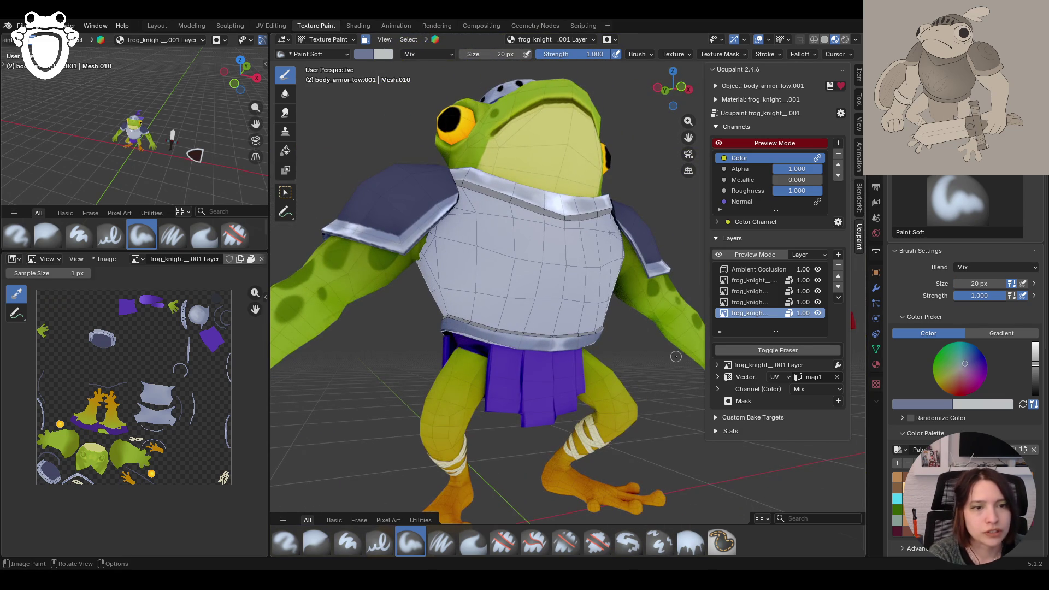
pyautogui.moveTo(484, 336); pyautogui.dragTo(499, 342)
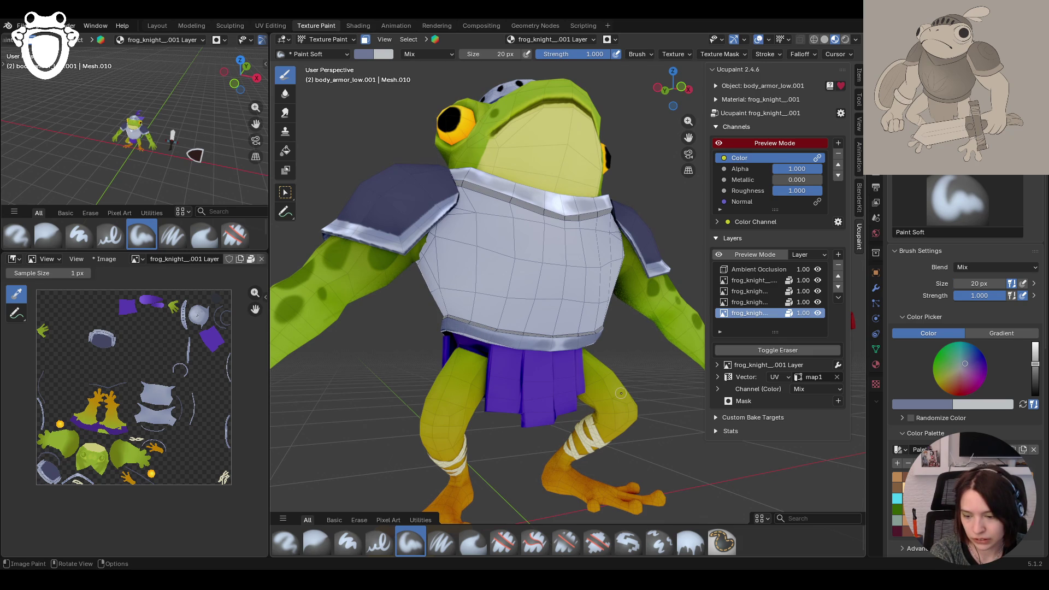
pyautogui.moveTo(620, 394)
pyautogui.mouseDown(button='middle')
pyautogui.moveTo(564, 383)
pyautogui.moveTo(580, 68)
pyautogui.mouseUp(button='middle')
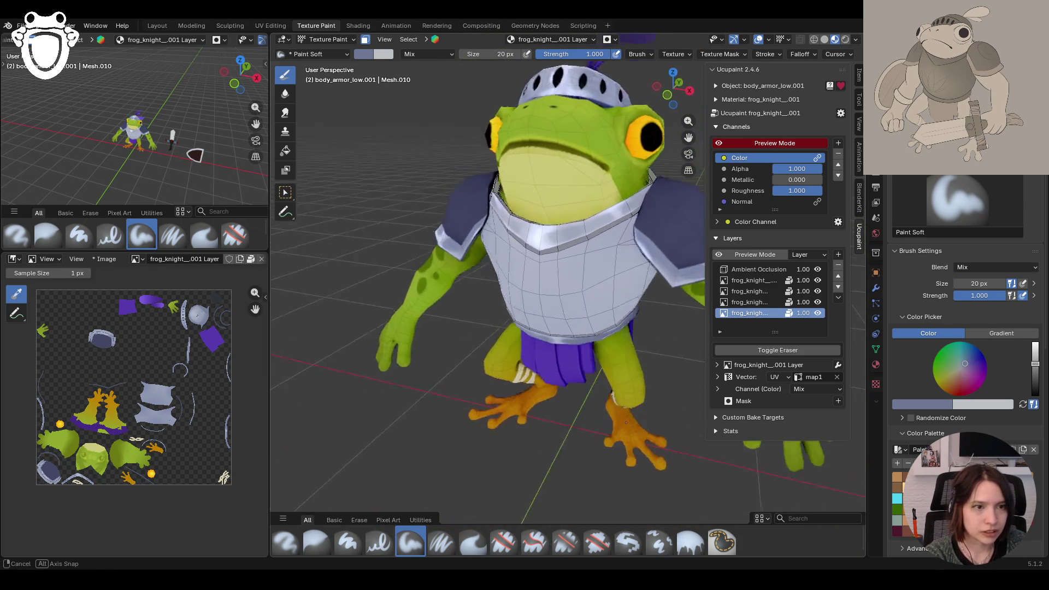
pyautogui.click(365, 39)
pyautogui.moveTo(492, 328); pyautogui.dragTo(492, 312, button='middle')
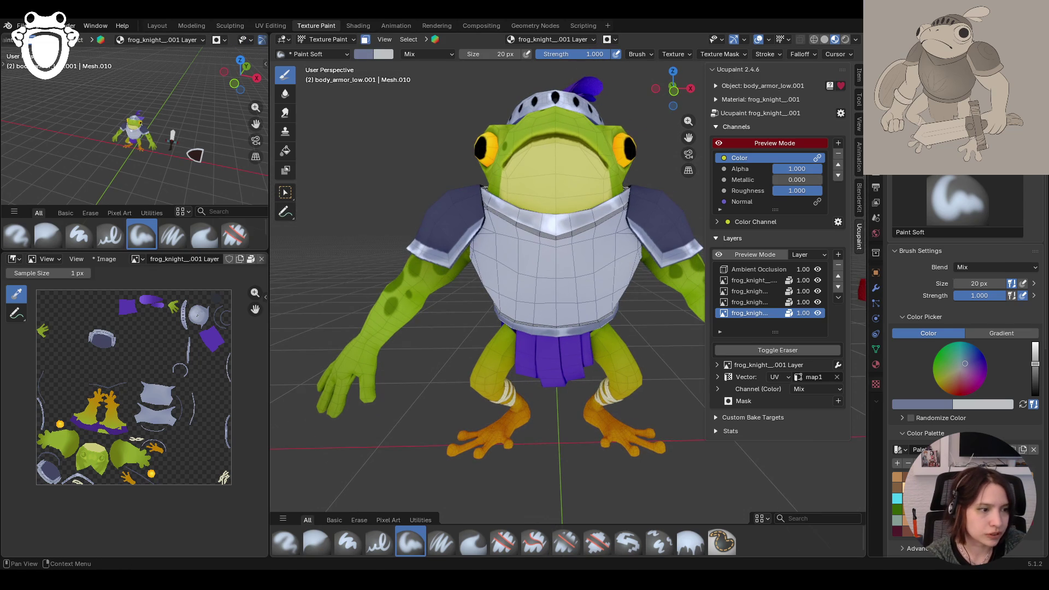
pyautogui.click(770, 302)
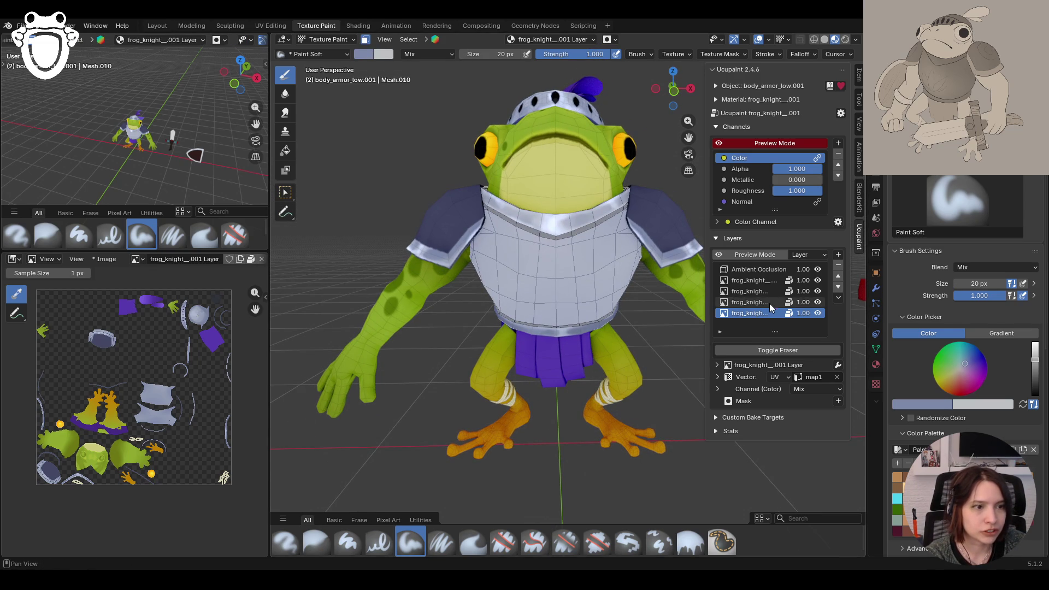
# Step: Return to the bottom paint layer and paint shading onto the front of the chest armor
pyautogui.keyDown('ctrl'); pyautogui.moveTo(573, 287); pyautogui.dragTo(573, 246, button='middle'); pyautogui.keyUp('ctrl')
pyautogui.keyDown('ctrl'); pyautogui.moveTo(541, 394); pyautogui.dragTo(542, 361, button='middle'); pyautogui.keyUp('ctrl')
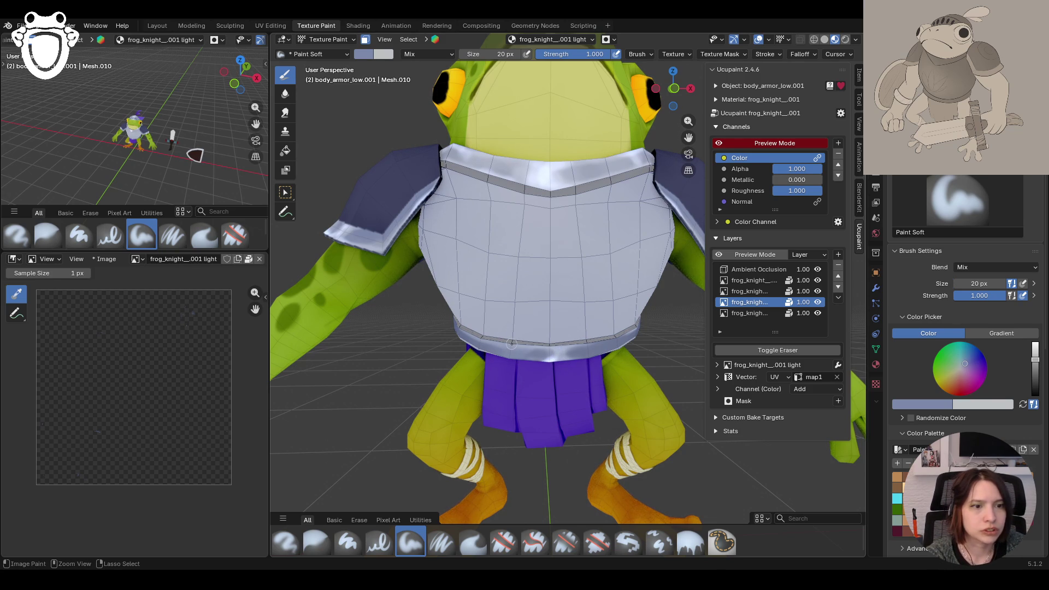
pyautogui.press('Down')
pyautogui.moveTo(533, 321)
pyautogui.keyDown('ctrl'); pyautogui.mouseDown(button='middle')
pyautogui.moveTo(593, 283)
pyautogui.moveTo(596, 258)
pyautogui.moveTo(566, 262)
pyautogui.mouseUp(button='middle'); pyautogui.keyUp('ctrl')
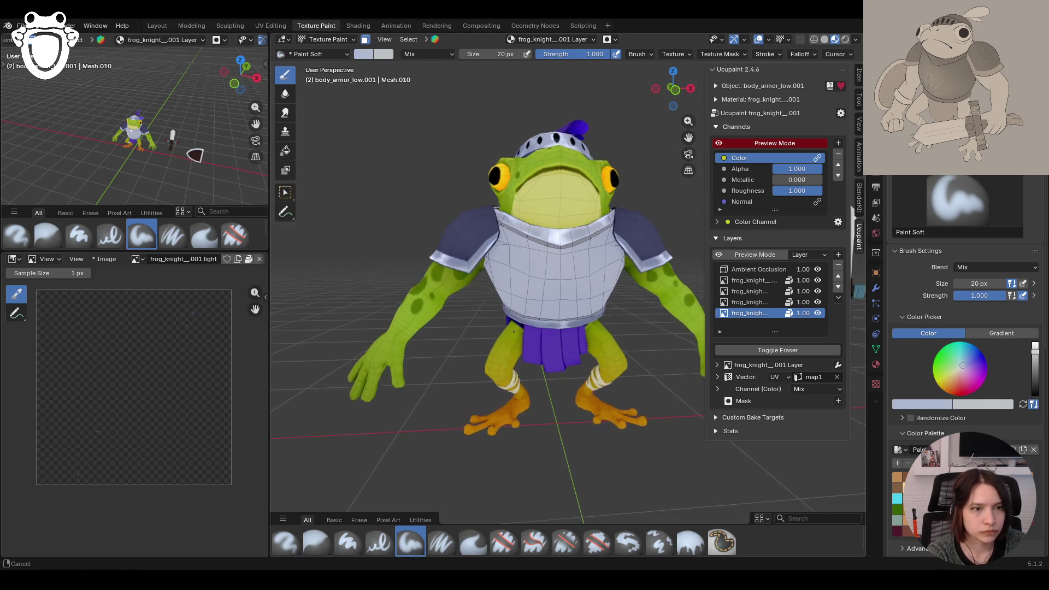
pyautogui.scroll(4, 513, 322)
pyautogui.scroll(2, 514, 322)
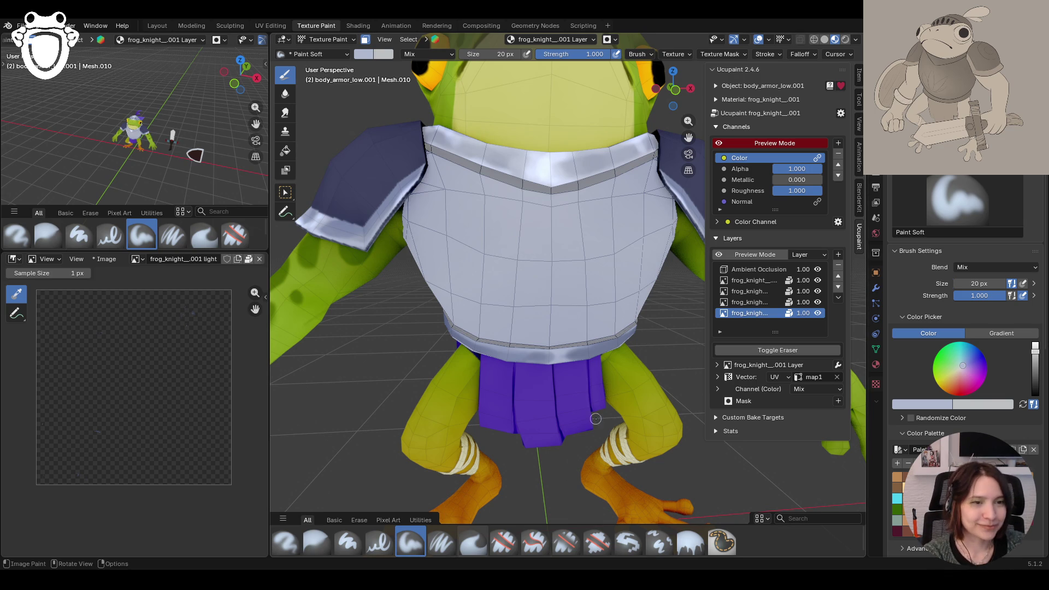
pyautogui.moveTo(492, 327); pyautogui.dragTo(413, 330, button='middle')
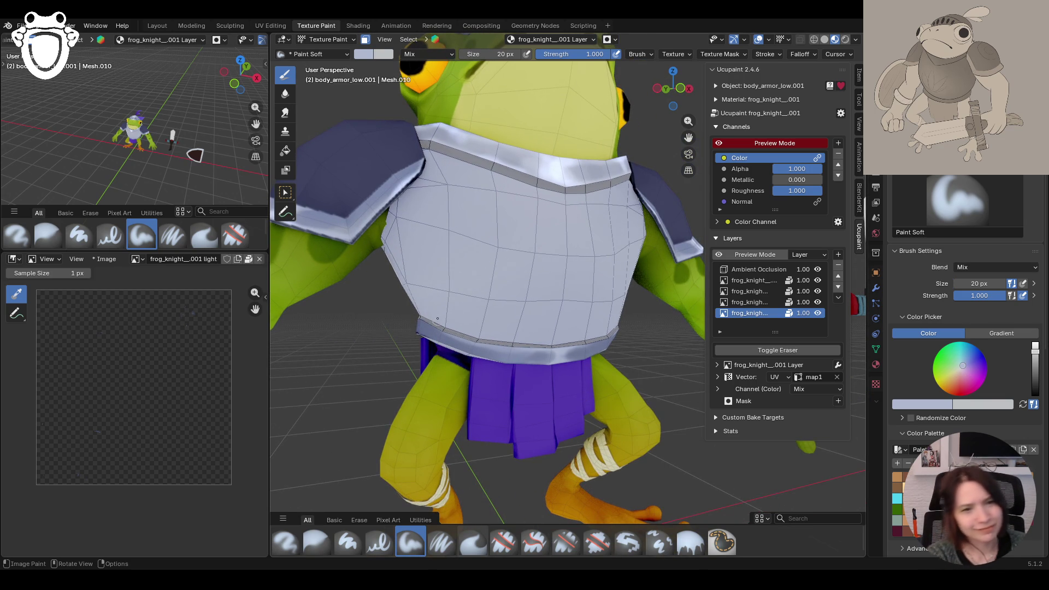
pyautogui.moveTo(554, 366); pyautogui.dragTo(555, 366)
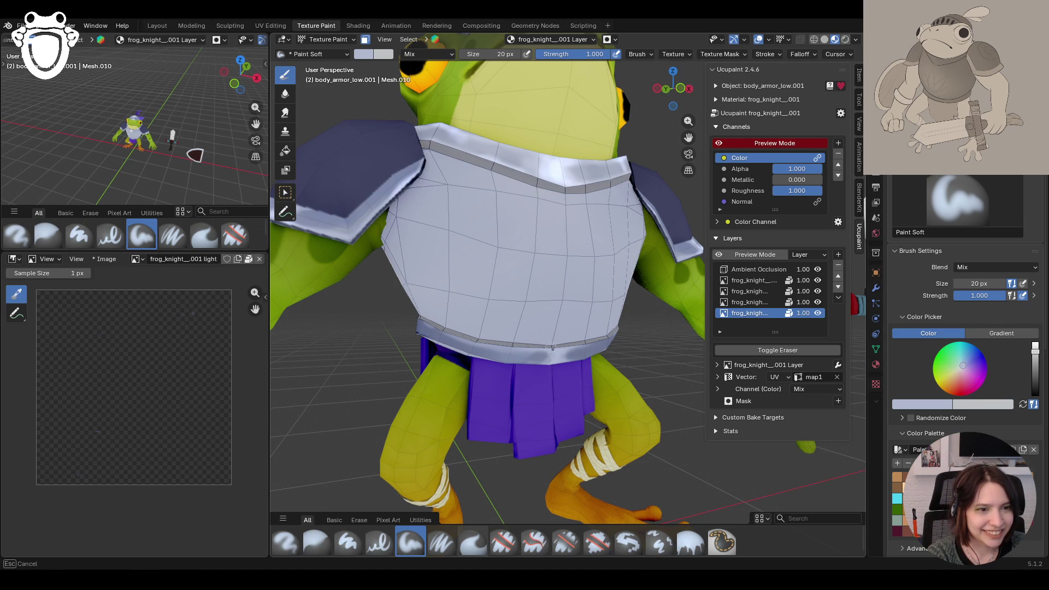
pyautogui.scroll(-5, 551, 348)
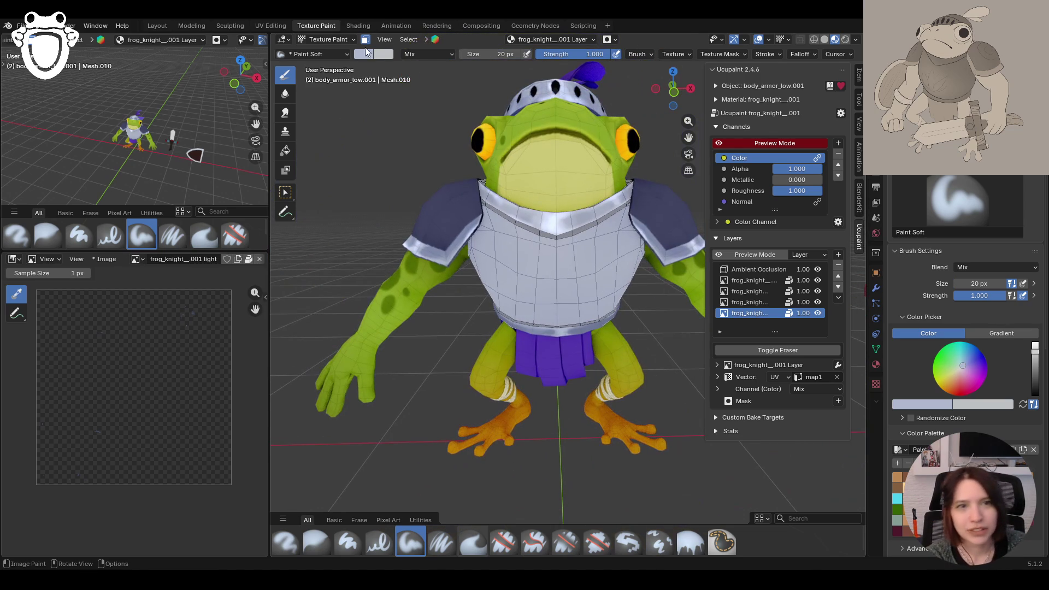
# Step: Enter Edit Mode on the armor and select its entire connected mesh with Ctrl+L
pyautogui.click(345, 42)
pyautogui.click(342, 48)
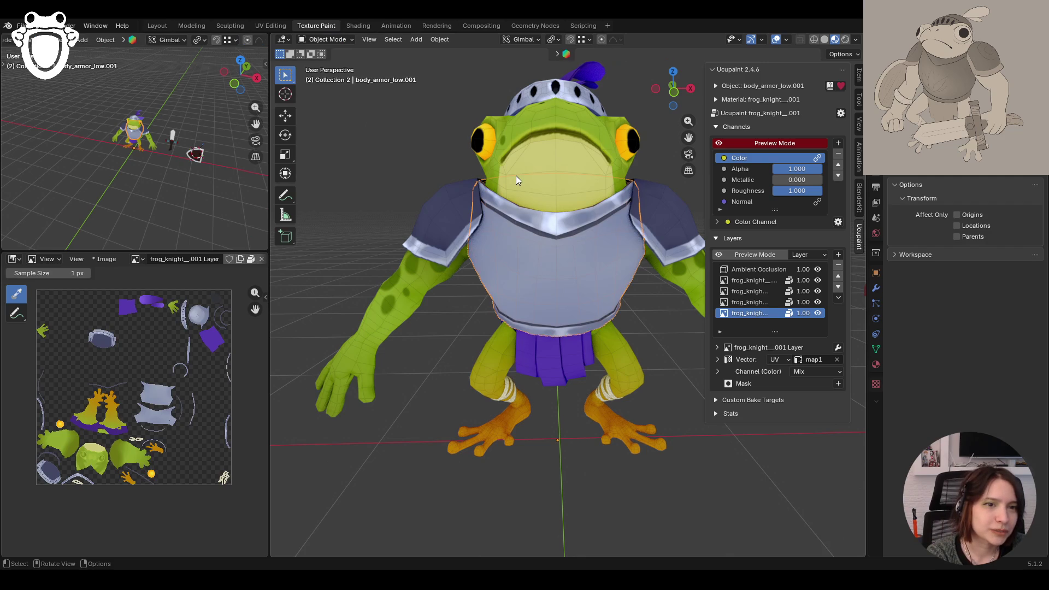
pyautogui.moveTo(516, 176); pyautogui.dragTo(459, 123, button='middle')
pyautogui.click(344, 42)
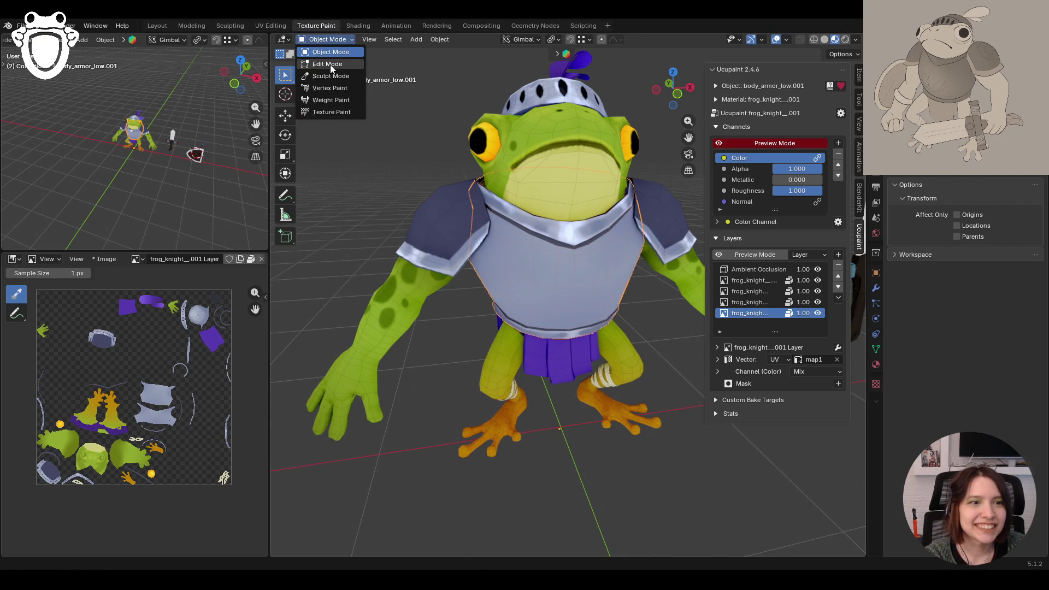
pyautogui.click(330, 65)
pyautogui.hotkey('ctrl', 'l')
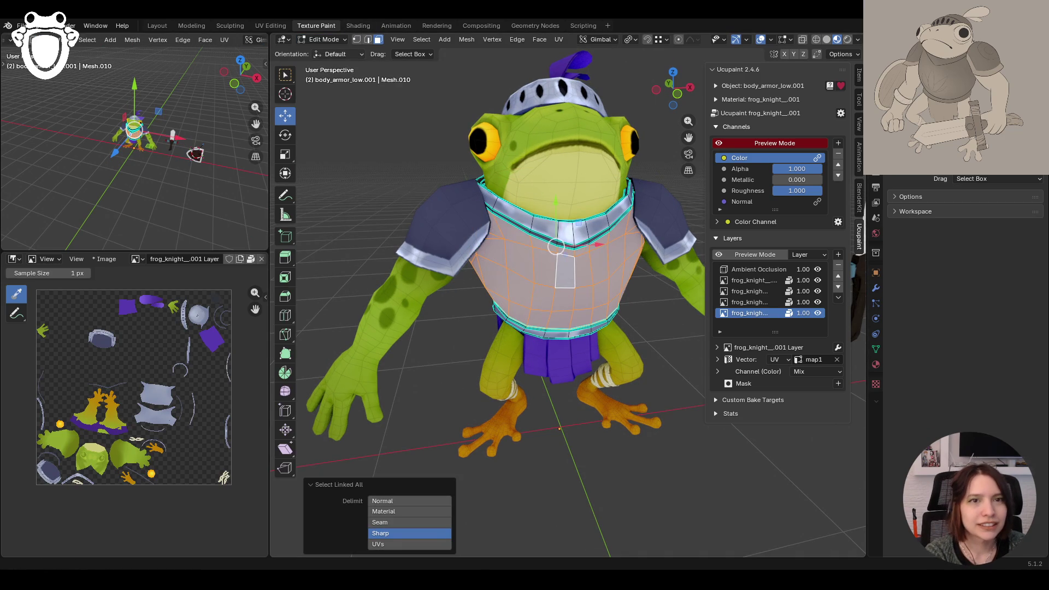
# Step: Return to Texture Paint mode on the armor with the 20 px brush
pyautogui.click(324, 40)
pyautogui.click(339, 117)
pyautogui.moveTo(686, 317); pyautogui.dragTo(632, 311, button='middle')
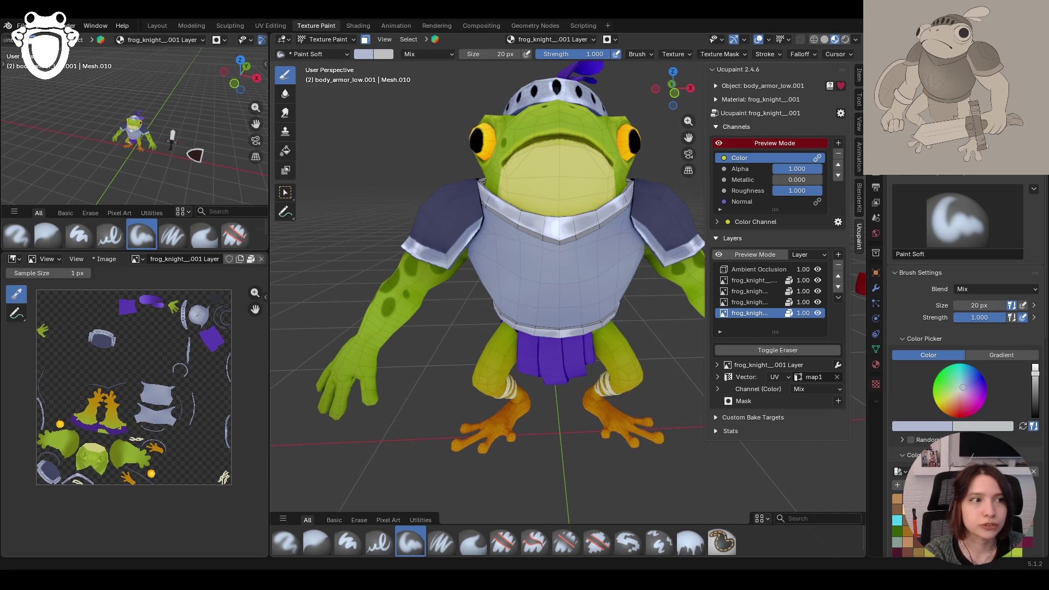
pyautogui.moveTo(573, 328); pyautogui.dragTo(509, 328, button='middle')
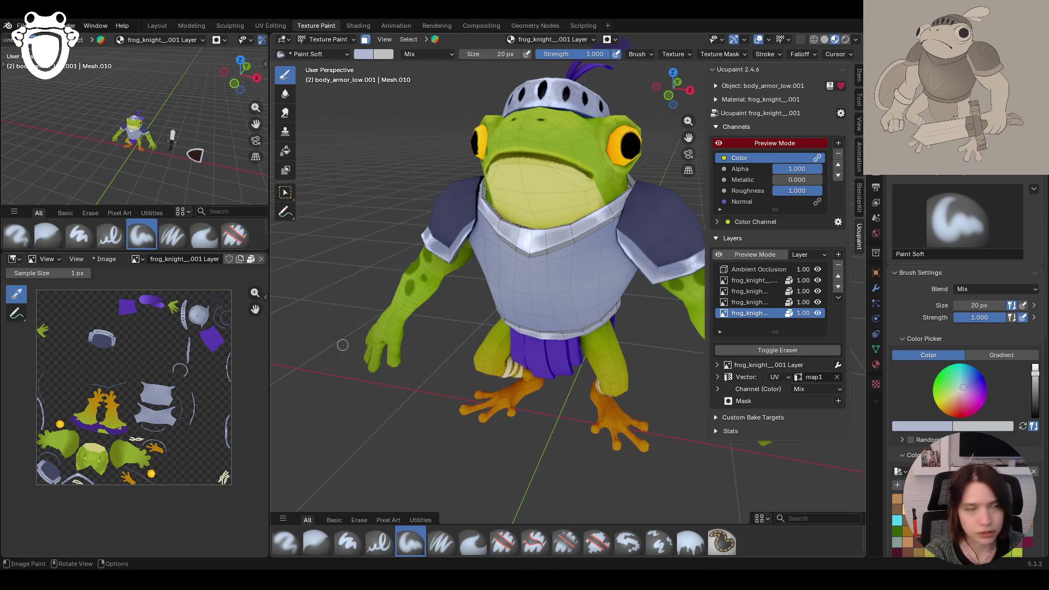
pyautogui.moveTo(367, 358)
pyautogui.mouseDown(button='middle')
pyautogui.moveTo(470, 387)
pyautogui.moveTo(463, 369)
pyautogui.mouseUp(button='middle')
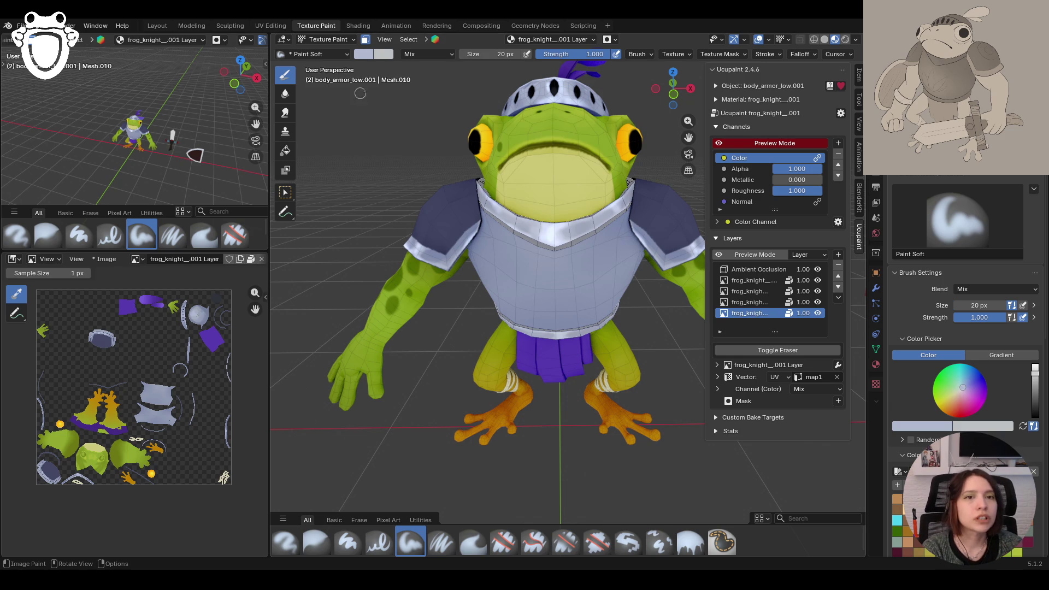
pyautogui.click(435, 38)
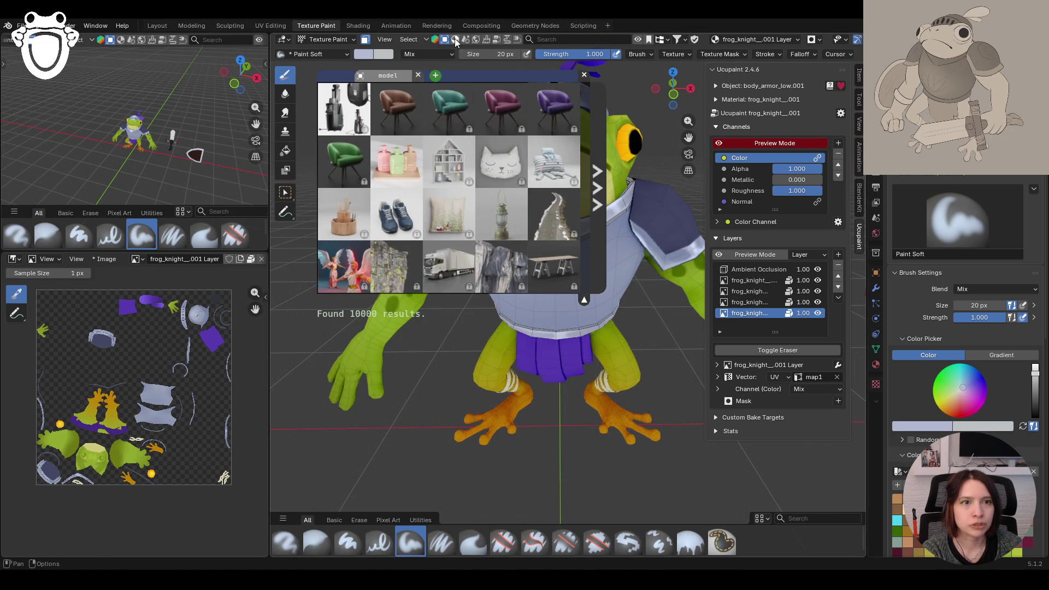
pyautogui.click(435, 42)
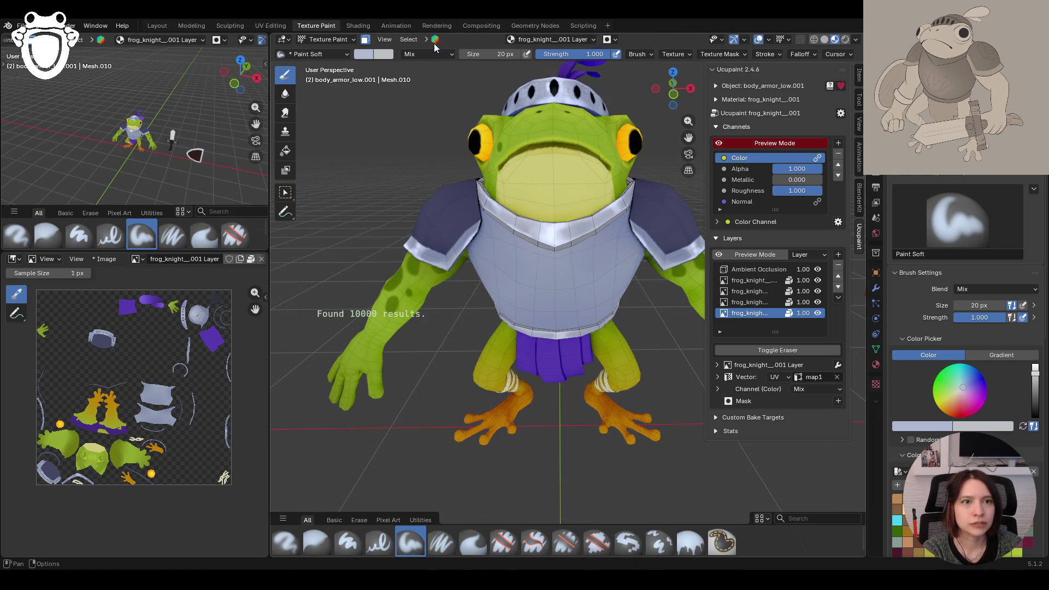
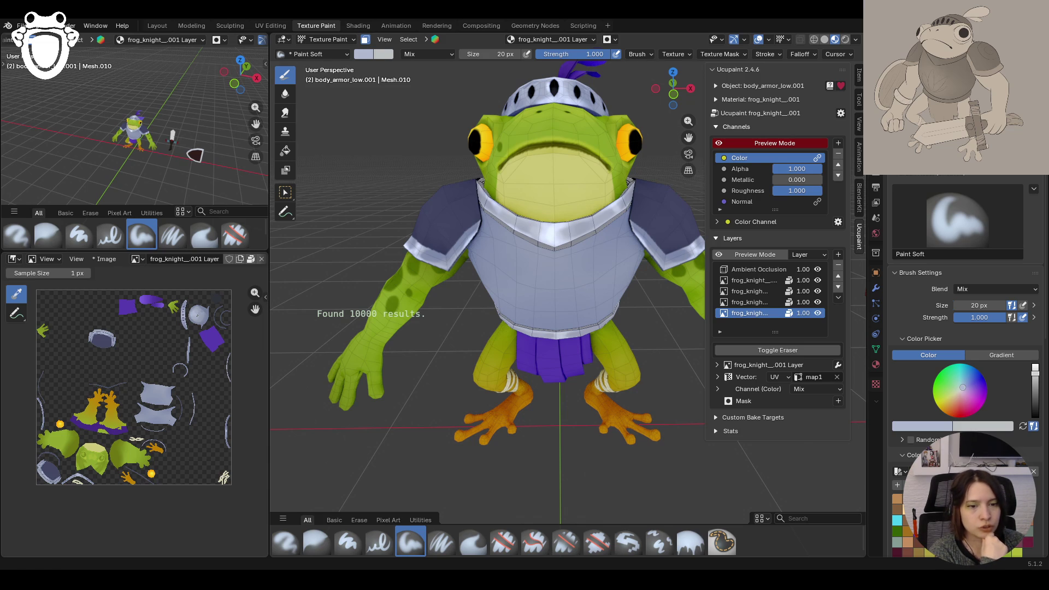
# Step: Save the knight_rig.blend file and enlarge the Paint Soft brush to 51 px
pyautogui.moveTo(566, 400); pyautogui.dragTo(605, 424, button='middle')
pyautogui.hotkey('ctrl', 's')
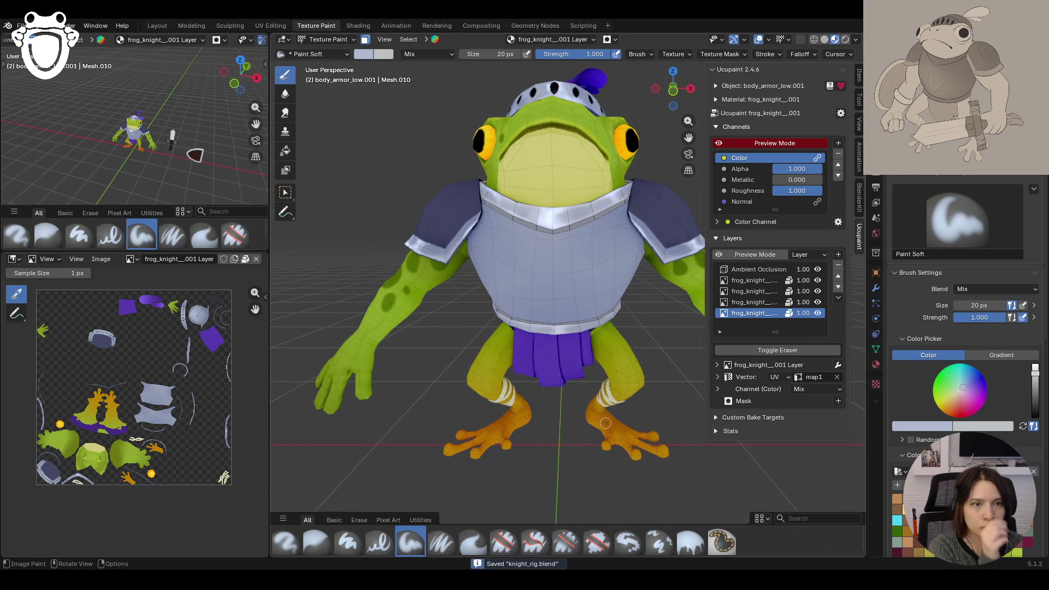
pyautogui.moveTo(604, 422); pyautogui.dragTo(525, 360, button='middle')
pyautogui.scroll(-3, 558, 295)
pyautogui.moveTo(979, 305); pyautogui.dragTo(1006, 304)
# Step: Paint the first soft shading strokes across the chest armor from the front
pyautogui.moveTo(574, 329); pyautogui.dragTo(592, 338, button='middle')
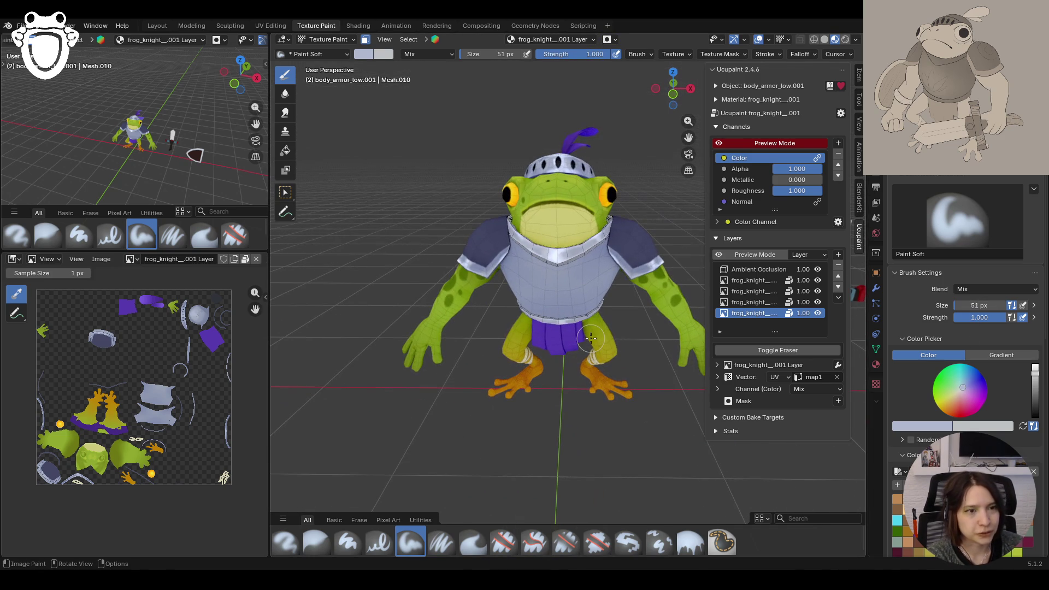
pyautogui.moveTo(488, 259); pyautogui.dragTo(579, 278)
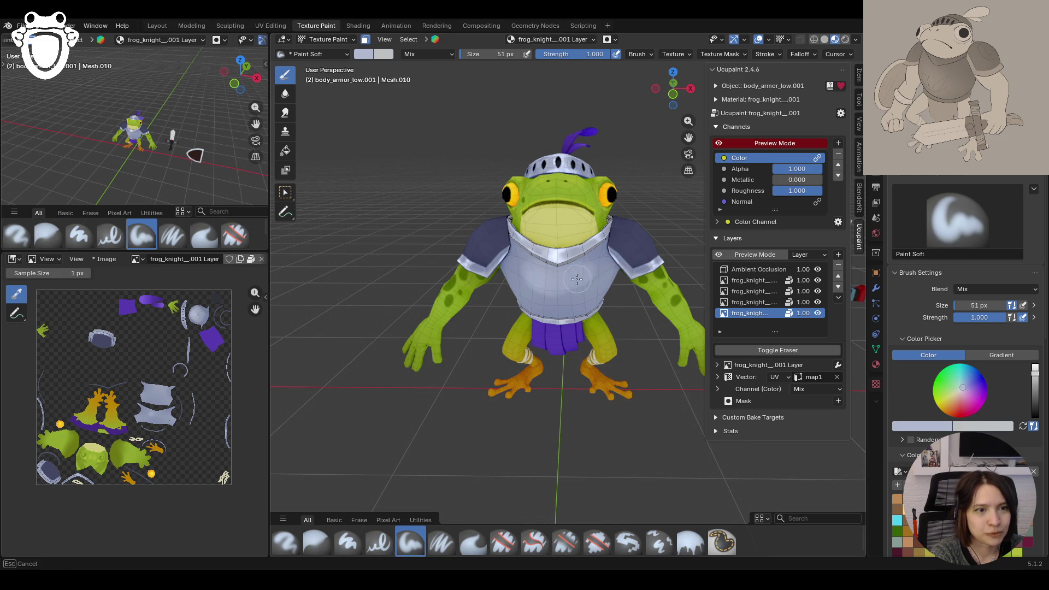
pyautogui.moveTo(579, 277)
pyautogui.mouseDown()
pyautogui.moveTo(538, 276)
pyautogui.moveTo(597, 266)
pyautogui.mouseUp()
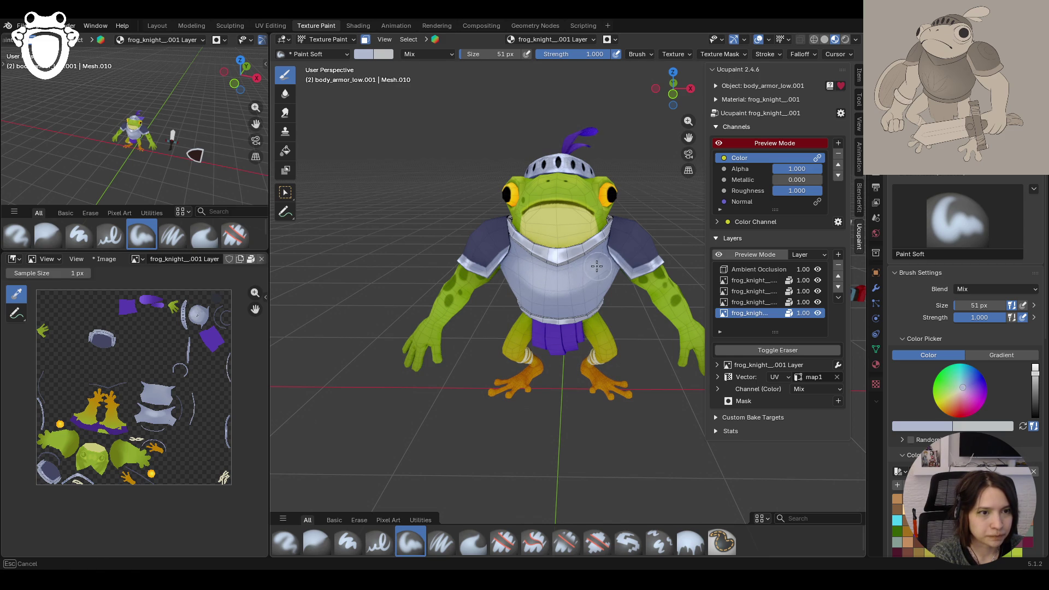
pyautogui.moveTo(531, 276); pyautogui.dragTo(593, 236, button='middle')
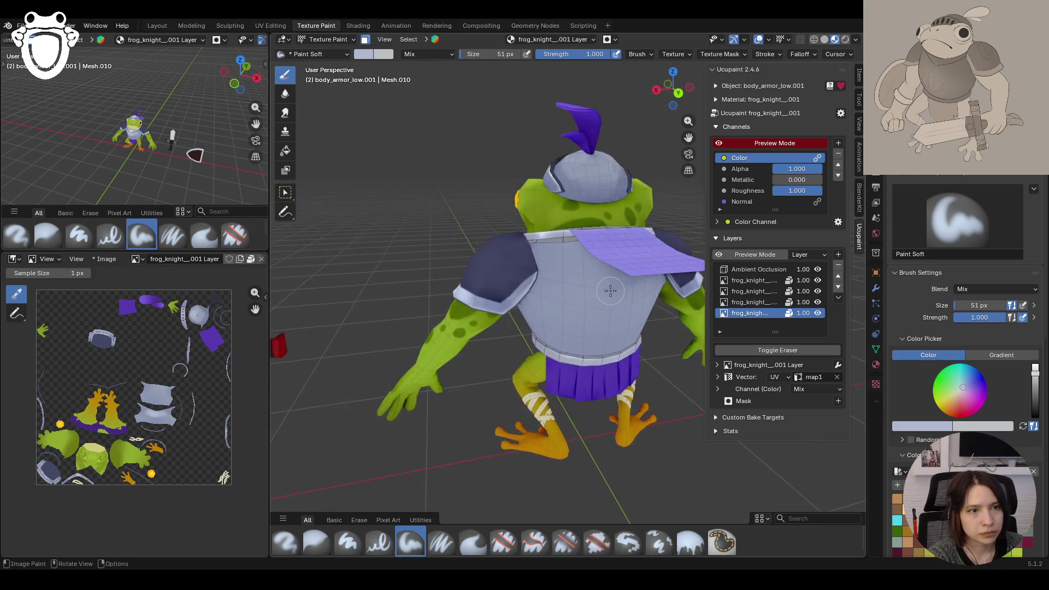
# Step: Shade the upper back armor with Paint Soft strokes, then swing round to the front
pyautogui.moveTo(594, 237); pyautogui.dragTo(608, 273, button='middle')
pyautogui.moveTo(583, 233)
pyautogui.mouseDown()
pyautogui.moveTo(617, 230)
pyautogui.moveTo(646, 253)
pyautogui.moveTo(572, 259)
pyautogui.moveTo(627, 289)
pyautogui.mouseUp()
pyautogui.moveTo(627, 289); pyautogui.dragTo(580, 263, button='middle')
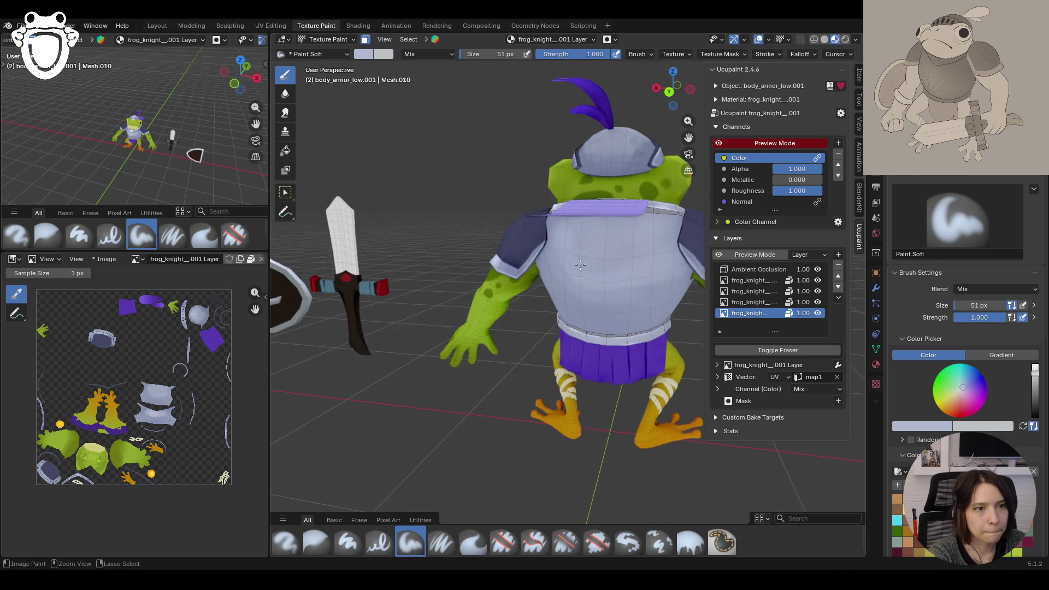
pyautogui.moveTo(580, 262)
pyautogui.mouseDown()
pyautogui.moveTo(578, 253)
pyautogui.moveTo(657, 241)
pyautogui.moveTo(655, 223)
pyautogui.mouseUp()
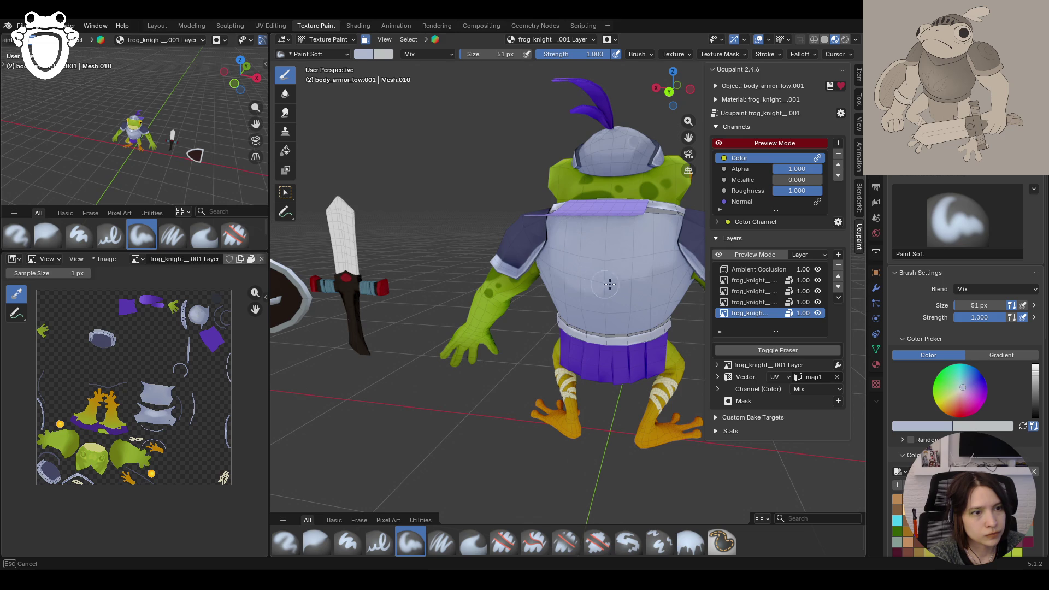
pyautogui.moveTo(603, 284); pyautogui.dragTo(561, 211)
pyautogui.moveTo(533, 197); pyautogui.dragTo(580, 215, button='middle')
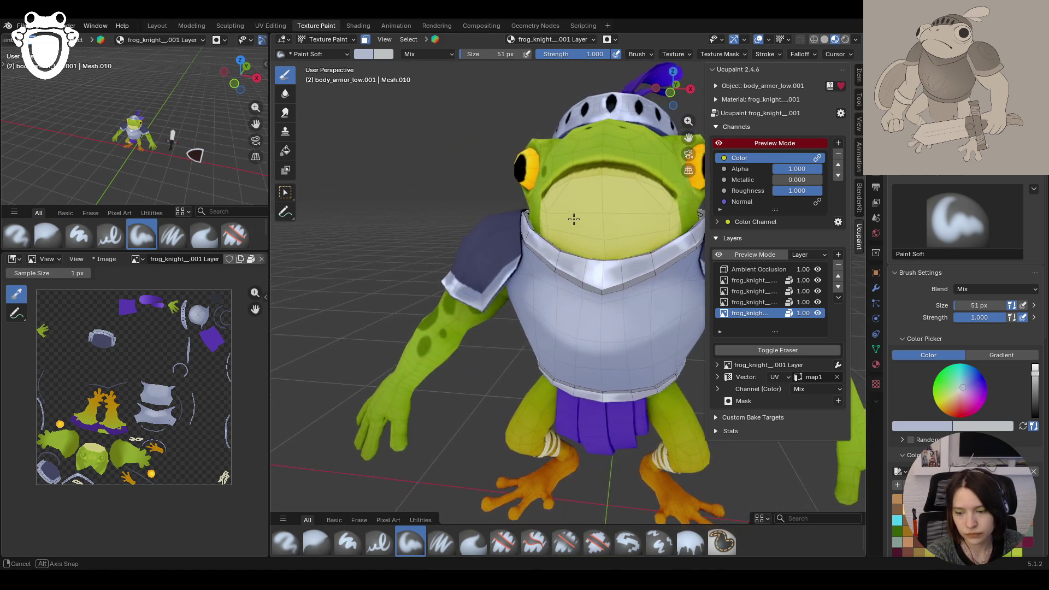
pyautogui.moveTo(580, 216); pyautogui.dragTo(567, 221, button='middle')
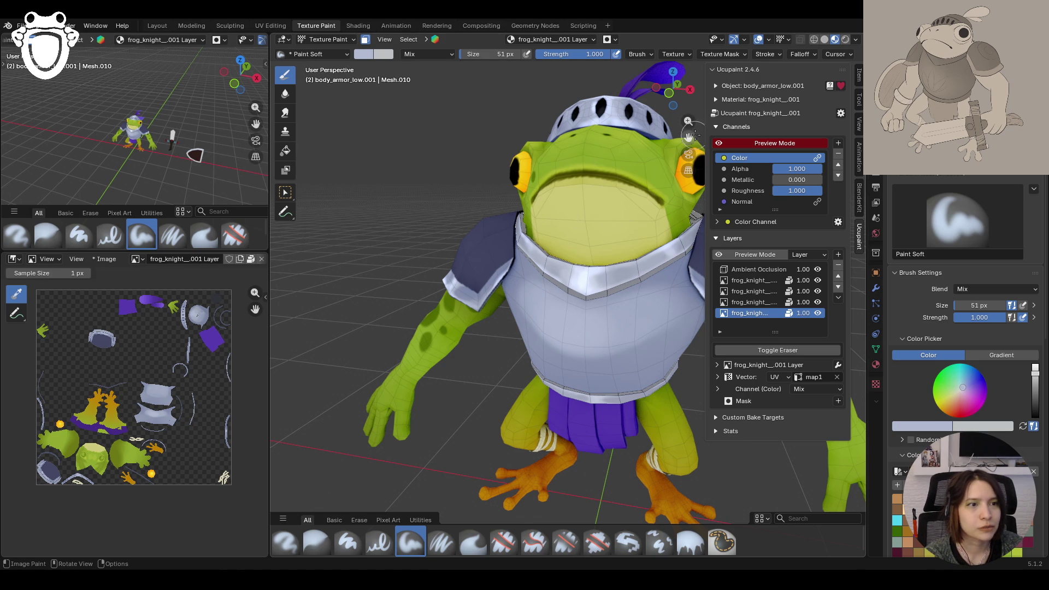
# Step: Centre the frog in view and pick a new paint colour from the Brush Settings wheel
pyautogui.moveTo(688, 135); pyautogui.dragTo(597, 213)
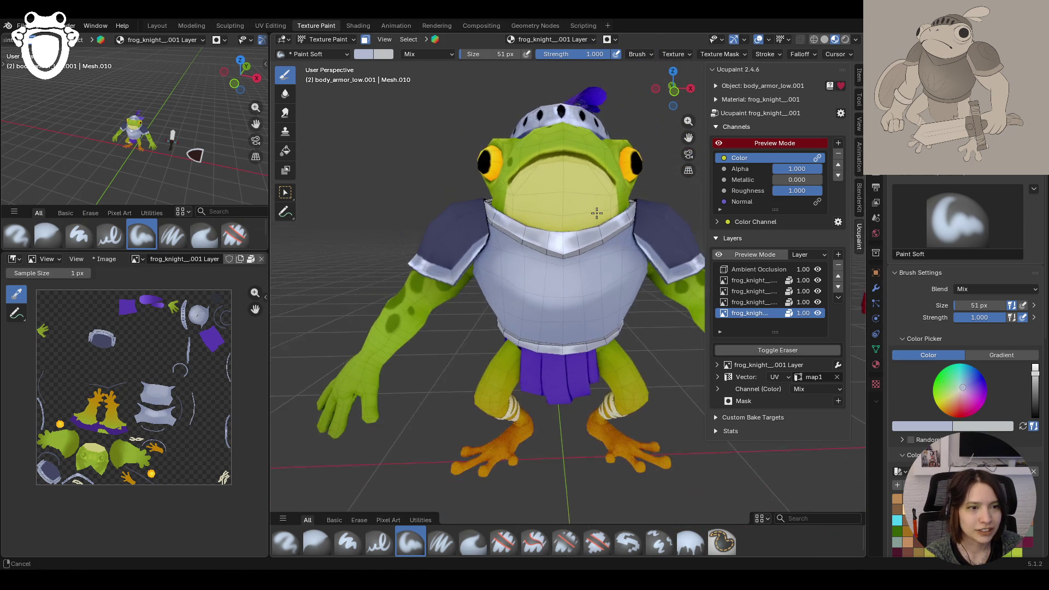
pyautogui.moveTo(597, 214); pyautogui.dragTo(604, 310, button='middle')
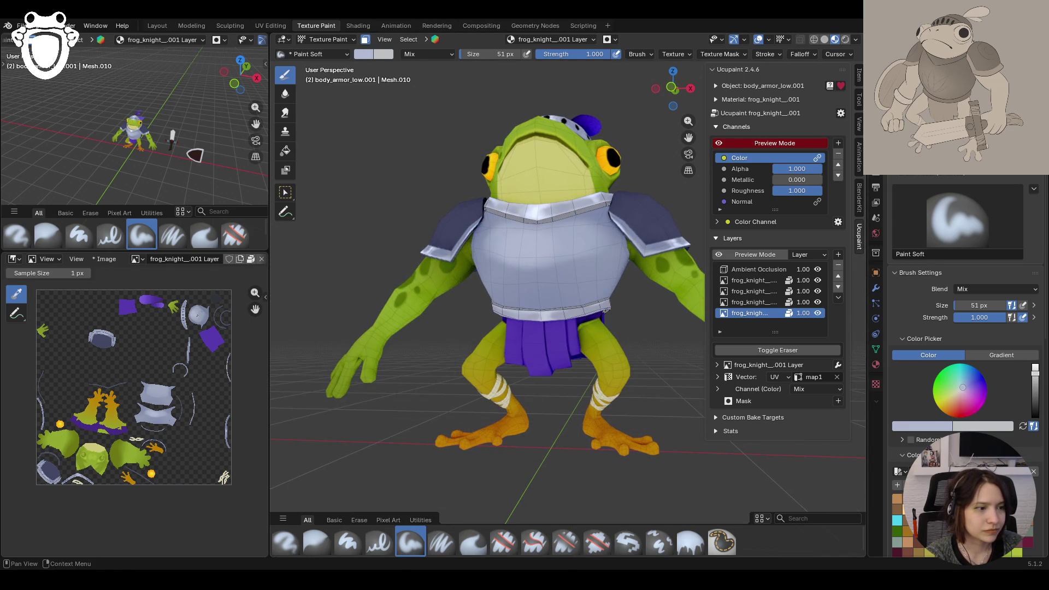
pyautogui.moveTo(651, 288)
pyautogui.mouseDown(button='middle')
pyautogui.moveTo(586, 275)
pyautogui.moveTo(590, 259)
pyautogui.mouseUp(button='middle')
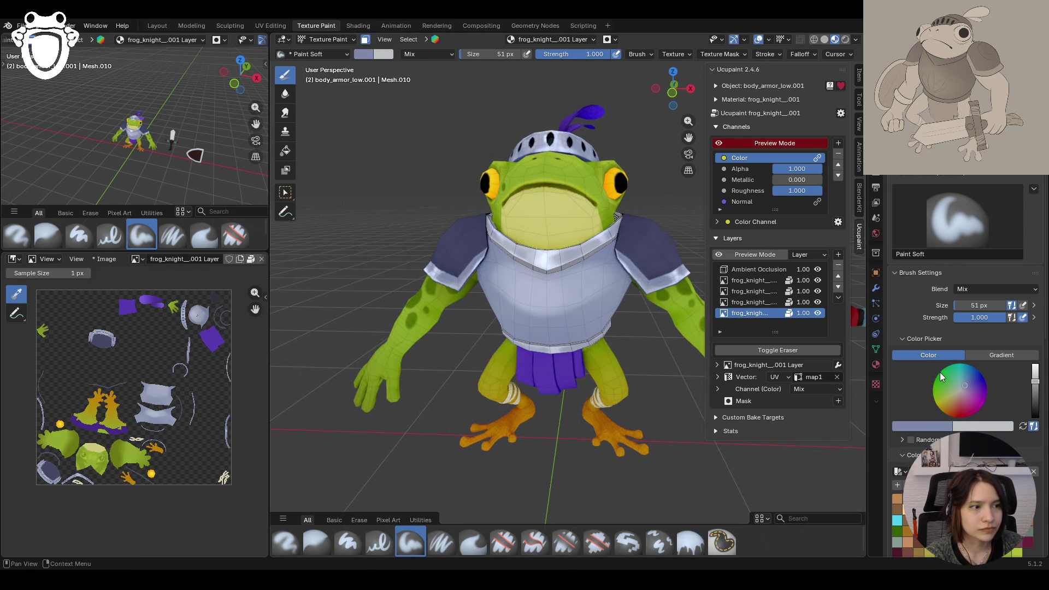
pyautogui.click(930, 426)
# Step: Paint shading strokes up the chest armor with the new colour
pyautogui.moveTo(570, 255); pyautogui.dragTo(537, 307, button='middle')
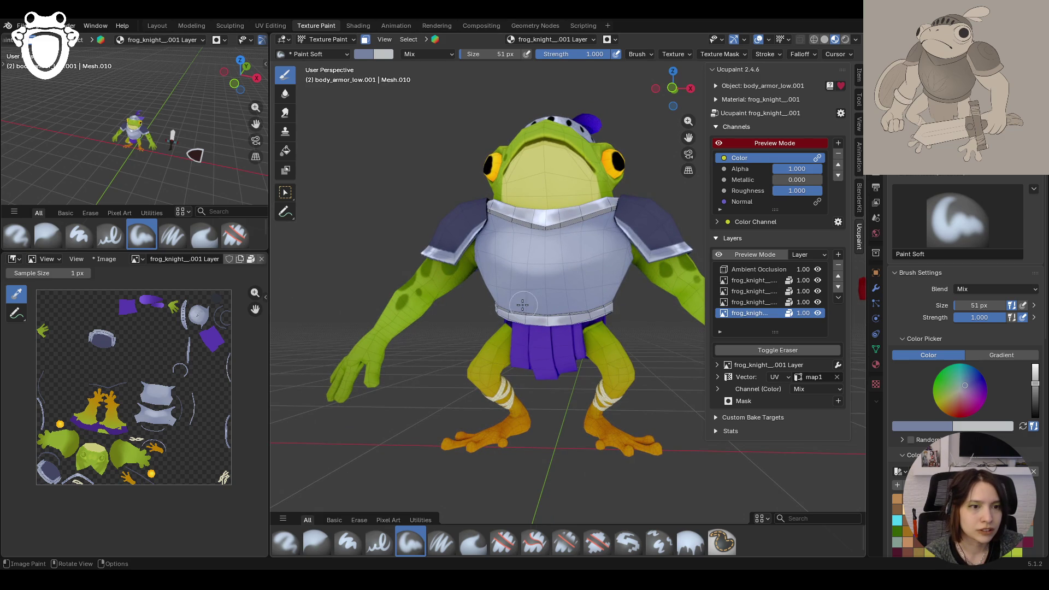
pyautogui.moveTo(537, 321); pyautogui.dragTo(607, 295)
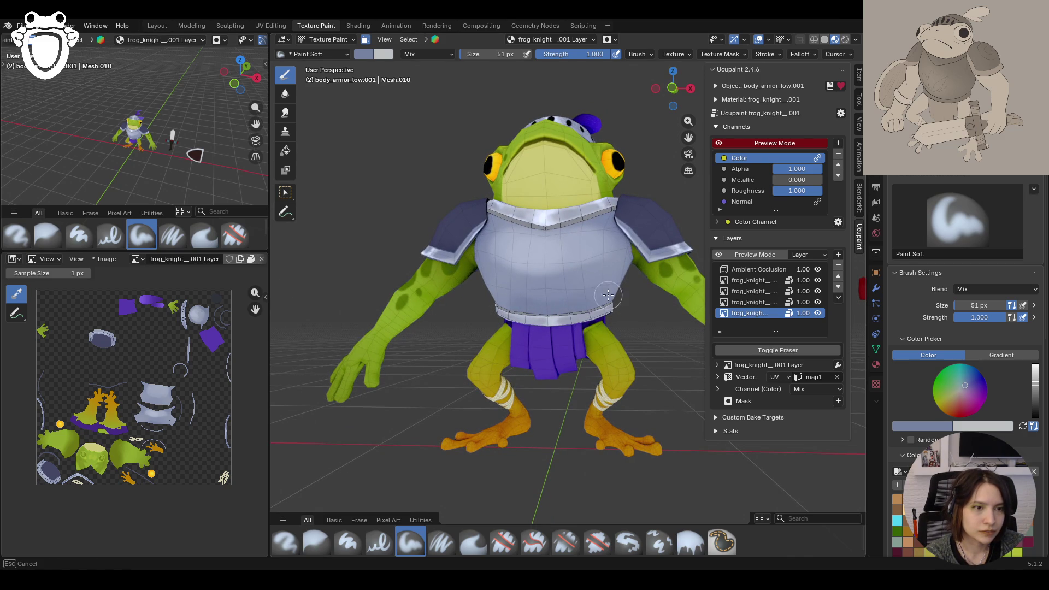
pyautogui.moveTo(545, 314); pyautogui.dragTo(549, 292)
pyautogui.moveTo(587, 285)
pyautogui.mouseDown(button='middle')
pyautogui.moveTo(677, 265)
pyautogui.moveTo(570, 242)
pyautogui.mouseUp(button='middle')
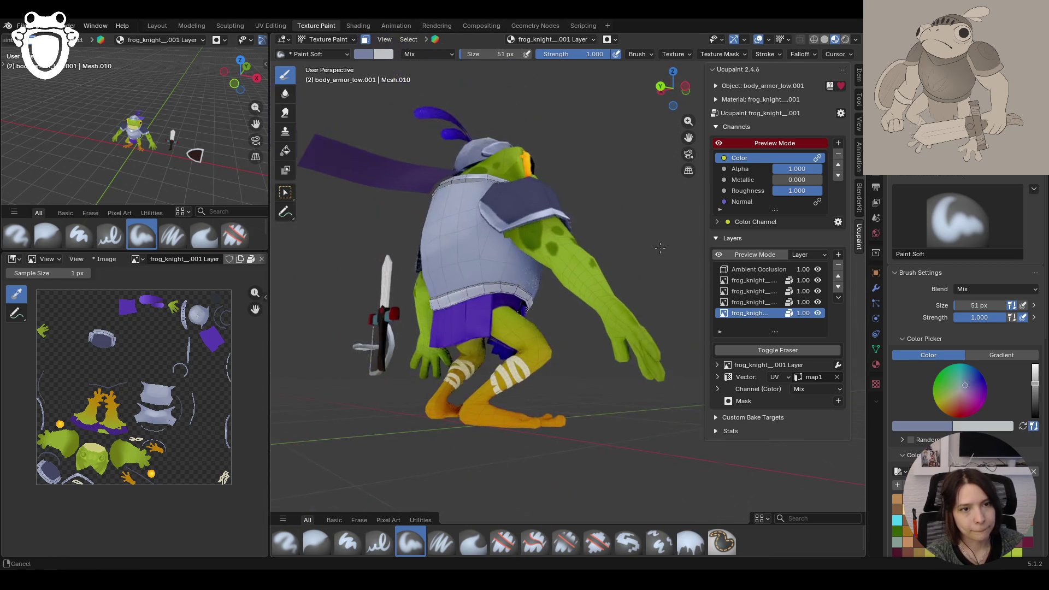
# Step: Darken the chest armor and upper shoulder pad with soft shading strokes
pyautogui.moveTo(508, 295); pyautogui.dragTo(491, 246)
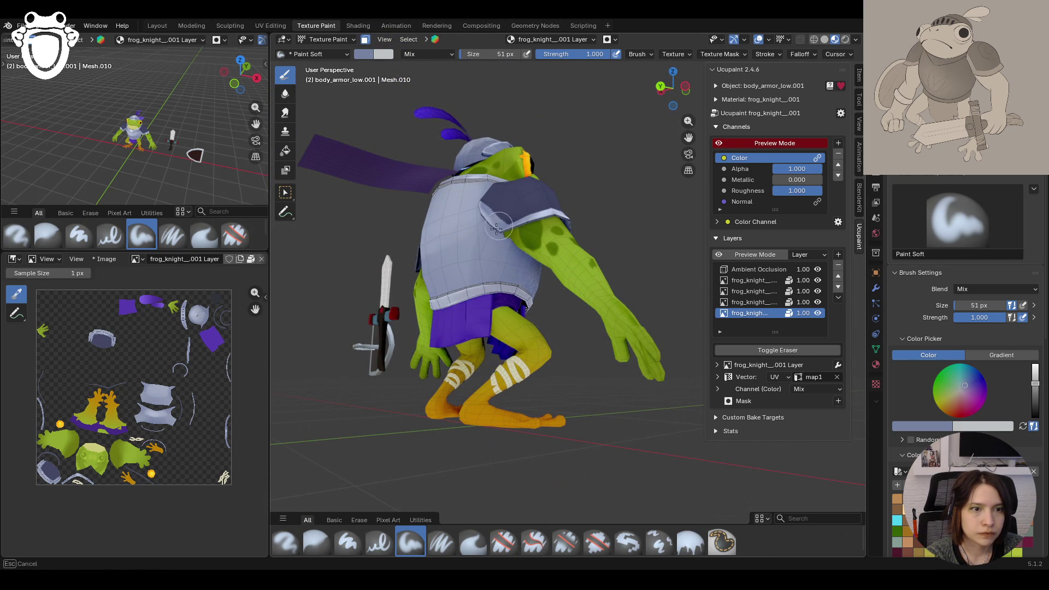
pyautogui.moveTo(497, 310); pyautogui.dragTo(514, 240, button='middle')
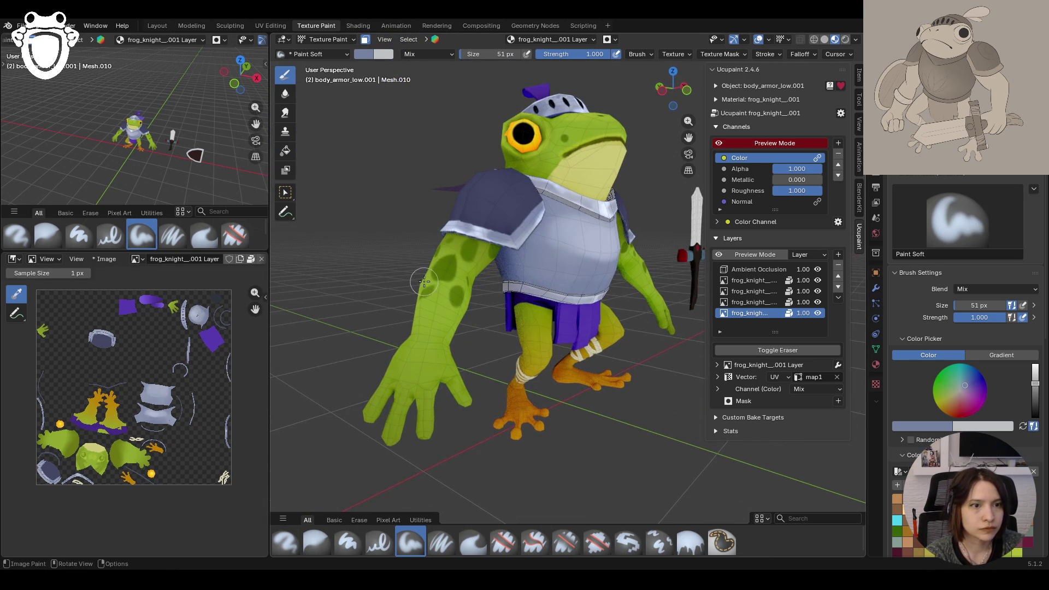
pyautogui.moveTo(513, 238); pyautogui.dragTo(509, 252)
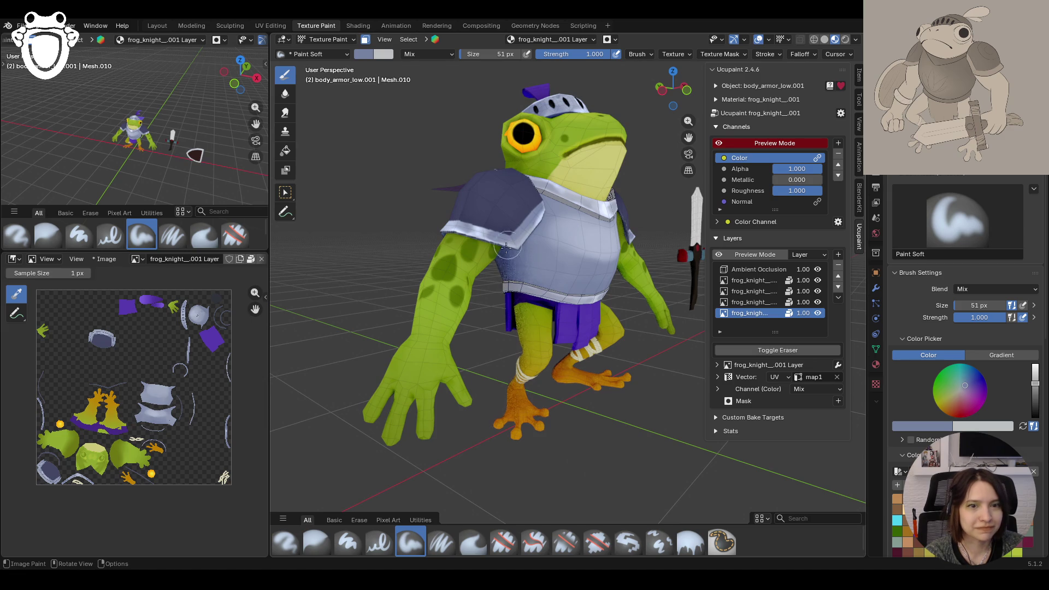
pyautogui.moveTo(480, 301); pyautogui.dragTo(493, 260, button='middle')
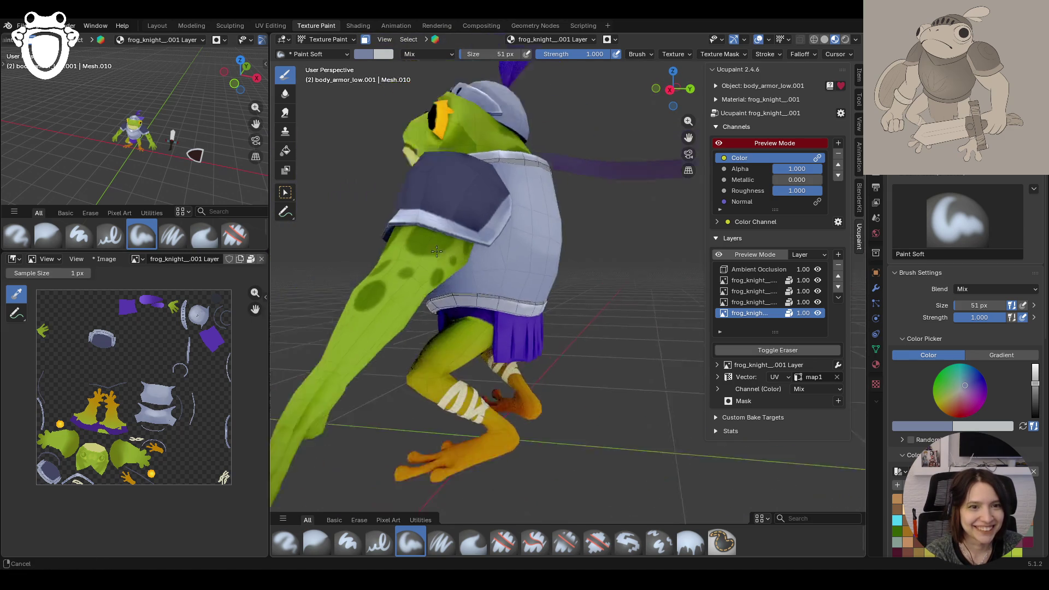
pyautogui.moveTo(492, 260); pyautogui.dragTo(497, 243, button='middle')
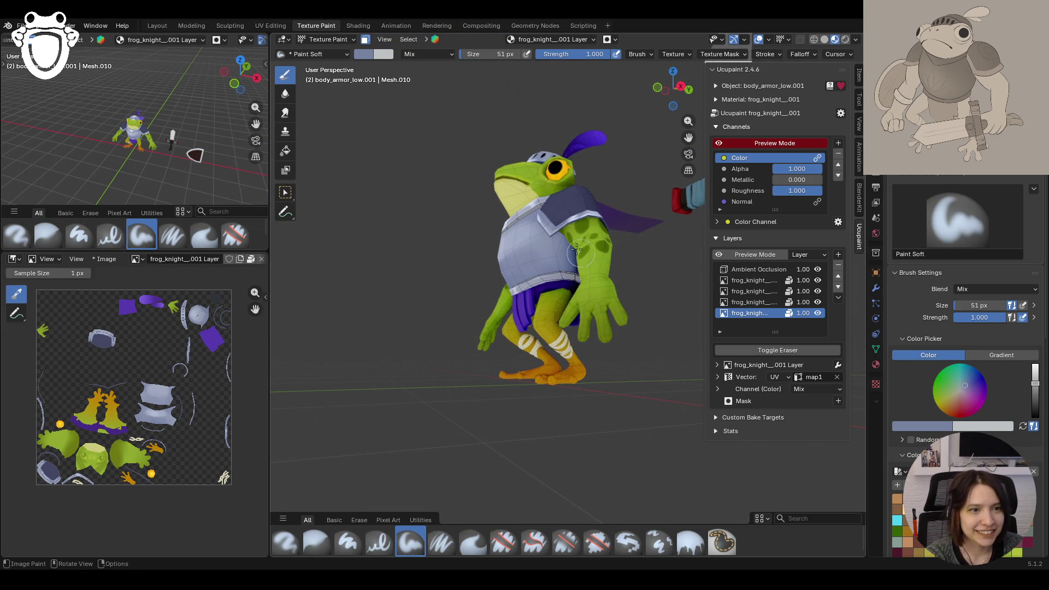
pyautogui.moveTo(570, 250); pyautogui.dragTo(561, 274, button='middle')
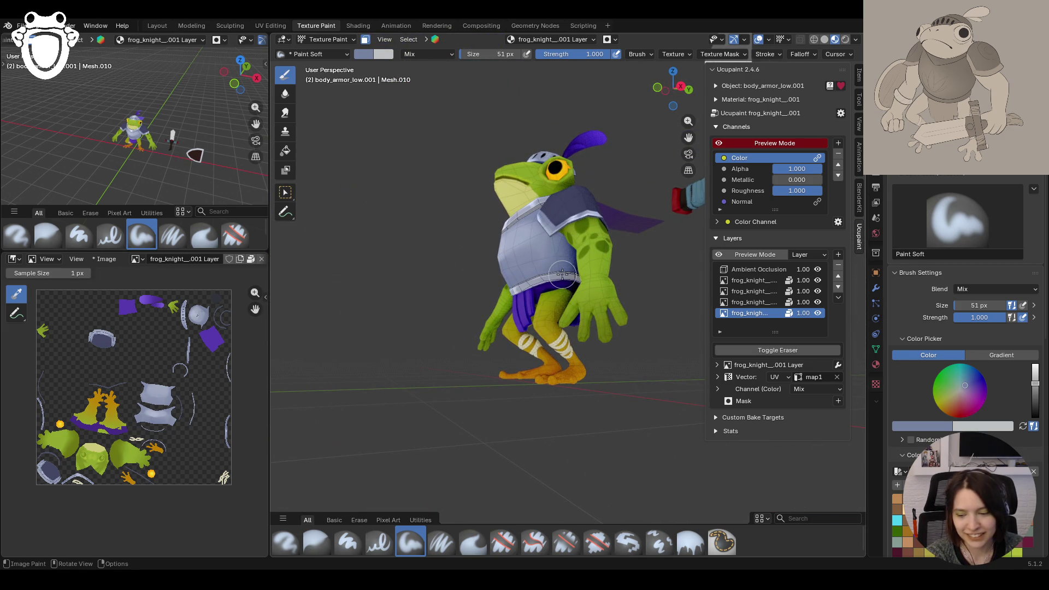
# Step: Shade the side of the armor near the sword and the shoulder pad from the front
pyautogui.moveTo(552, 232); pyautogui.dragTo(480, 245, button='middle')
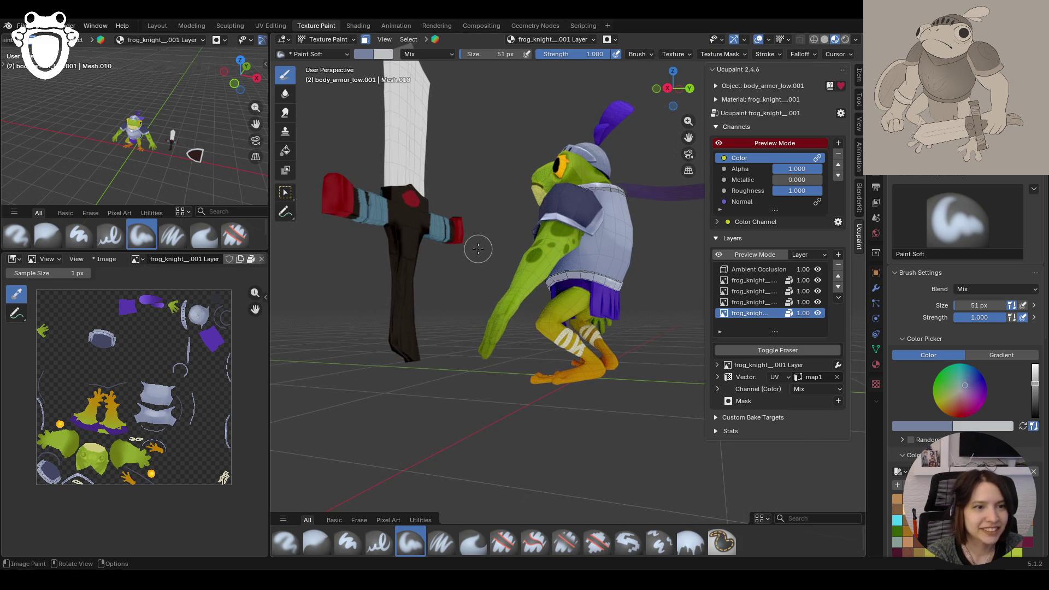
pyautogui.moveTo(571, 261); pyautogui.dragTo(575, 244, button='middle')
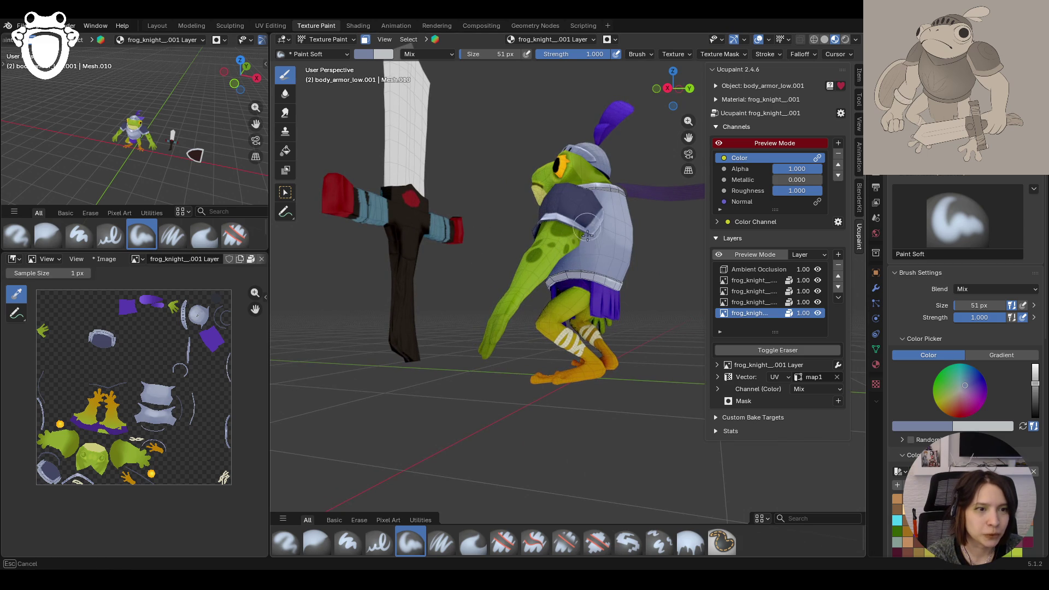
pyautogui.moveTo(586, 235)
pyautogui.mouseDown(button='middle')
pyautogui.moveTo(560, 269)
pyautogui.moveTo(636, 260)
pyautogui.mouseUp(button='middle')
pyautogui.moveTo(517, 250); pyautogui.dragTo(525, 254, button='middle')
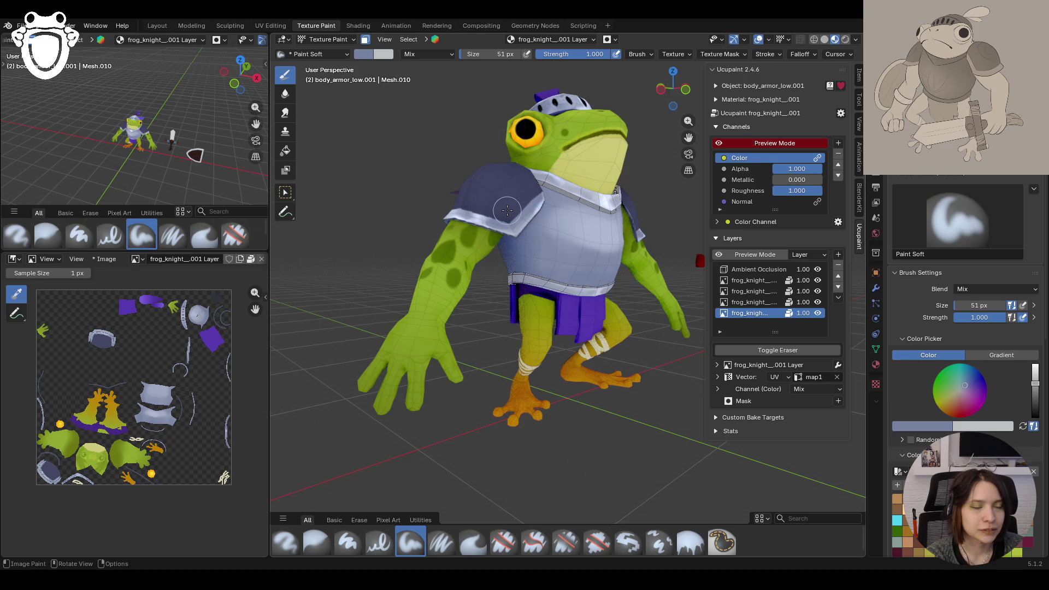
pyautogui.moveTo(527, 280)
pyautogui.mouseDown(button='middle')
pyautogui.moveTo(477, 217)
pyautogui.moveTo(605, 234)
pyautogui.mouseUp(button='middle')
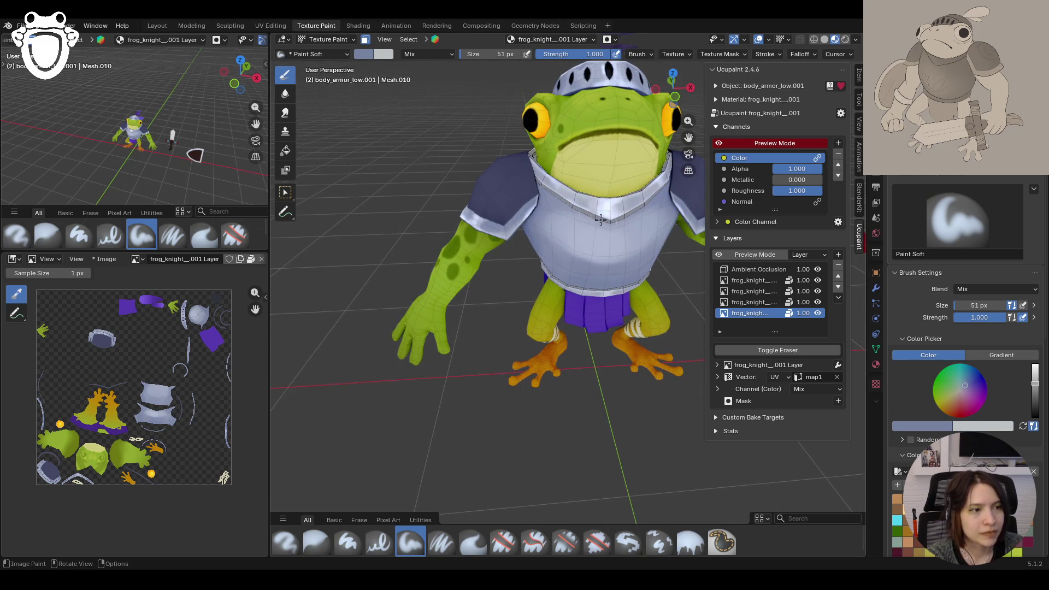
# Step: Add shading on the chest armor while checking the knight from the cloth-and-sword side
pyautogui.moveTo(604, 211)
pyautogui.mouseDown()
pyautogui.moveTo(612, 217)
pyautogui.moveTo(577, 205)
pyautogui.mouseUp()
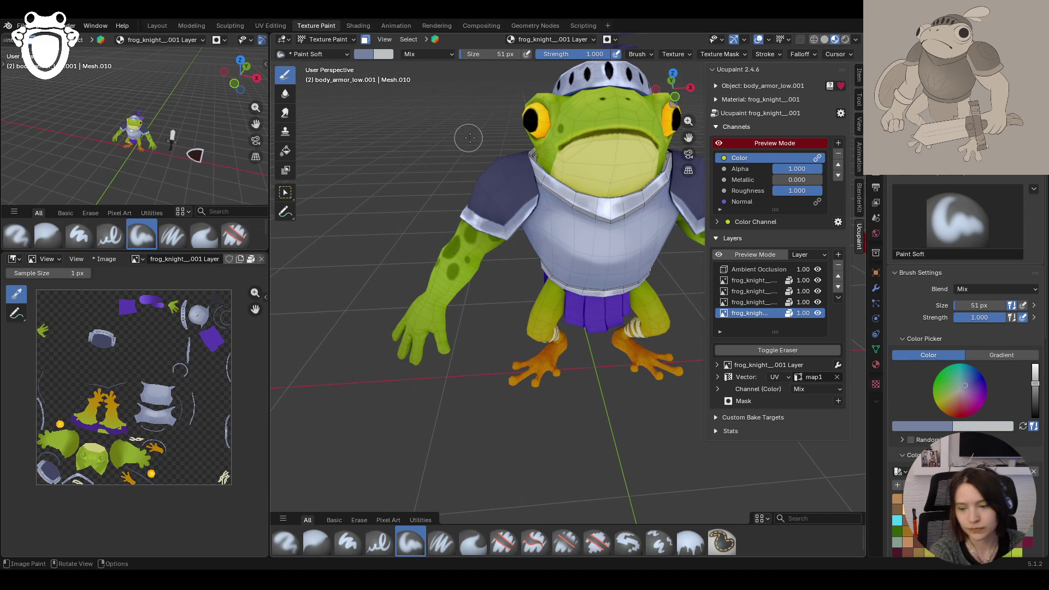
pyautogui.moveTo(491, 152); pyautogui.dragTo(138, 564, button='middle')
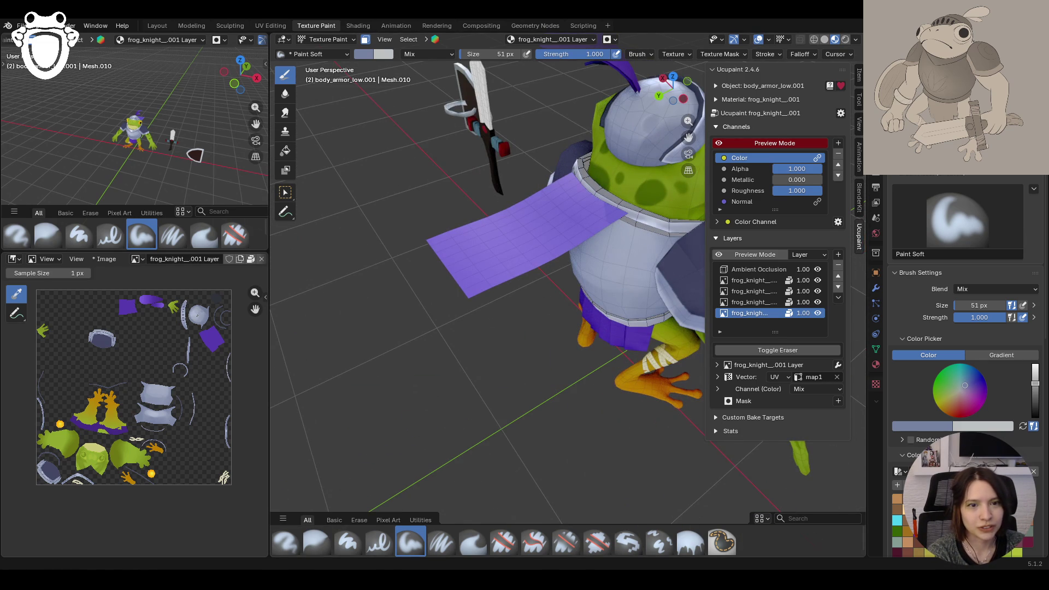
pyautogui.moveTo(680, 240); pyautogui.dragTo(601, 236, button='middle')
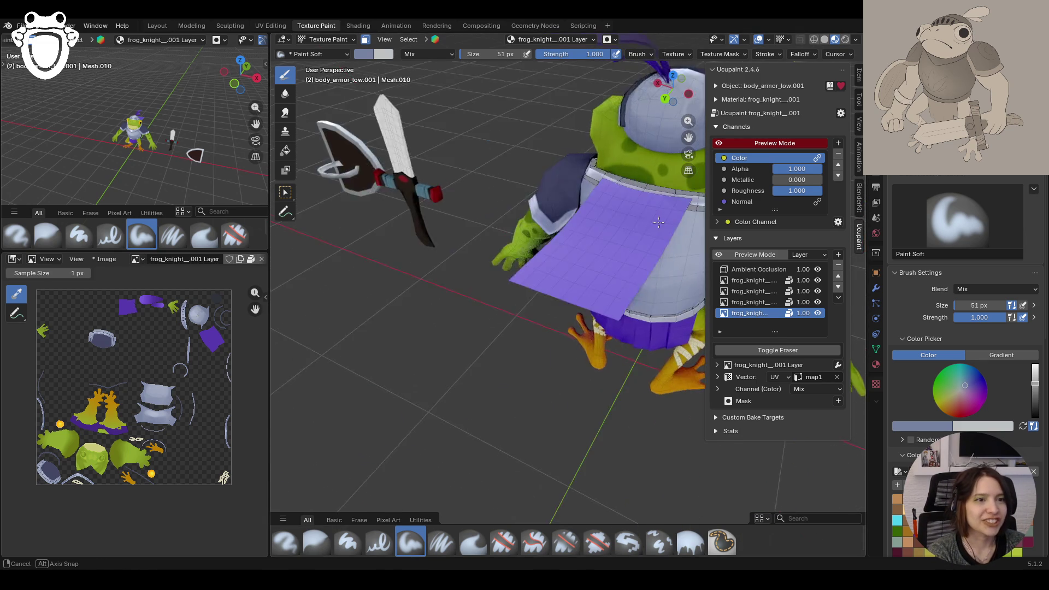
pyautogui.moveTo(588, 215)
pyautogui.mouseDown()
pyautogui.moveTo(662, 240)
pyautogui.moveTo(612, 219)
pyautogui.mouseUp()
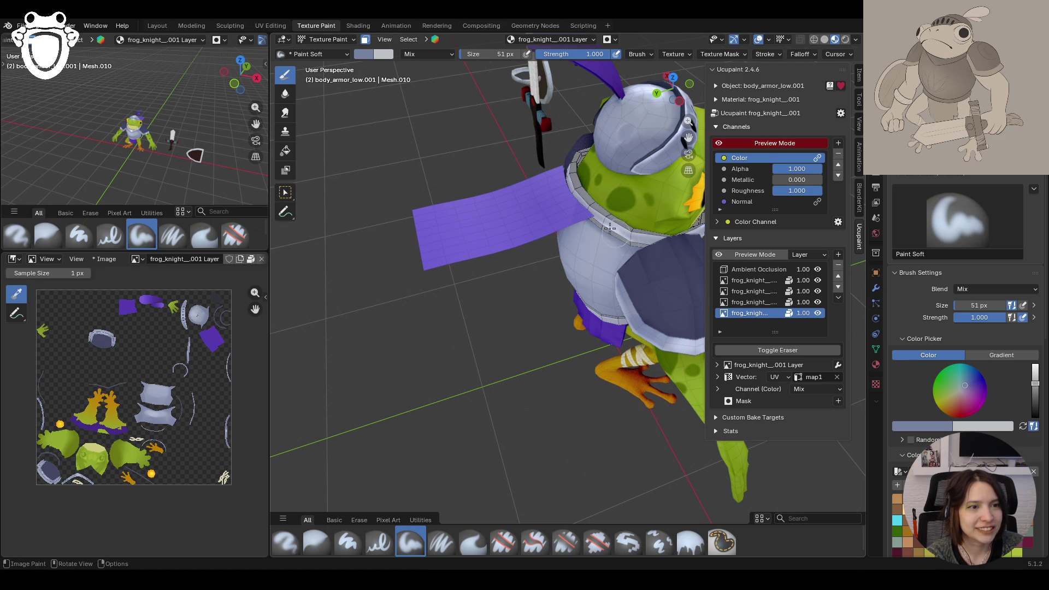
# Step: Shade the back armor down to the belt, then swing back to the front
pyautogui.moveTo(443, 172); pyautogui.dragTo(518, 248, button='middle')
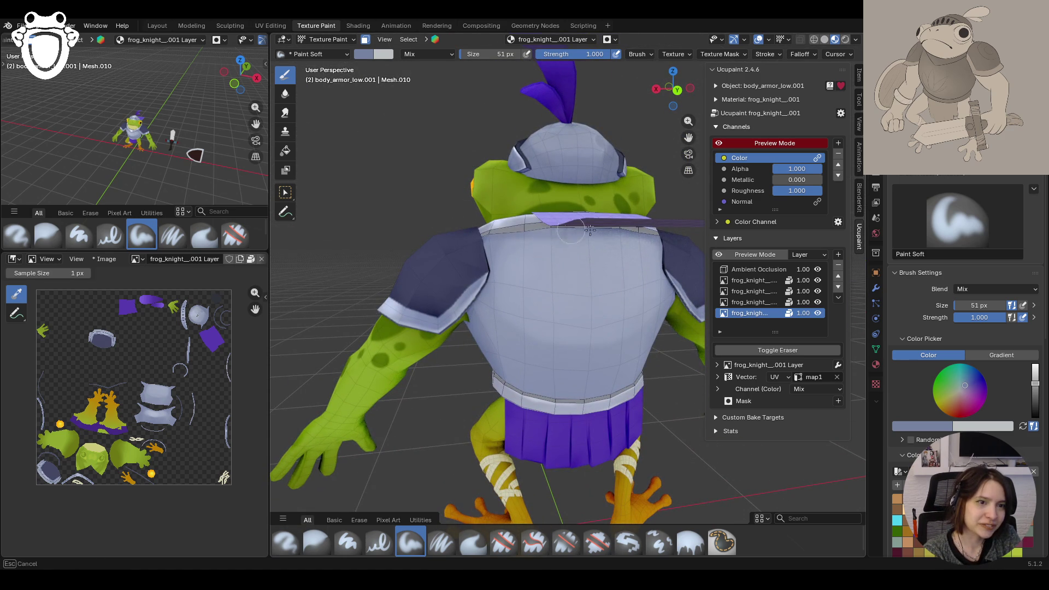
pyautogui.moveTo(466, 235); pyautogui.dragTo(423, 255)
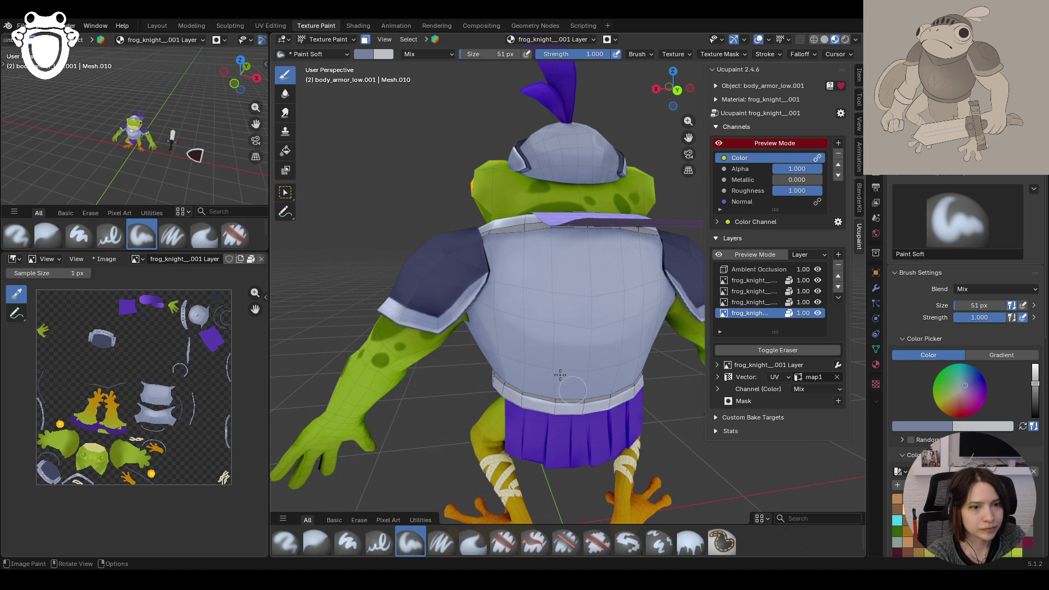
pyautogui.moveTo(424, 255); pyautogui.dragTo(611, 400)
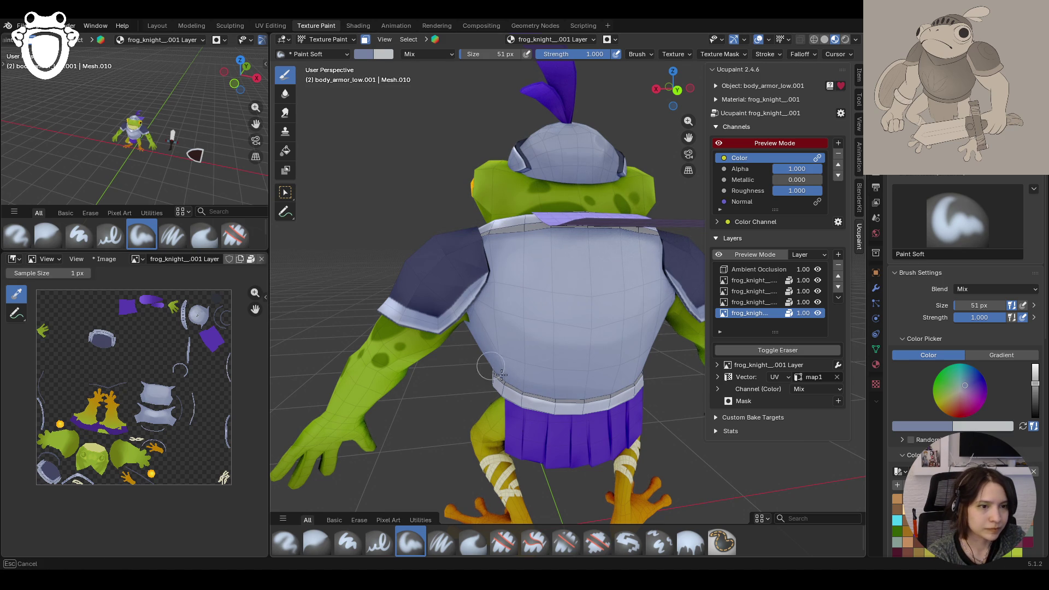
pyautogui.moveTo(648, 376); pyautogui.dragTo(682, 388, button='middle')
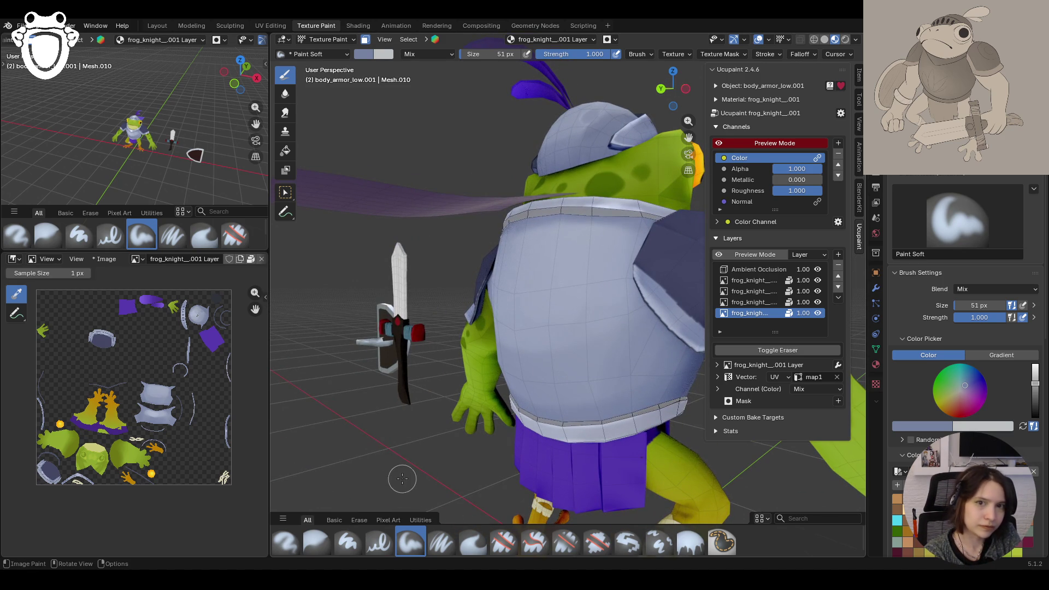
pyautogui.moveTo(401, 478)
pyautogui.mouseDown(button='middle')
pyautogui.moveTo(578, 386)
pyautogui.moveTo(644, 378)
pyautogui.moveTo(615, 355)
pyautogui.moveTo(620, 388)
pyautogui.moveTo(644, 386)
pyautogui.mouseUp(button='middle')
pyautogui.scroll(-5, 578, 386)
pyautogui.scroll(2, 614, 357)
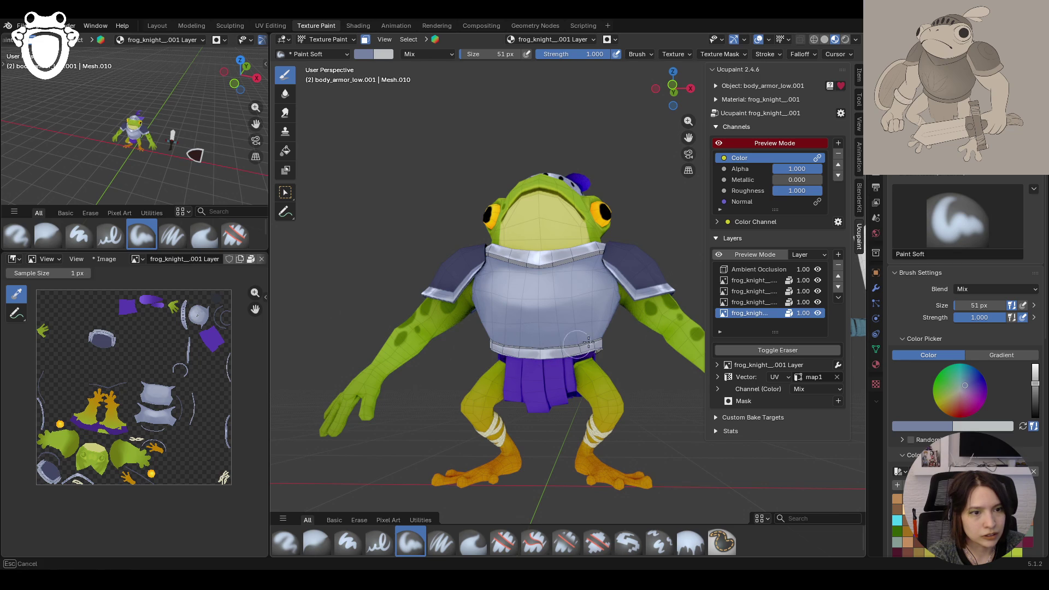
# Step: Make the light frog_knight layer in Ucupaint the paint target and zoom in
pyautogui.moveTo(569, 333); pyautogui.dragTo(582, 382, button='middle')
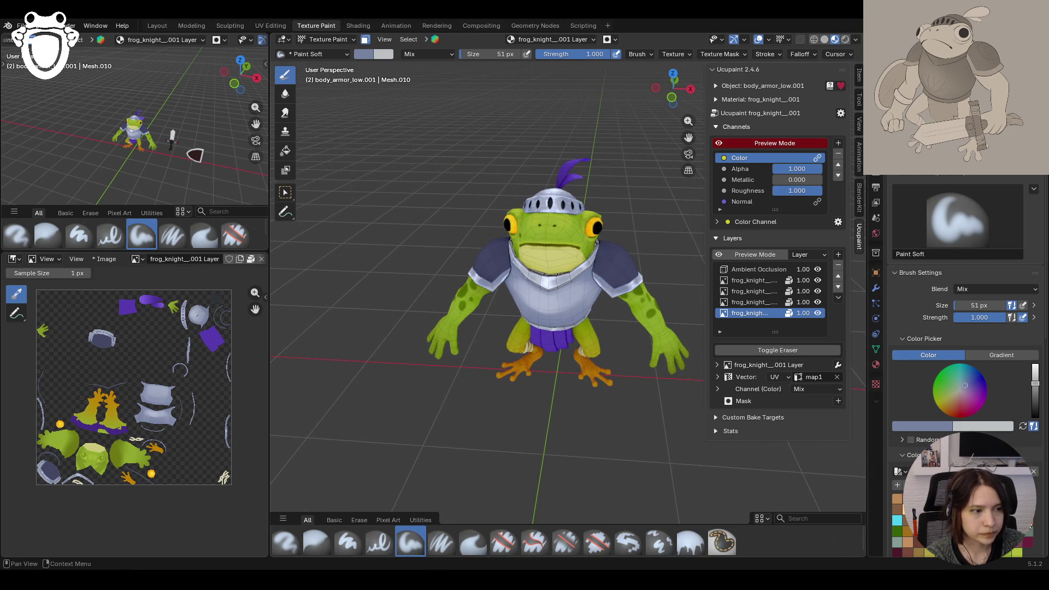
pyautogui.click(751, 302)
pyautogui.moveTo(574, 295); pyautogui.dragTo(564, 336, button='middle')
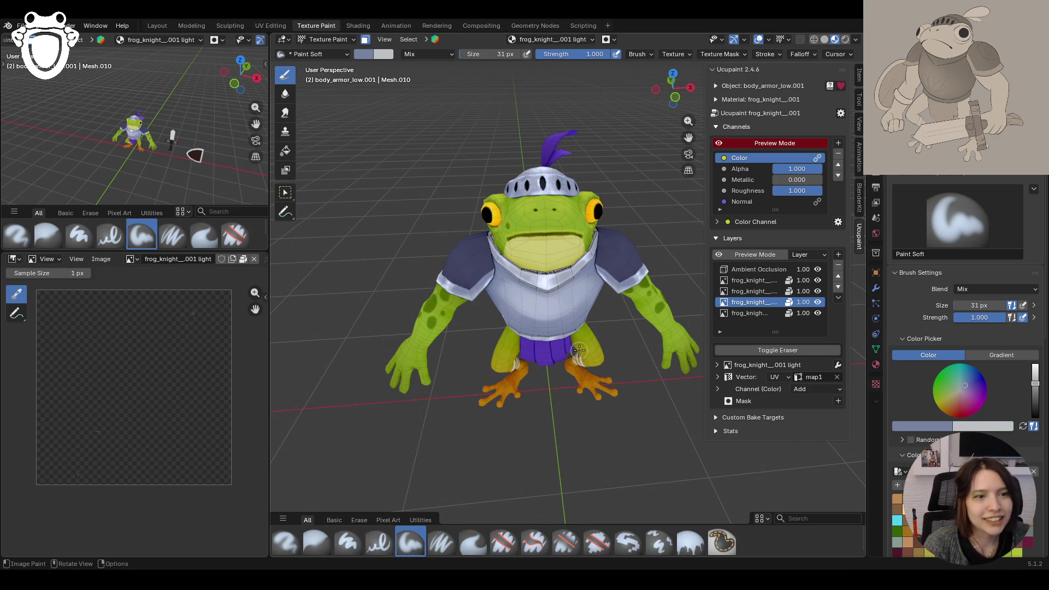
# Step: Paint white highlights on the chest armor with the brush set to 25 px
pyautogui.moveTo(517, 312); pyautogui.dragTo(516, 345, button='middle')
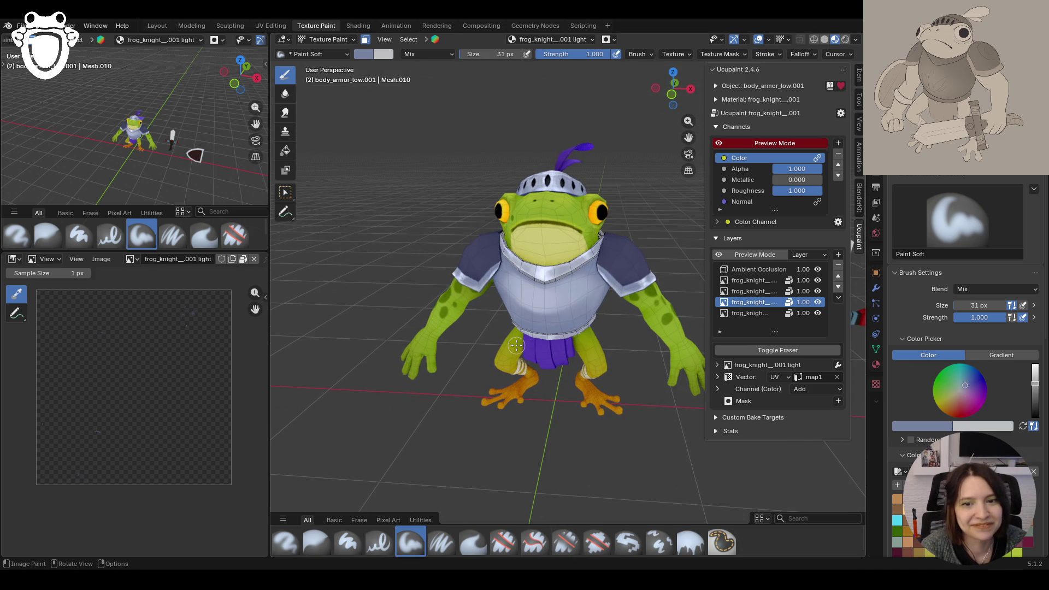
pyautogui.moveTo(539, 304); pyautogui.dragTo(562, 308)
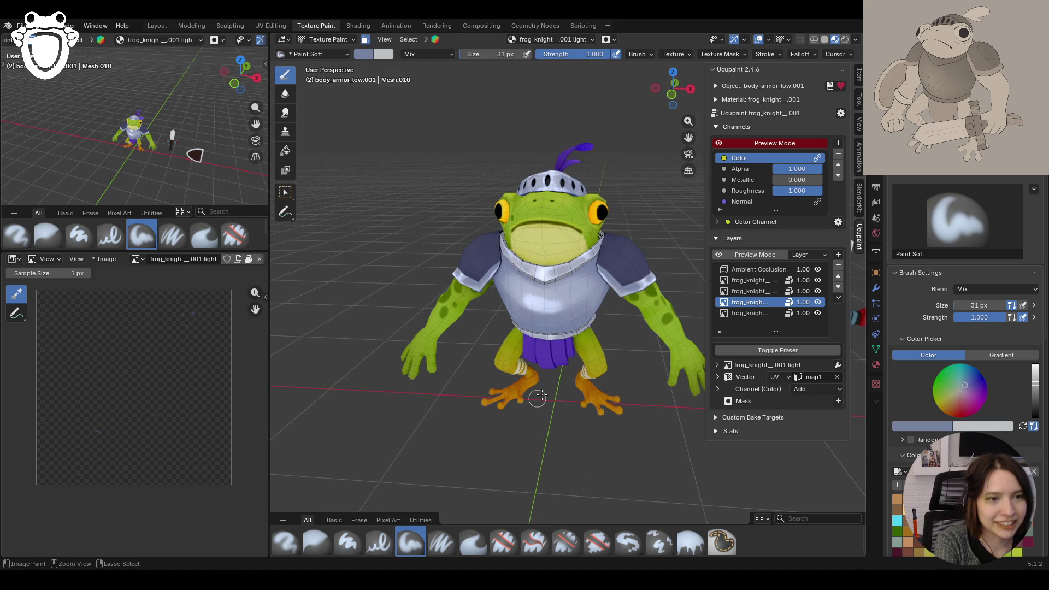
pyautogui.scroll(3, 550, 345)
pyautogui.moveTo(1006, 308); pyautogui.dragTo(975, 304)
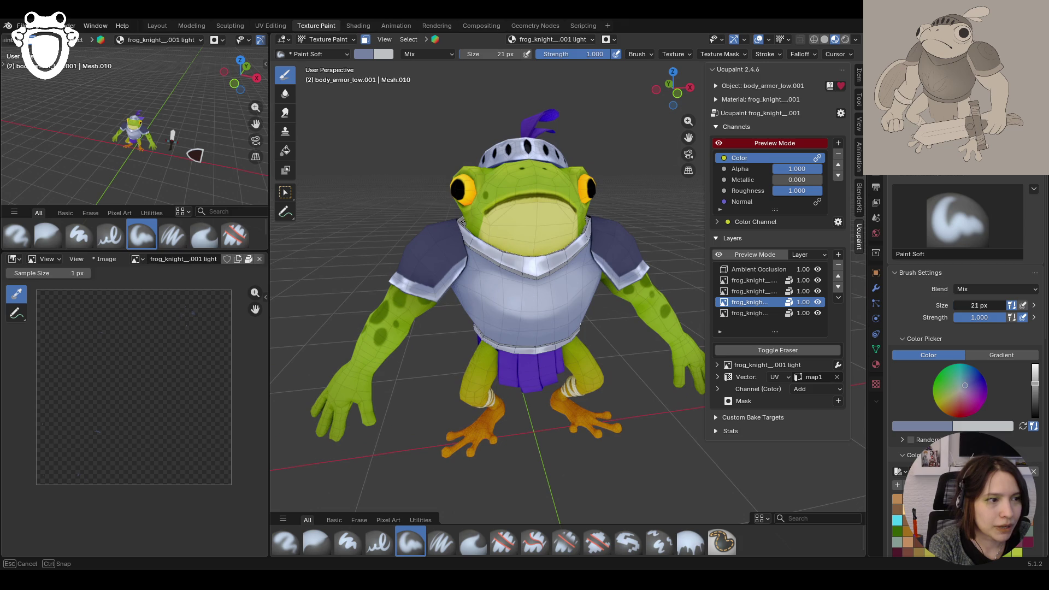
pyautogui.write('5')
pyautogui.press('Return')
pyautogui.moveTo(522, 306); pyautogui.dragTo(538, 309)
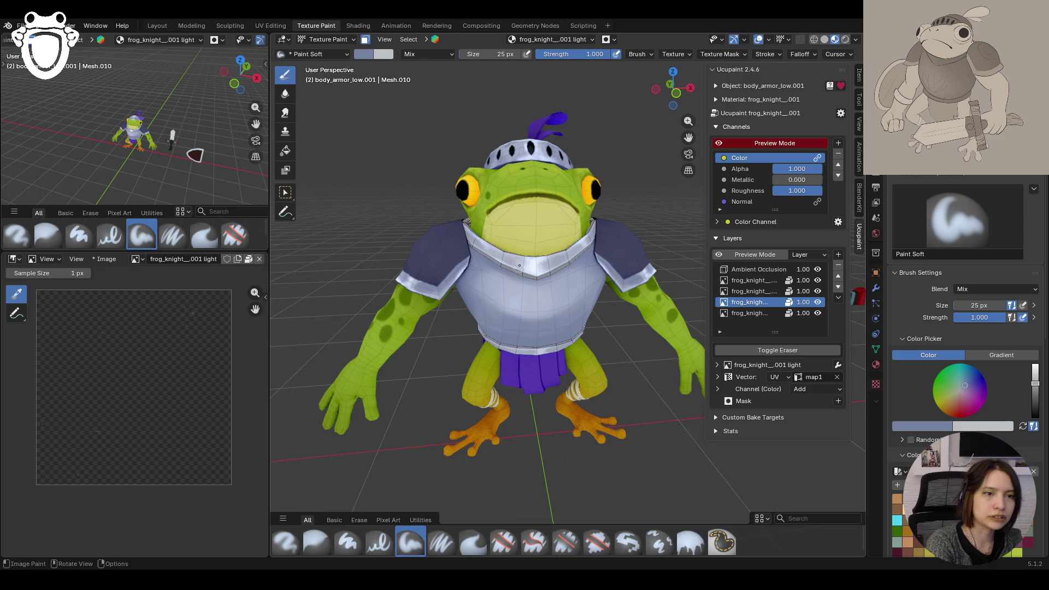
pyautogui.scroll(-2, 583, 309)
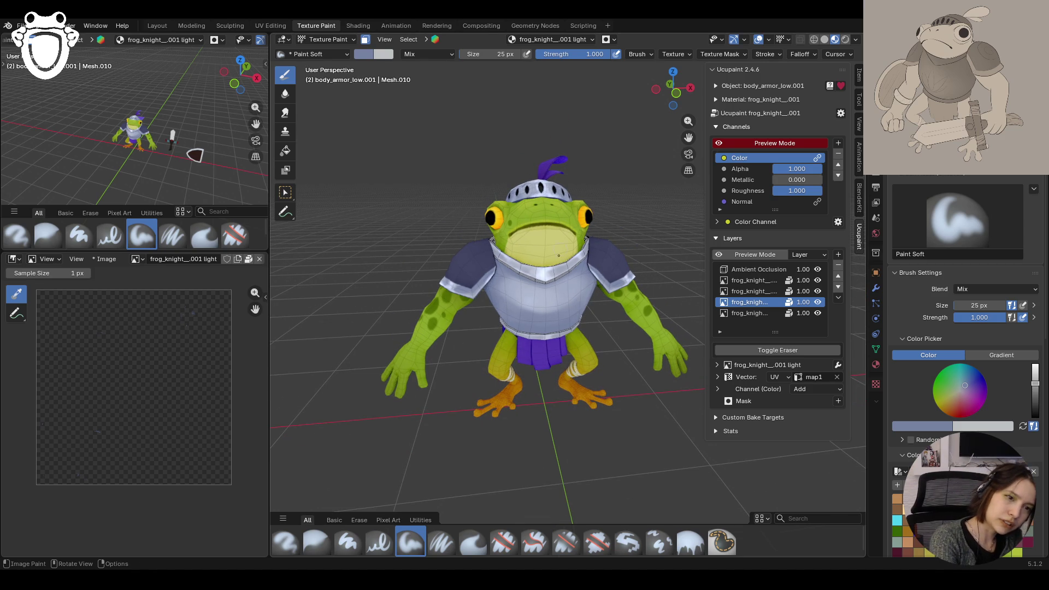
pyautogui.moveTo(540, 299); pyautogui.dragTo(542, 302)
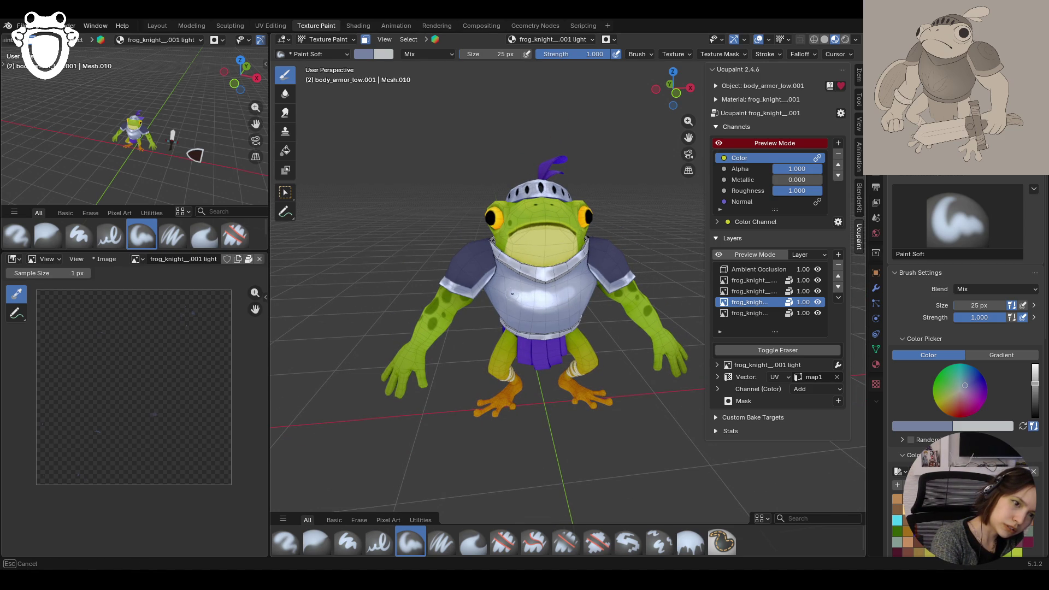
# Step: Lower brush strength to 0.612 and paint a softer highlight on the armor
pyautogui.moveTo(566, 293)
pyautogui.mouseDown(button='middle')
pyautogui.moveTo(551, 190)
pyautogui.moveTo(571, 275)
pyautogui.moveTo(544, 310)
pyautogui.mouseUp(button='middle')
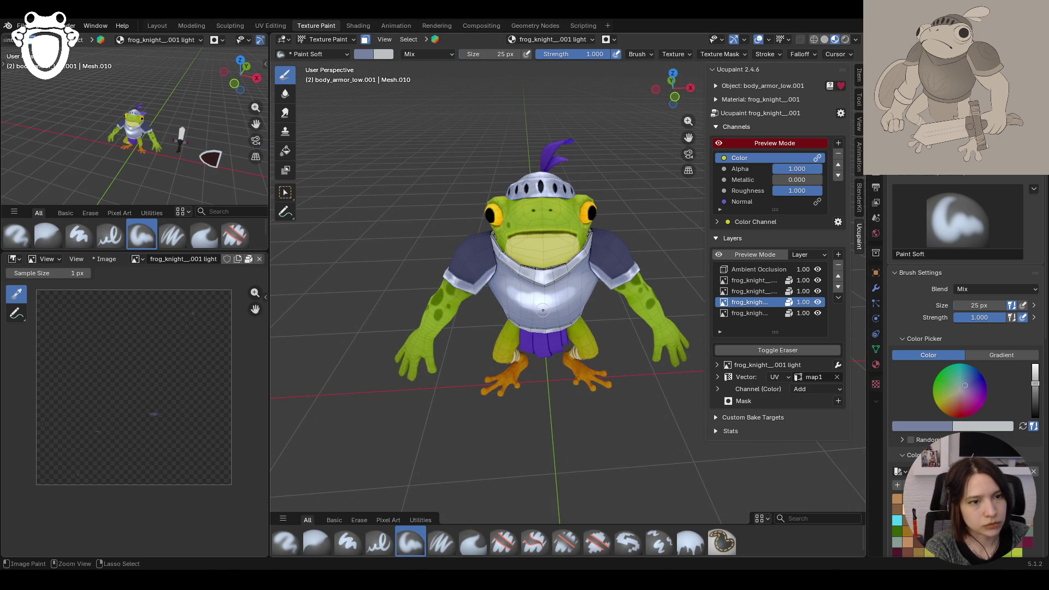
pyautogui.hotkey('shift', 'f')
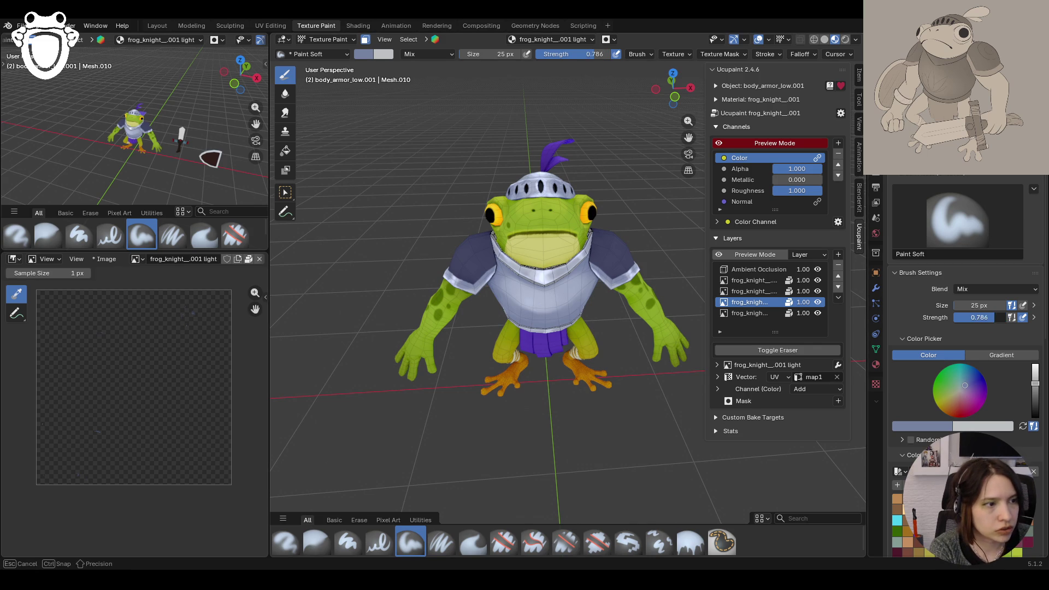
pyautogui.press('Return')
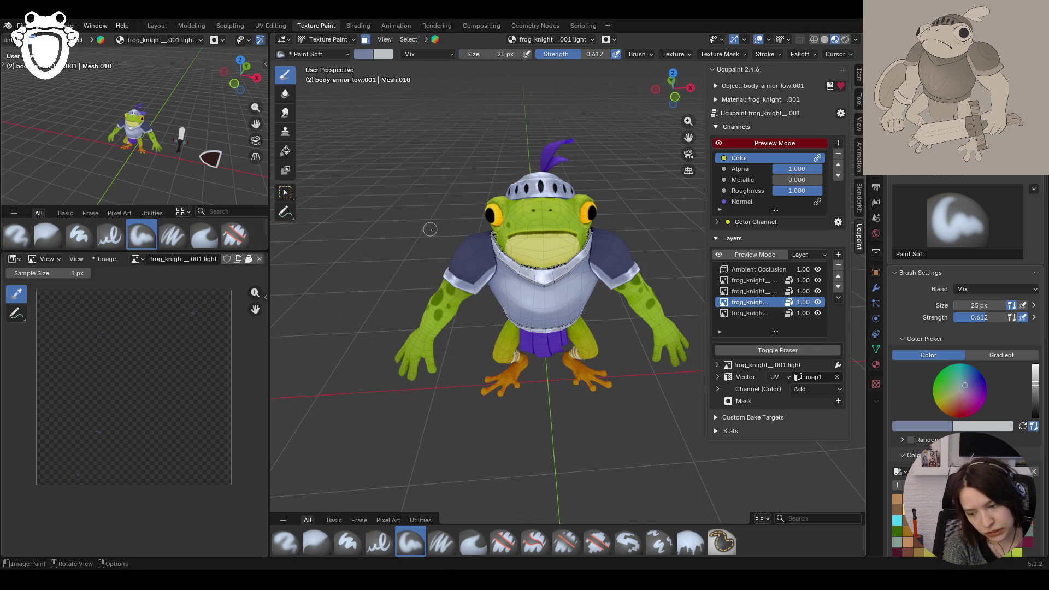
pyautogui.moveTo(536, 306); pyautogui.dragTo(537, 302)
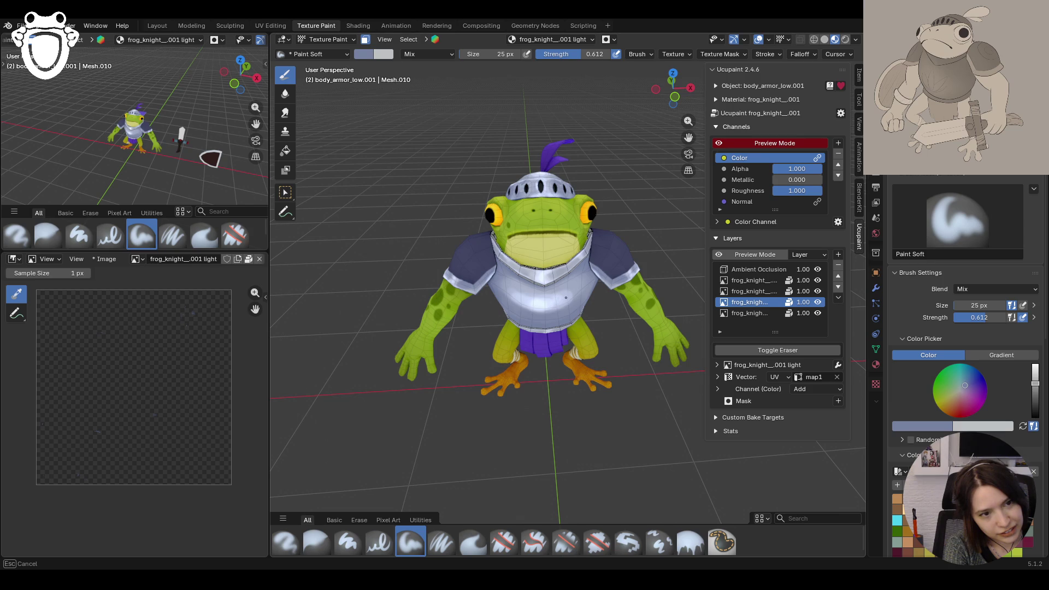
pyautogui.moveTo(575, 289)
pyautogui.mouseDown(button='middle')
pyautogui.moveTo(629, 312)
pyautogui.moveTo(533, 429)
pyautogui.moveTo(534, 353)
pyautogui.moveTo(639, 352)
pyautogui.moveTo(573, 353)
pyautogui.mouseUp(button='middle')
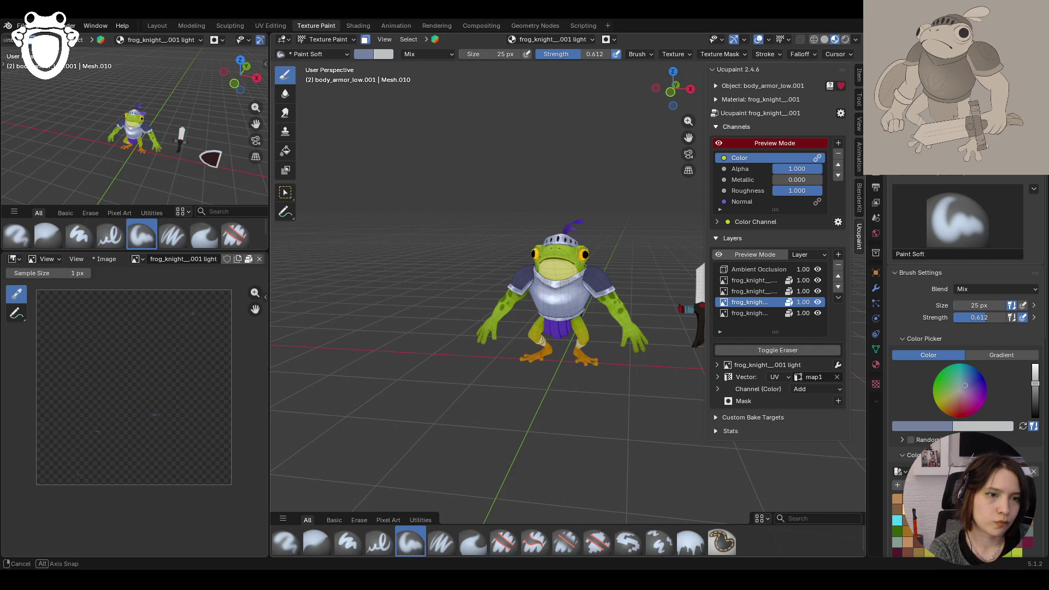
pyautogui.moveTo(574, 344); pyautogui.dragTo(589, 342, button='middle')
pyautogui.scroll(3, 589, 342)
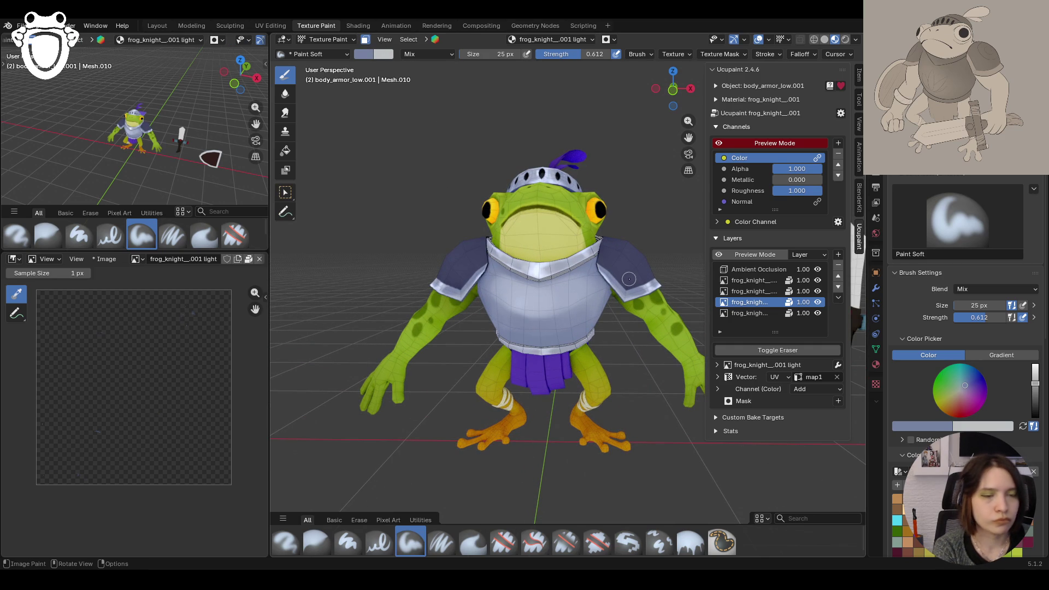
pyautogui.scroll(-2, 628, 278)
# Step: Add more chest highlights from a higher angle, then switch to the Blur brush
pyautogui.moveTo(629, 278); pyautogui.dragTo(493, 277, button='middle')
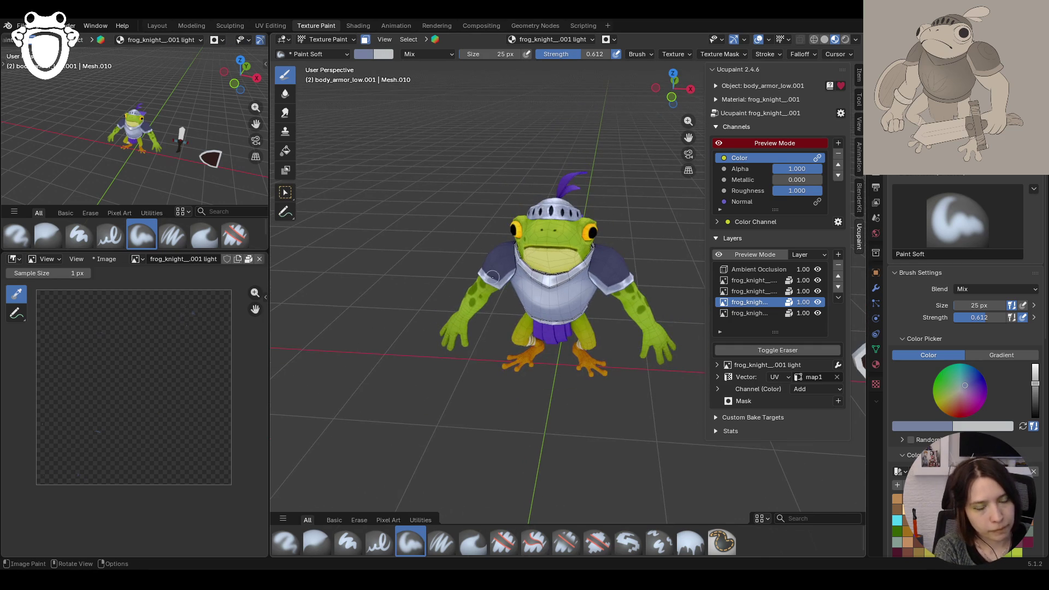
pyautogui.moveTo(493, 276); pyautogui.dragTo(550, 300)
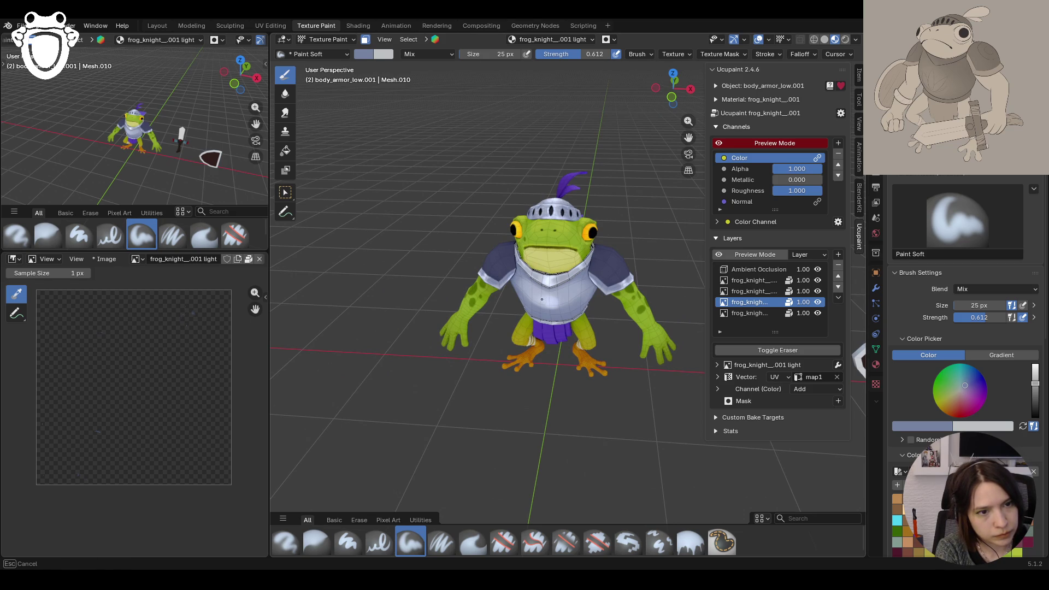
pyautogui.moveTo(560, 299); pyautogui.dragTo(558, 298)
pyautogui.moveTo(545, 302); pyautogui.dragTo(616, 351, button='middle')
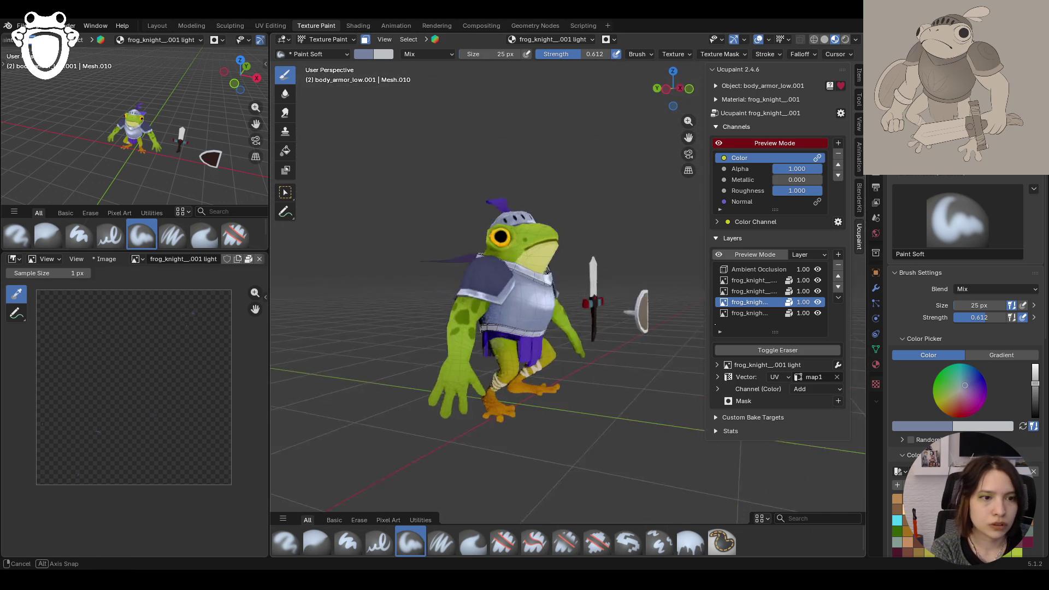
pyautogui.moveTo(615, 351)
pyautogui.mouseDown(button='middle')
pyautogui.moveTo(601, 334)
pyautogui.moveTo(605, 422)
pyautogui.moveTo(602, 328)
pyautogui.mouseUp(button='middle')
pyautogui.click(317, 541)
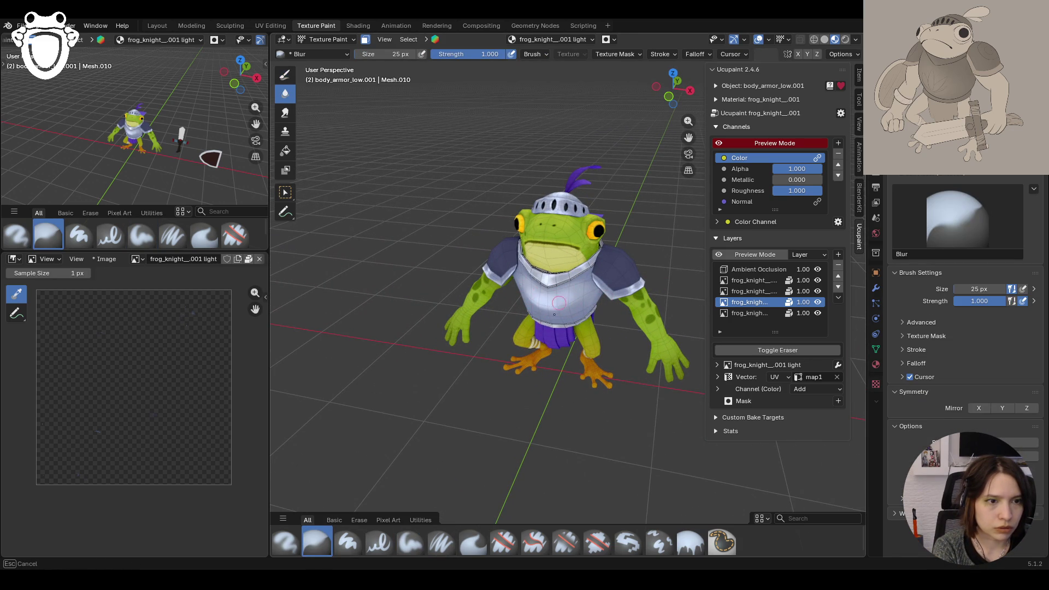
# Step: Inspect the blurred armor highlights from several angles and return to Object Mode
pyautogui.moveTo(559, 303); pyautogui.dragTo(528, 318, button='middle')
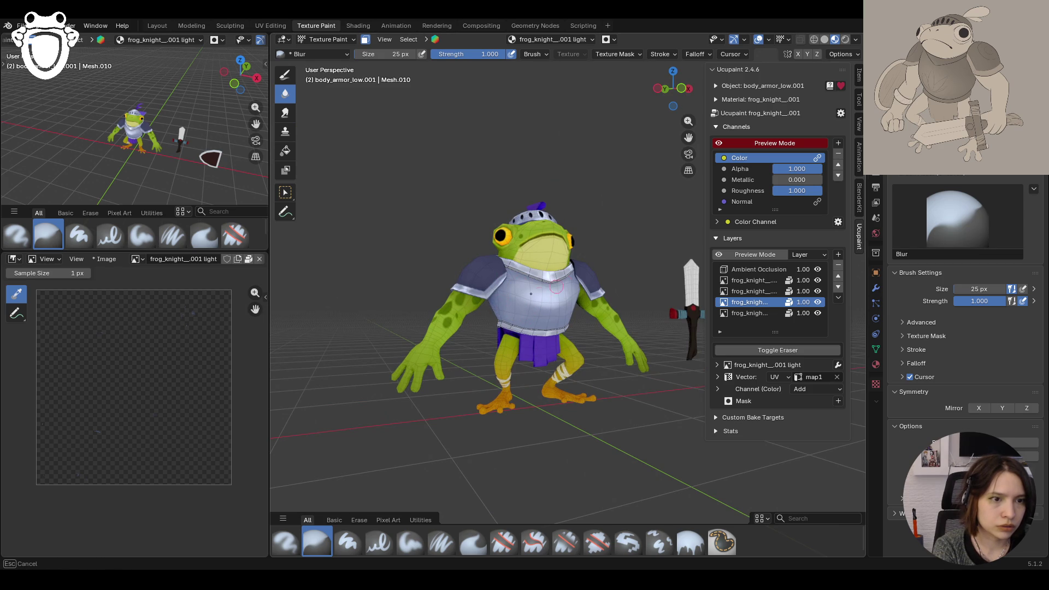
pyautogui.moveTo(557, 287)
pyautogui.mouseDown(button='middle')
pyautogui.moveTo(565, 270)
pyautogui.moveTo(541, 299)
pyautogui.mouseUp(button='middle')
pyautogui.scroll(-3, 566, 270)
pyautogui.scroll(3, 565, 295)
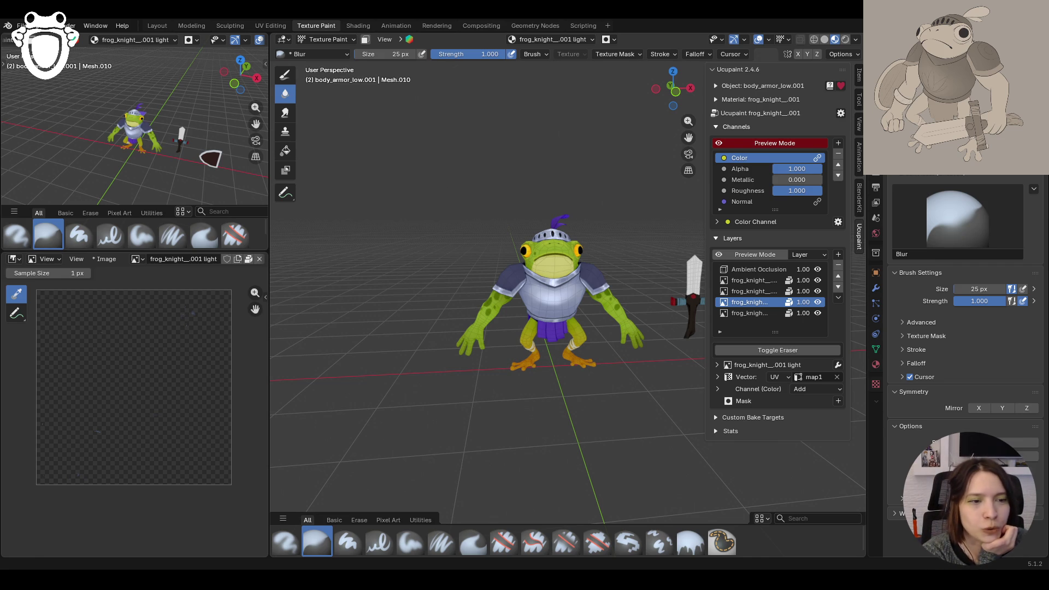
pyautogui.moveTo(579, 399); pyautogui.dragTo(492, 386, button='middle')
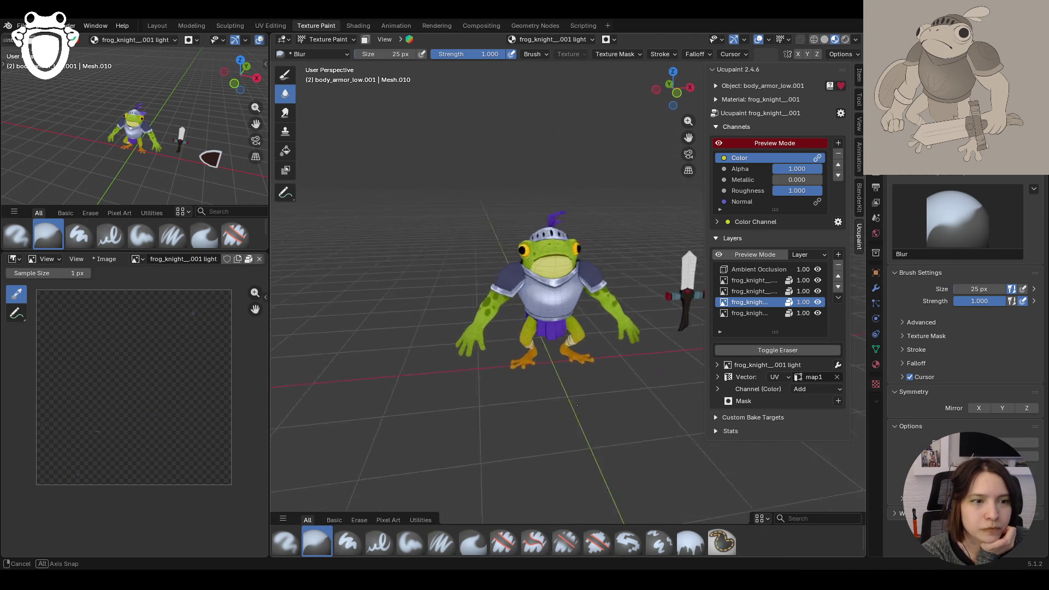
pyautogui.moveTo(518, 422); pyautogui.dragTo(606, 414, button='middle')
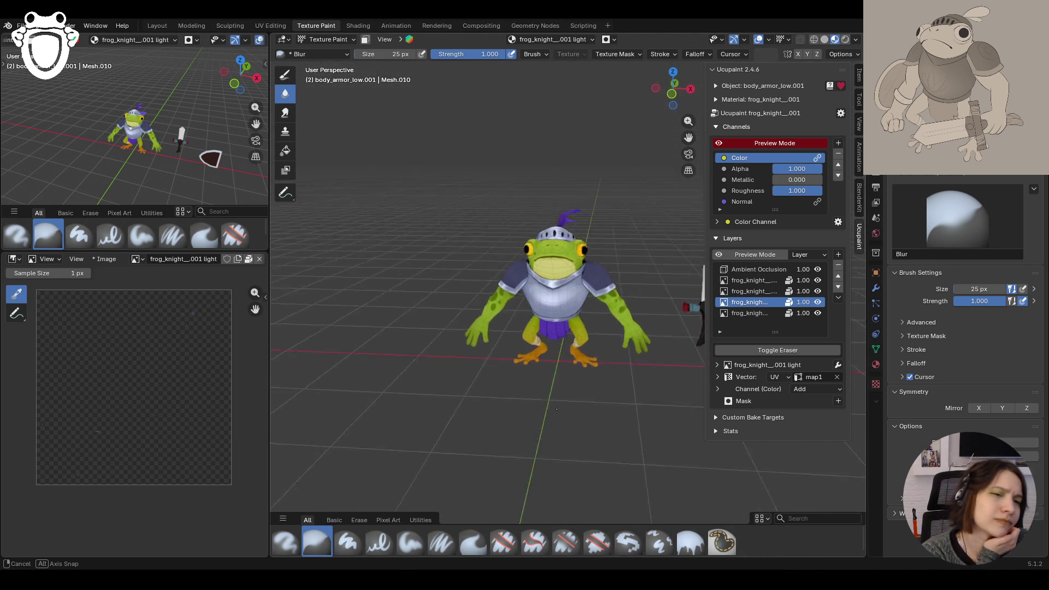
pyautogui.moveTo(606, 415); pyautogui.dragTo(324, 56, button='middle')
pyautogui.click(328, 40)
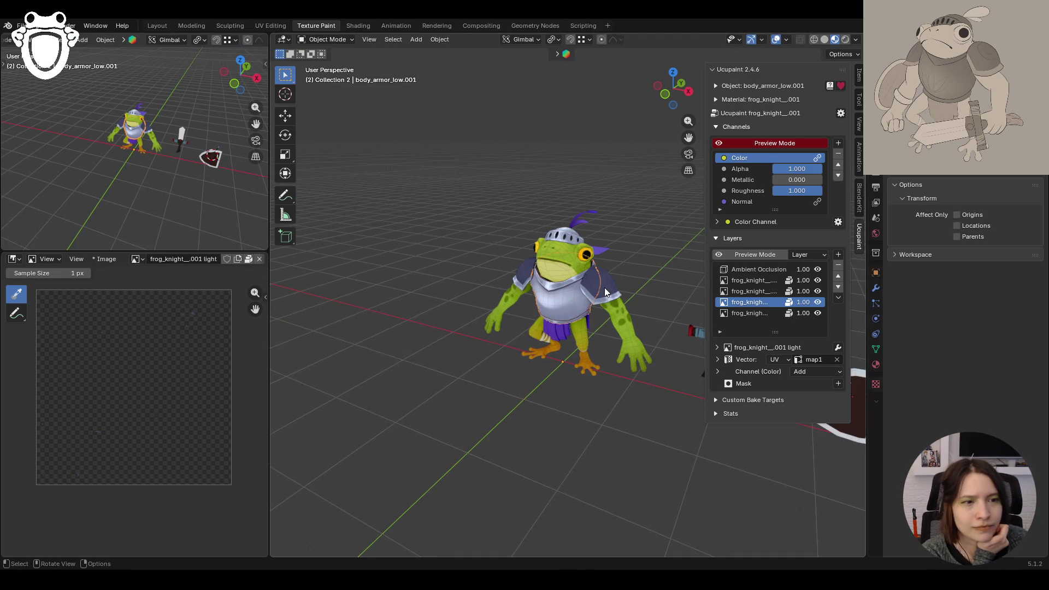
# Step: Put shoulders_low.001 into Texture Paint with its bottom frog_knight layer as paint target
pyautogui.click(337, 43)
pyautogui.click(331, 111)
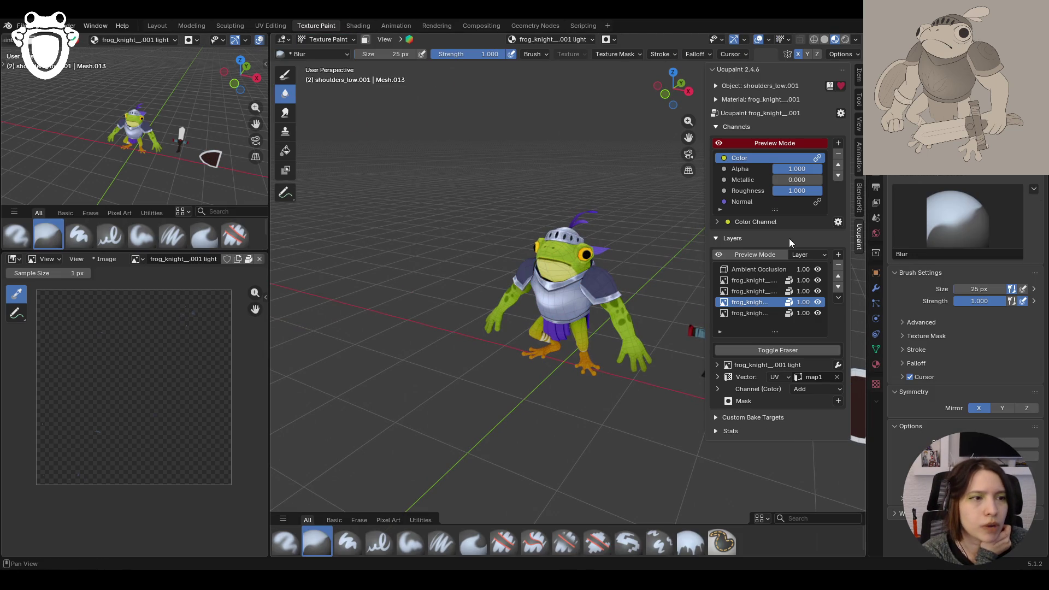
pyautogui.click(756, 313)
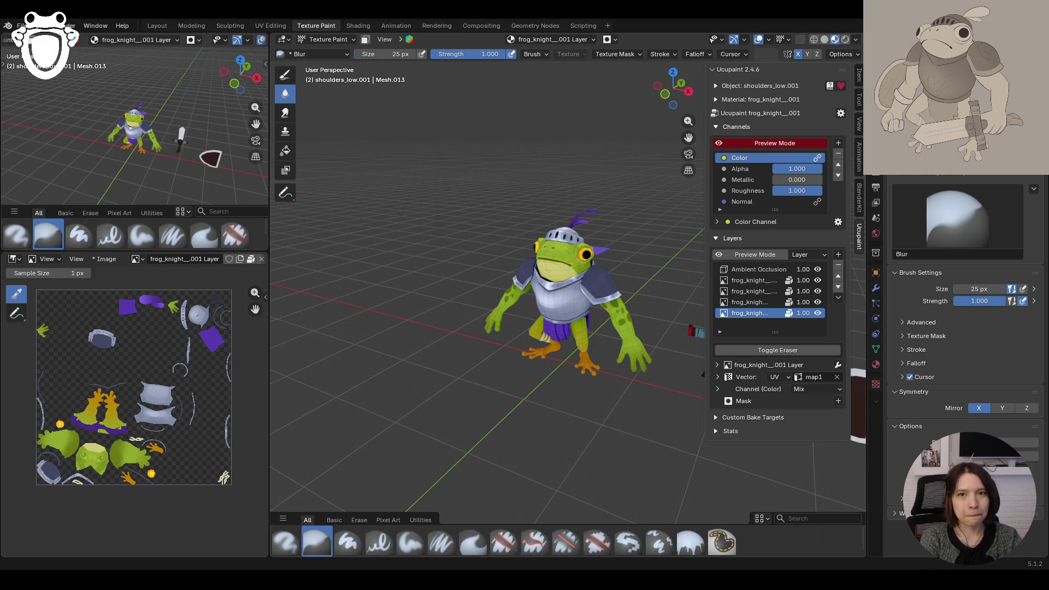
pyautogui.moveTo(525, 311); pyautogui.dragTo(562, 323, button='middle')
pyautogui.scroll(8, 562, 324)
pyautogui.scroll(-8, 563, 323)
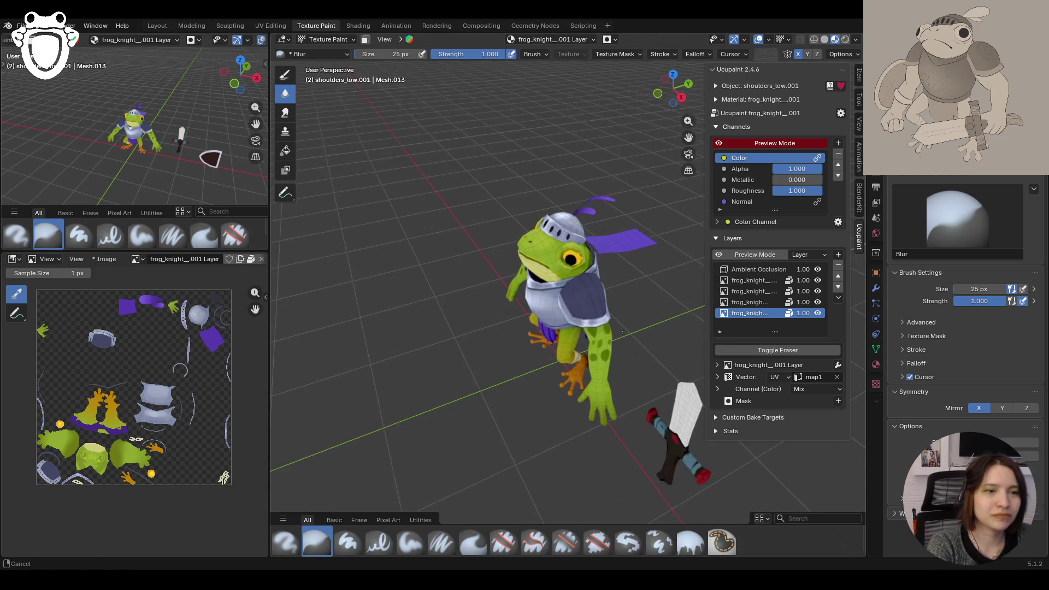
# Step: Enter Edit Mode on the shoulders and select both linked shoulder pad pieces
pyautogui.moveTo(562, 323); pyautogui.dragTo(423, 41, button='middle')
pyautogui.click(352, 39)
pyautogui.click(351, 63)
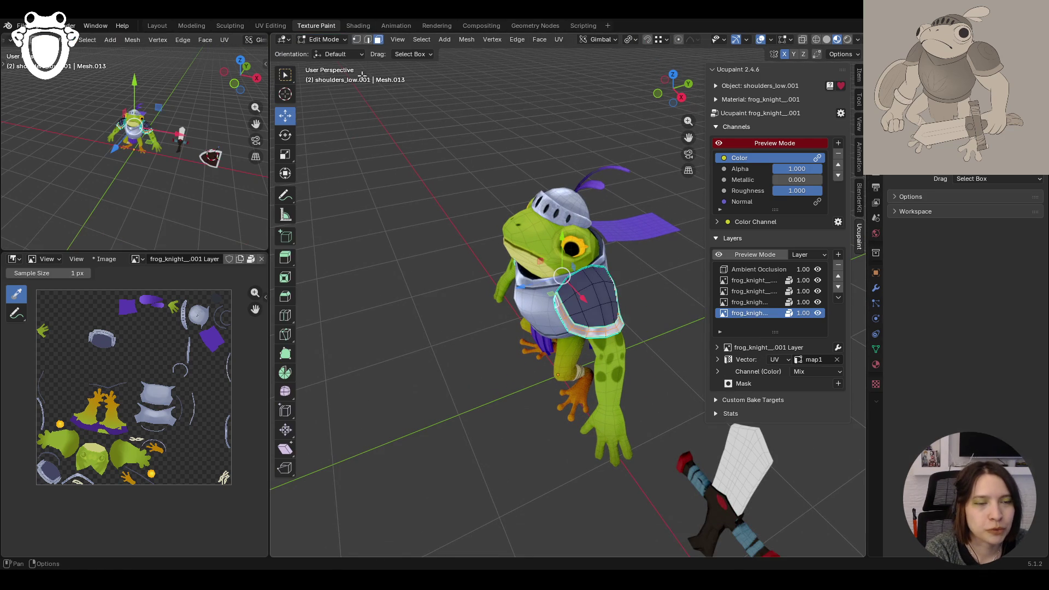
pyautogui.press('a')
pyautogui.moveTo(601, 282); pyautogui.dragTo(450, 329, button='middle')
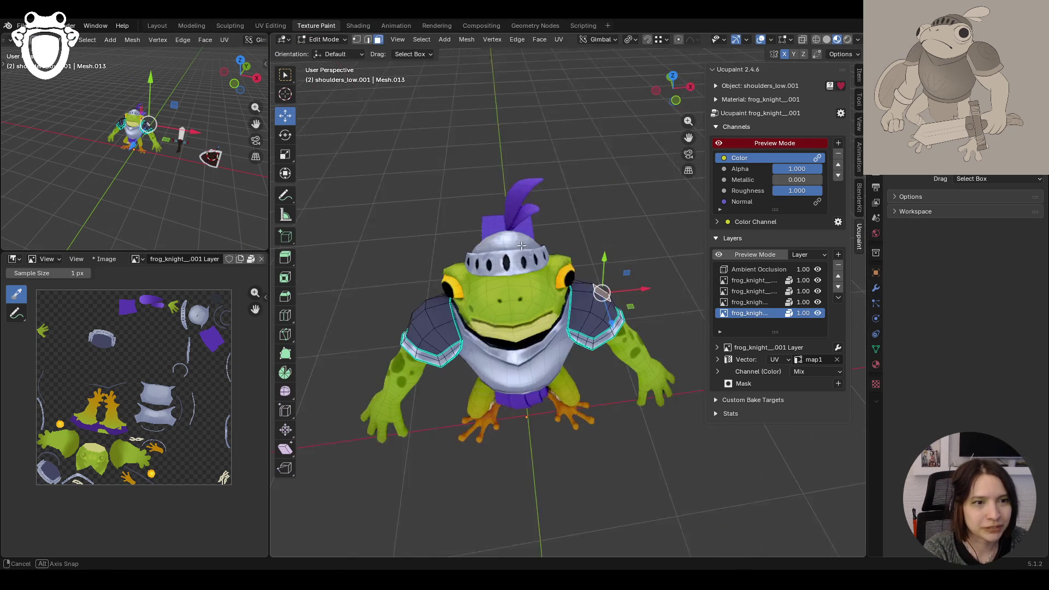
pyautogui.click(449, 329)
pyautogui.hotkey('ctrl', 'l')
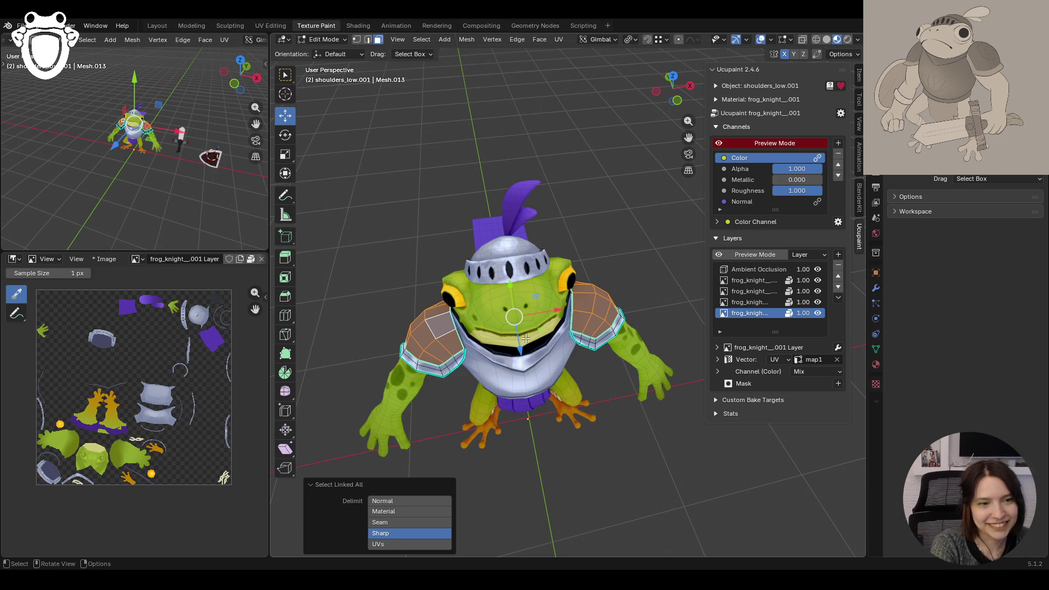
# Step: Return the shoulders object to Texture Paint mode
pyautogui.moveTo(626, 424); pyautogui.dragTo(566, 410, button='middle')
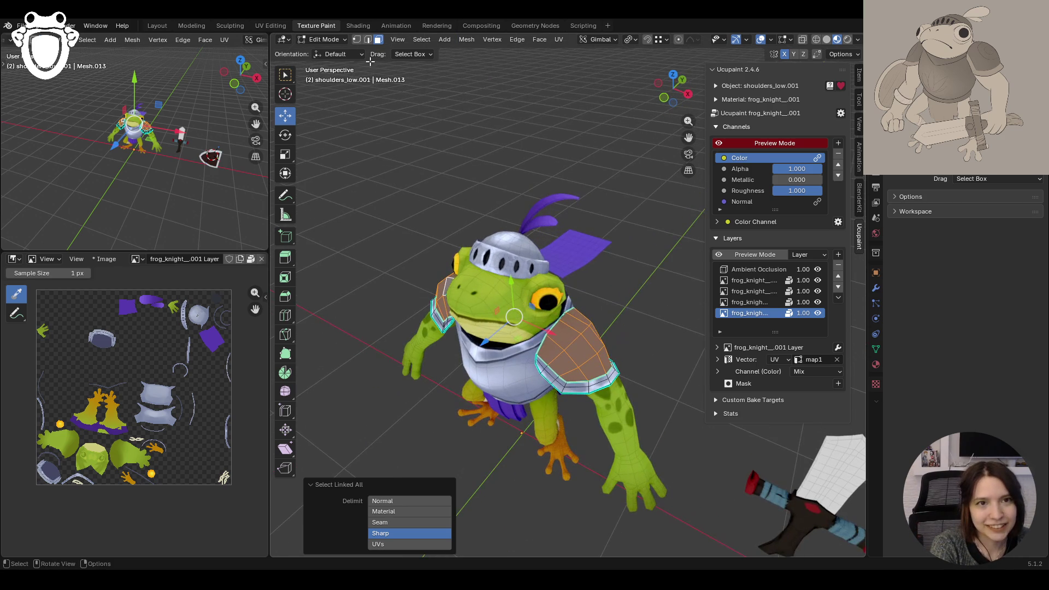
pyautogui.click(324, 39)
pyautogui.click(330, 112)
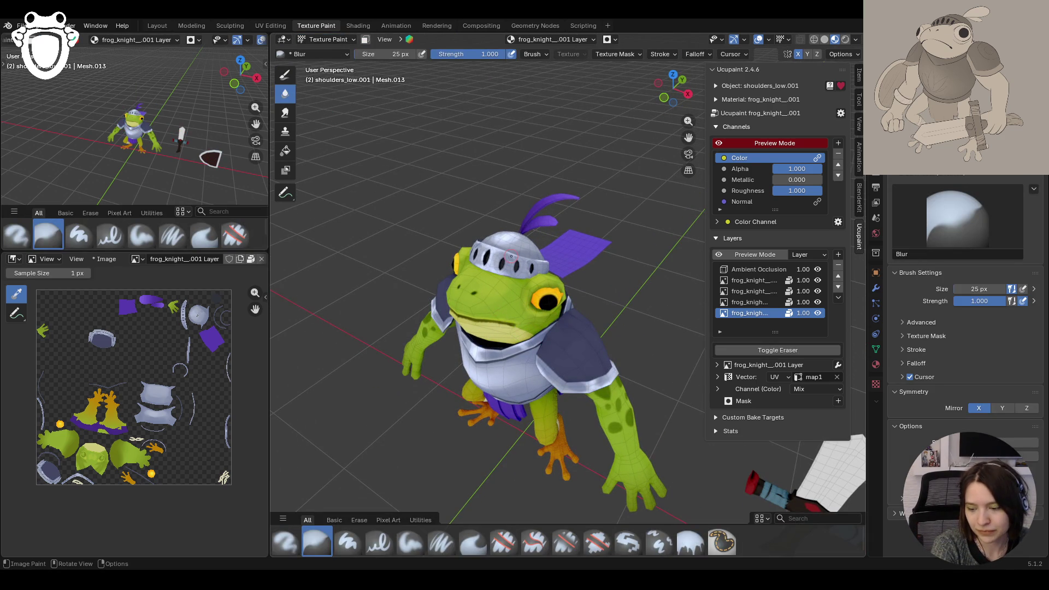
# Step: Toggle the third layer's visibility to check it, then make Layer 1 the paint layer
pyautogui.moveTo(525, 245); pyautogui.dragTo(606, 250, button='middle')
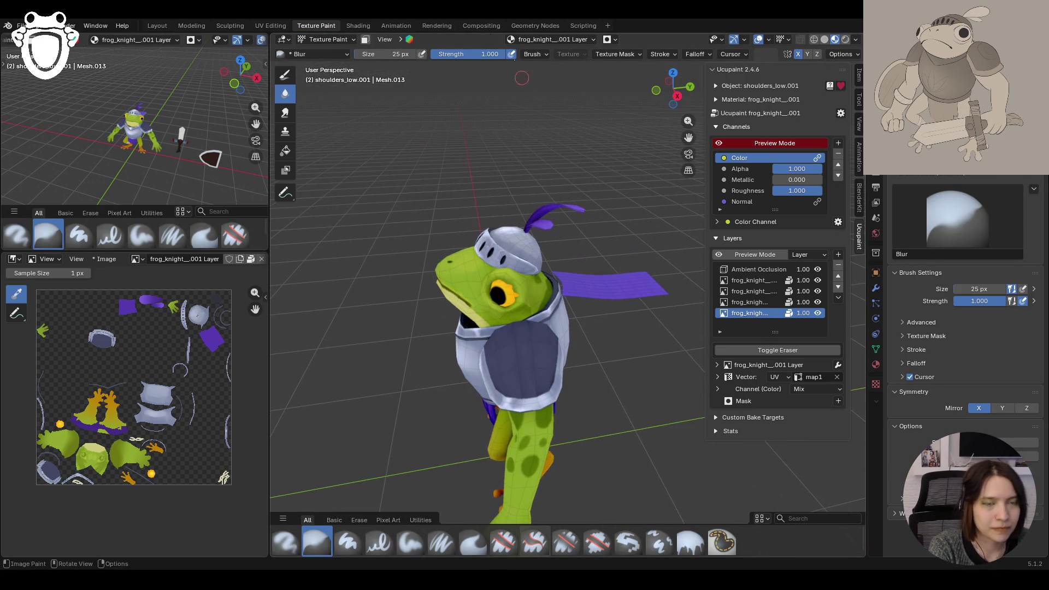
pyautogui.moveTo(566, 311); pyautogui.dragTo(706, 312, button='middle')
pyautogui.click(818, 291)
pyautogui.click(817, 291)
pyautogui.click(750, 291)
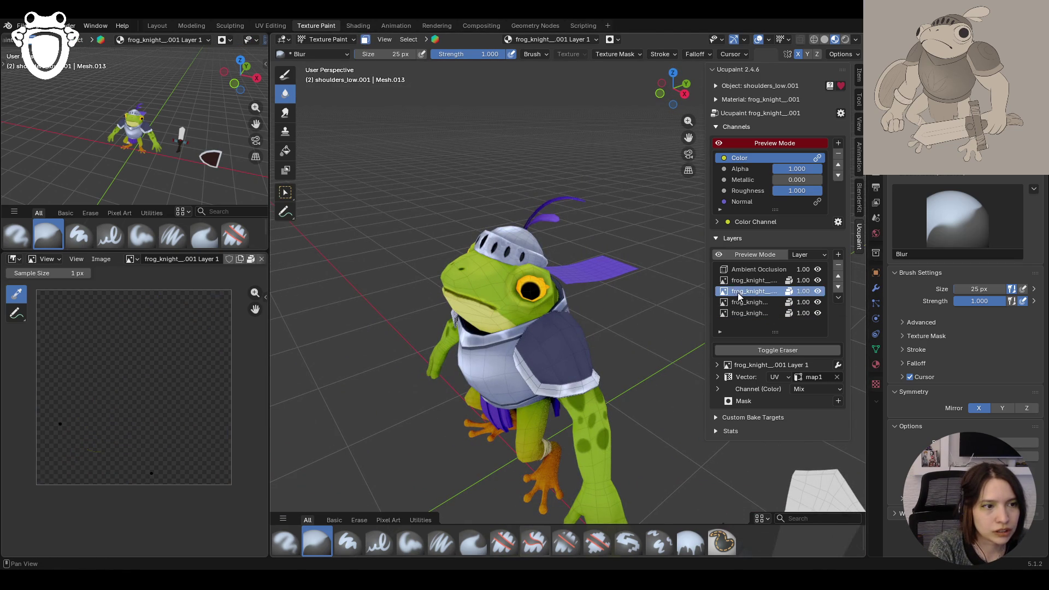
pyautogui.moveTo(508, 329)
pyautogui.mouseDown(button='middle')
pyautogui.moveTo(616, 351)
pyautogui.moveTo(647, 344)
pyautogui.mouseUp(button='middle')
# Step: Switch to Paint Hard Pressure with Stabilize Stroke on at about 25 px radius
pyautogui.click(378, 542)
pyautogui.click(677, 54)
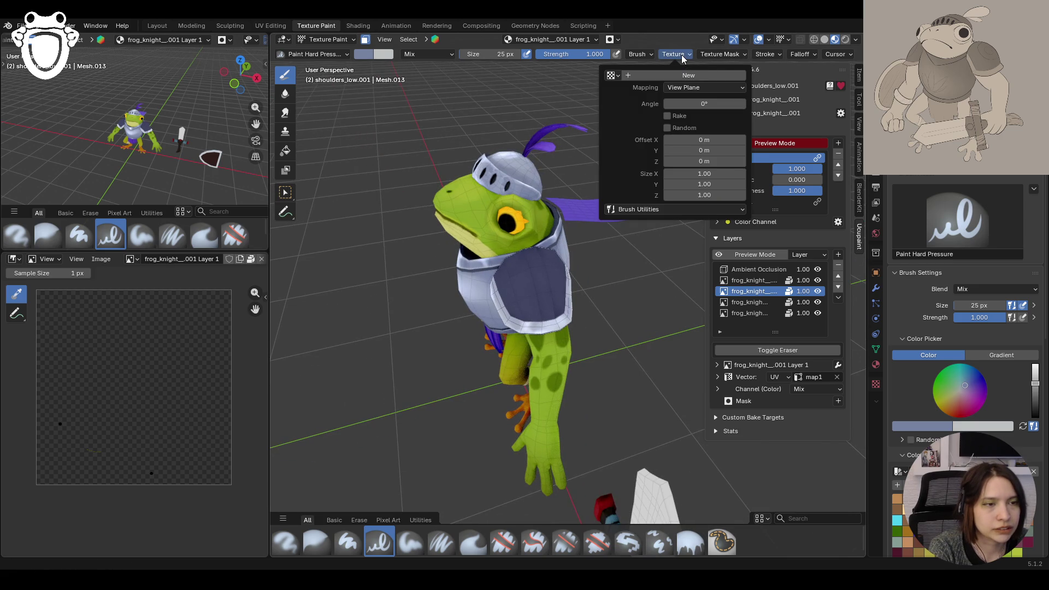
pyautogui.click(766, 54)
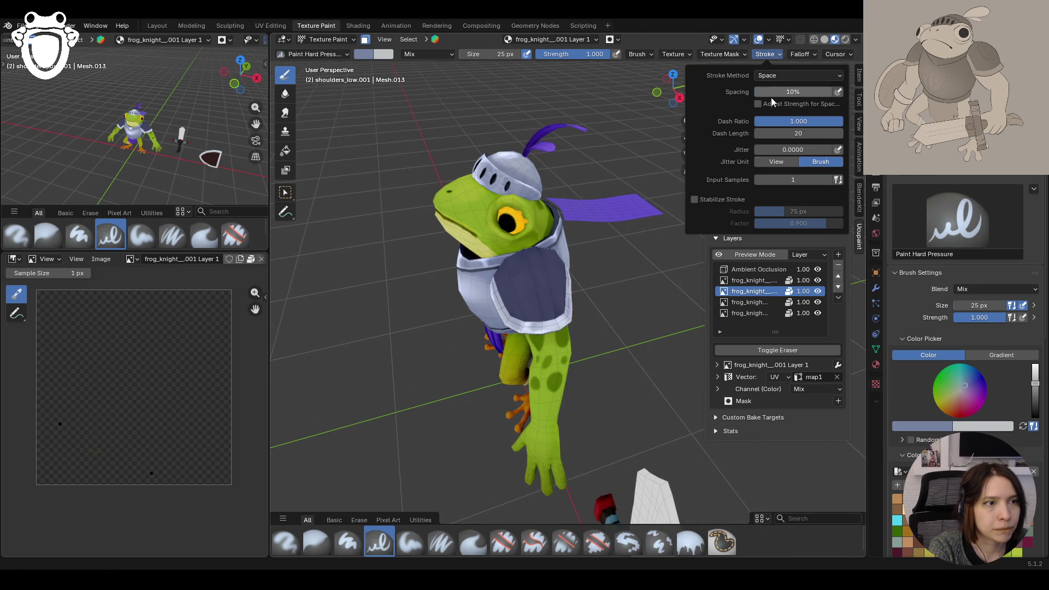
pyautogui.click(694, 199)
pyautogui.moveTo(787, 212); pyautogui.dragTo(760, 212)
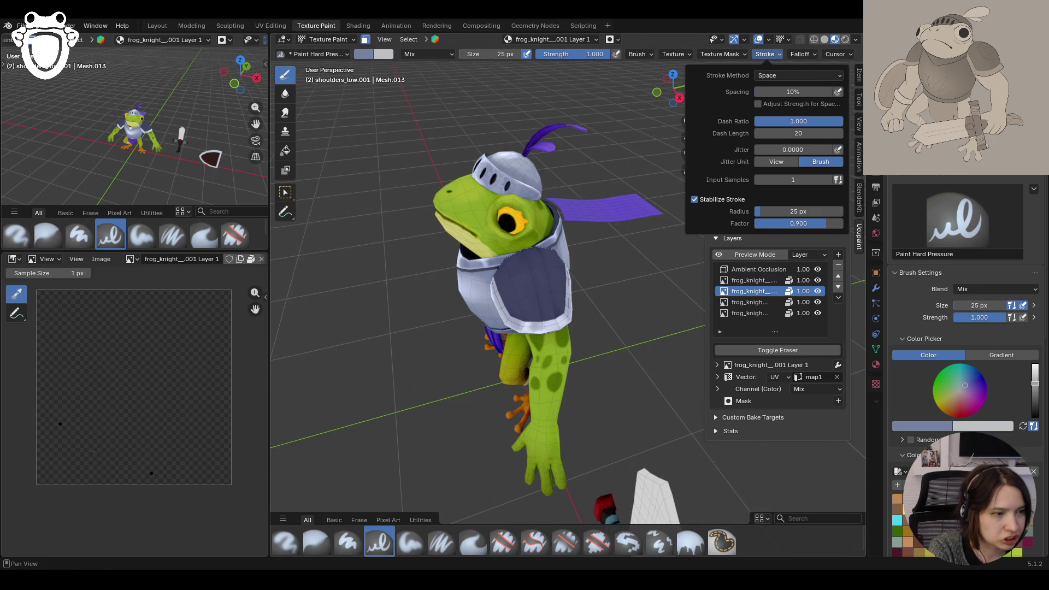
# Step: Eyedrop the dark shoulder-armour colour and paint a first dark stroke on the pad
pyautogui.moveTo(441, 263); pyautogui.dragTo(574, 270, button='middle')
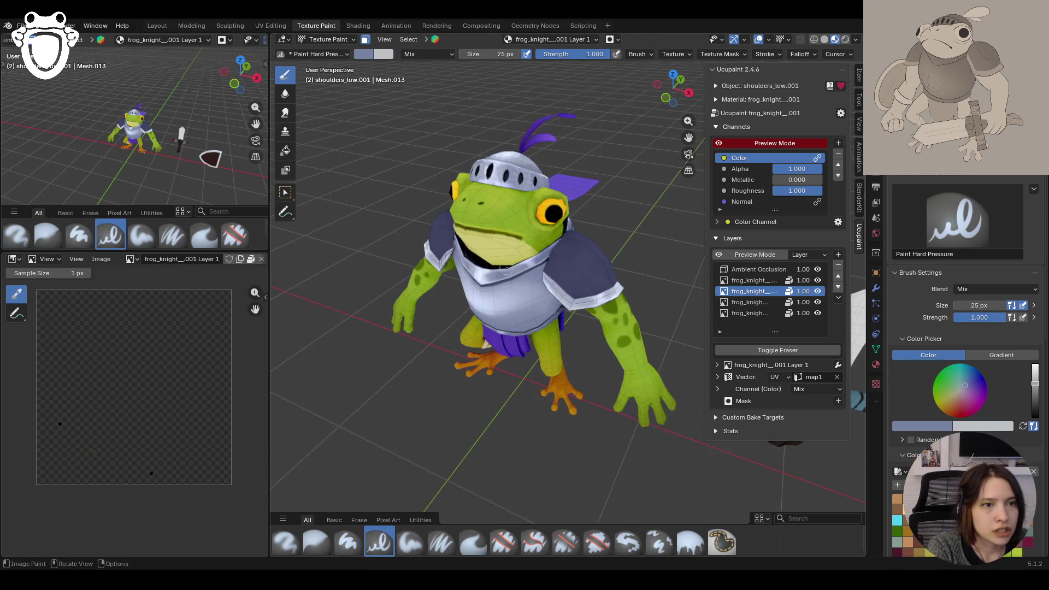
pyautogui.press('s')
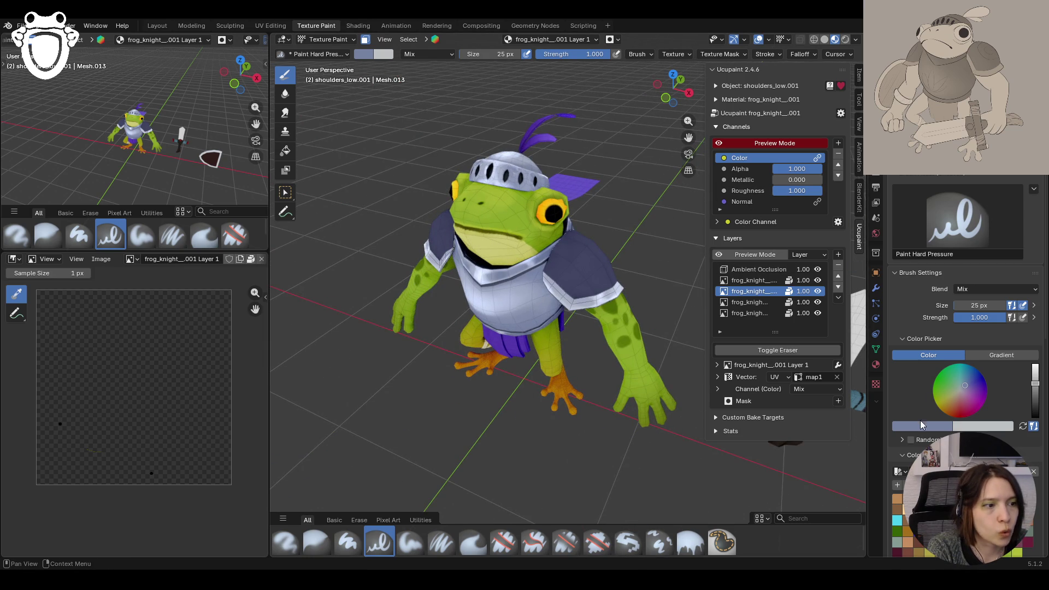
pyautogui.click(582, 253)
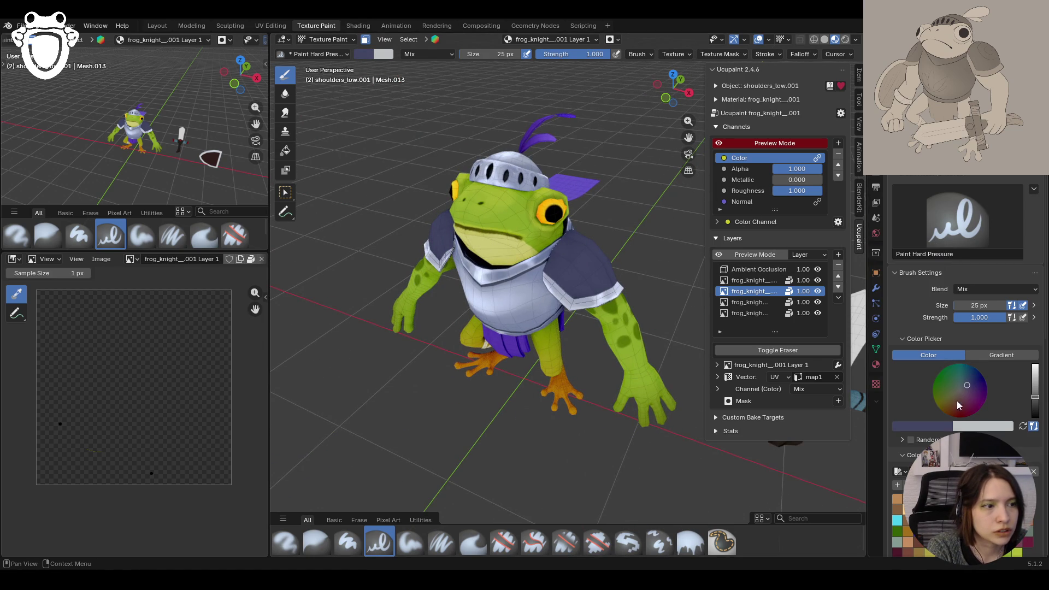
pyautogui.moveTo(573, 255); pyautogui.dragTo(590, 291)
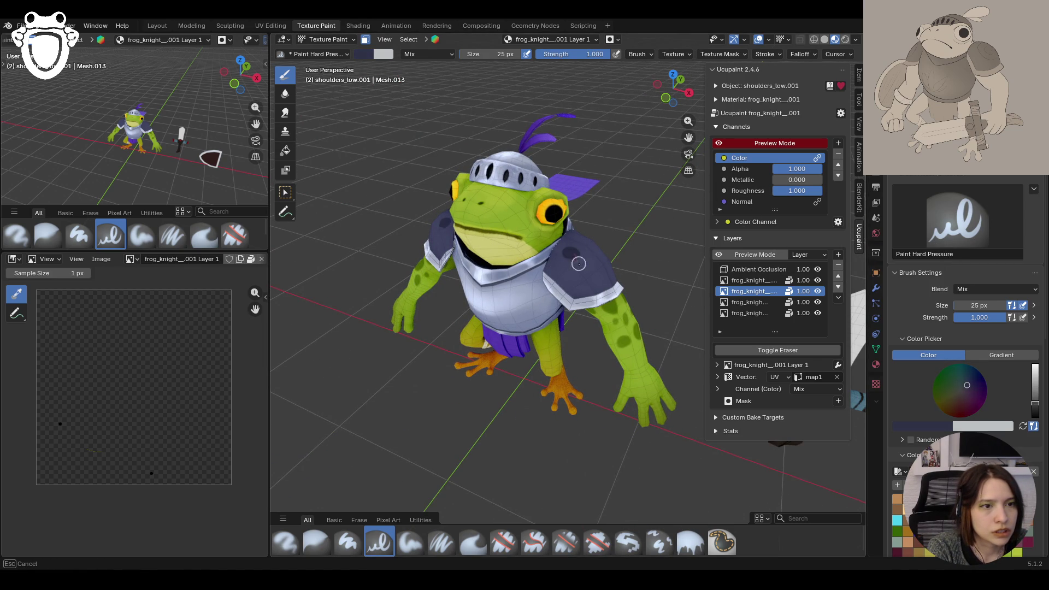
# Step: Face the shoulder pad, paint a test dark spiral on it and undo the stroke
pyautogui.moveTo(590, 292)
pyautogui.mouseDown(button='middle')
pyautogui.moveTo(590, 248)
pyautogui.moveTo(613, 274)
pyautogui.moveTo(543, 427)
pyautogui.mouseUp(button='middle')
pyautogui.scroll(3, 613, 274)
pyautogui.scroll(-5, 937, 421)
pyautogui.scroll(-5, 937, 421)
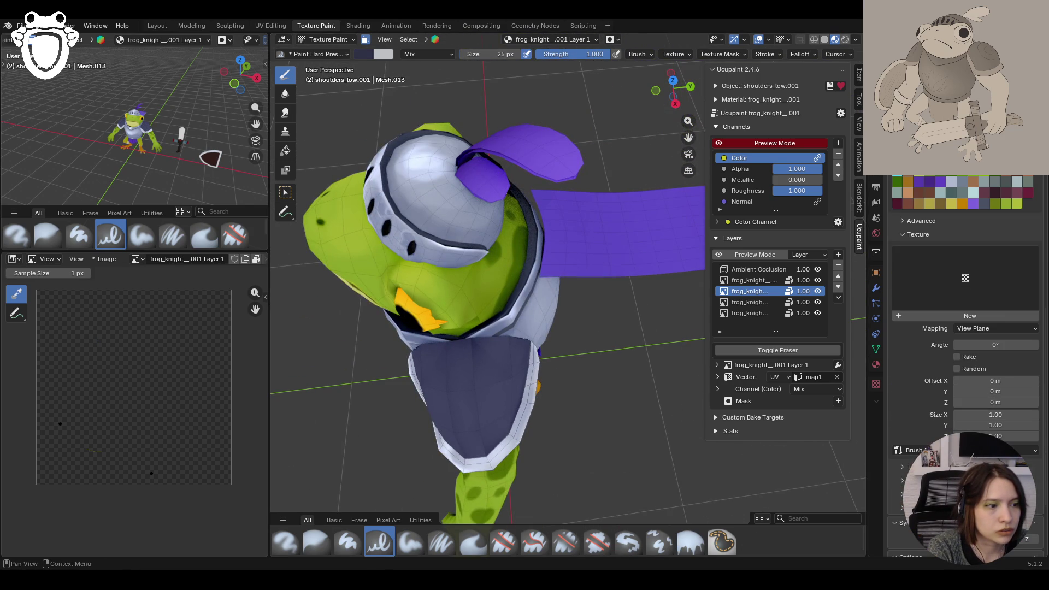
pyautogui.click(901, 234)
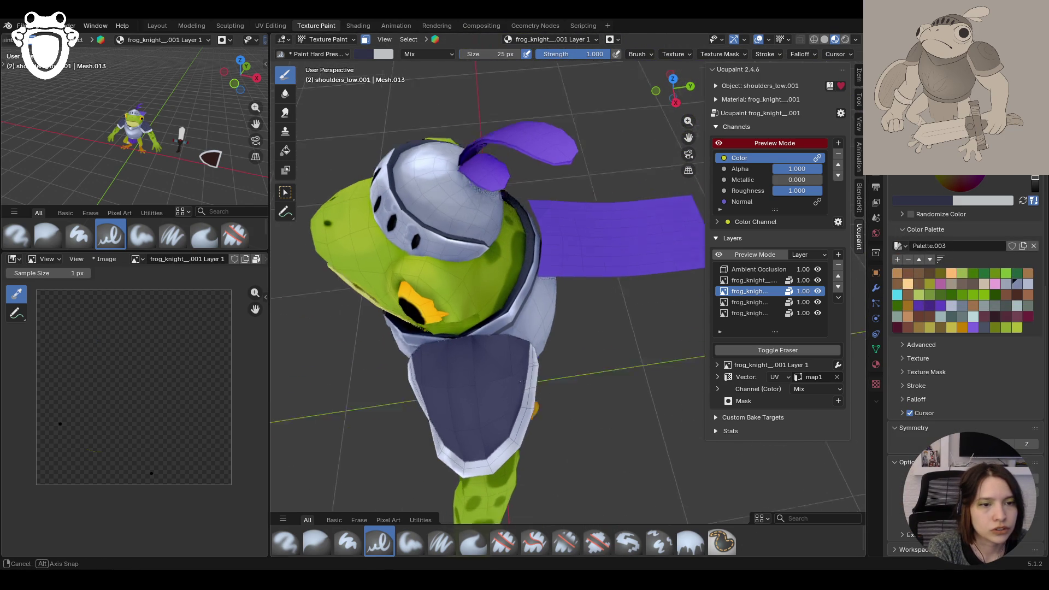
pyautogui.moveTo(689, 136); pyautogui.dragTo(689, 137)
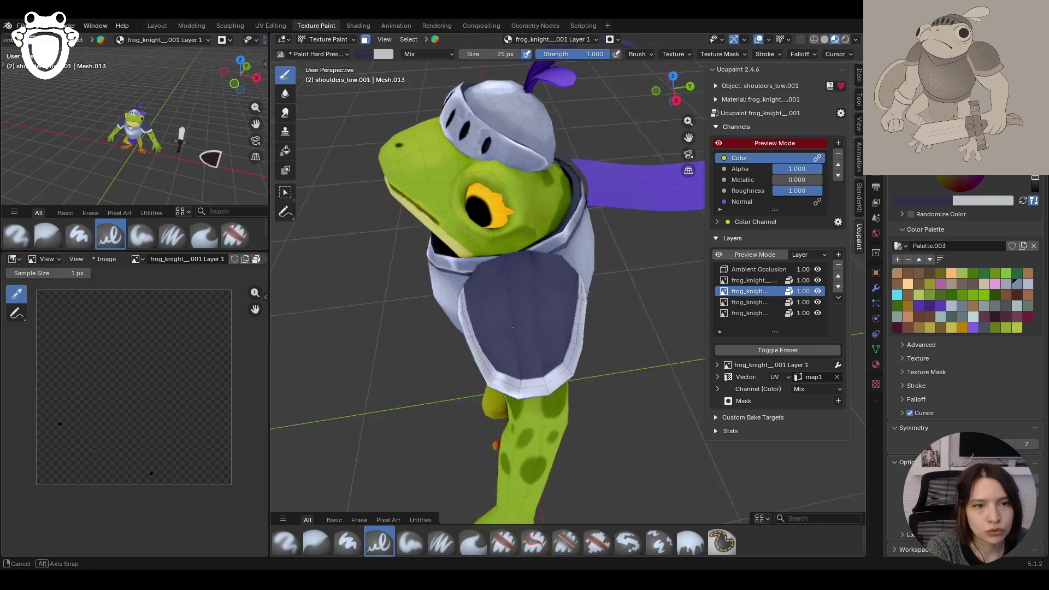
pyautogui.moveTo(517, 333); pyautogui.dragTo(525, 328, button='middle')
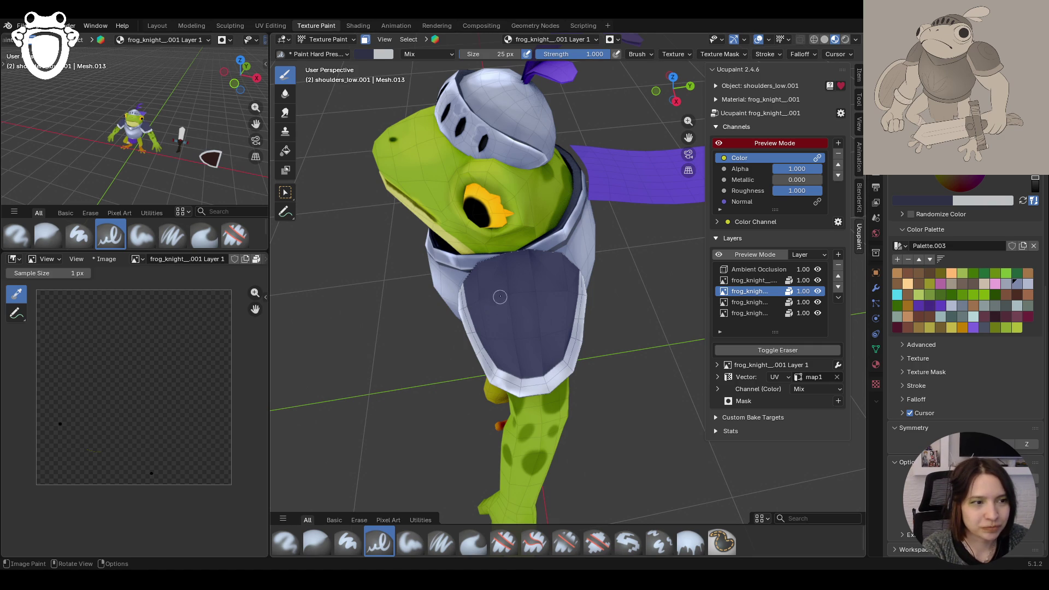
pyautogui.moveTo(490, 287)
pyautogui.mouseDown()
pyautogui.moveTo(545, 262)
pyautogui.moveTo(542, 314)
pyautogui.mouseUp()
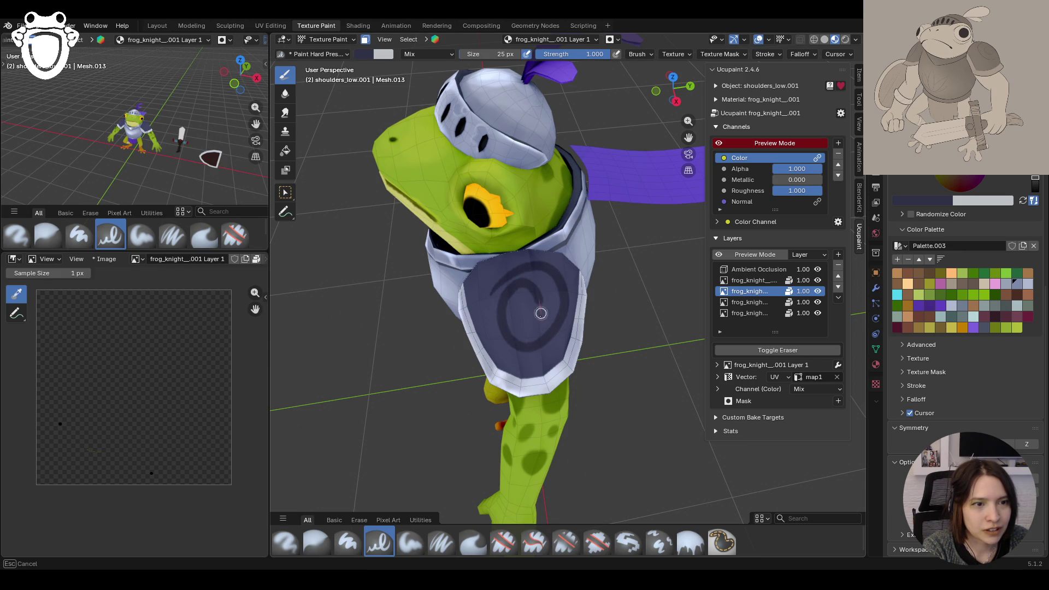
pyautogui.moveTo(541, 313); pyautogui.dragTo(521, 318)
pyautogui.hotkey('ctrl', 'z')
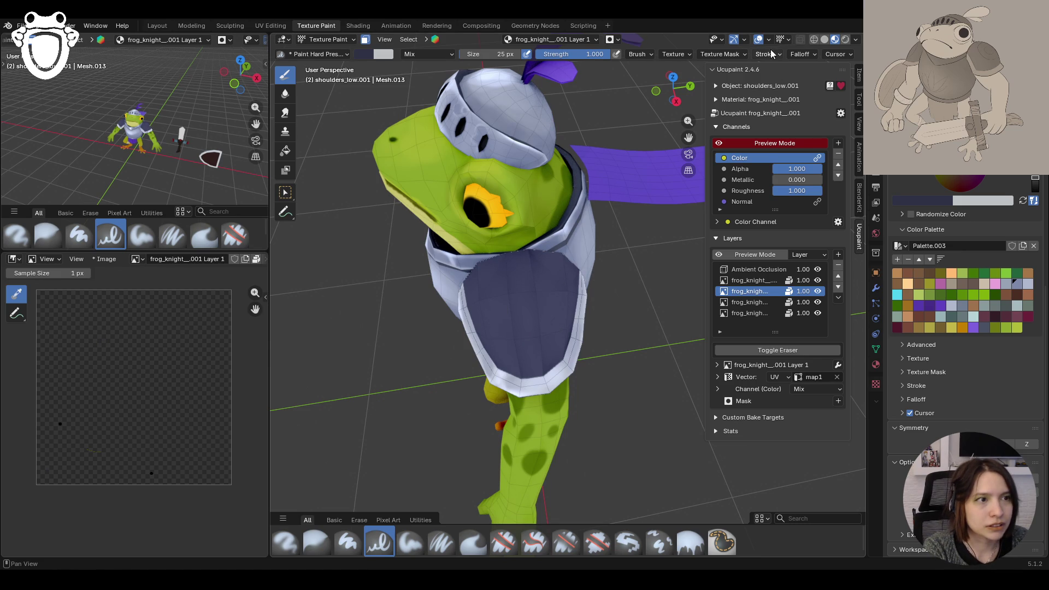
# Step: Widen the Stabilize Stroke radius to 28 px and begin a dark spiral on the pad
pyautogui.click(767, 54)
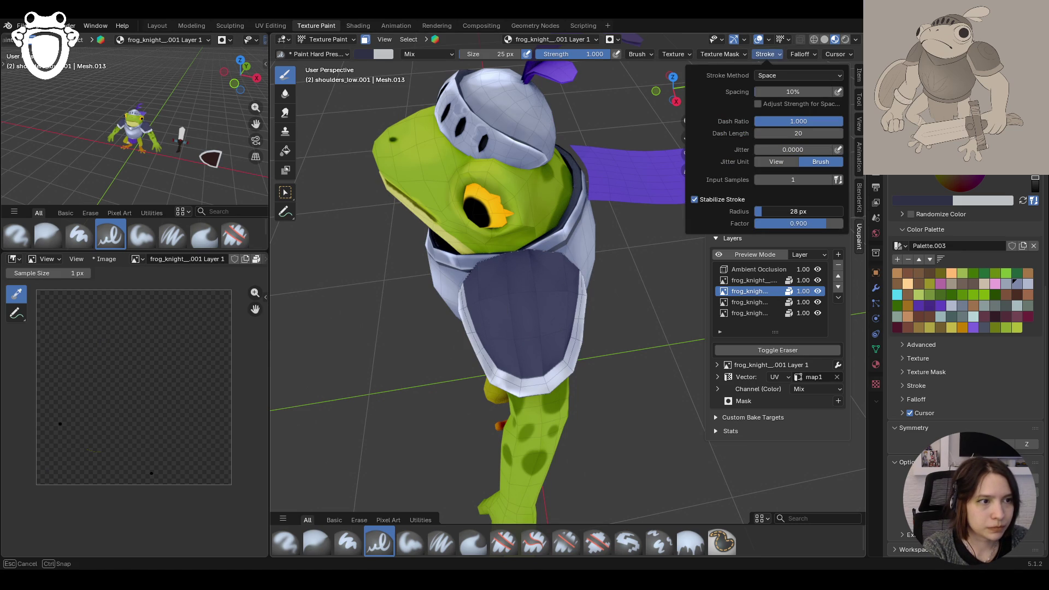
pyautogui.moveTo(798, 211); pyautogui.dragTo(797, 210)
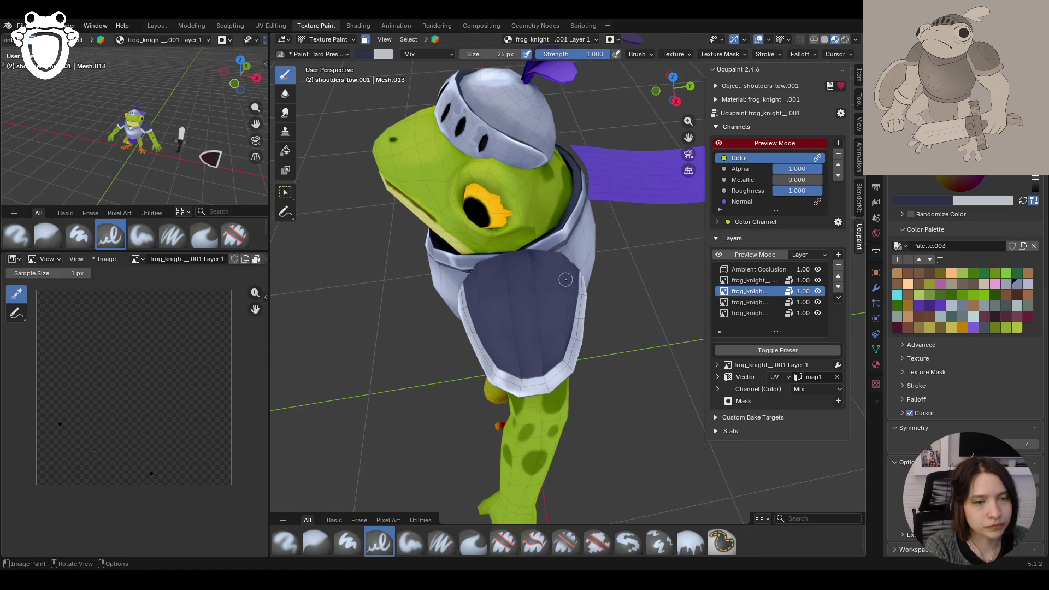
pyautogui.moveTo(490, 298)
pyautogui.mouseDown()
pyautogui.moveTo(523, 355)
pyautogui.moveTo(531, 333)
pyautogui.mouseUp()
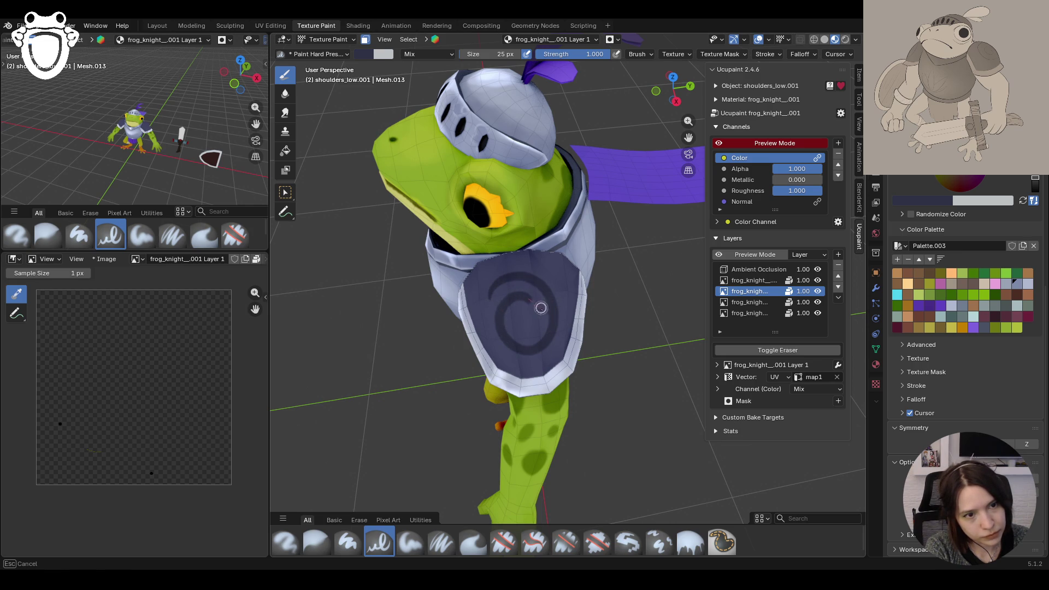
pyautogui.moveTo(531, 334); pyautogui.dragTo(504, 309)
pyautogui.scroll(3, 505, 310)
pyautogui.scroll(-8, 506, 309)
# Step: Finish the dark spiral emblem on the shoulder pad with a closing arc
pyautogui.moveTo(505, 310)
pyautogui.mouseDown(button='middle')
pyautogui.moveTo(682, 315)
pyautogui.moveTo(495, 355)
pyautogui.mouseUp(button='middle')
pyautogui.scroll(6, 583, 361)
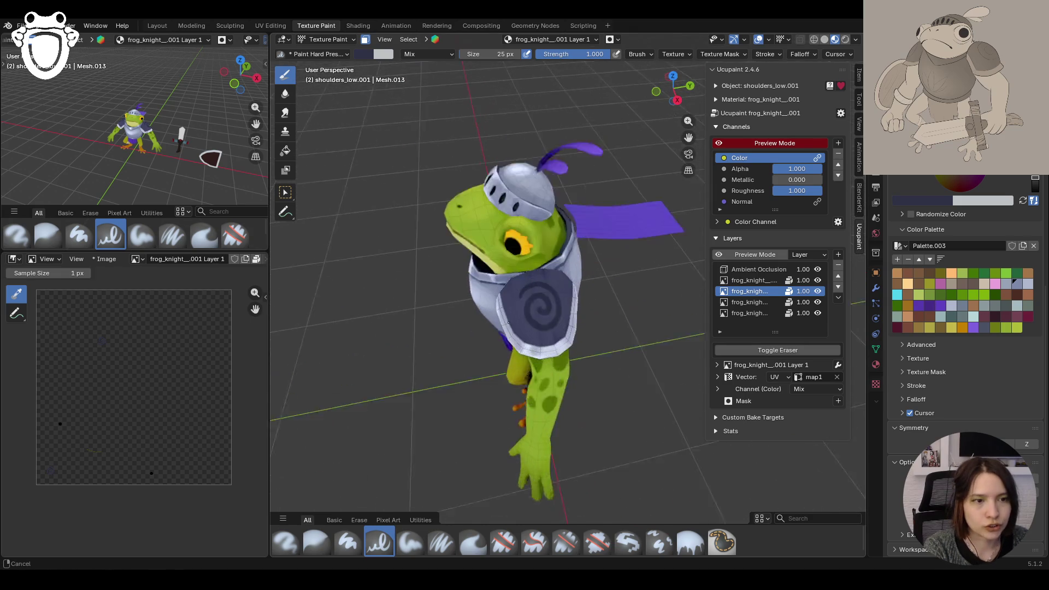
pyautogui.moveTo(583, 361)
pyautogui.mouseDown(button='middle')
pyautogui.moveTo(502, 299)
pyautogui.moveTo(608, 382)
pyautogui.moveTo(611, 373)
pyautogui.mouseUp(button='middle')
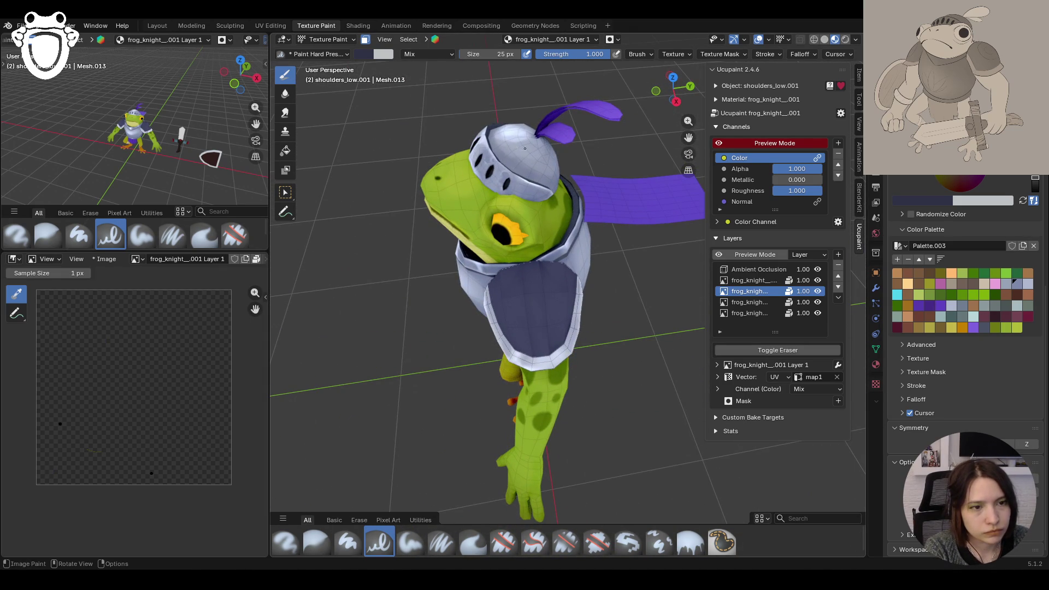
pyautogui.moveTo(141, 150); pyautogui.dragTo(170, 192, button='middle')
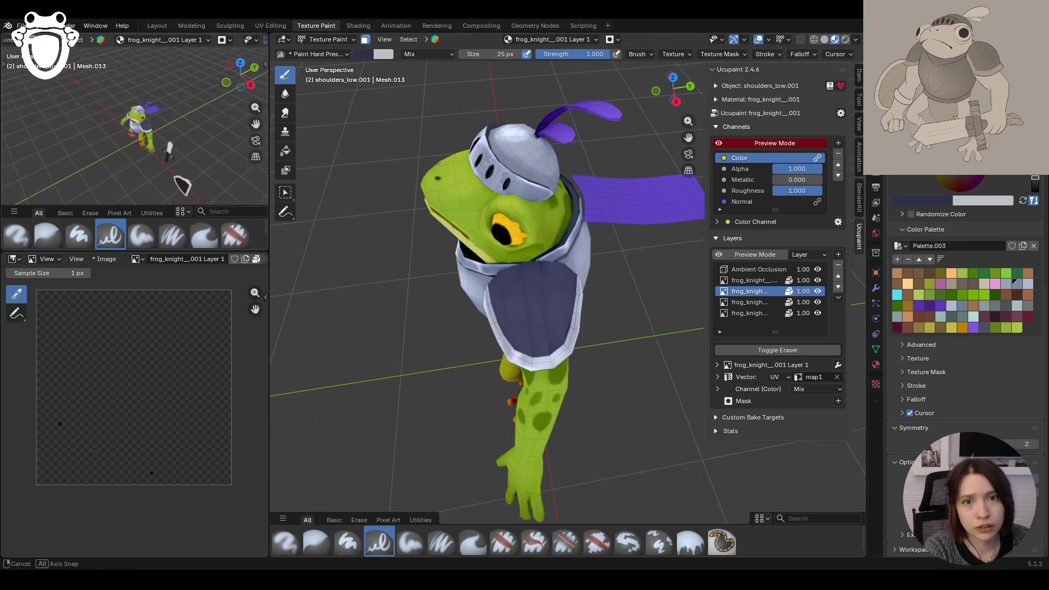
pyautogui.moveTo(506, 295)
pyautogui.mouseDown()
pyautogui.moveTo(569, 302)
pyautogui.moveTo(521, 336)
pyautogui.mouseUp()
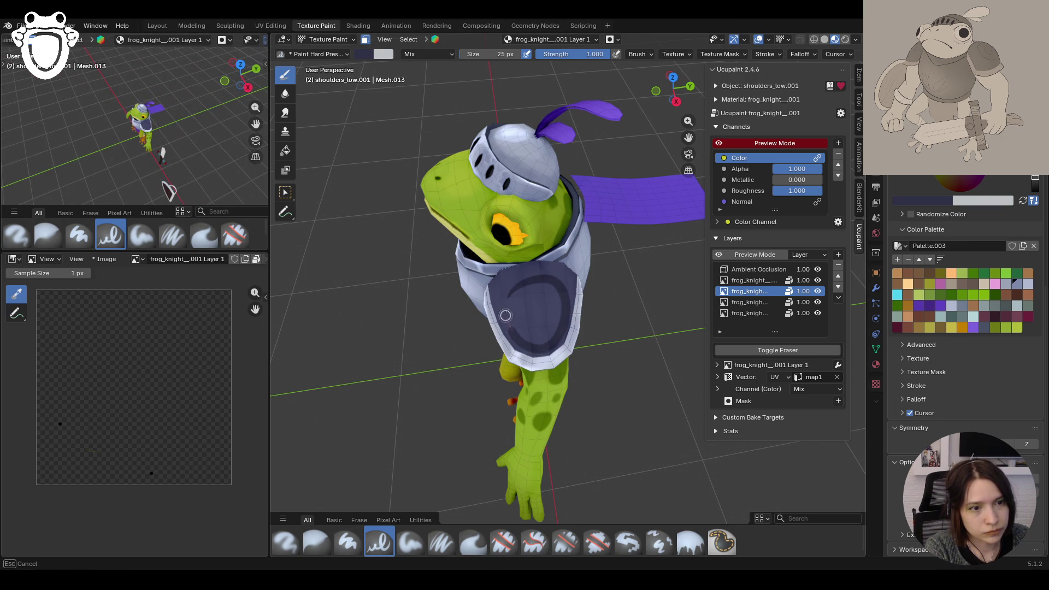
pyautogui.moveTo(521, 336); pyautogui.dragTo(538, 304)
pyautogui.moveTo(538, 304)
pyautogui.mouseDown(button='middle')
pyautogui.moveTo(537, 244)
pyautogui.moveTo(532, 312)
pyautogui.mouseUp(button='middle')
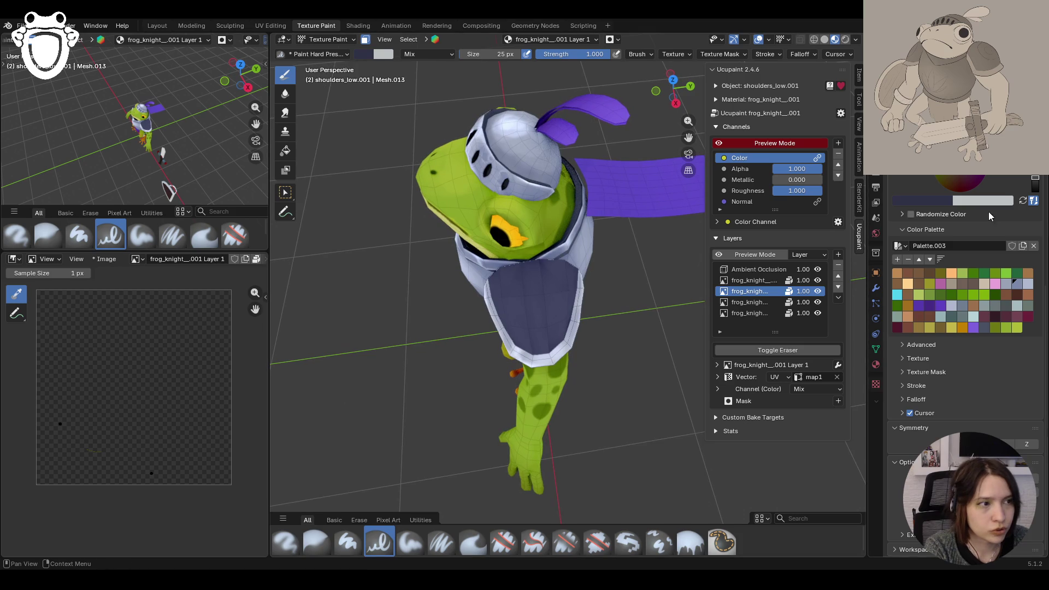
pyautogui.scroll(3, 967, 328)
pyautogui.scroll(3, 981, 298)
pyautogui.click(984, 303)
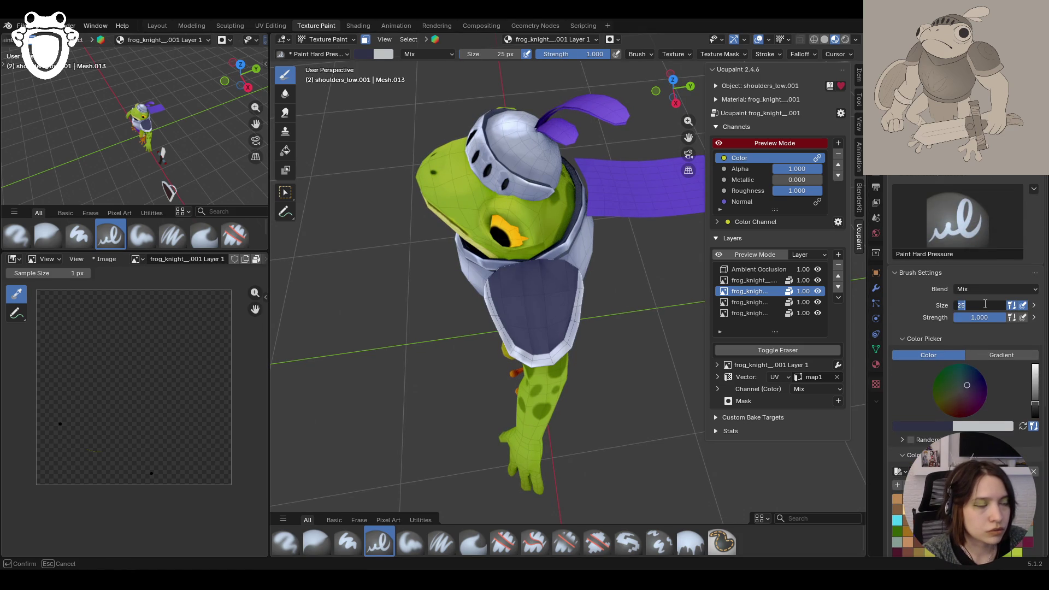
pyautogui.write('20')
pyautogui.press('Return')
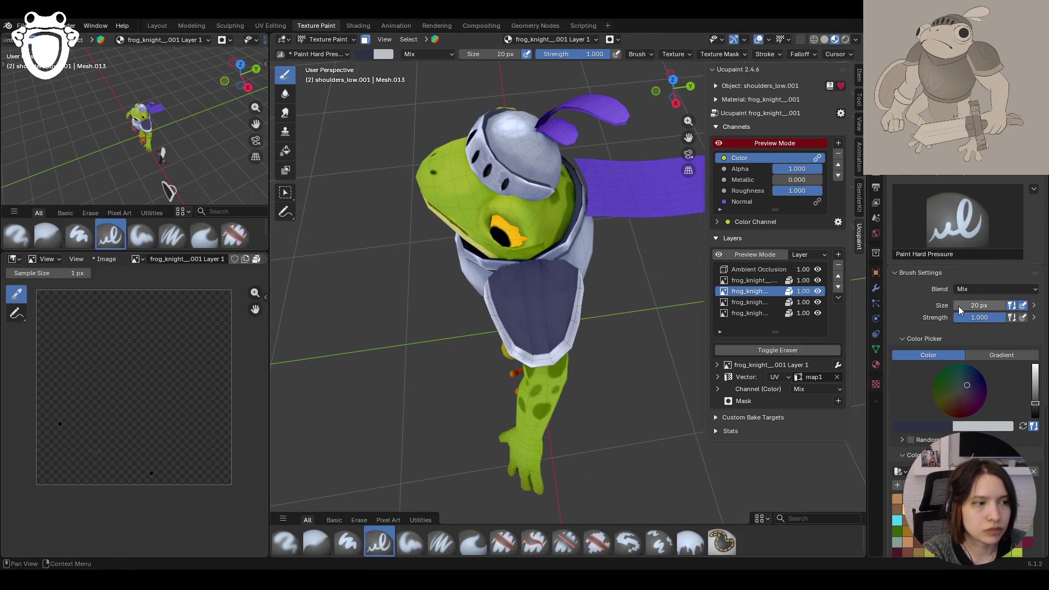
pyautogui.moveTo(507, 288); pyautogui.dragTo(517, 332)
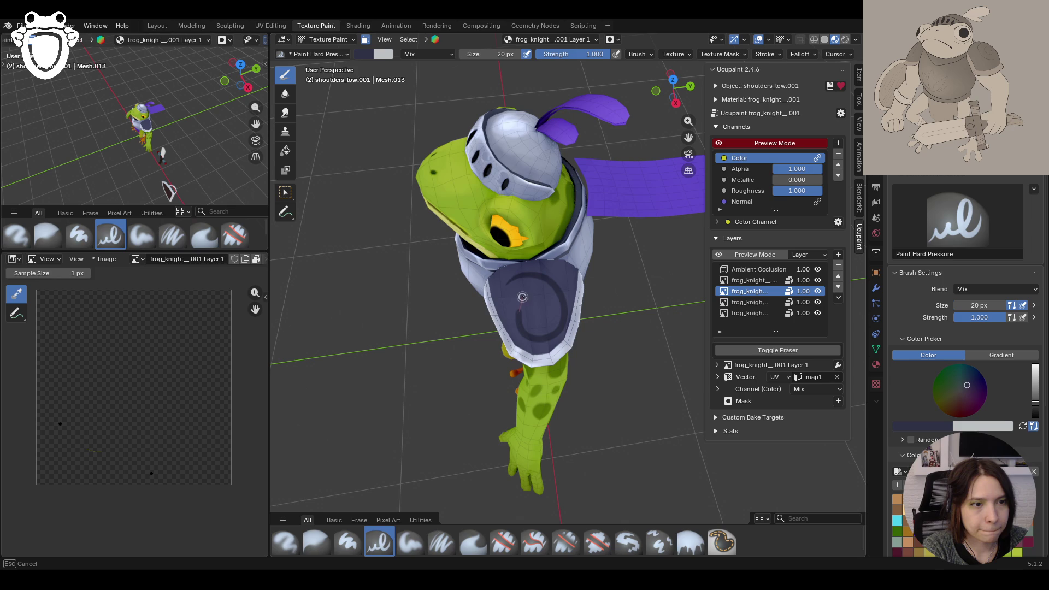
pyautogui.moveTo(516, 332); pyautogui.dragTo(535, 320)
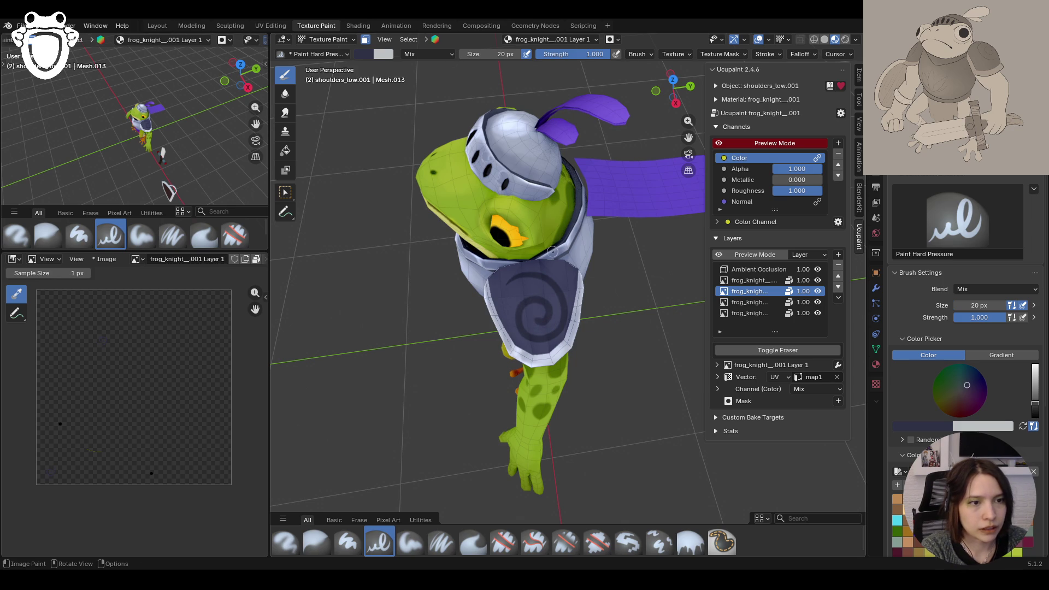
pyautogui.hotkey('ctrl', 'z')
pyautogui.moveTo(509, 287)
pyautogui.mouseDown()
pyautogui.moveTo(534, 265)
pyautogui.moveTo(565, 323)
pyautogui.mouseUp()
pyautogui.hotkey('ctrl', 'z')
pyautogui.moveTo(506, 283)
pyautogui.mouseDown()
pyautogui.moveTo(511, 307)
pyautogui.moveTo(542, 292)
pyautogui.mouseUp()
pyautogui.moveTo(541, 292)
pyautogui.mouseDown(button='middle')
pyautogui.moveTo(623, 279)
pyautogui.moveTo(574, 287)
pyautogui.mouseUp(button='middle')
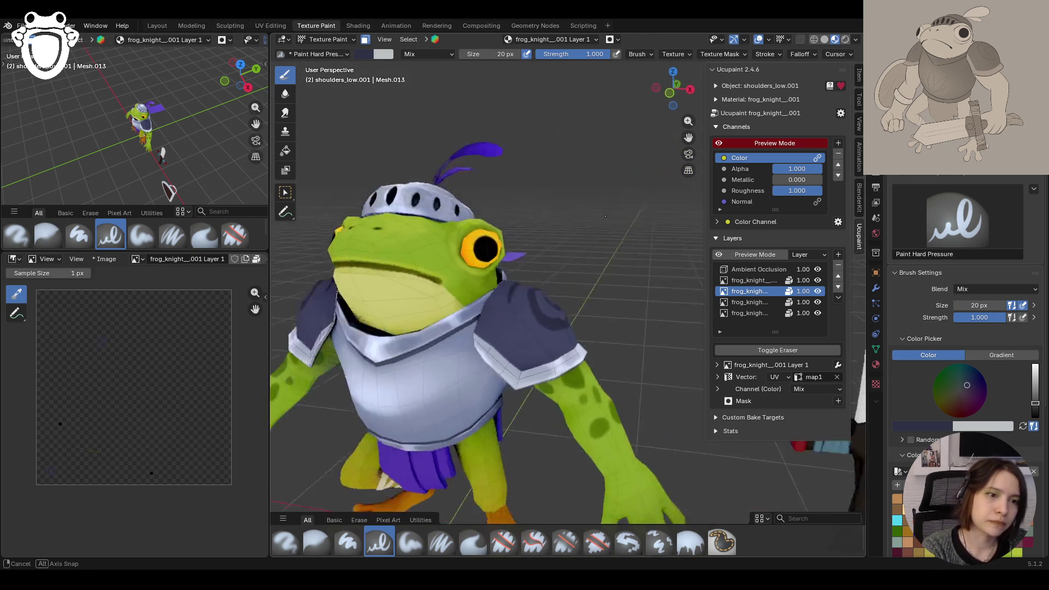
pyautogui.moveTo(501, 229); pyautogui.dragTo(518, 230, button='middle')
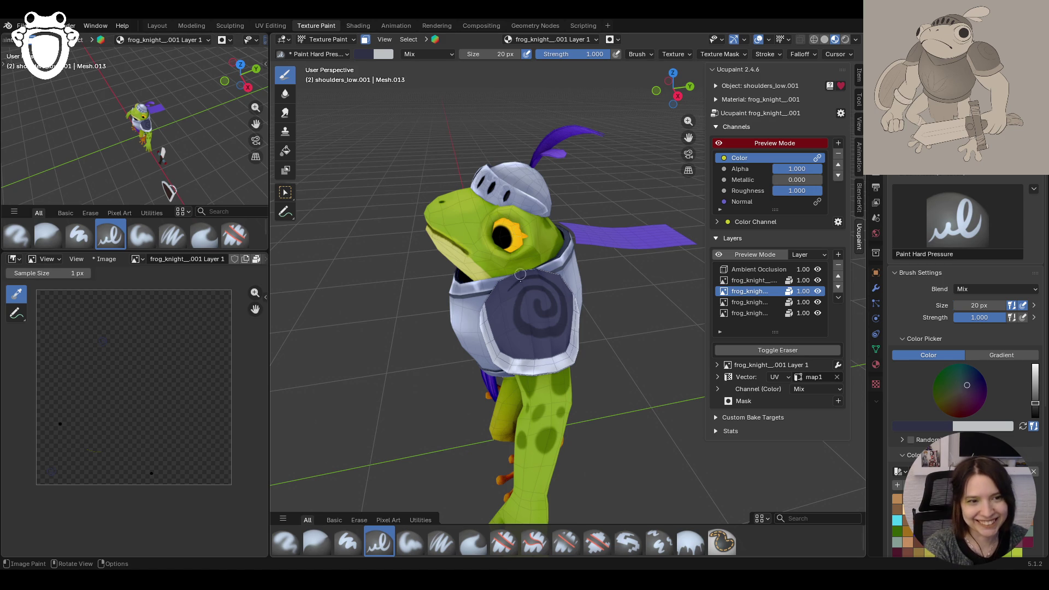
pyautogui.moveTo(522, 251); pyautogui.dragTo(555, 247, button='middle')
pyautogui.moveTo(498, 295)
pyautogui.mouseDown()
pyautogui.moveTo(520, 275)
pyautogui.moveTo(532, 341)
pyautogui.mouseUp()
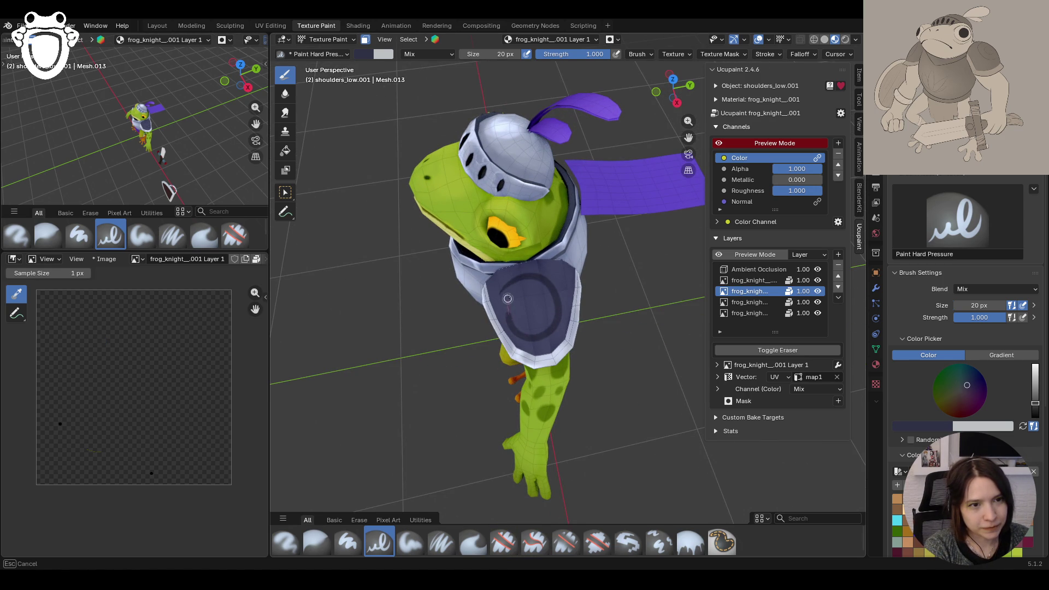
pyautogui.moveTo(534, 296); pyautogui.dragTo(543, 301)
pyautogui.moveTo(527, 275)
pyautogui.mouseDown(button='middle')
pyautogui.moveTo(430, 309)
pyautogui.moveTo(366, 238)
pyautogui.mouseUp(button='middle')
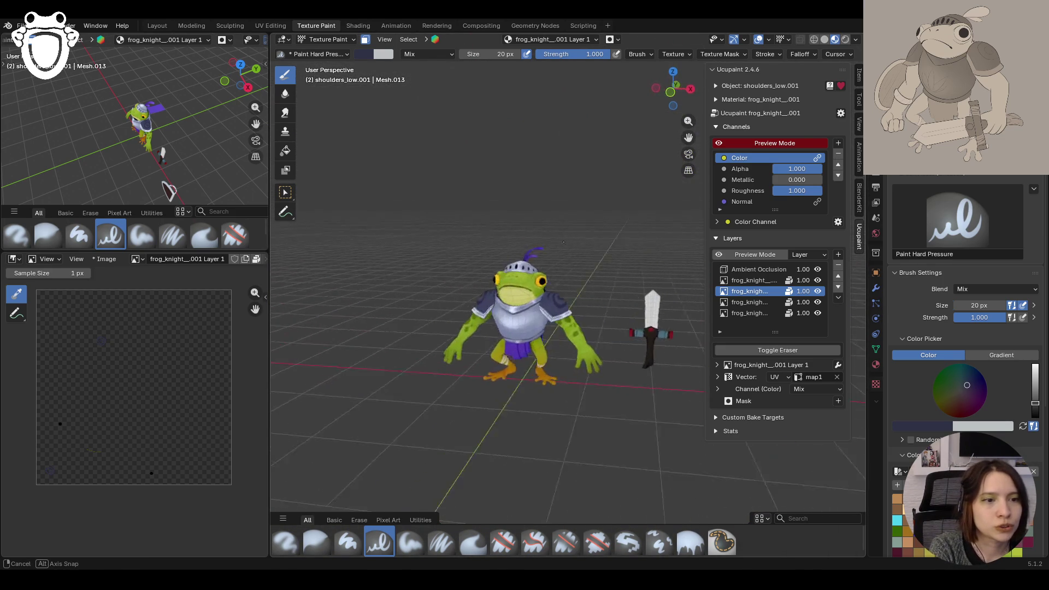
pyautogui.moveTo(366, 238); pyautogui.dragTo(459, 245, button='middle')
pyautogui.moveTo(168, 192); pyautogui.dragTo(132, 164, button='middle')
pyautogui.moveTo(386, 270)
pyautogui.mouseDown(button='middle')
pyautogui.moveTo(420, 307)
pyautogui.moveTo(400, 383)
pyautogui.moveTo(550, 362)
pyautogui.mouseUp(button='middle')
pyautogui.scroll(5, 410, 344)
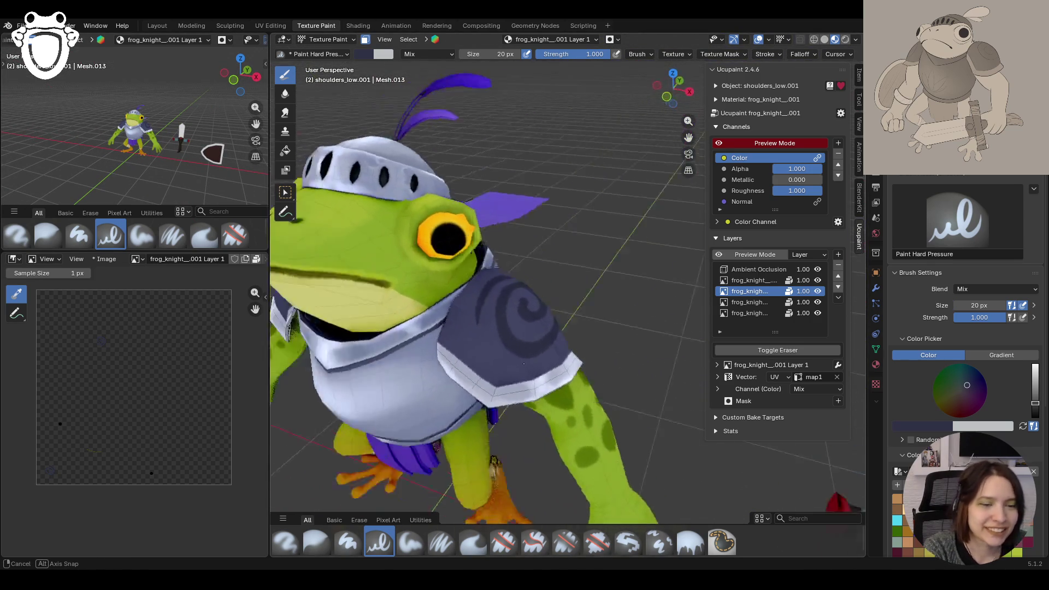
pyautogui.scroll(-5, 550, 362)
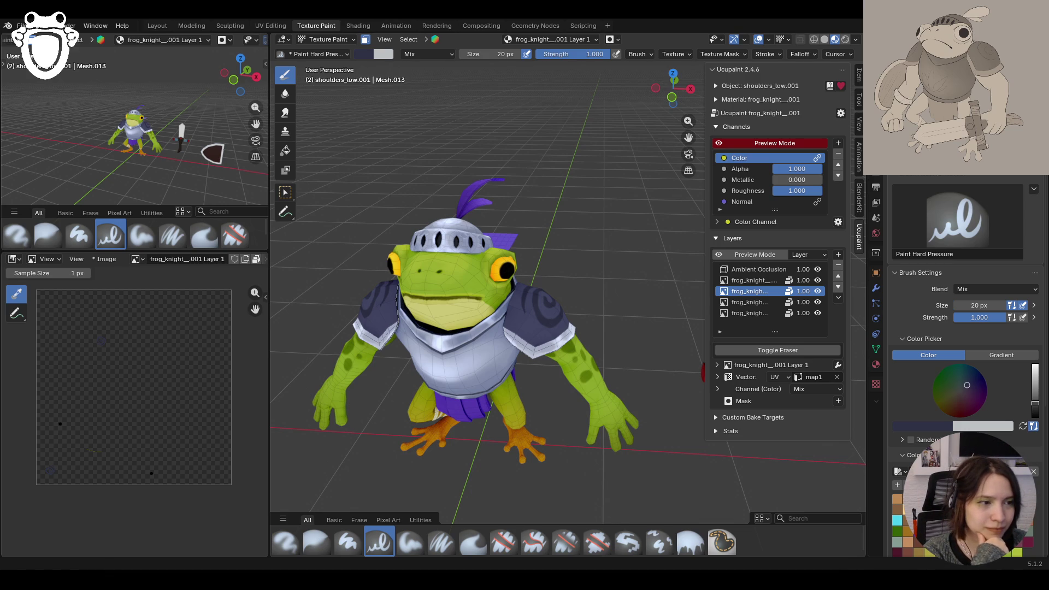
pyautogui.moveTo(459, 345)
pyautogui.mouseDown(button='middle')
pyautogui.moveTo(423, 405)
pyautogui.moveTo(561, 333)
pyautogui.mouseUp(button='middle')
pyautogui.scroll(3, 560, 334)
pyautogui.scroll(-1, 560, 332)
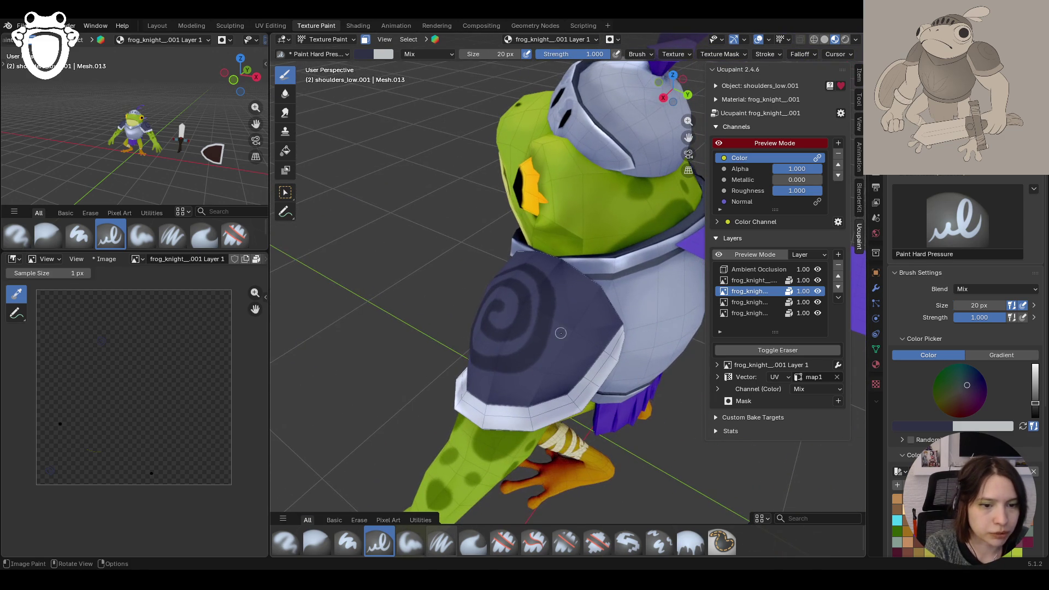
pyautogui.moveTo(509, 364); pyautogui.dragTo(545, 275)
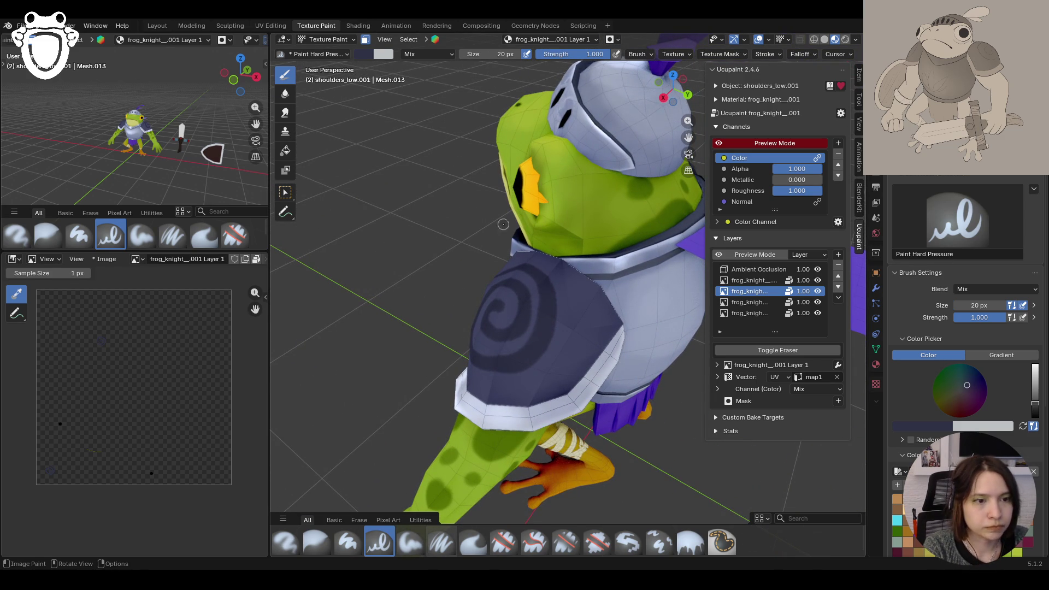
pyautogui.moveTo(544, 275); pyautogui.dragTo(491, 283, button='middle')
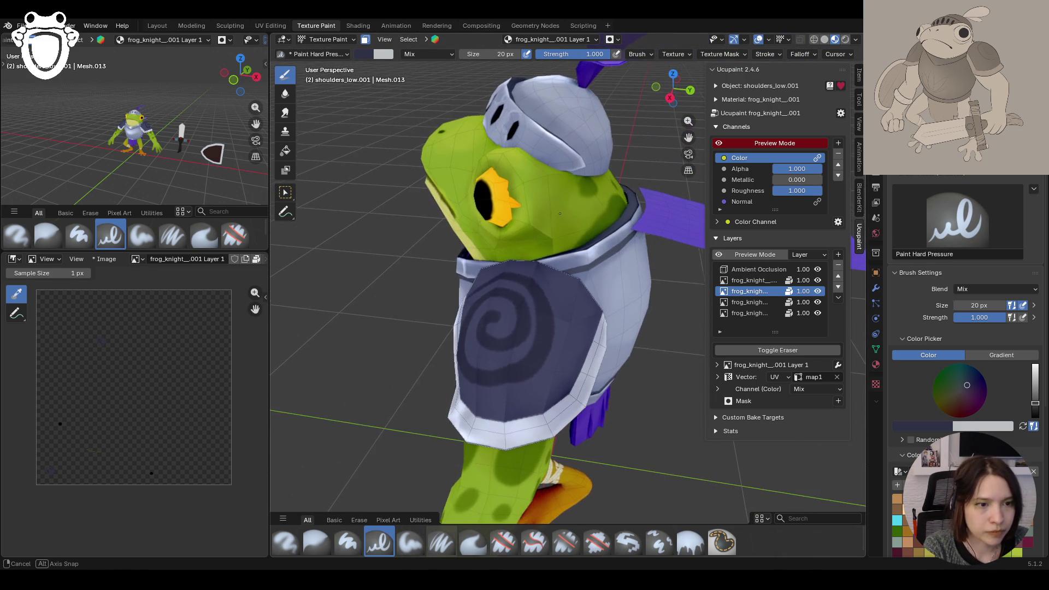
# Step: Erase stray paint around the shoulder pad swirl with the Erase Hard brush
pyautogui.click(503, 541)
pyautogui.moveTo(524, 369); pyautogui.dragTo(533, 351, button='middle')
pyautogui.scroll(3, 534, 351)
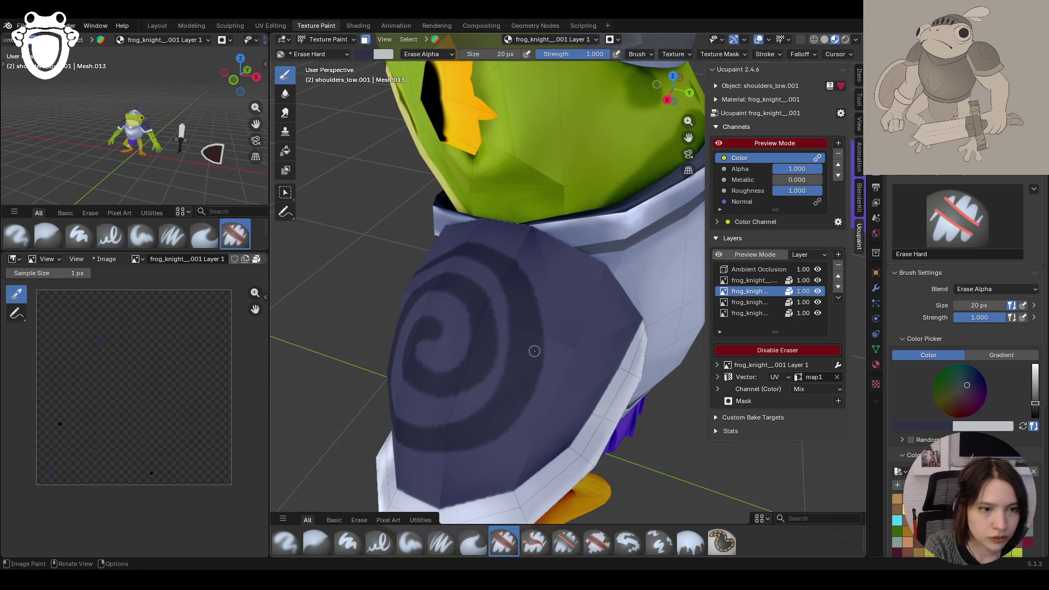
pyautogui.click(496, 287)
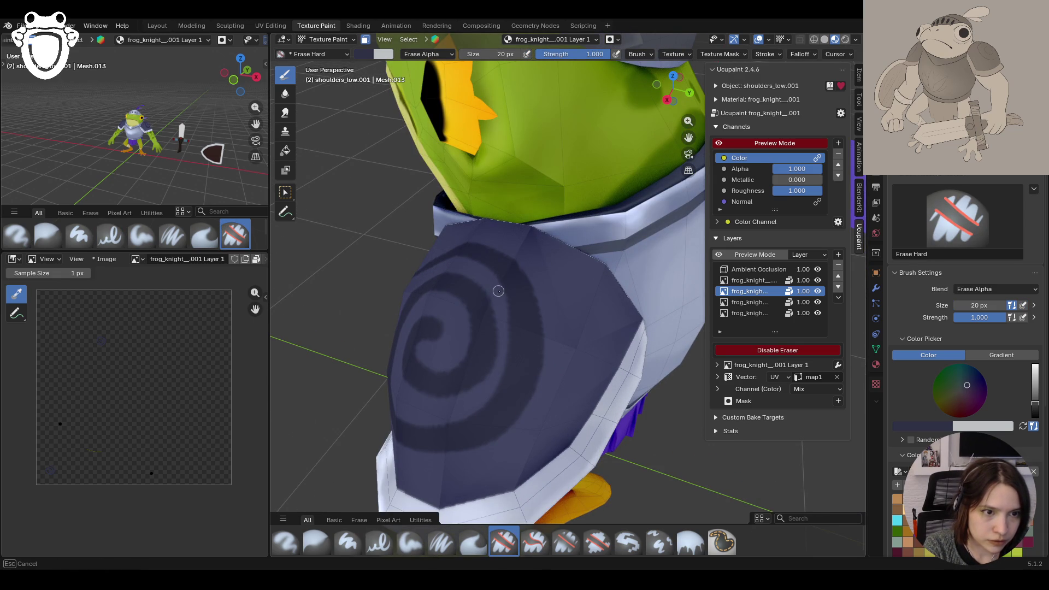
pyautogui.moveTo(482, 399); pyautogui.dragTo(482, 367)
pyautogui.moveTo(483, 280); pyautogui.dragTo(496, 283)
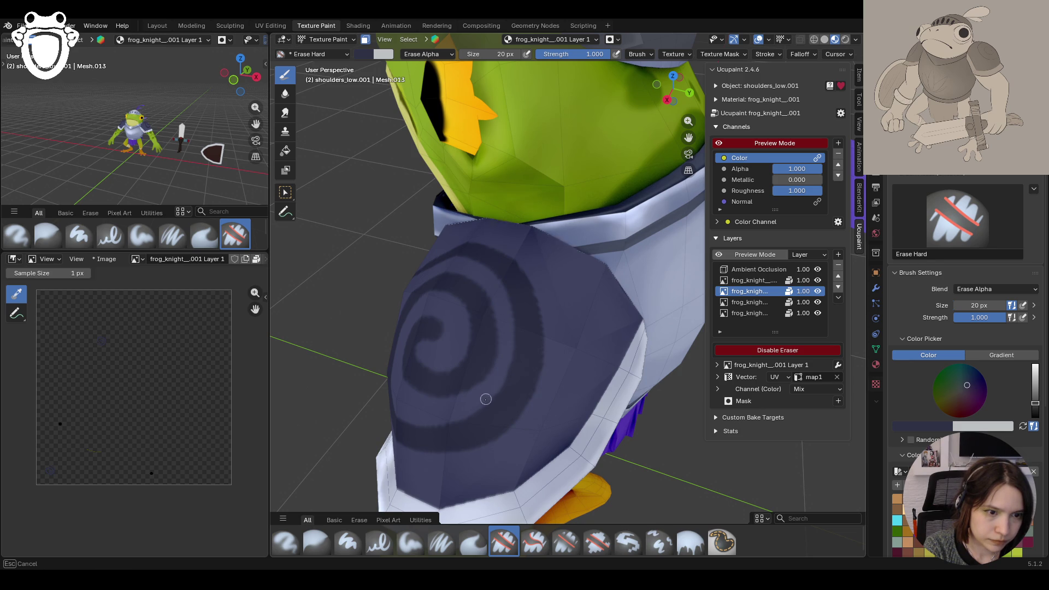
pyautogui.moveTo(485, 400); pyautogui.dragTo(476, 404)
pyautogui.scroll(-6, 442, 368)
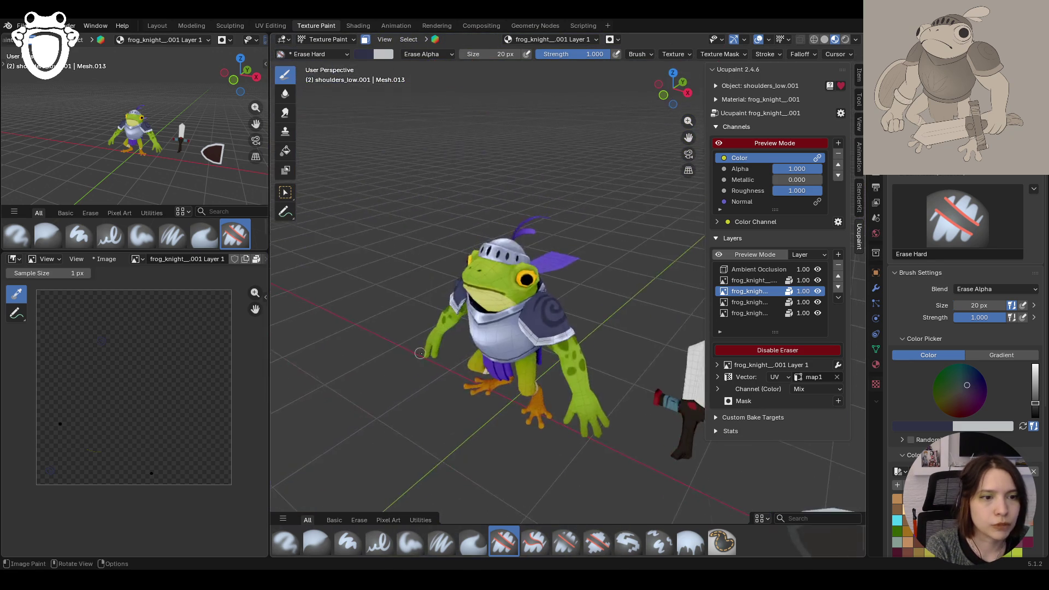
pyautogui.scroll(2, 420, 352)
pyautogui.scroll(5, 492, 360)
# Step: Erase leftover marks toward the pad's lower edge and pull back to view the whole frog
pyautogui.moveTo(508, 369)
pyautogui.mouseDown(button='middle')
pyautogui.moveTo(546, 383)
pyautogui.moveTo(460, 189)
pyautogui.mouseUp(button='middle')
pyautogui.scroll(3, 454, 174)
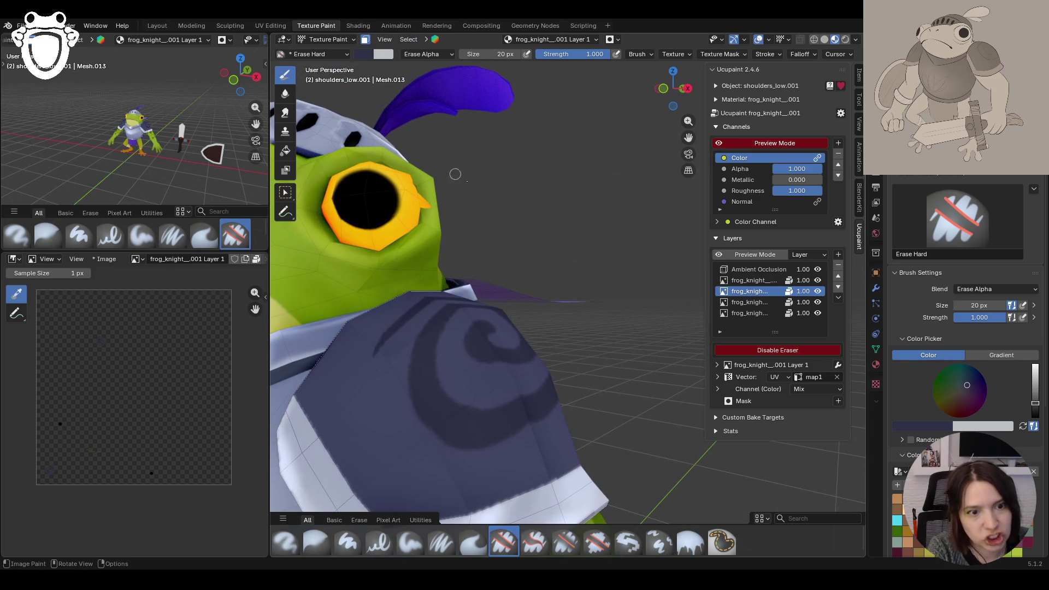
pyautogui.moveTo(414, 372)
pyautogui.mouseDown()
pyautogui.moveTo(462, 441)
pyautogui.moveTo(422, 428)
pyautogui.moveTo(458, 450)
pyautogui.moveTo(517, 444)
pyautogui.mouseUp()
pyautogui.moveTo(517, 443); pyautogui.dragTo(500, 367, button='middle')
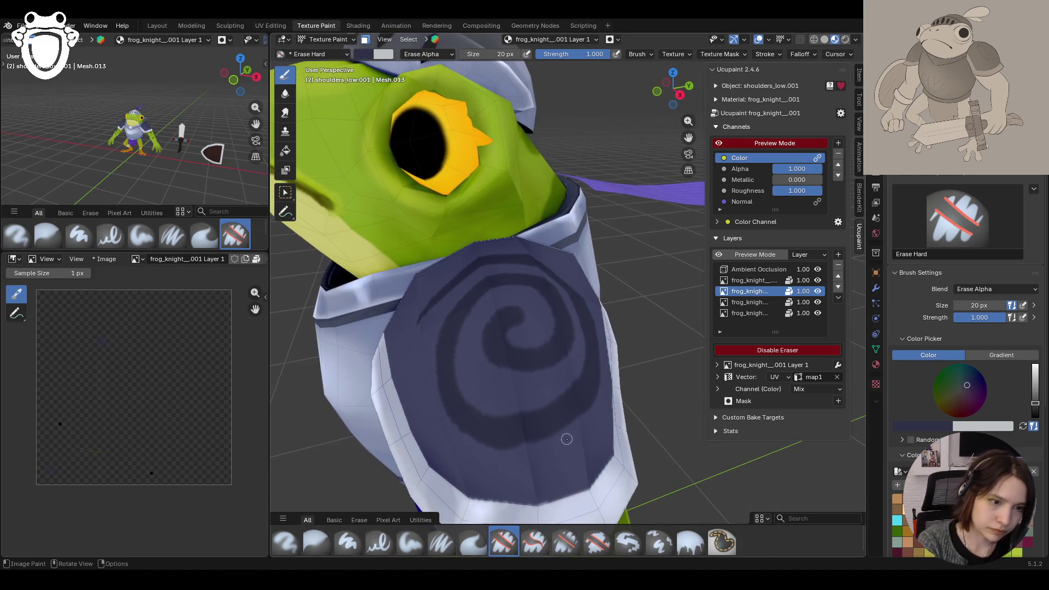
pyautogui.moveTo(448, 433)
pyautogui.mouseDown()
pyautogui.moveTo(506, 456)
pyautogui.moveTo(525, 447)
pyautogui.mouseUp()
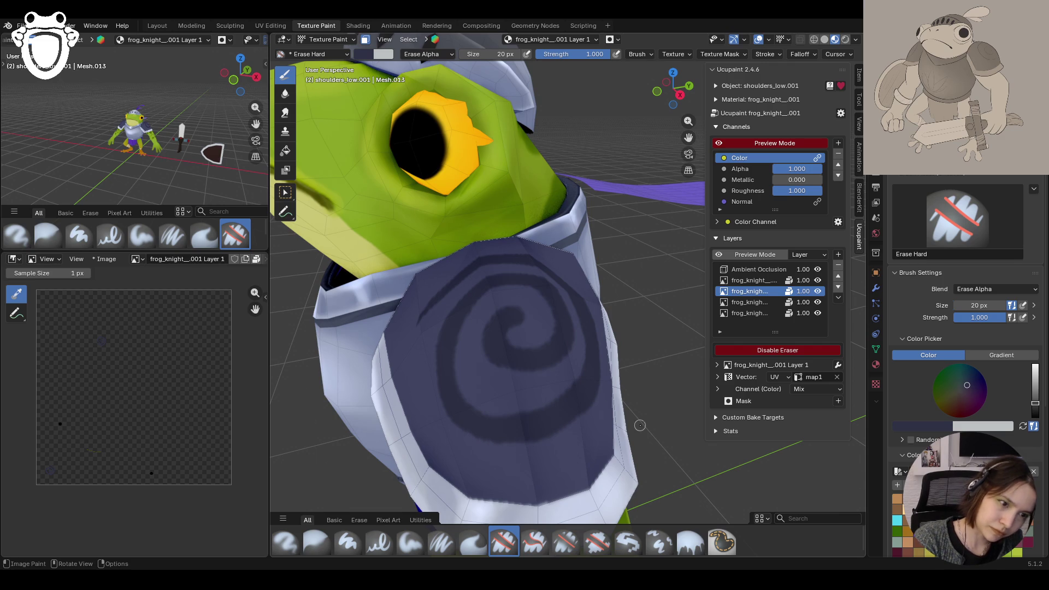
pyautogui.scroll(-5, 612, 285)
pyautogui.moveTo(613, 285)
pyautogui.mouseDown(button='middle')
pyautogui.moveTo(574, 328)
pyautogui.moveTo(590, 348)
pyautogui.mouseUp(button='middle')
pyautogui.scroll(-4, 590, 349)
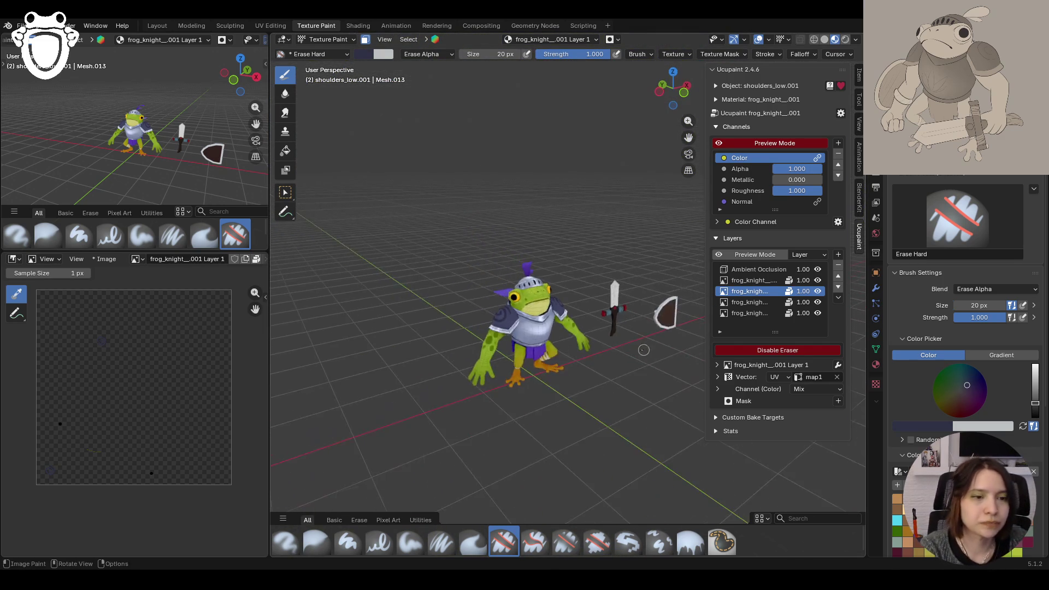
pyautogui.scroll(2, 590, 349)
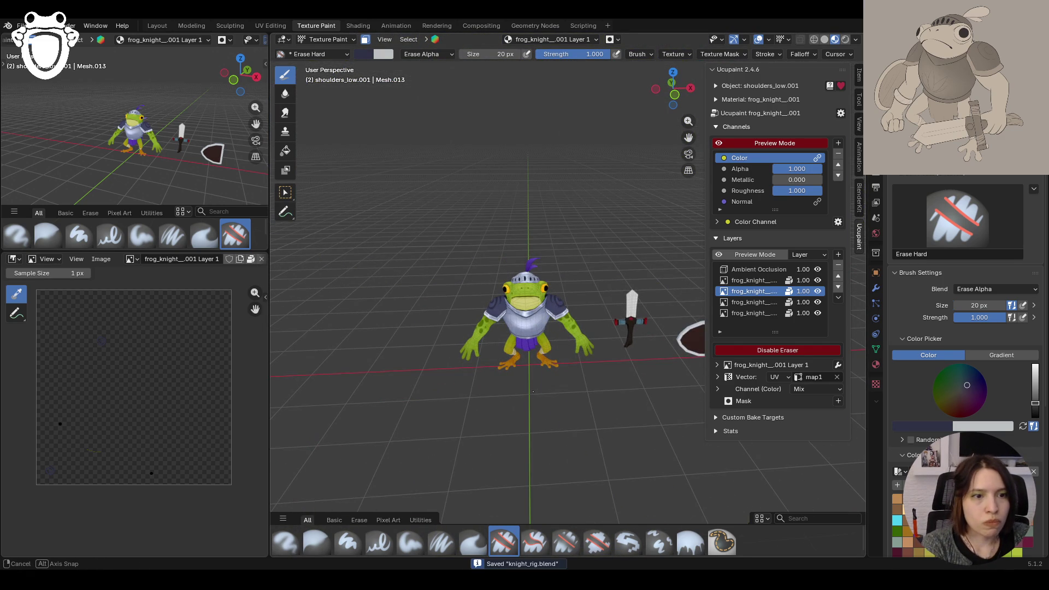
pyautogui.moveTo(525, 328); pyautogui.dragTo(768, 314, button='middle')
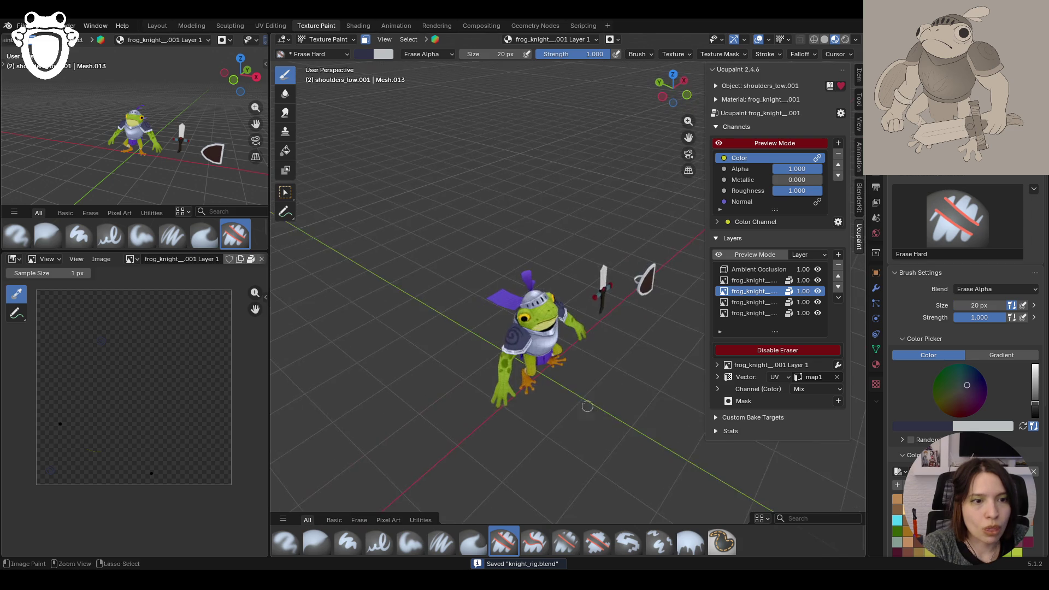
# Step: Select the bottom Ucupaint layer, turn Stabilize Stroke off, and end on the Paint Soft brush
pyautogui.click(762, 314)
pyautogui.moveTo(574, 344); pyautogui.dragTo(450, 326, button='middle')
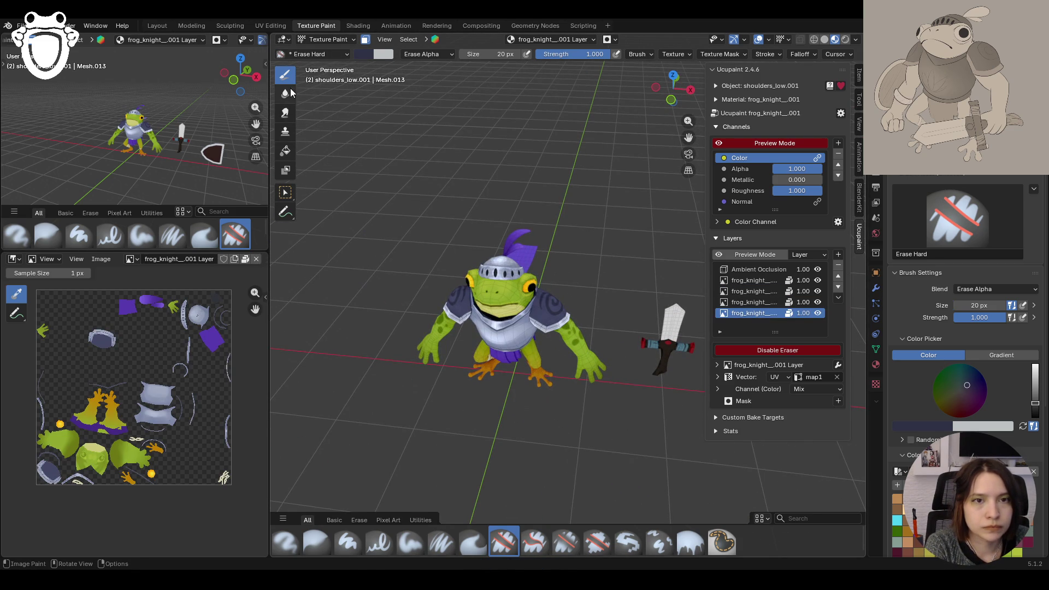
pyautogui.click(410, 542)
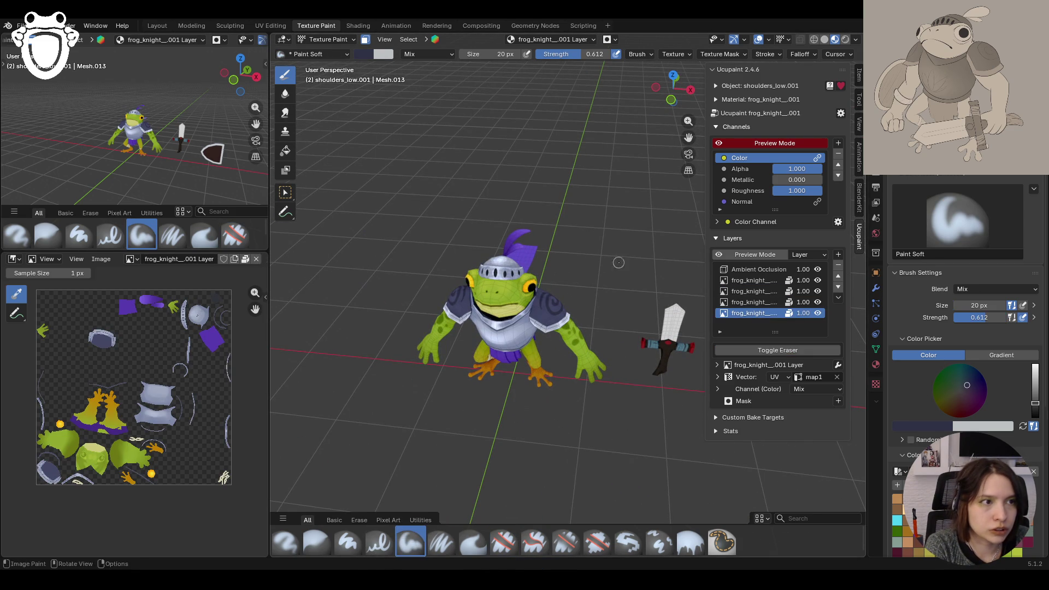
pyautogui.click(779, 54)
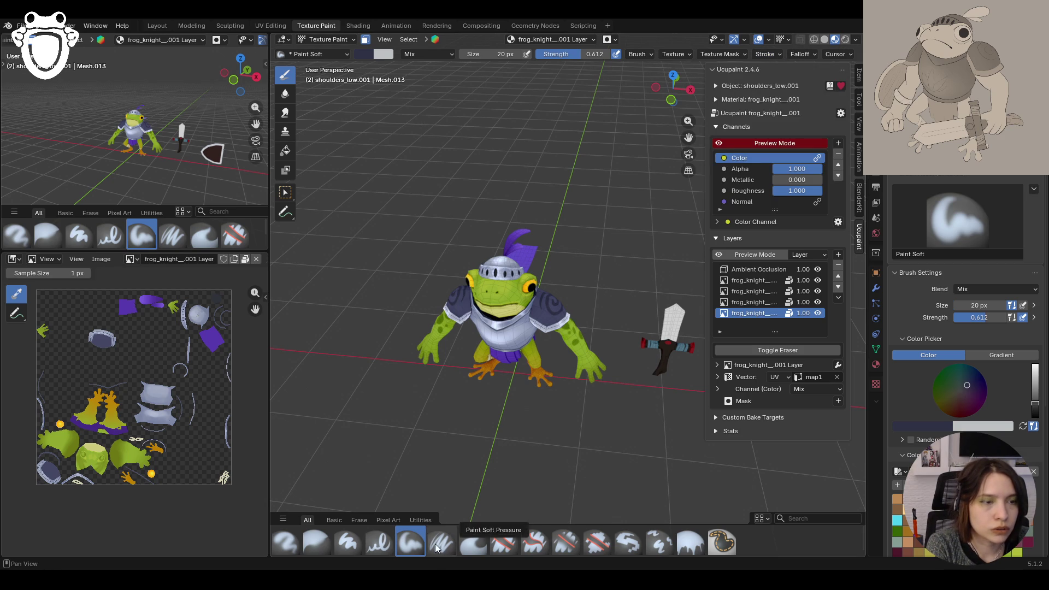
pyautogui.click(377, 542)
pyautogui.click(774, 56)
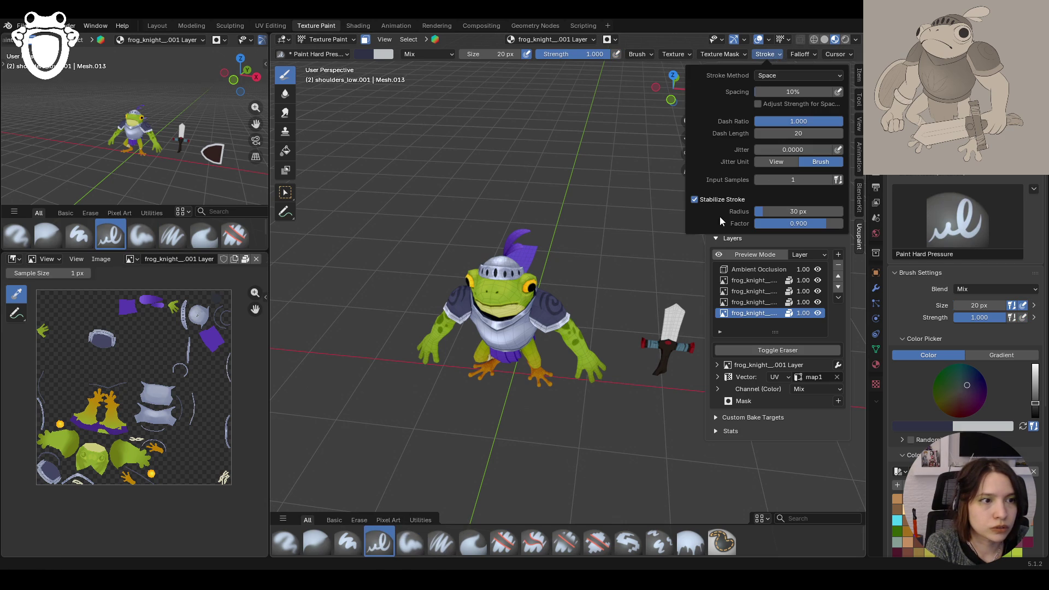
pyautogui.click(708, 201)
pyautogui.click(411, 542)
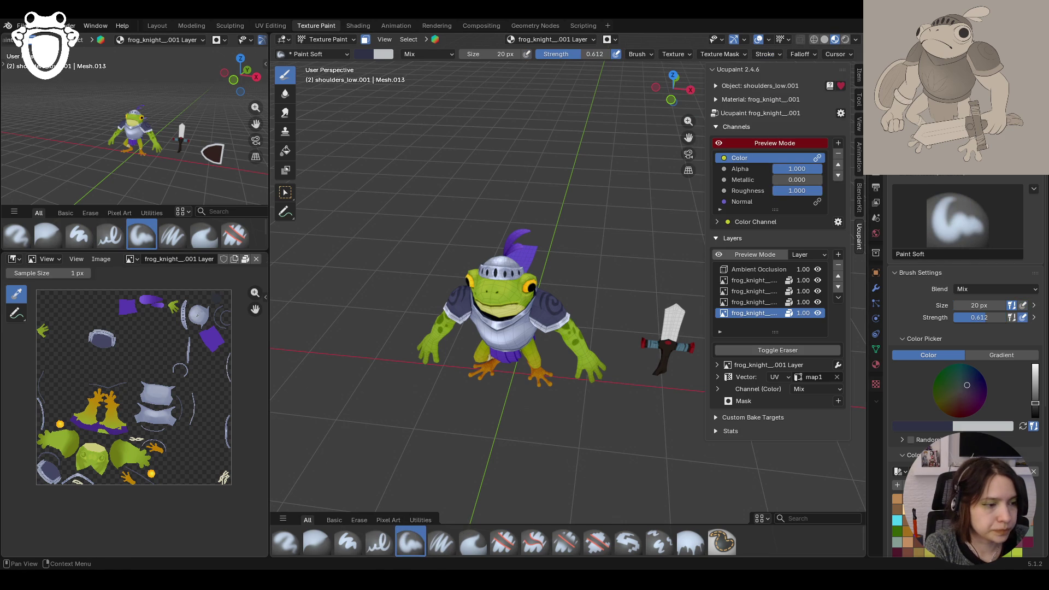
# Step: Eyedrop a lighter blue-grey from the model as the brush colour and brighten it slightly
pyautogui.click(930, 361)
pyautogui.press('e')
pyautogui.click(545, 309)
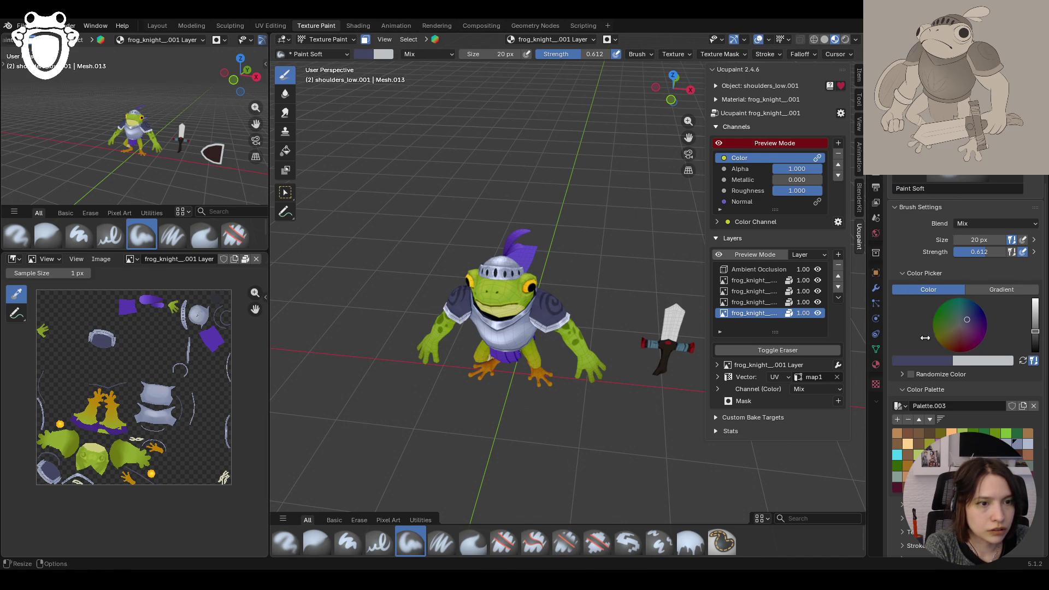
pyautogui.moveTo(1035, 337); pyautogui.dragTo(1035, 325)
# Step: Raise brush Strength to 1.0 and darken the shoulder pad shading around and along its spiral
pyautogui.moveTo(626, 271)
pyautogui.mouseDown(button='middle')
pyautogui.moveTo(627, 369)
pyautogui.moveTo(607, 344)
pyautogui.mouseUp(button='middle')
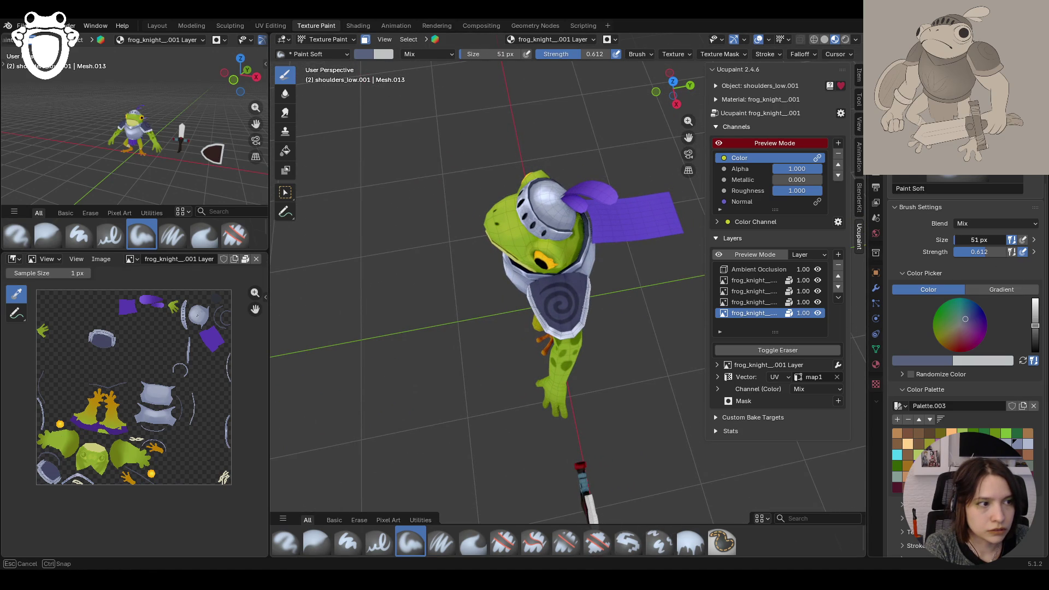
pyautogui.moveTo(965, 252); pyautogui.dragTo(1008, 251)
pyautogui.moveTo(644, 346); pyautogui.dragTo(597, 303, button='middle')
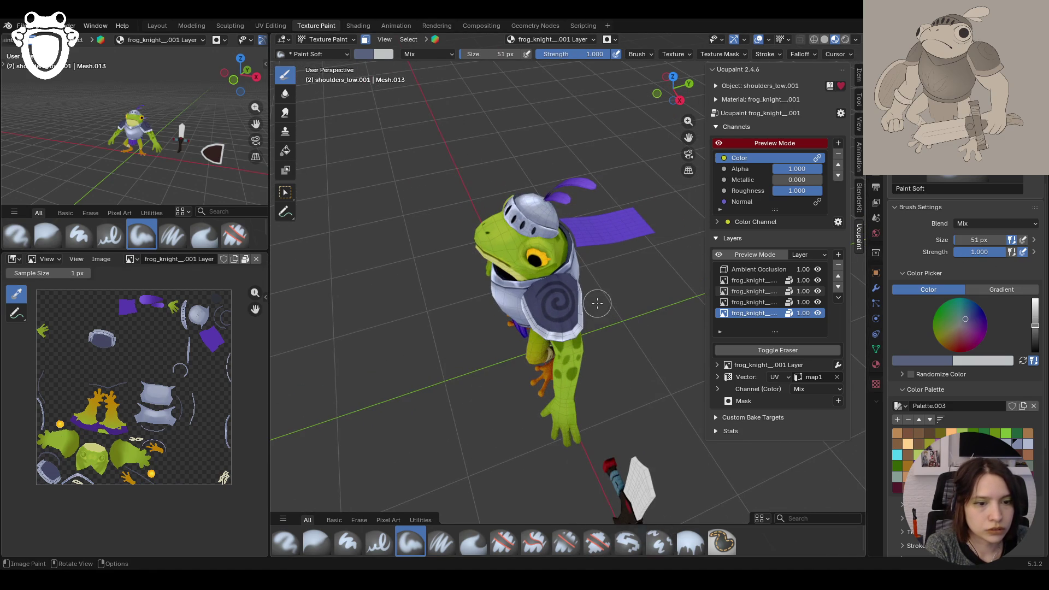
pyautogui.moveTo(555, 289); pyautogui.dragTo(557, 307)
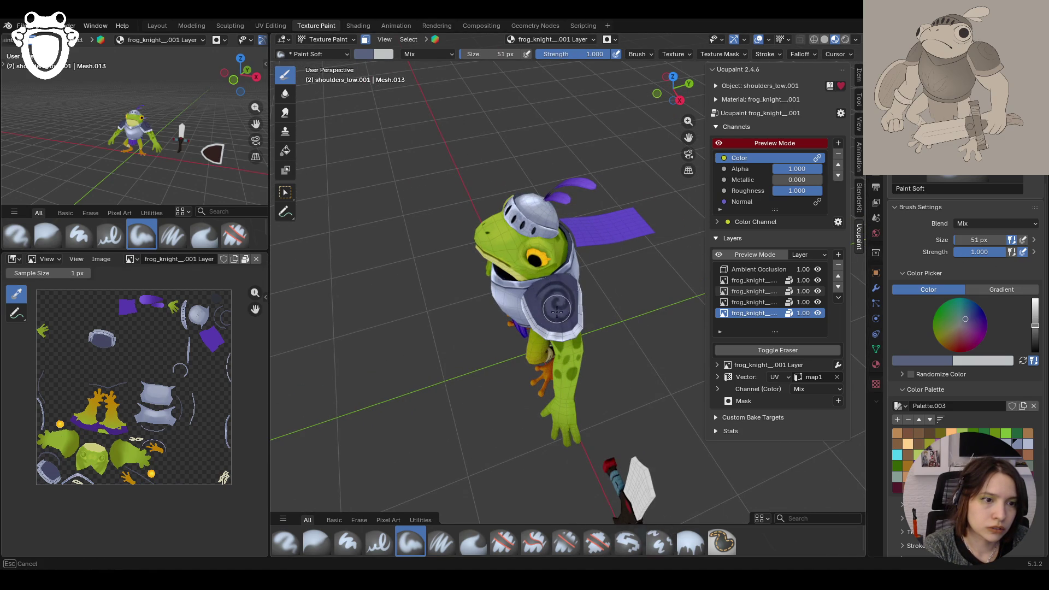
pyautogui.moveTo(556, 307); pyautogui.dragTo(554, 304)
pyautogui.moveTo(553, 305)
pyautogui.mouseDown(button='middle')
pyautogui.moveTo(625, 296)
pyautogui.moveTo(607, 307)
pyautogui.mouseUp(button='middle')
pyautogui.moveTo(557, 297); pyautogui.dragTo(556, 299)
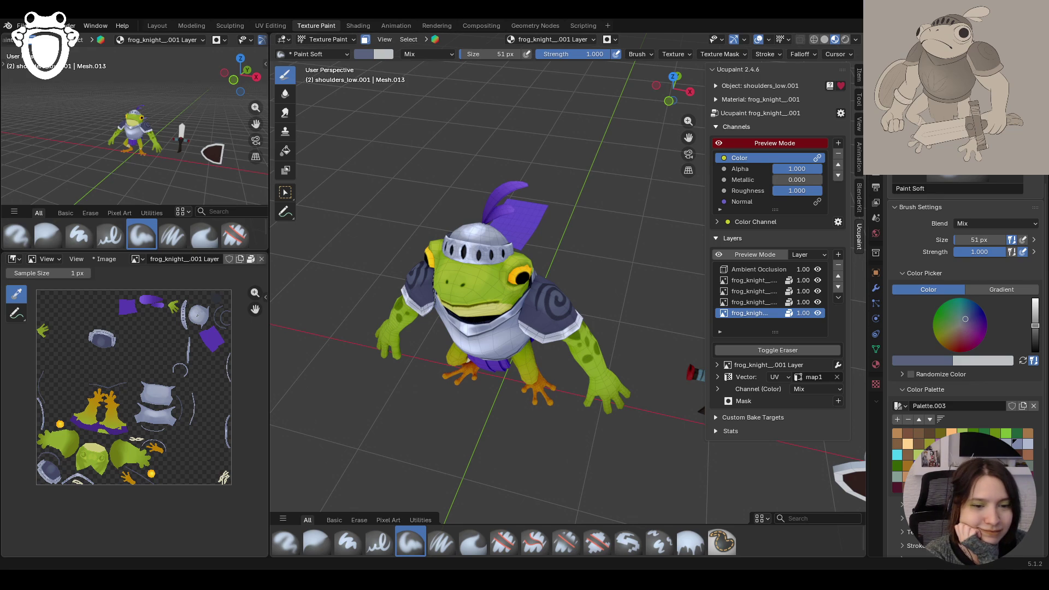
pyautogui.moveTo(494, 405)
pyautogui.mouseDown(button='middle')
pyautogui.moveTo(388, 398)
pyautogui.moveTo(465, 387)
pyautogui.mouseUp(button='middle')
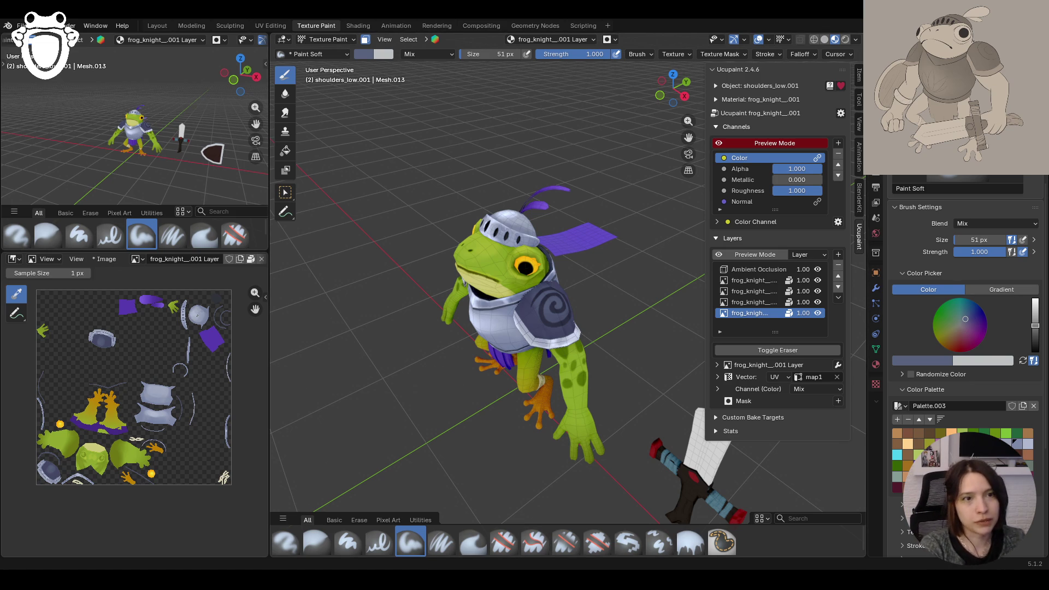
pyautogui.moveTo(626, 386); pyautogui.dragTo(664, 166, button='middle')
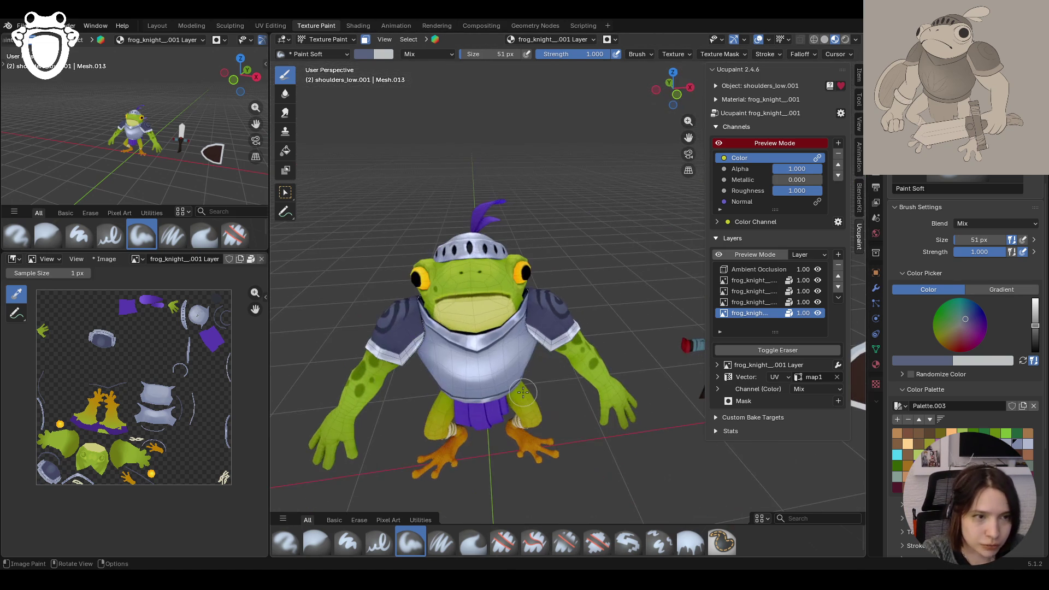
pyautogui.scroll(6, 571, 250)
pyautogui.moveTo(570, 250)
pyautogui.mouseDown(button='middle')
pyautogui.moveTo(625, 250)
pyautogui.moveTo(606, 311)
pyautogui.mouseUp(button='middle')
pyautogui.click(918, 362)
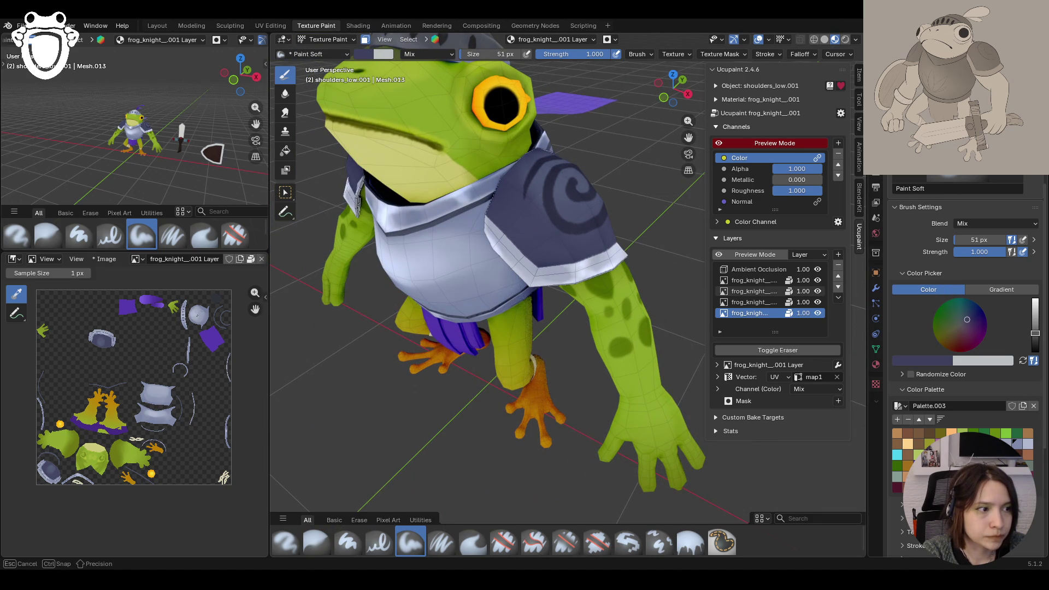
pyautogui.moveTo(484, 287); pyautogui.dragTo(472, 283, button='middle')
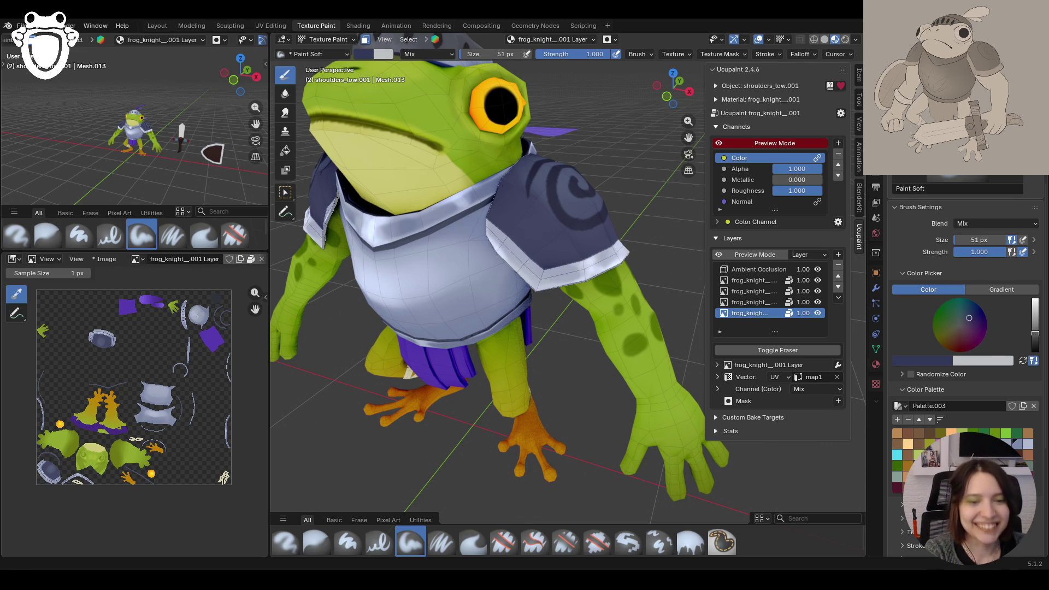
pyautogui.moveTo(542, 305); pyautogui.dragTo(542, 308, button='middle')
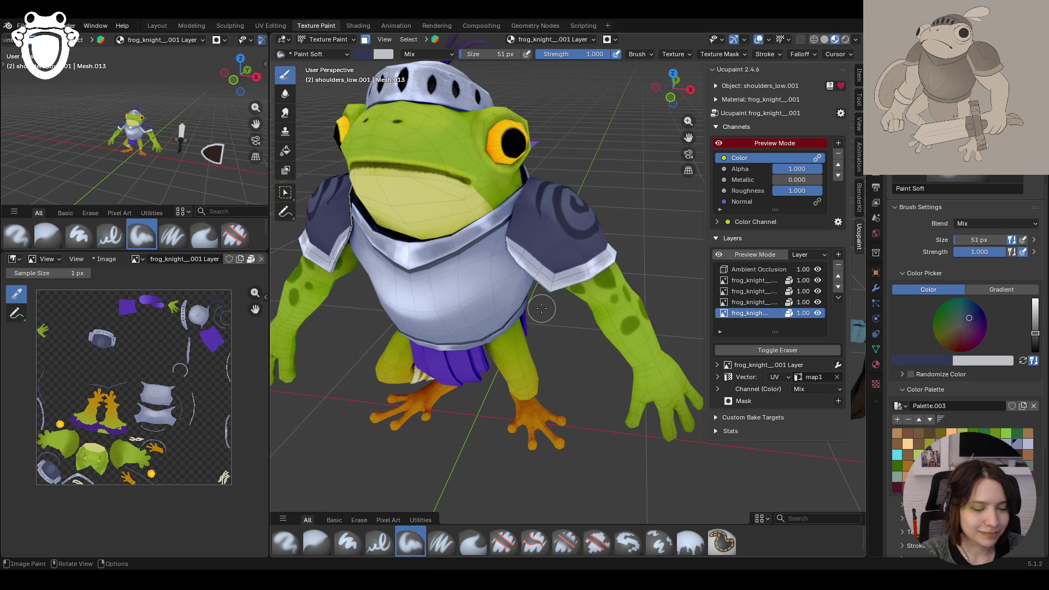
pyautogui.moveTo(512, 193)
pyautogui.mouseDown()
pyautogui.moveTo(524, 258)
pyautogui.moveTo(537, 264)
pyautogui.mouseUp()
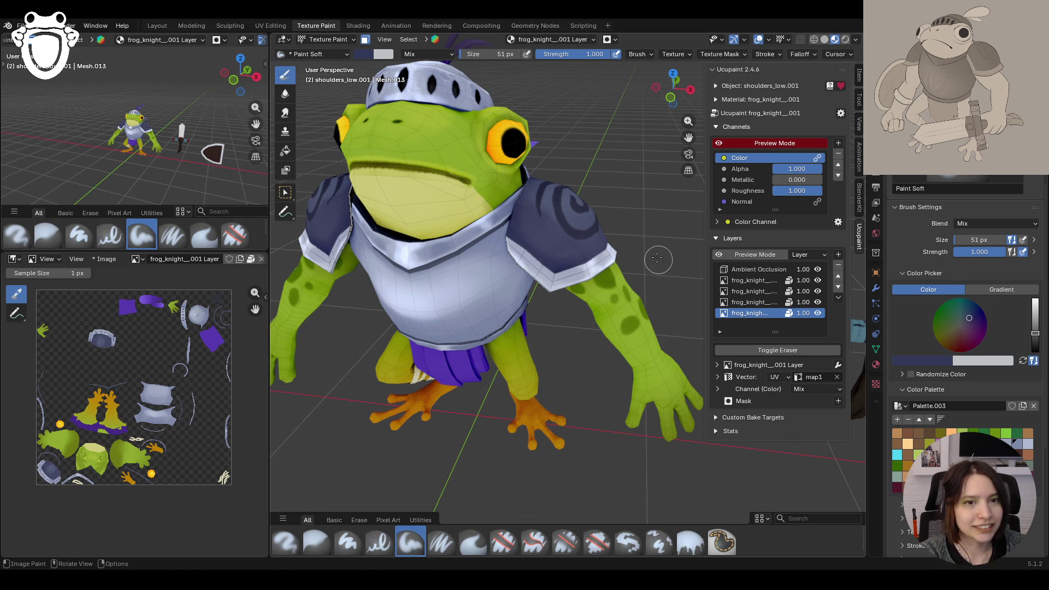
pyautogui.moveTo(660, 263); pyautogui.dragTo(521, 288, button='middle')
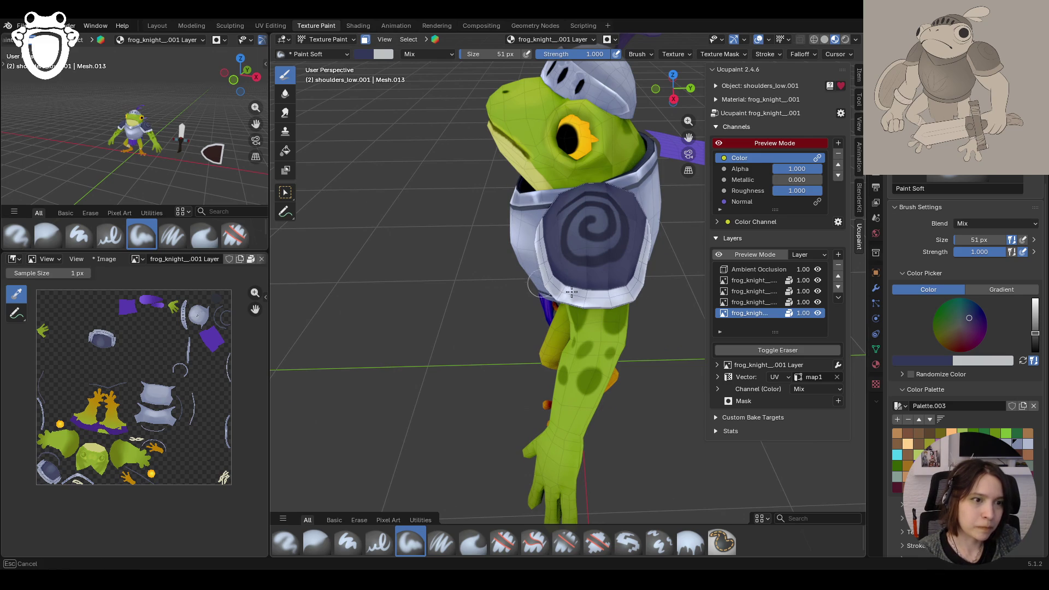
pyautogui.moveTo(459, 237)
pyautogui.mouseDown(button='middle')
pyautogui.moveTo(492, 261)
pyautogui.moveTo(588, 150)
pyautogui.mouseUp(button='middle')
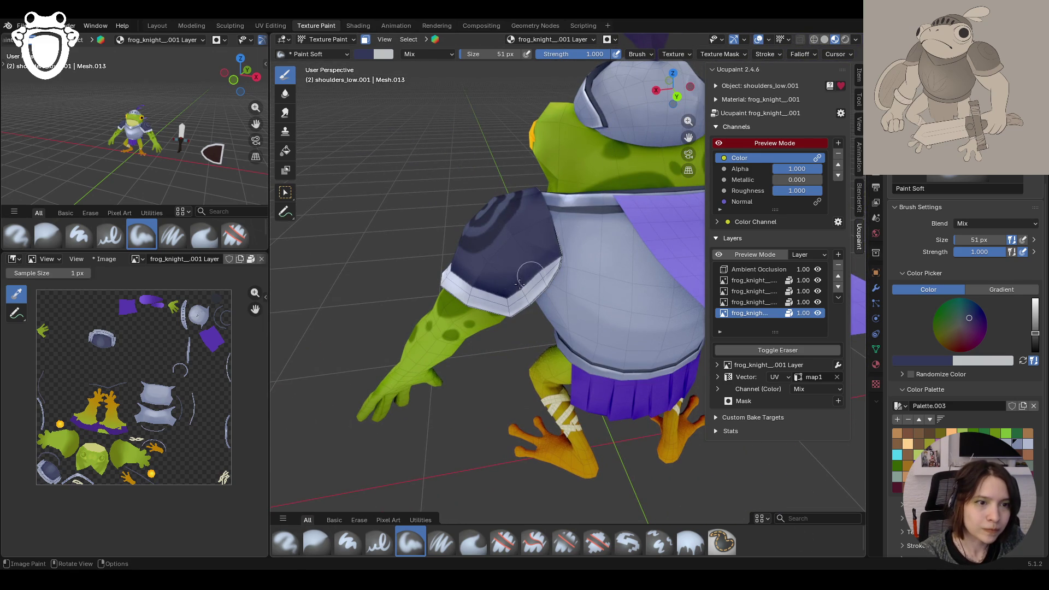
pyautogui.moveTo(537, 264); pyautogui.dragTo(574, 226, button='middle')
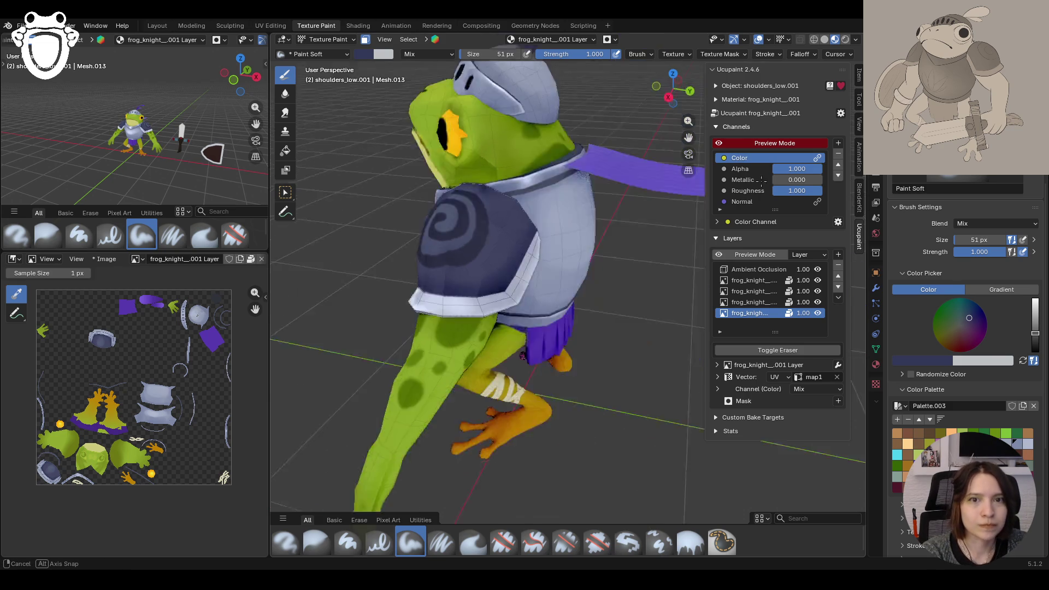
pyautogui.scroll(-5, 573, 225)
pyautogui.moveTo(565, 230)
pyautogui.mouseDown(button='middle')
pyautogui.moveTo(531, 231)
pyautogui.moveTo(506, 211)
pyautogui.moveTo(622, 249)
pyautogui.moveTo(594, 218)
pyautogui.mouseUp(button='middle')
pyautogui.scroll(3, 599, 230)
pyautogui.click(934, 360)
# Step: Resample the pad's greyish blue, lighten it slightly and set the brush size to 31 px
pyautogui.click(1012, 365)
pyautogui.click(569, 211)
pyautogui.moveTo(1034, 328); pyautogui.dragTo(1035, 324)
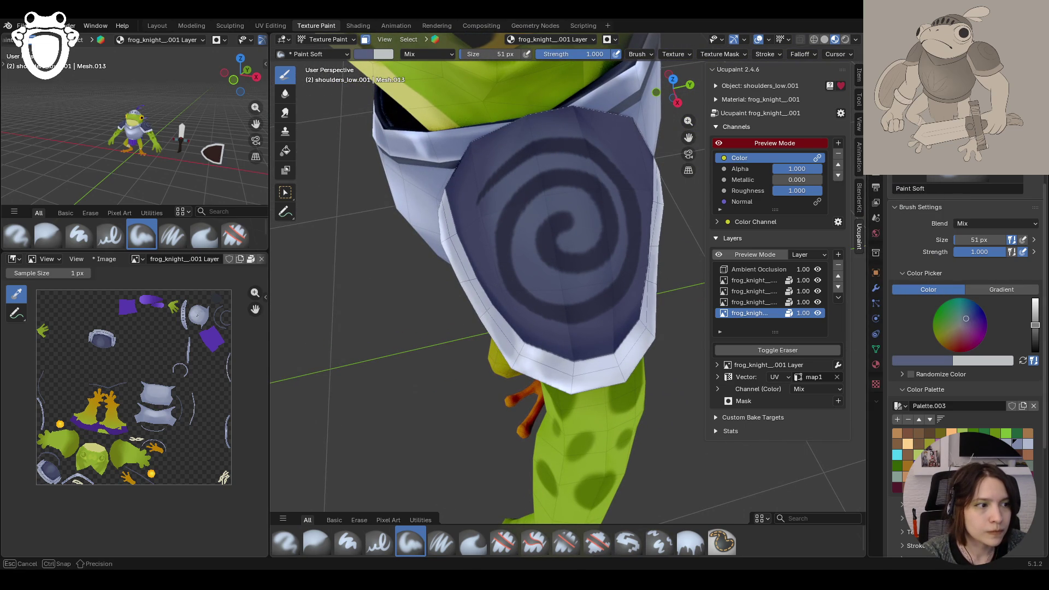
pyautogui.click(972, 239)
pyautogui.write('31')
pyautogui.press('Return')
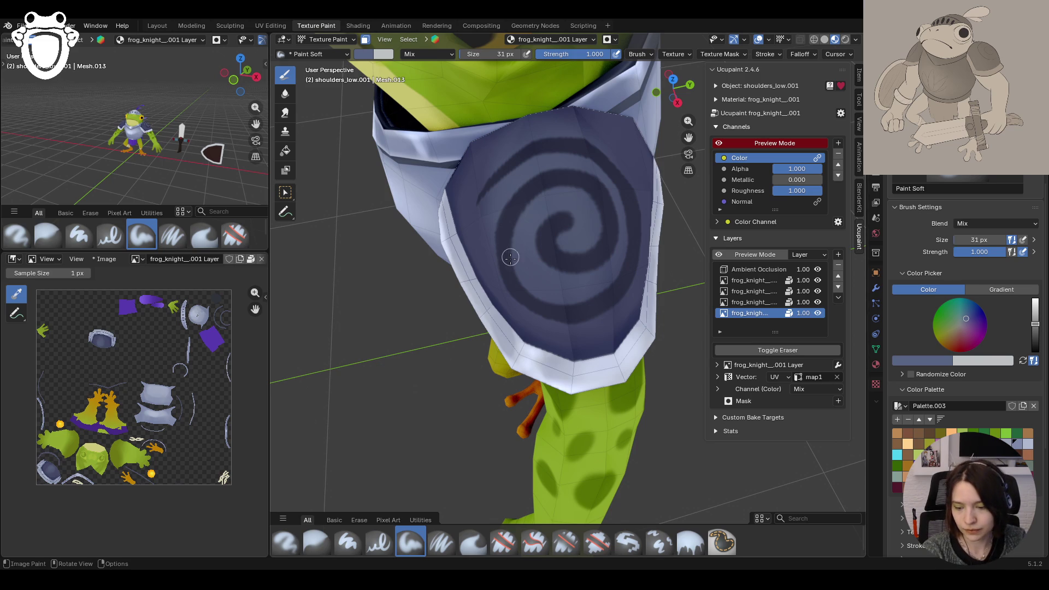
# Step: Paint soft shading strokes over the shoulder pad and along the spiral to its centre
pyautogui.moveTo(501, 325); pyautogui.dragTo(502, 222)
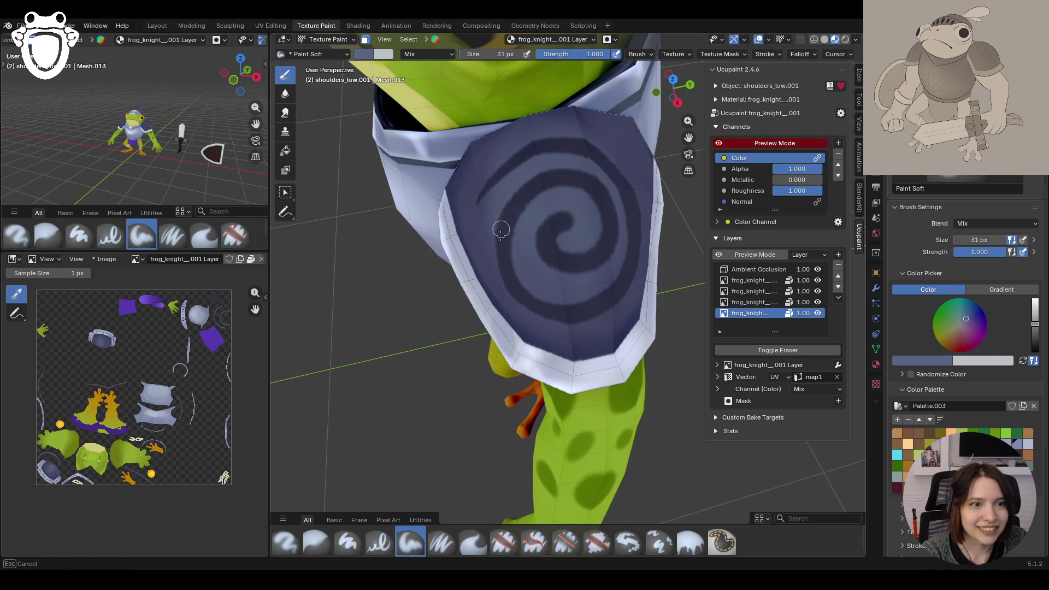
pyautogui.moveTo(502, 221); pyautogui.dragTo(524, 199)
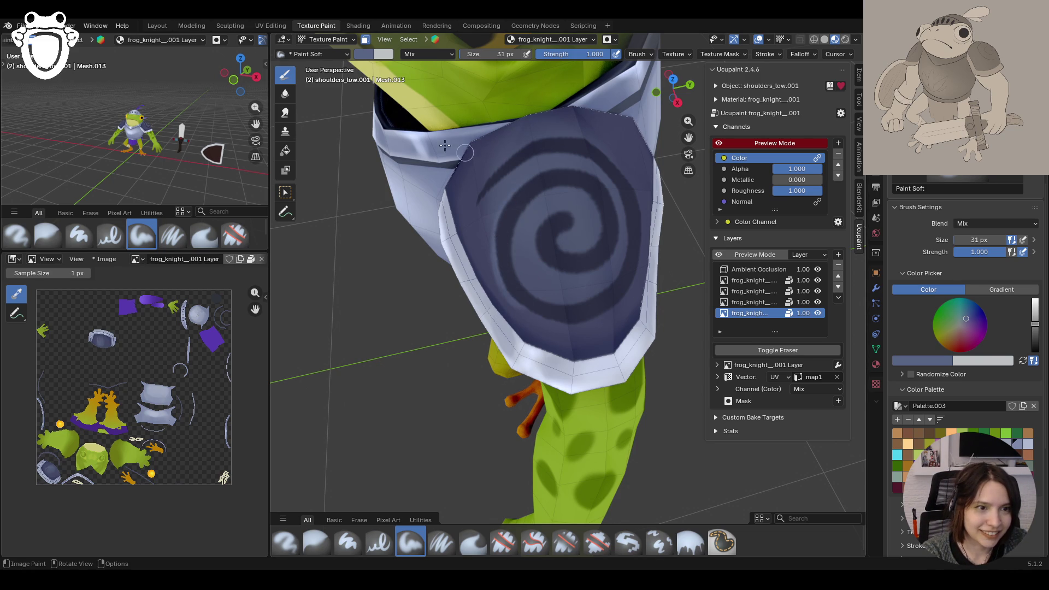
pyautogui.moveTo(591, 312)
pyautogui.mouseDown()
pyautogui.moveTo(520, 295)
pyautogui.moveTo(560, 217)
pyautogui.mouseUp()
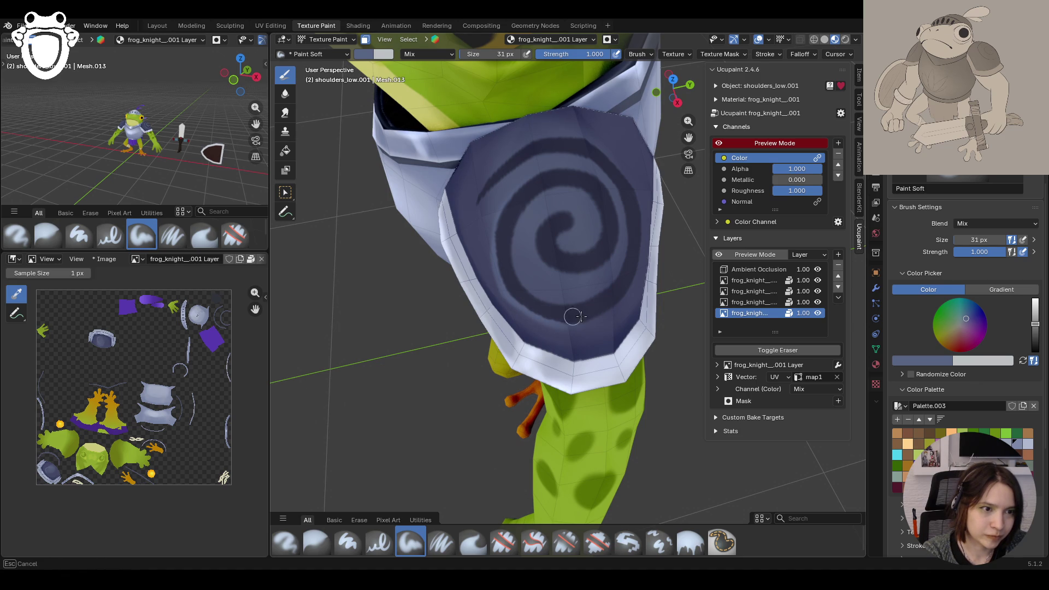
pyautogui.moveTo(562, 215); pyautogui.dragTo(551, 244)
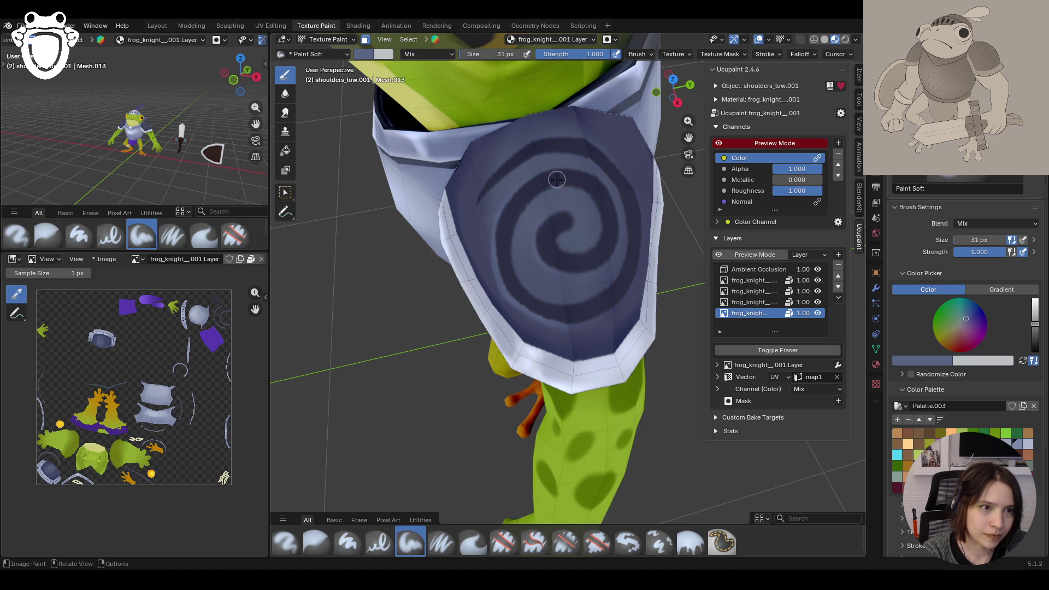
pyautogui.moveTo(581, 253)
pyautogui.mouseDown()
pyautogui.moveTo(568, 252)
pyautogui.moveTo(606, 216)
pyautogui.mouseUp()
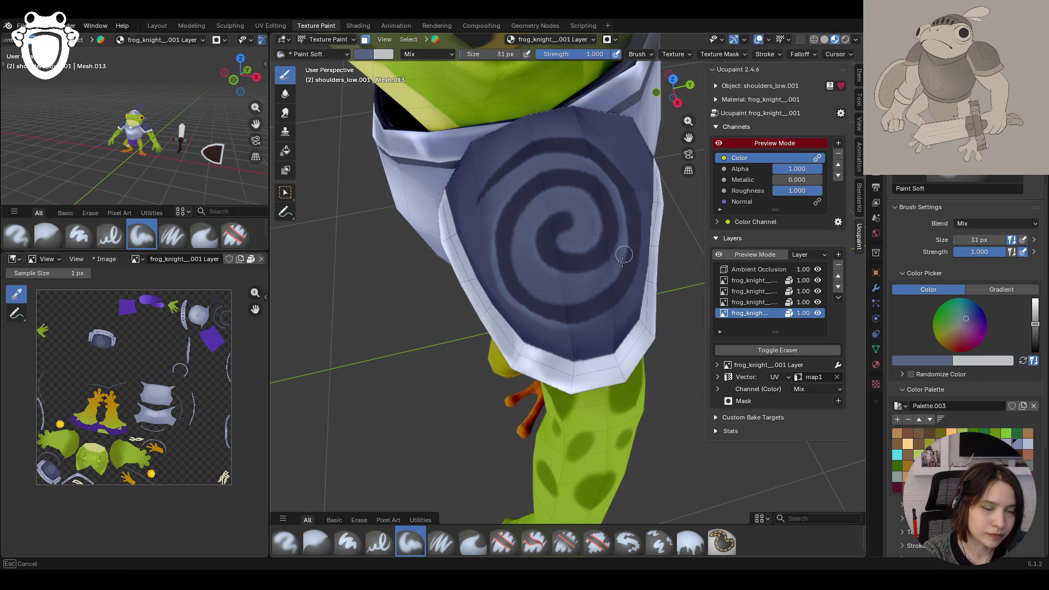
pyautogui.moveTo(548, 309)
pyautogui.mouseDown()
pyautogui.moveTo(603, 296)
pyautogui.moveTo(533, 298)
pyautogui.mouseUp()
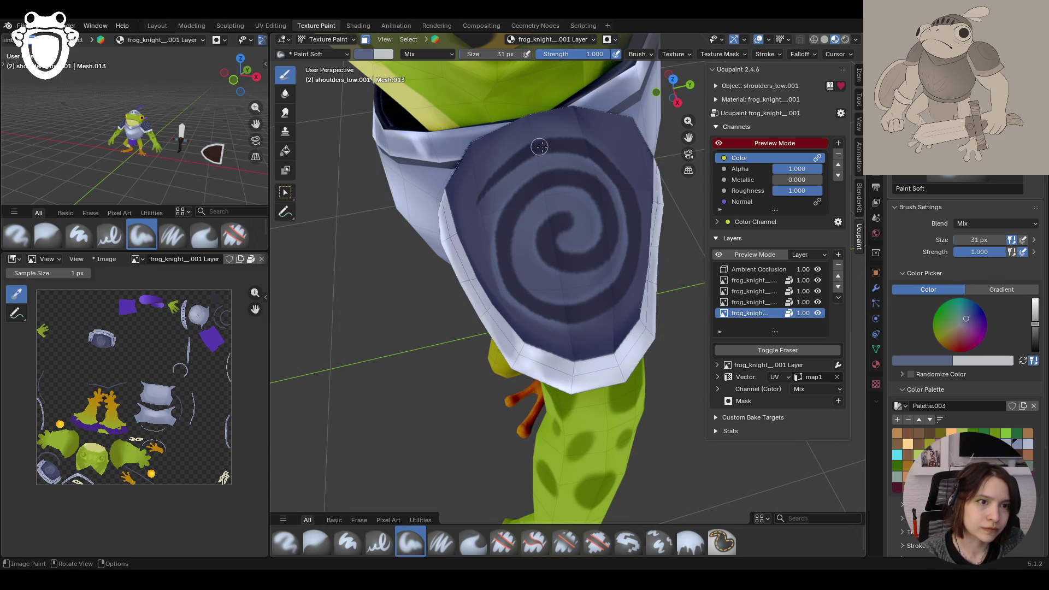
# Step: Move in close on the swirl and darken the band along its left edge
pyautogui.moveTo(614, 187)
pyautogui.mouseDown(button='middle')
pyautogui.moveTo(446, 186)
pyautogui.moveTo(330, 160)
pyautogui.moveTo(410, 145)
pyautogui.mouseUp(button='middle')
pyautogui.moveTo(510, 200)
pyautogui.keyDown('ctrl'); pyautogui.mouseDown(button='middle')
pyautogui.moveTo(521, 260)
pyautogui.moveTo(645, 305)
pyautogui.mouseUp(button='middle'); pyautogui.keyUp('ctrl')
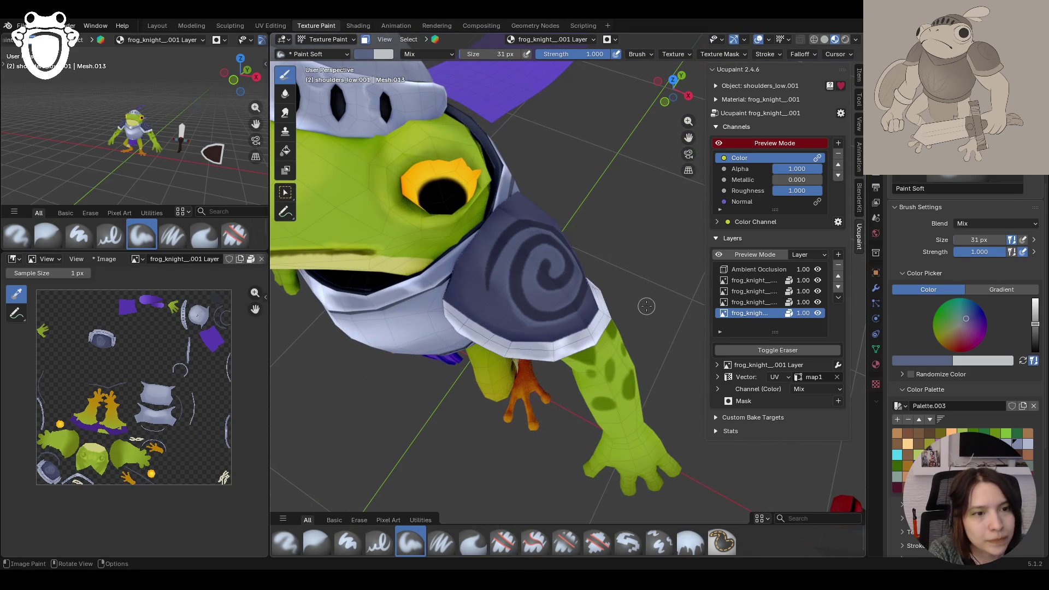
pyautogui.keyDown('ctrl'); pyautogui.moveTo(499, 255); pyautogui.dragTo(499, 241, button='middle'); pyautogui.keyUp('ctrl')
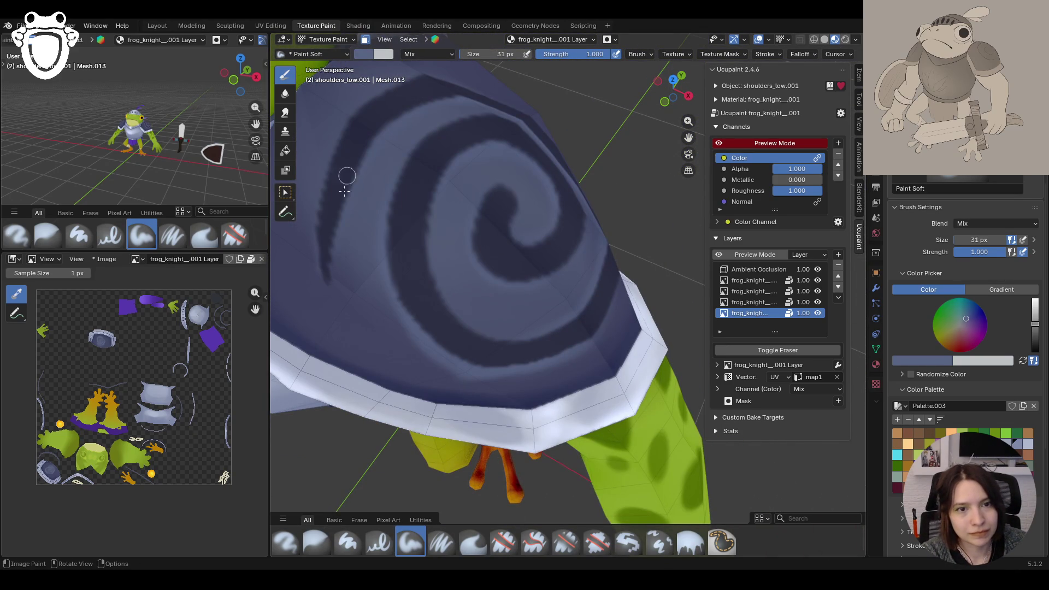
pyautogui.moveTo(322, 243)
pyautogui.mouseDown()
pyautogui.moveTo(362, 123)
pyautogui.moveTo(328, 106)
pyautogui.moveTo(328, 235)
pyautogui.moveTo(366, 156)
pyautogui.mouseUp()
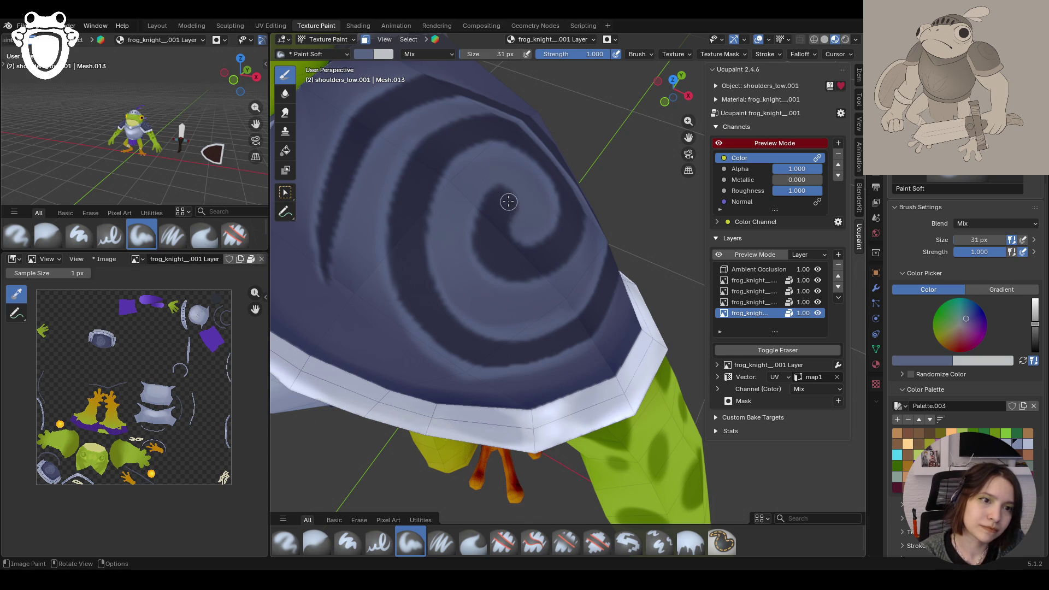
pyautogui.scroll(-5, 503, 199)
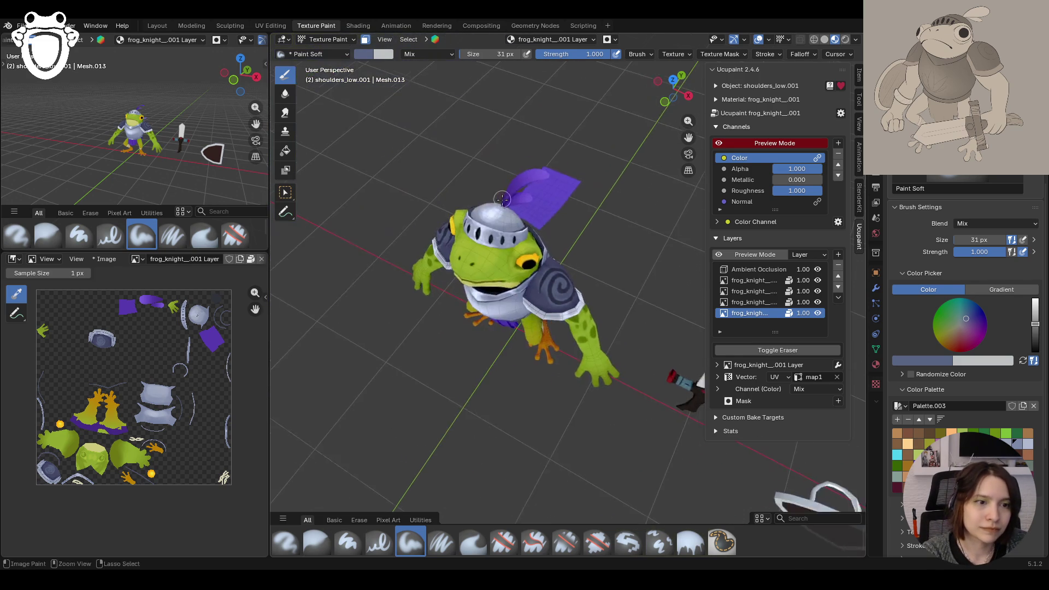
pyautogui.scroll(-2, 503, 198)
# Step: Blur the shoulder pad shading with the Blur brush, then return to Paint Soft
pyautogui.moveTo(502, 198); pyautogui.dragTo(563, 275, button='middle')
pyautogui.scroll(5, 533, 246)
pyautogui.click(317, 542)
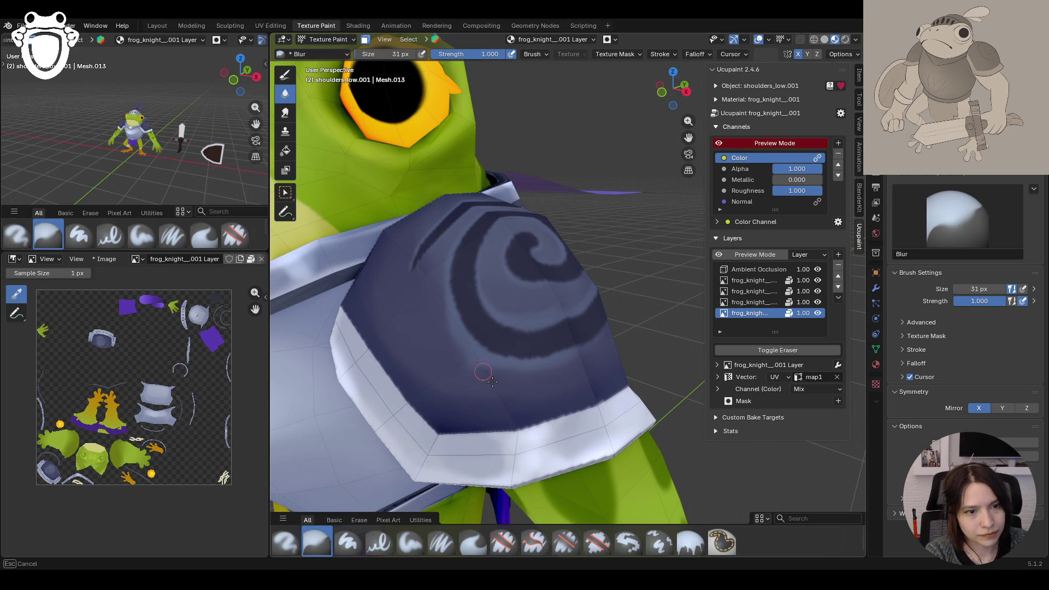
pyautogui.moveTo(460, 347); pyautogui.dragTo(464, 386)
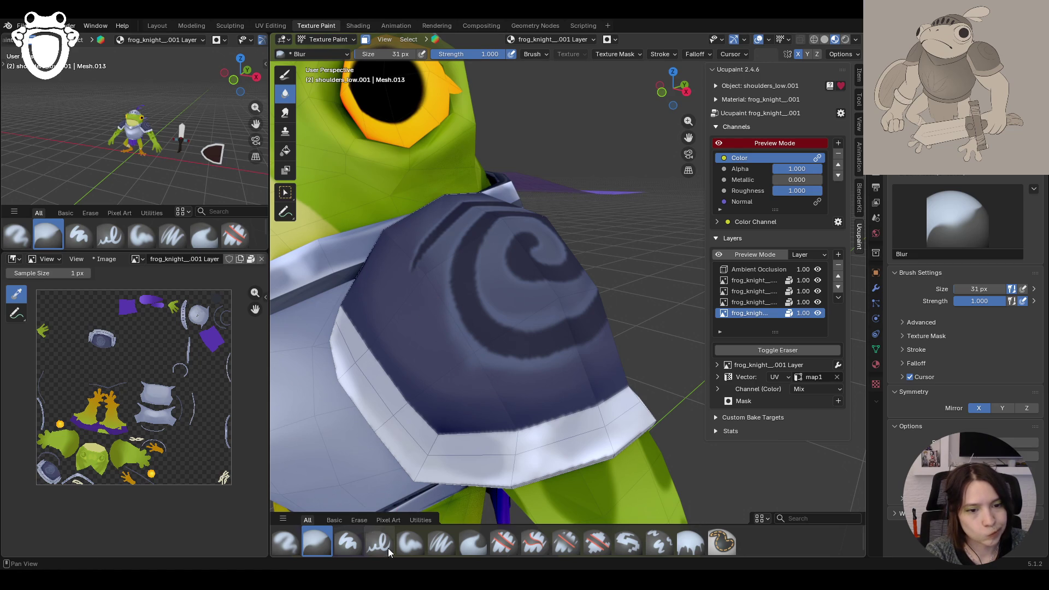
pyautogui.click(404, 545)
pyautogui.click(930, 428)
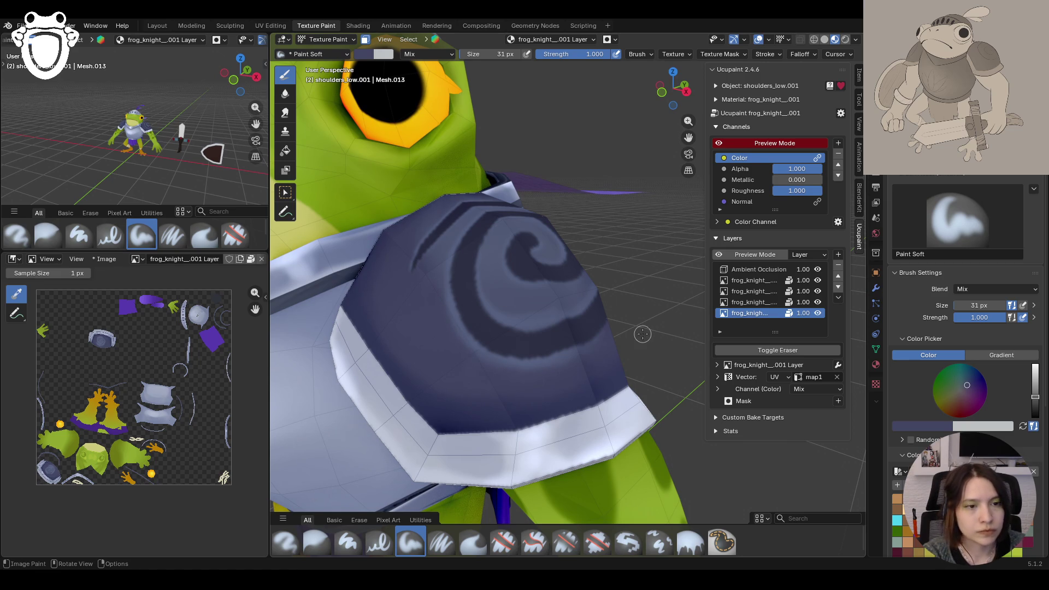
pyautogui.scroll(-5, 616, 292)
# Step: Make Layer 1 the active paint layer and darken the paint colour's value
pyautogui.moveTo(616, 293)
pyautogui.mouseDown(button='middle')
pyautogui.moveTo(656, 279)
pyautogui.moveTo(784, 271)
pyautogui.mouseUp(button='middle')
pyautogui.scroll(3, 655, 278)
pyautogui.click(767, 279)
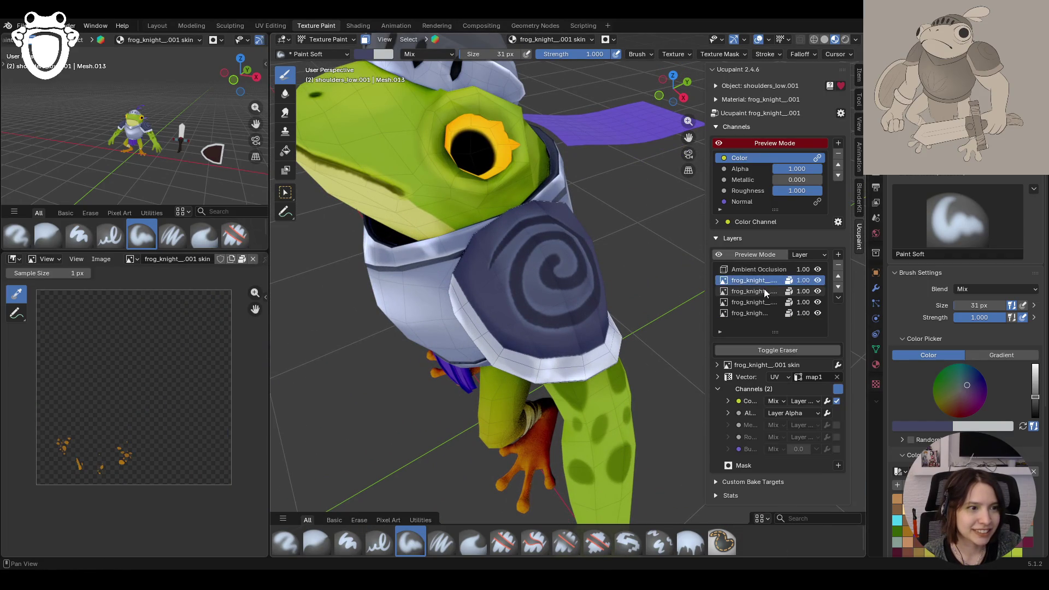
pyautogui.click(921, 426)
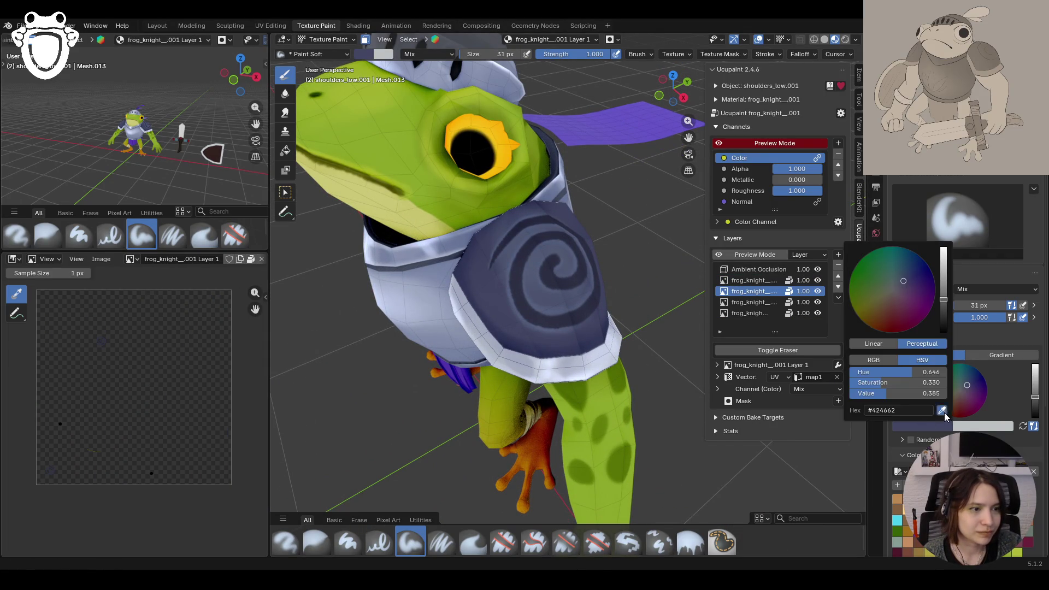
pyautogui.moveTo(1034, 398); pyautogui.dragTo(1035, 404)
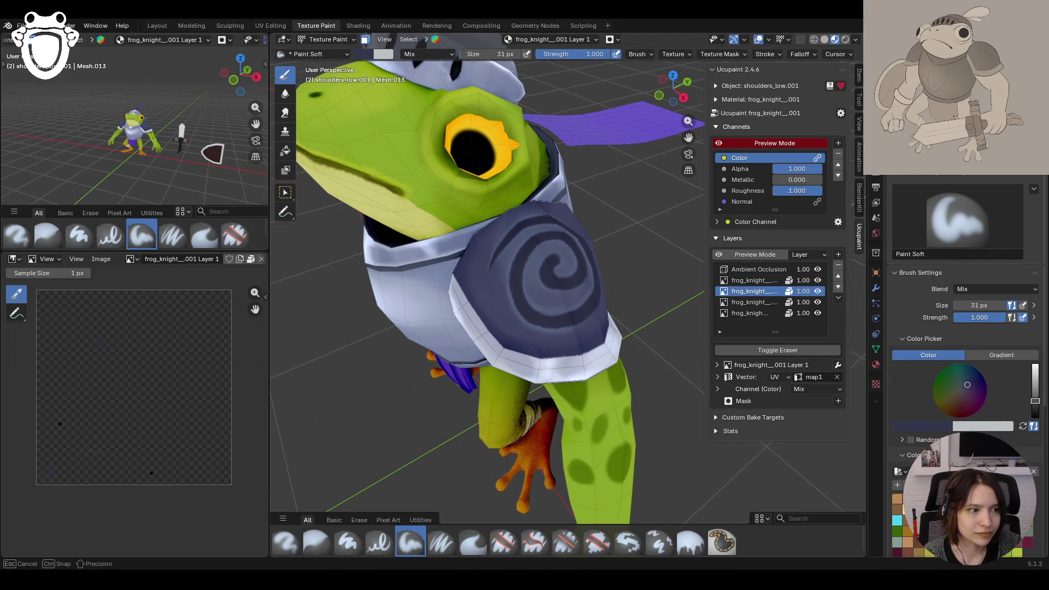
pyautogui.scroll(3, 574, 303)
# Step: Paint a dark stroke and then lighter strokes between the spiral arms on the pad
pyautogui.moveTo(574, 303)
pyautogui.keyDown('shift'); pyautogui.mouseDown(button='middle')
pyautogui.moveTo(602, 295)
pyautogui.moveTo(647, 345)
pyautogui.mouseUp(button='middle'); pyautogui.keyUp('shift')
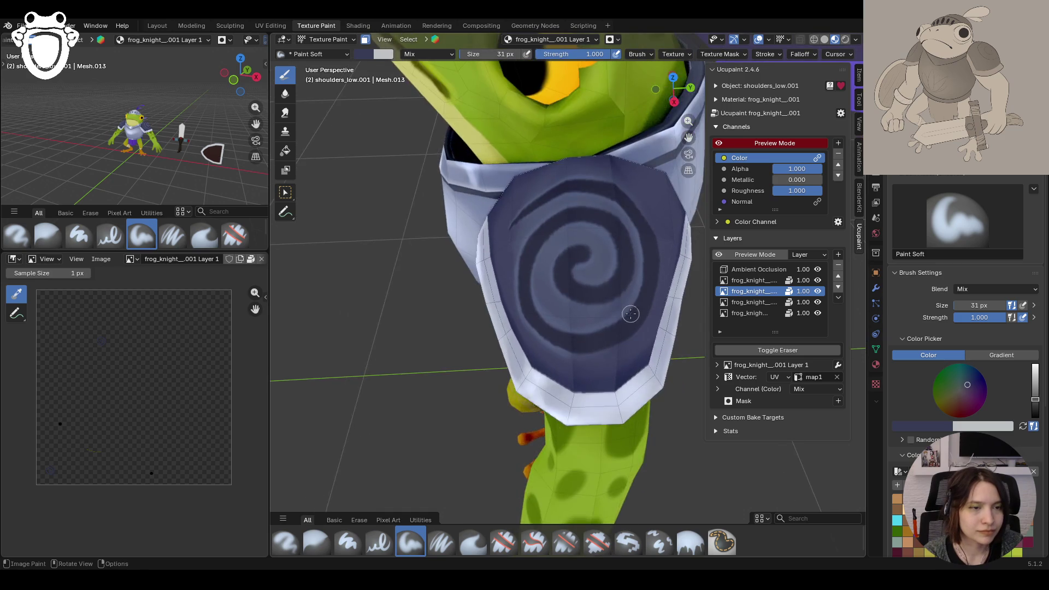
pyautogui.moveTo(628, 347); pyautogui.dragTo(587, 352)
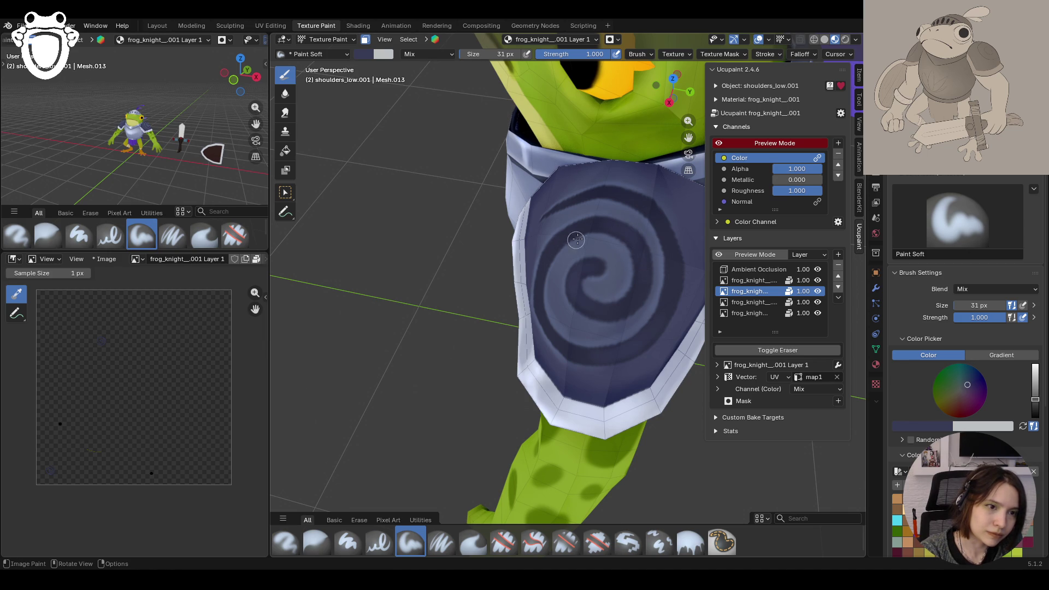
pyautogui.moveTo(556, 237); pyautogui.dragTo(525, 339, button='middle')
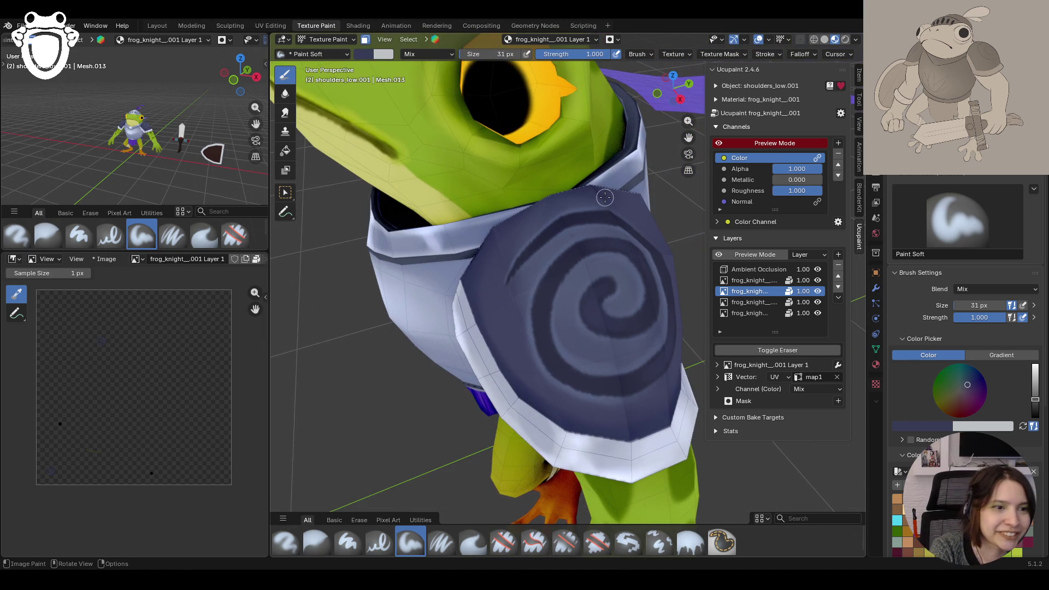
pyautogui.moveTo(541, 315); pyautogui.dragTo(563, 377)
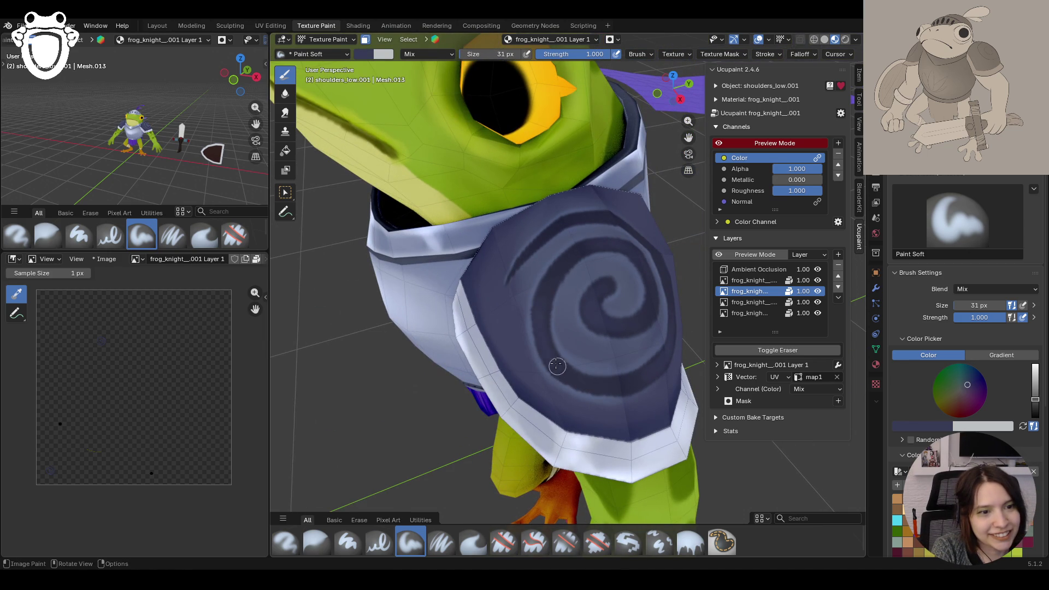
pyautogui.scroll(-6, 566, 375)
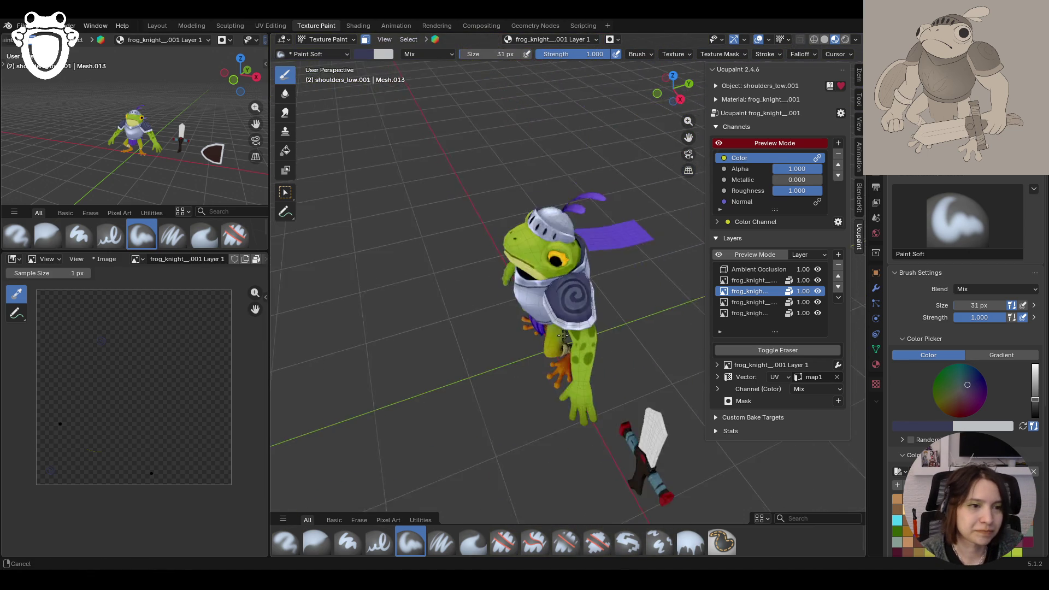
pyautogui.scroll(-3, 574, 373)
pyautogui.moveTo(574, 371); pyautogui.dragTo(669, 359, button='middle')
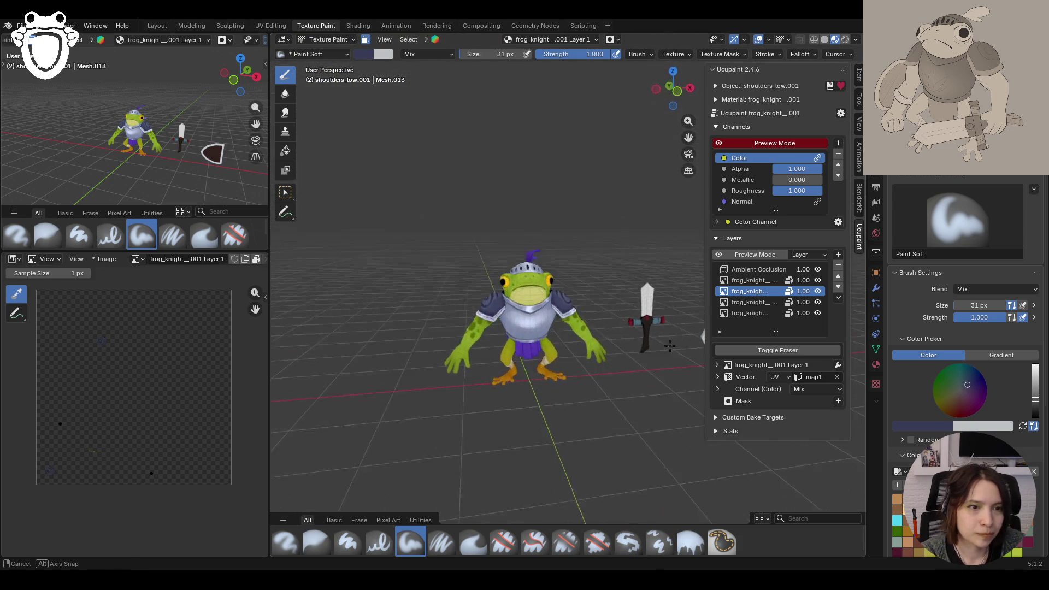
pyautogui.scroll(2, 639, 359)
pyautogui.scroll(3, 606, 357)
pyautogui.scroll(3, 580, 357)
pyautogui.scroll(-4, 579, 357)
pyautogui.scroll(-3, 579, 357)
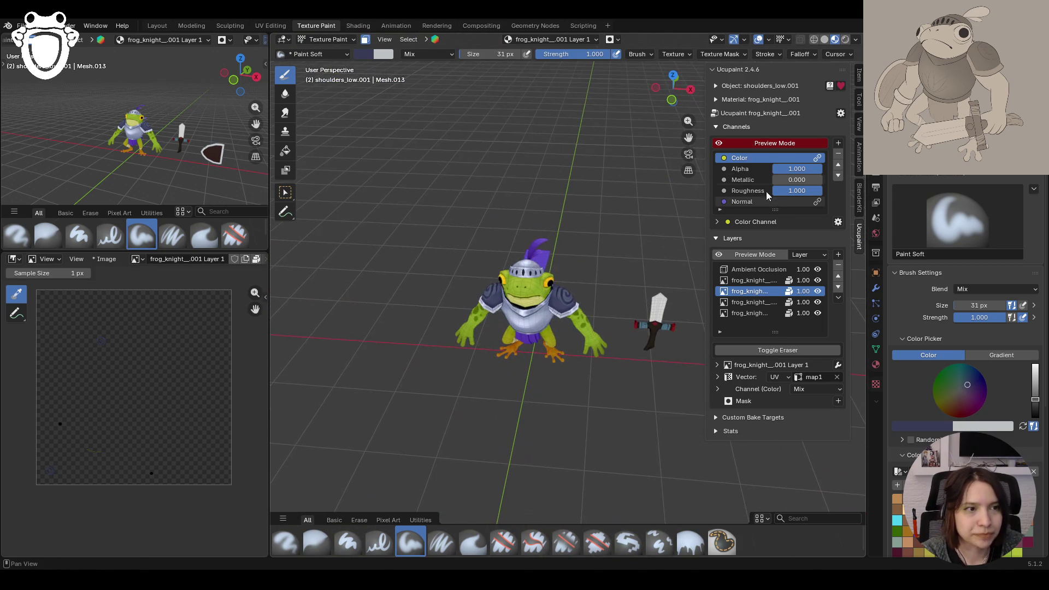
pyautogui.moveTo(688, 138); pyautogui.dragTo(571, 284)
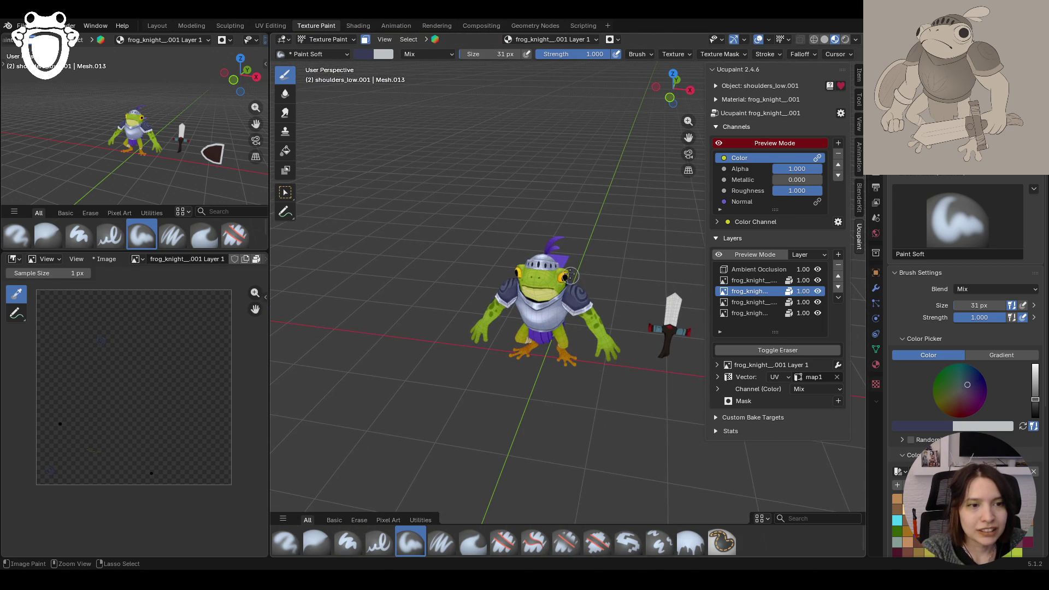
pyautogui.hotkey('ctrl', 's')
pyautogui.moveTo(164, 135); pyautogui.dragTo(206, 147, button='middle')
pyautogui.moveTo(460, 214)
pyautogui.mouseDown(button='middle')
pyautogui.moveTo(488, 233)
pyautogui.moveTo(583, 219)
pyautogui.mouseUp(button='middle')
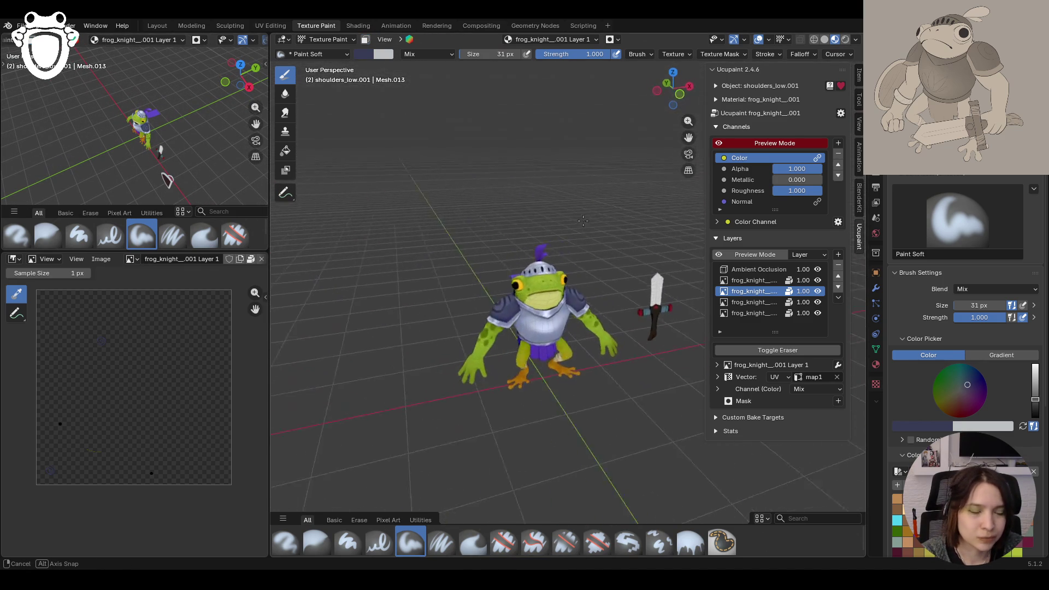
pyautogui.moveTo(583, 219)
pyautogui.mouseDown(button='middle')
pyautogui.moveTo(527, 211)
pyautogui.moveTo(319, 230)
pyautogui.mouseUp(button='middle')
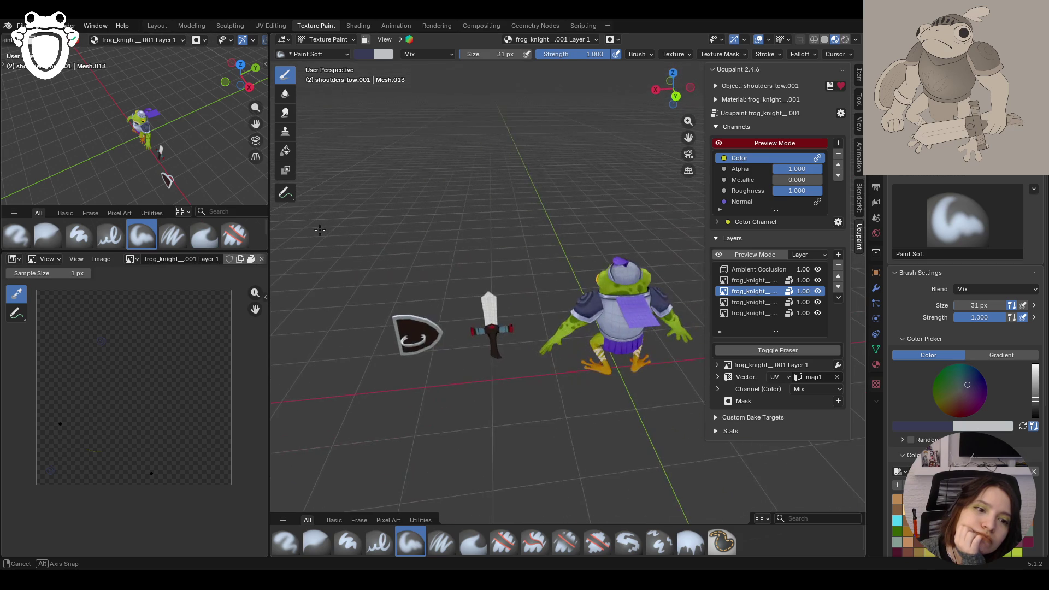
pyautogui.moveTo(320, 229); pyautogui.dragTo(568, 200, button='middle')
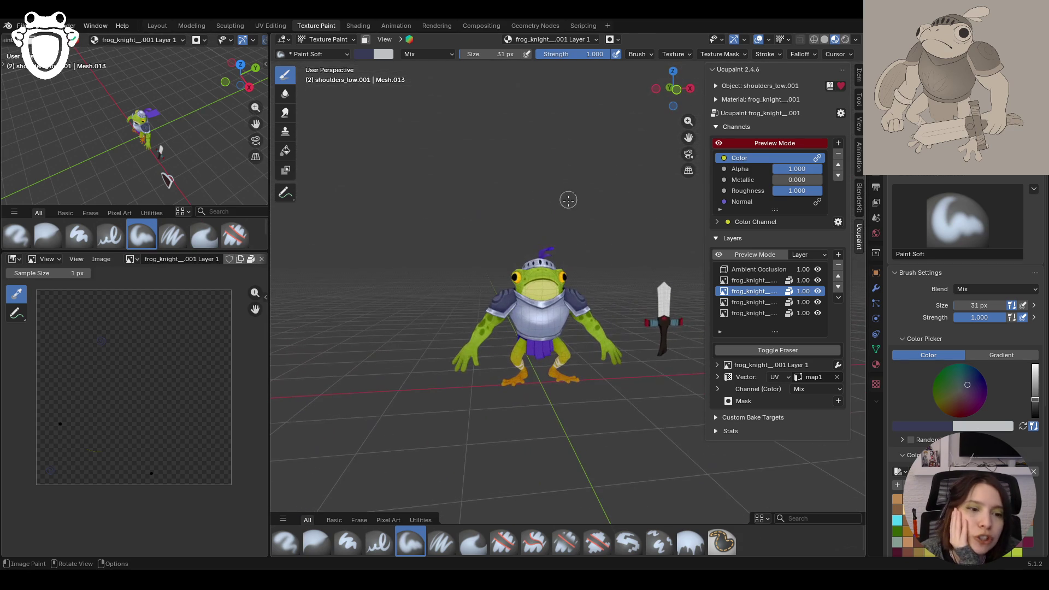
pyautogui.moveTo(692, 186); pyautogui.dragTo(555, 277, button='middle')
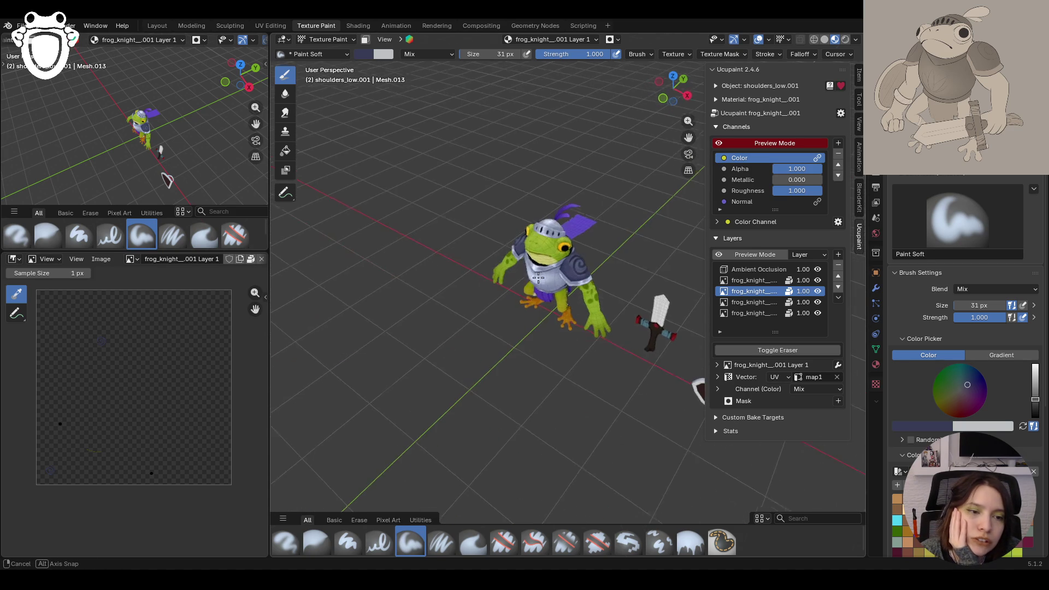
pyautogui.moveTo(638, 281)
pyautogui.mouseDown(button='middle')
pyautogui.moveTo(584, 266)
pyautogui.moveTo(732, 255)
pyautogui.moveTo(622, 263)
pyautogui.mouseUp(button='middle')
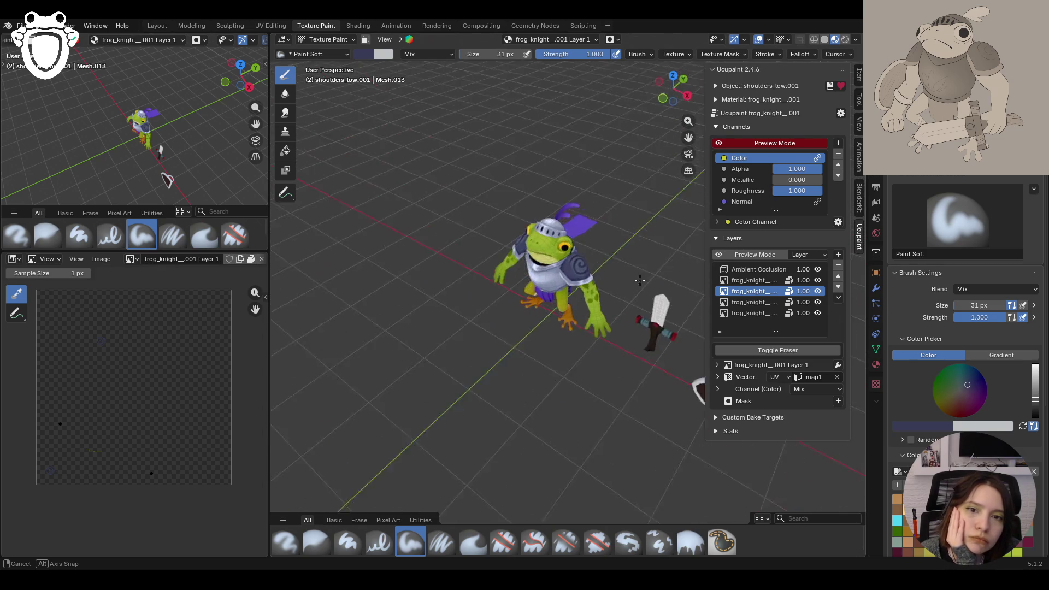
pyautogui.moveTo(243, 131); pyautogui.dragTo(244, 132, button='middle')
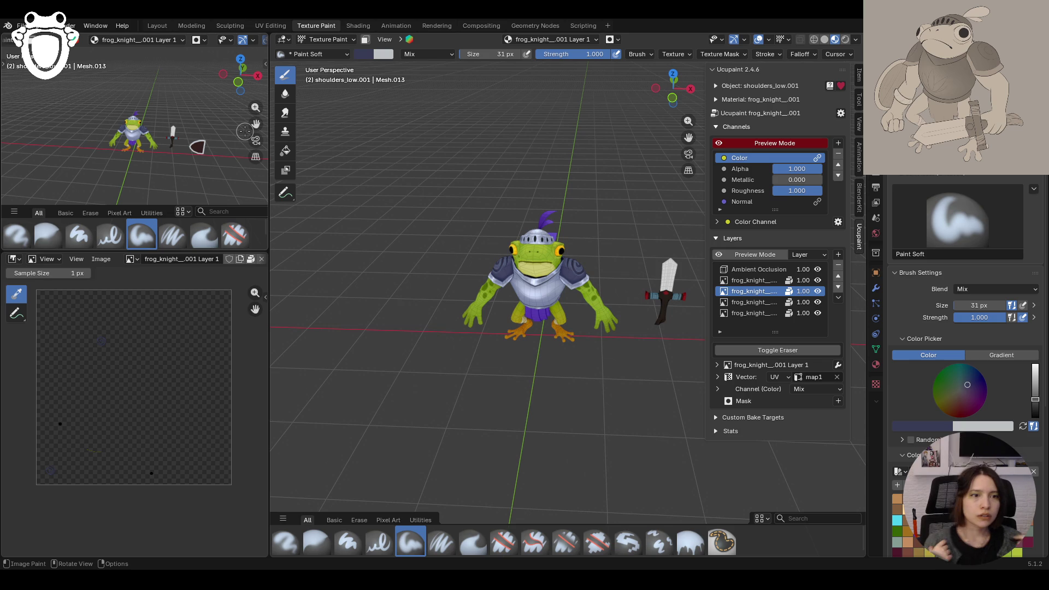
pyautogui.moveTo(468, 331)
pyautogui.mouseDown(button='middle')
pyautogui.moveTo(512, 286)
pyautogui.moveTo(500, 298)
pyautogui.moveTo(524, 295)
pyautogui.mouseUp(button='middle')
# Step: Toggle channel Preview Mode off and on to check the shading, then save the blend file
pyautogui.click(719, 143)
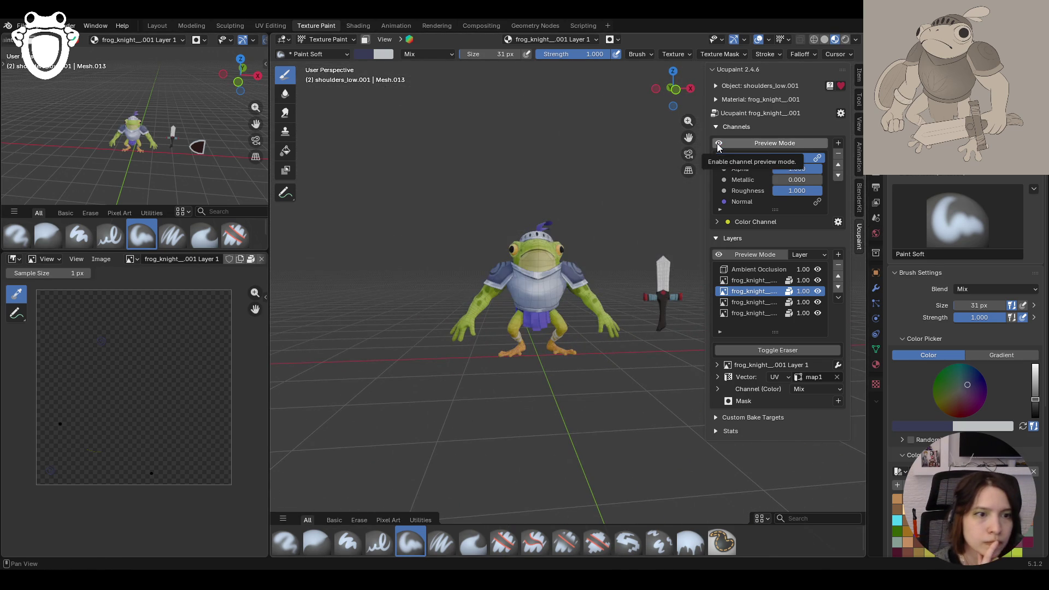
pyautogui.moveTo(623, 246)
pyautogui.mouseDown(button='middle')
pyautogui.moveTo(670, 211)
pyautogui.moveTo(590, 246)
pyautogui.mouseUp(button='middle')
pyautogui.click(719, 143)
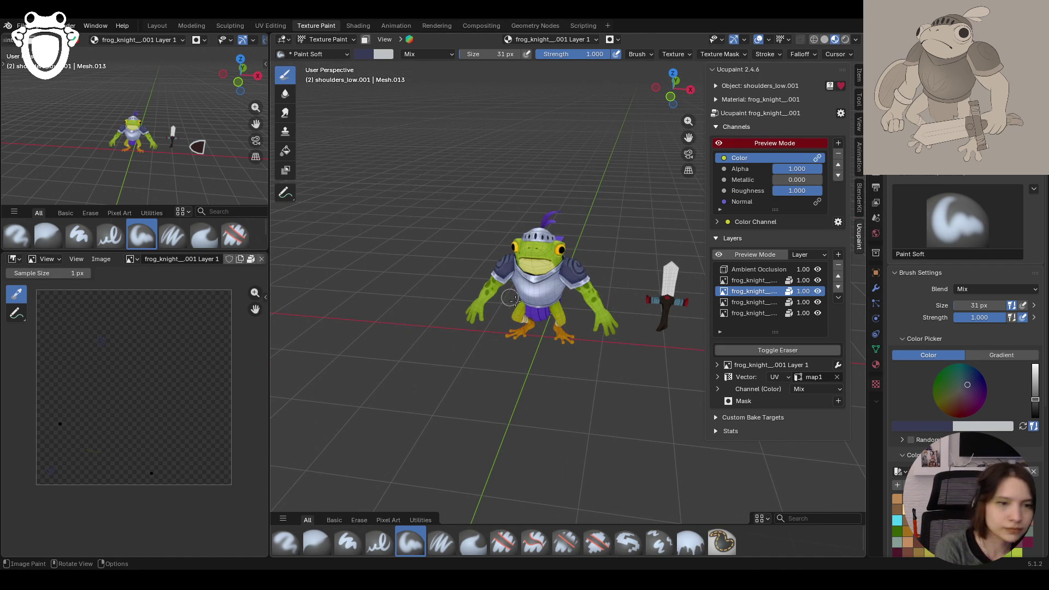
pyautogui.hotkey('ctrl', 's')
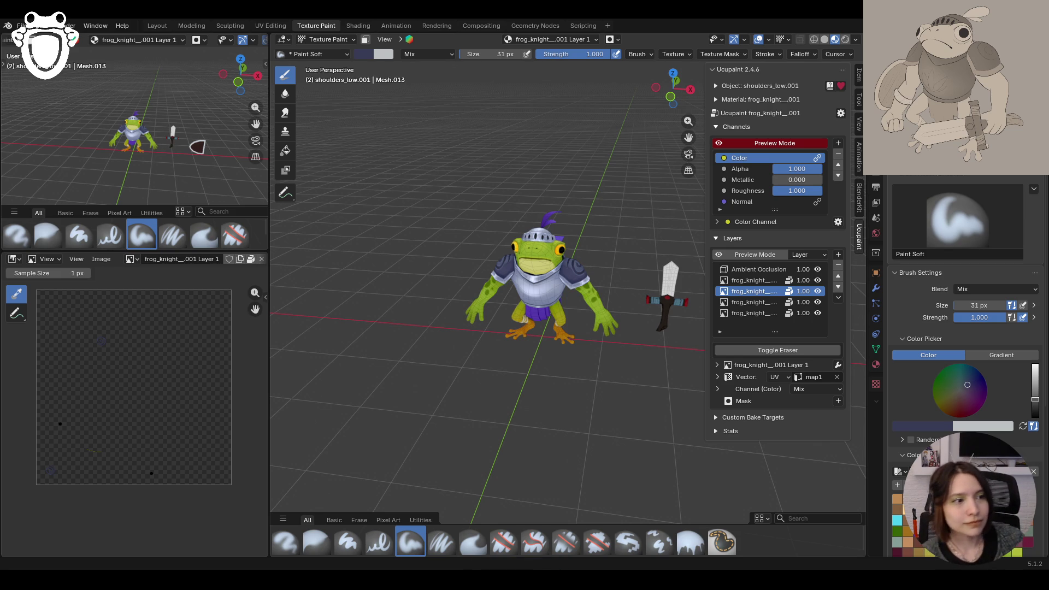
# Step: Brighten the purple paint colour and choose the bottom layer as the paint target
pyautogui.keyDown('ctrl'); pyautogui.moveTo(543, 412); pyautogui.dragTo(558, 327, button='middle'); pyautogui.keyUp('ctrl')
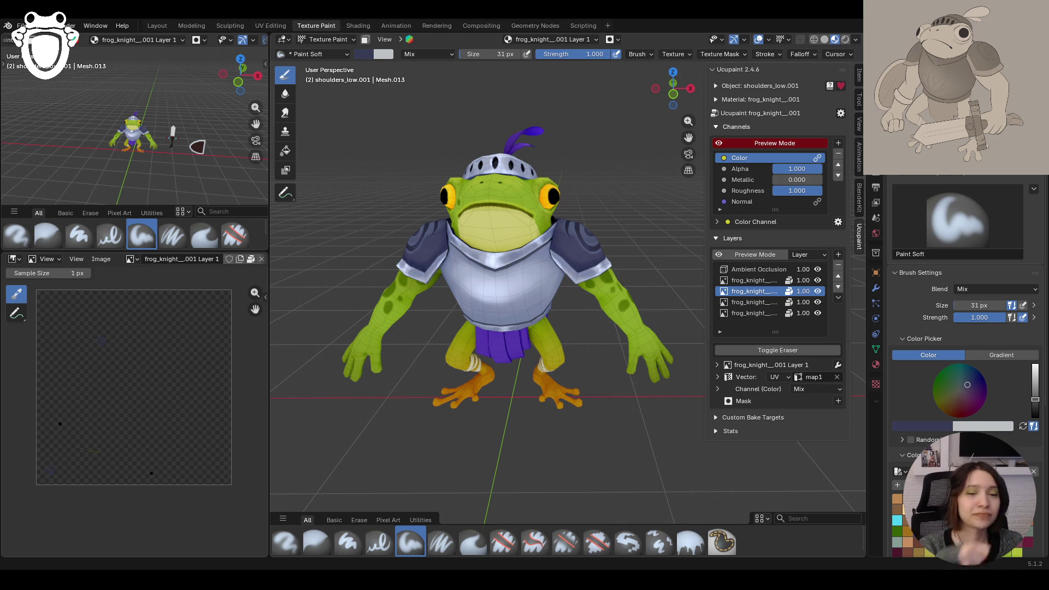
pyautogui.moveTo(599, 369)
pyautogui.mouseDown(button='middle')
pyautogui.moveTo(510, 309)
pyautogui.moveTo(543, 158)
pyautogui.mouseUp(button='middle')
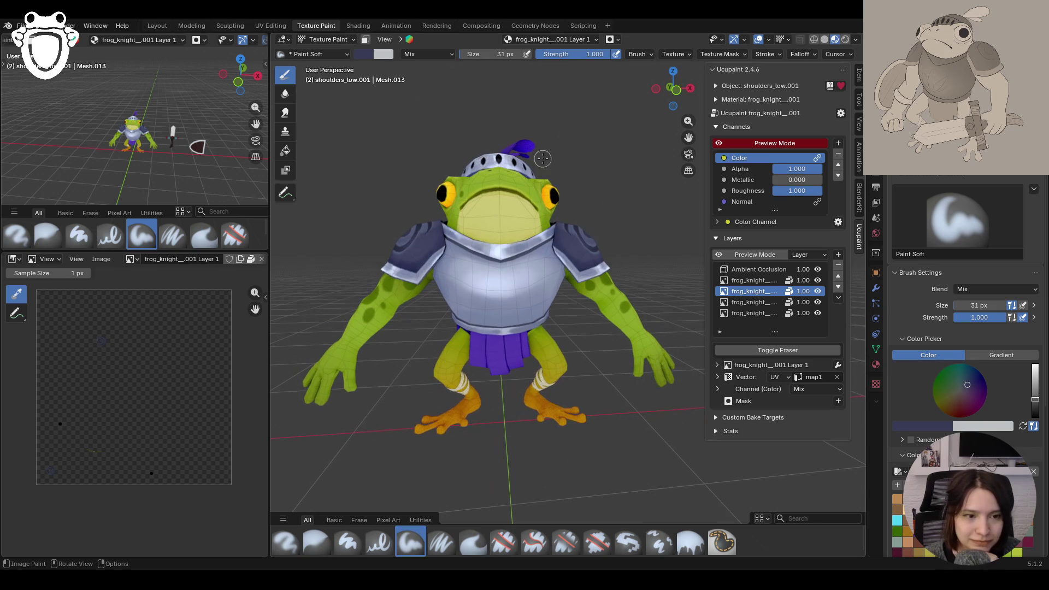
pyautogui.moveTo(687, 152); pyautogui.dragTo(687, 139, button='middle')
pyautogui.scroll(4, 164, 139)
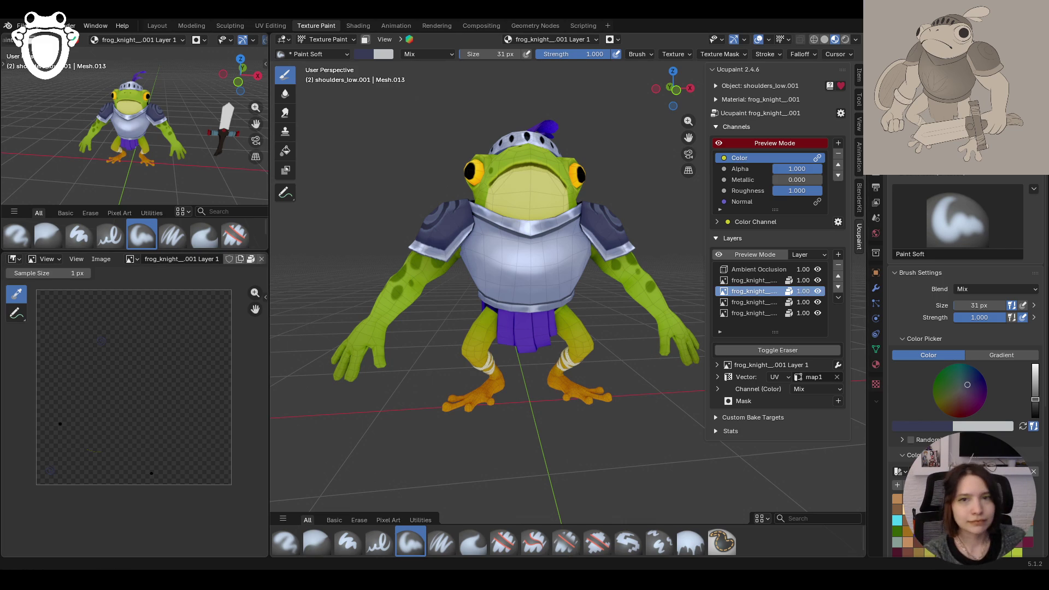
pyautogui.moveTo(598, 381); pyautogui.dragTo(527, 408, button='middle')
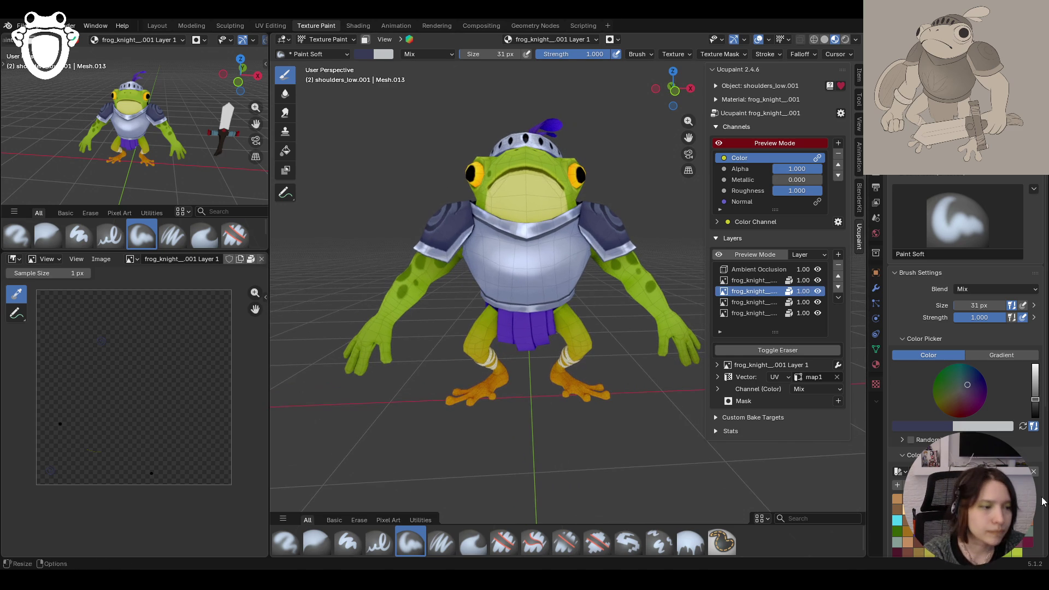
pyautogui.scroll(-1, 967, 369)
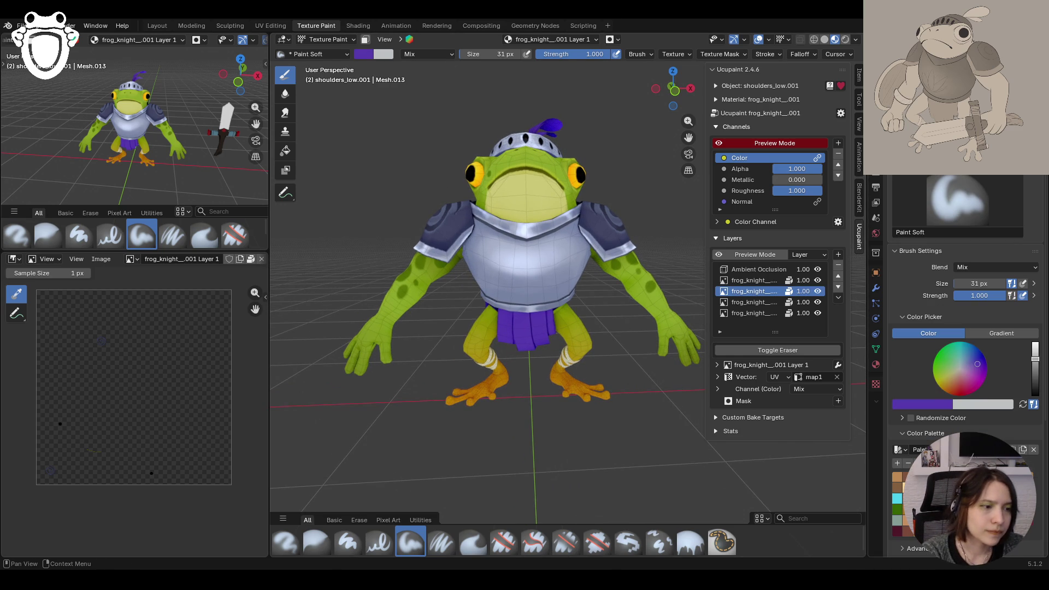
pyautogui.moveTo(1036, 360); pyautogui.dragTo(1035, 355)
pyautogui.scroll(4, 525, 328)
pyautogui.scroll(-2, 525, 328)
pyautogui.click(747, 312)
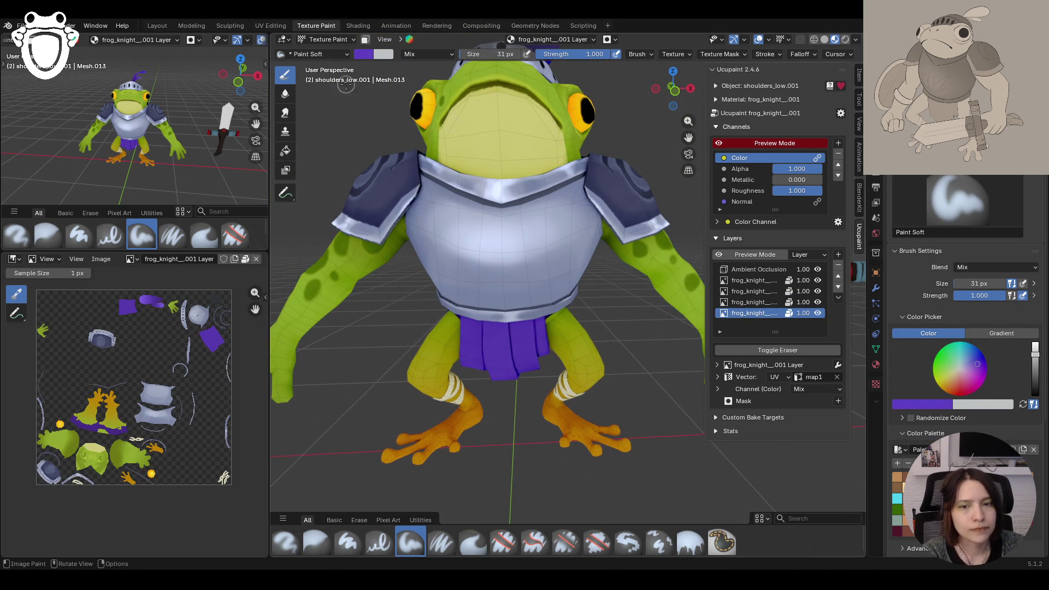
# Step: Switch the active object to the skirt and return to Texture Paint mode on it
pyautogui.click(324, 39)
pyautogui.click(330, 52)
pyautogui.click(504, 344)
pyautogui.click(327, 38)
pyautogui.click(328, 111)
# Step: Lay a first purple shading stroke on the skirt and move to a lower side view
pyautogui.moveTo(460, 247)
pyautogui.mouseDown(button='middle')
pyautogui.moveTo(452, 256)
pyautogui.moveTo(490, 262)
pyautogui.mouseUp(button='middle')
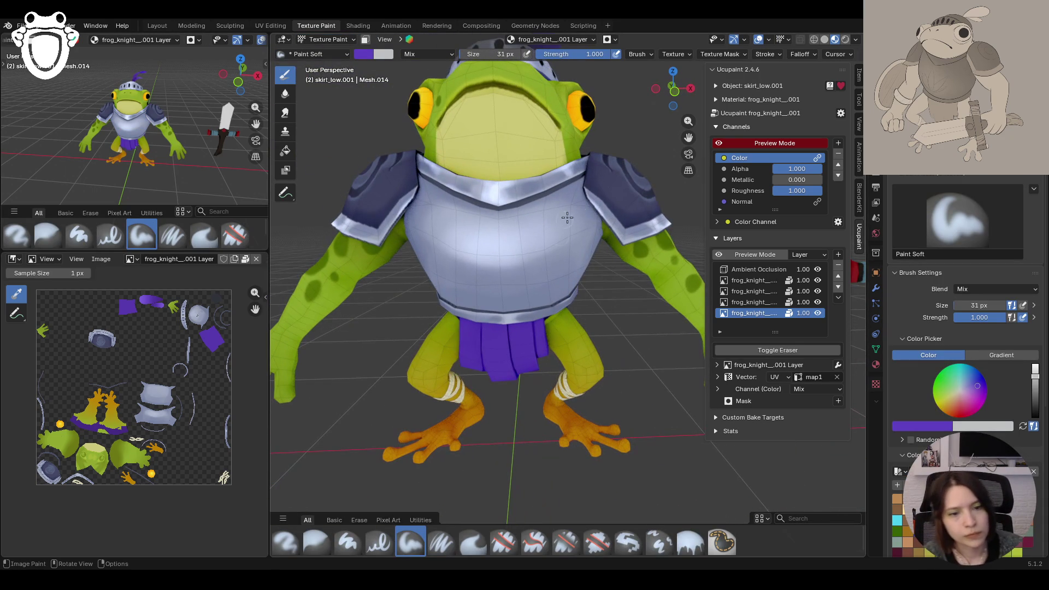
pyautogui.moveTo(497, 346)
pyautogui.mouseDown()
pyautogui.moveTo(503, 363)
pyautogui.moveTo(515, 357)
pyautogui.mouseUp()
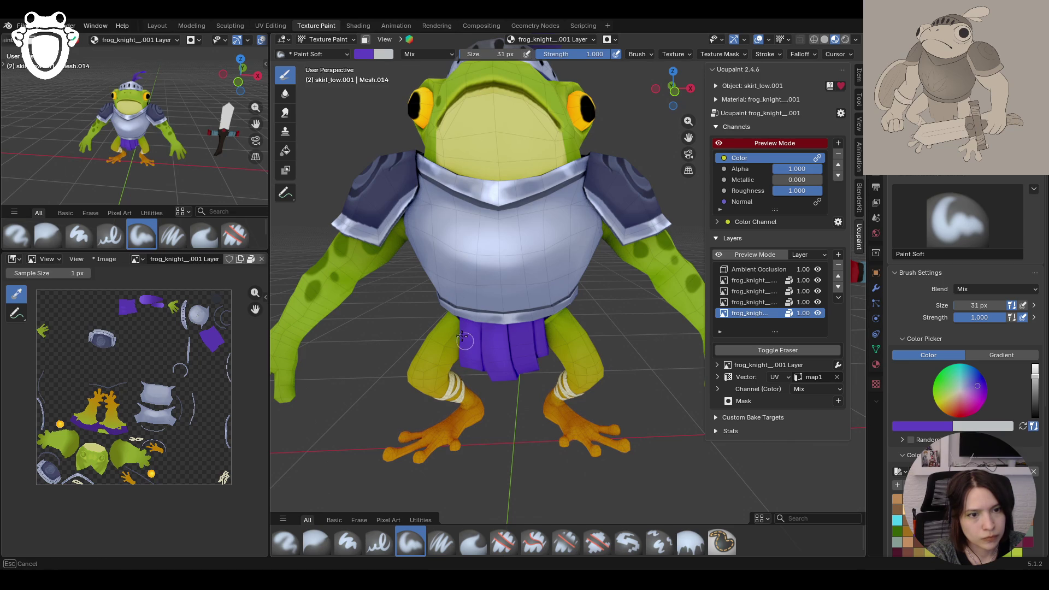
pyautogui.moveTo(524, 342); pyautogui.dragTo(540, 345)
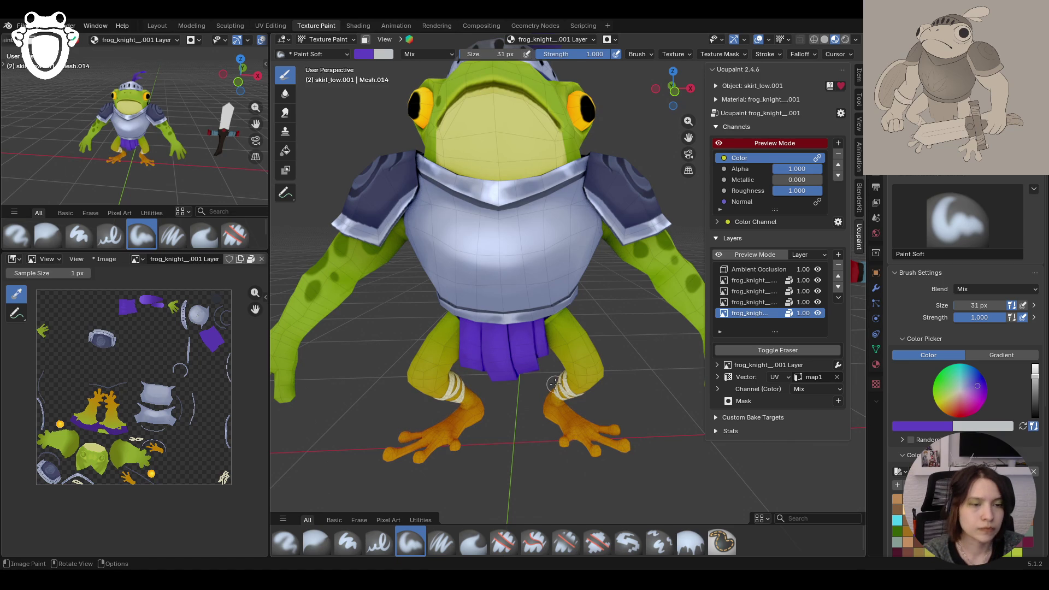
pyautogui.moveTo(541, 348)
pyautogui.mouseDown(button='middle')
pyautogui.moveTo(438, 369)
pyautogui.moveTo(524, 365)
pyautogui.mouseUp(button='middle')
pyautogui.scroll(4, 694, 221)
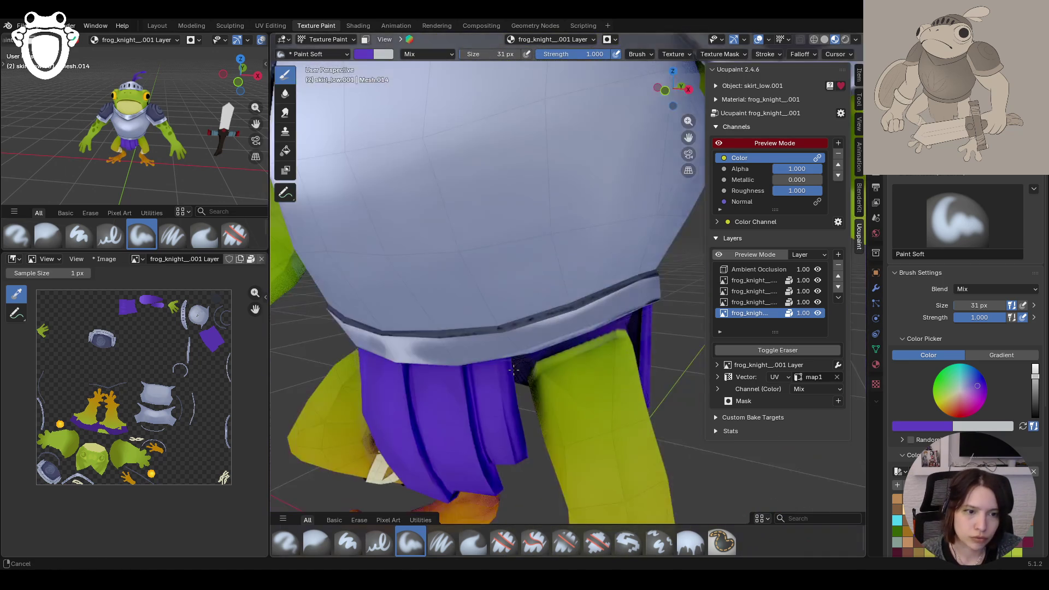
pyautogui.scroll(2, 695, 221)
pyautogui.moveTo(688, 138)
pyautogui.mouseDown(button='middle')
pyautogui.moveTo(688, 311)
pyautogui.moveTo(583, 332)
pyautogui.mouseUp(button='middle')
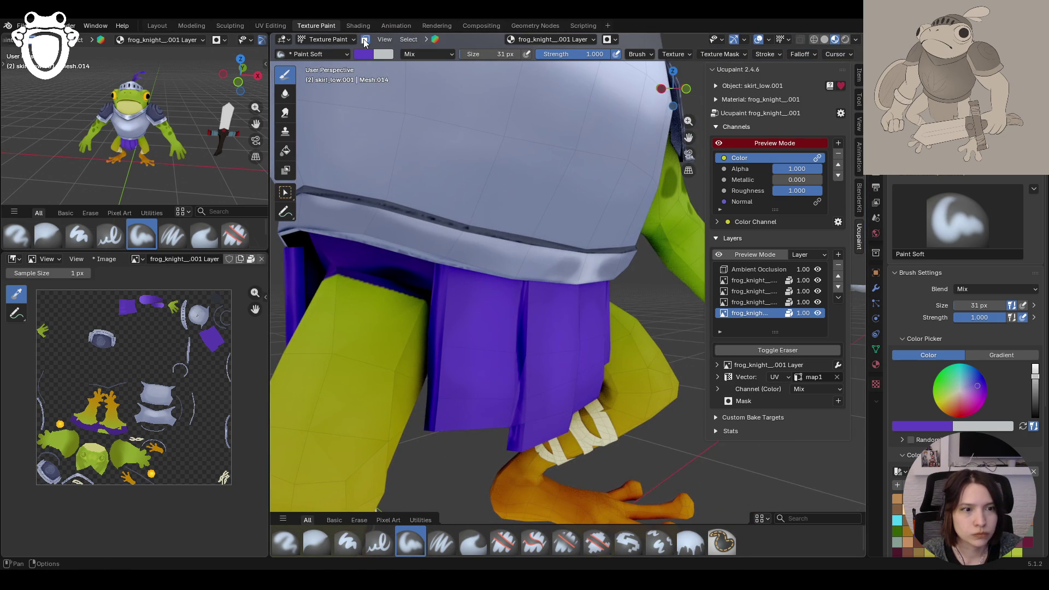
# Step: Enable face-selection masking and pick the narrow skirt strips to paint on
pyautogui.click(364, 39)
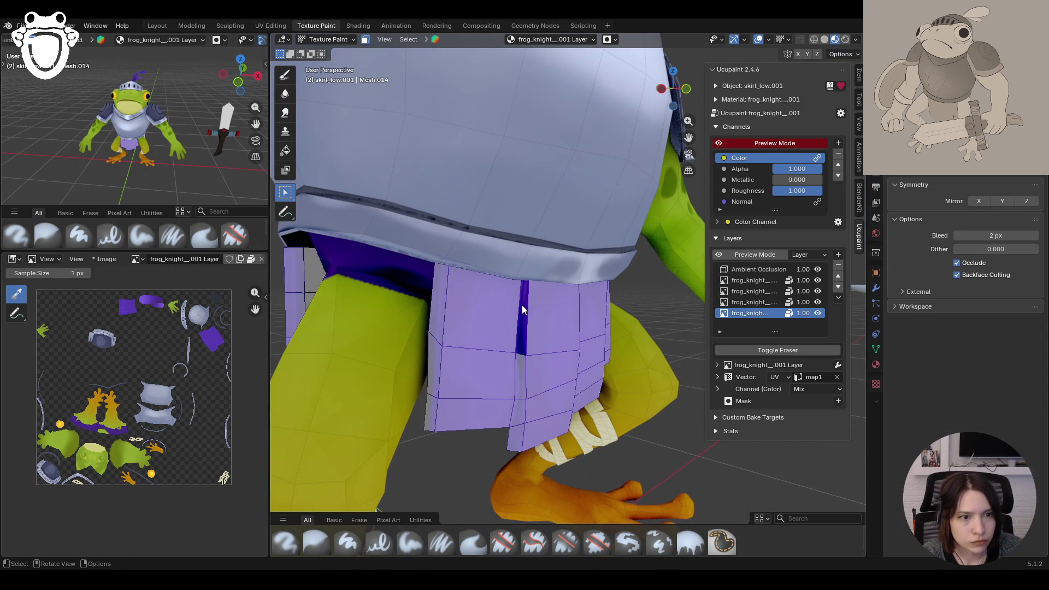
pyautogui.click(522, 376)
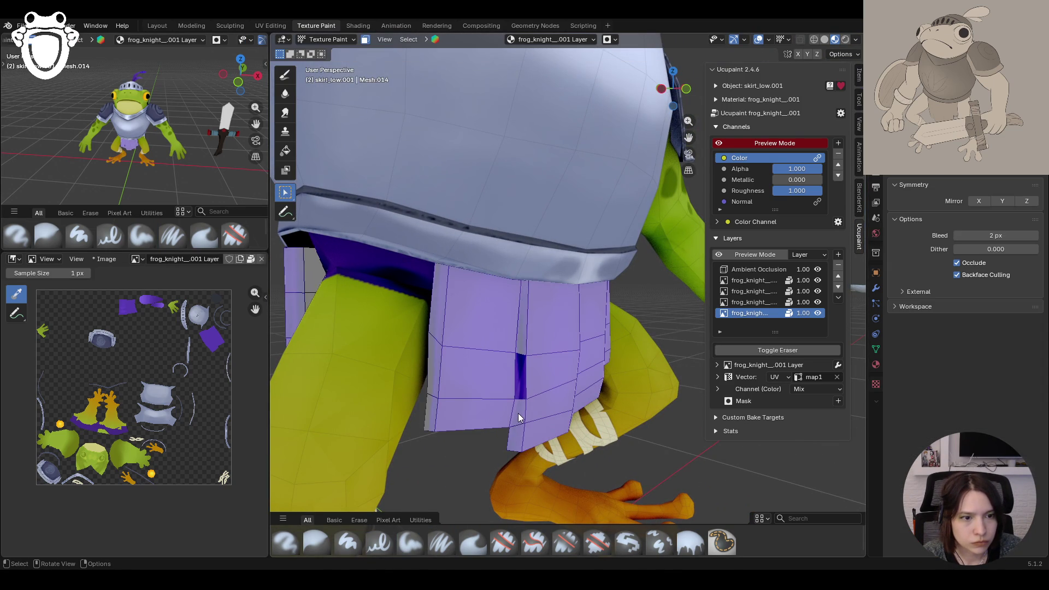
pyautogui.click(513, 437)
pyautogui.keyDown('shift'); pyautogui.click(519, 336); pyautogui.keyUp('shift')
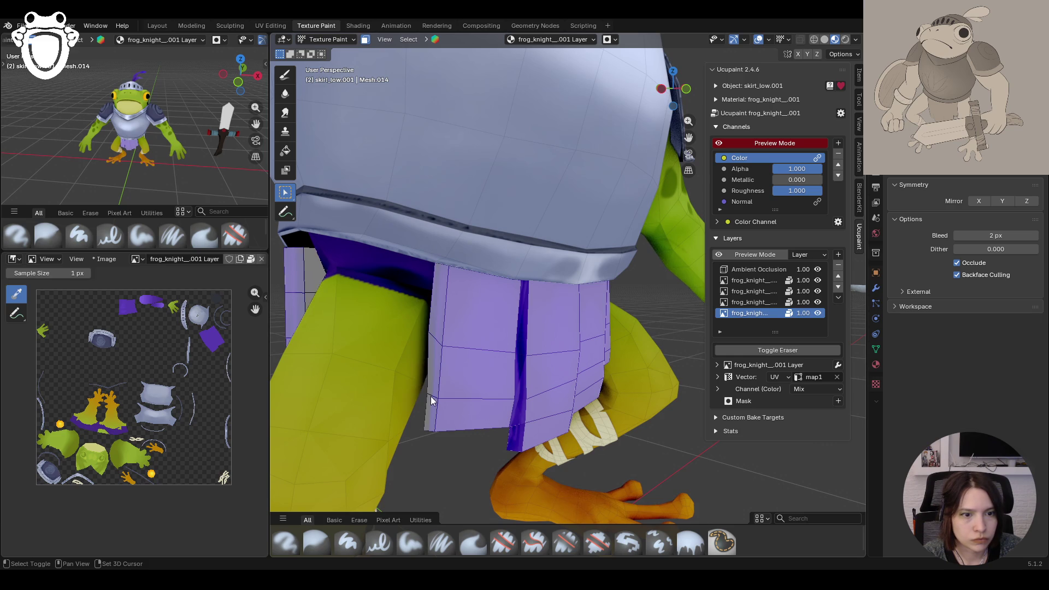
# Step: Darken the narrow skirt strip with purple paint from a side view
pyautogui.moveTo(465, 351); pyautogui.dragTo(508, 402, button='middle')
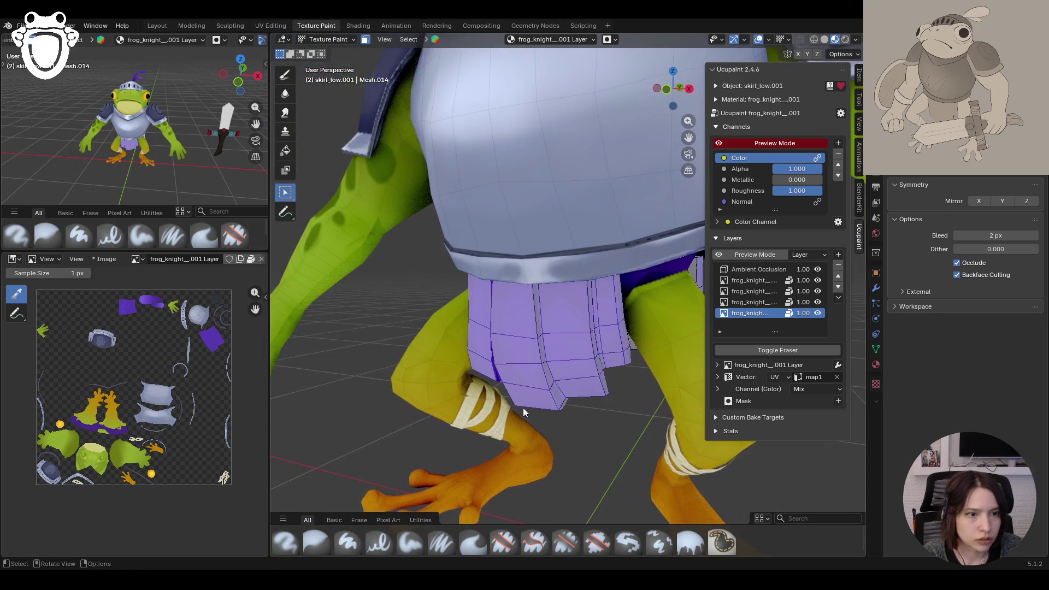
pyautogui.scroll(3, 575, 423)
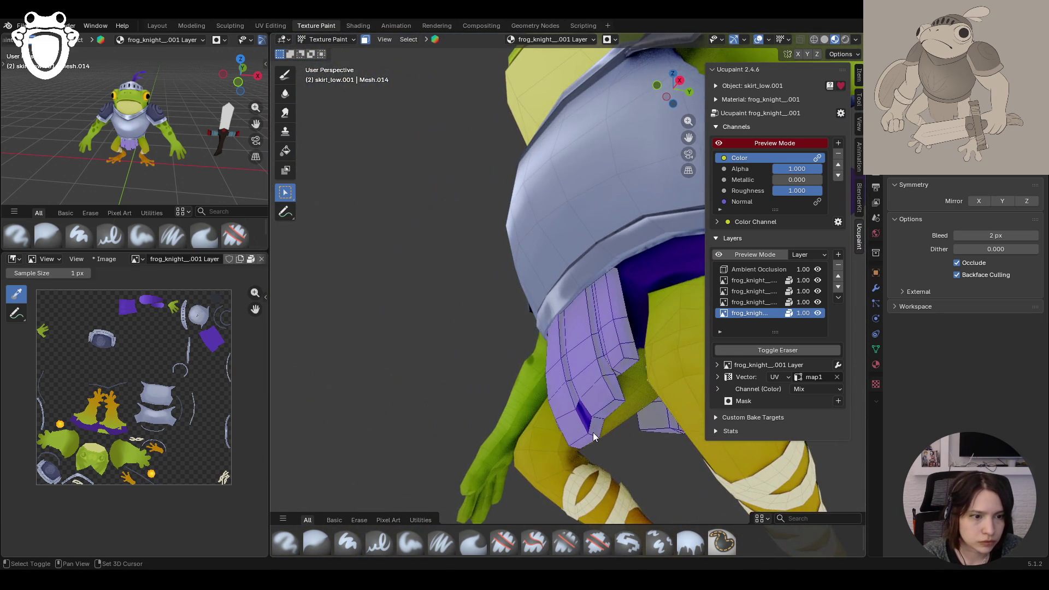
pyautogui.moveTo(592, 434); pyautogui.dragTo(656, 383, button='middle')
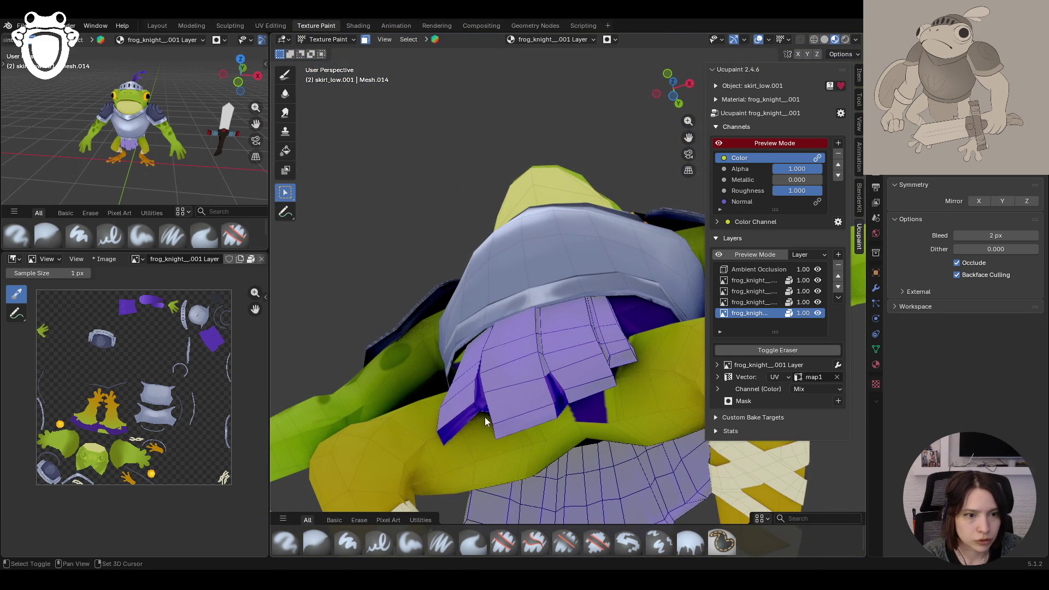
pyautogui.moveTo(620, 365); pyautogui.dragTo(628, 356, button='middle')
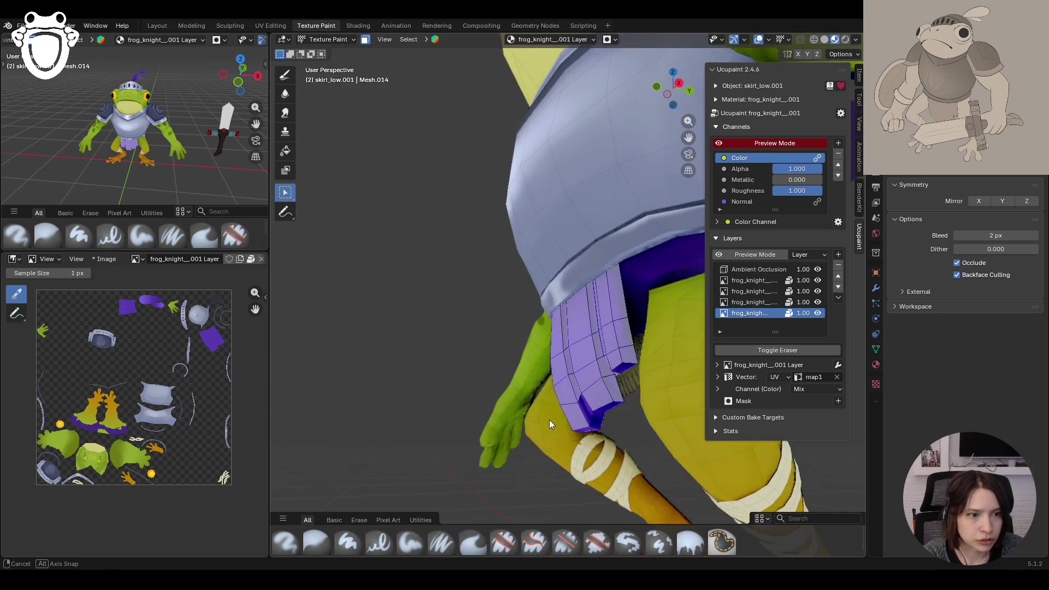
pyautogui.moveTo(626, 332); pyautogui.dragTo(599, 338)
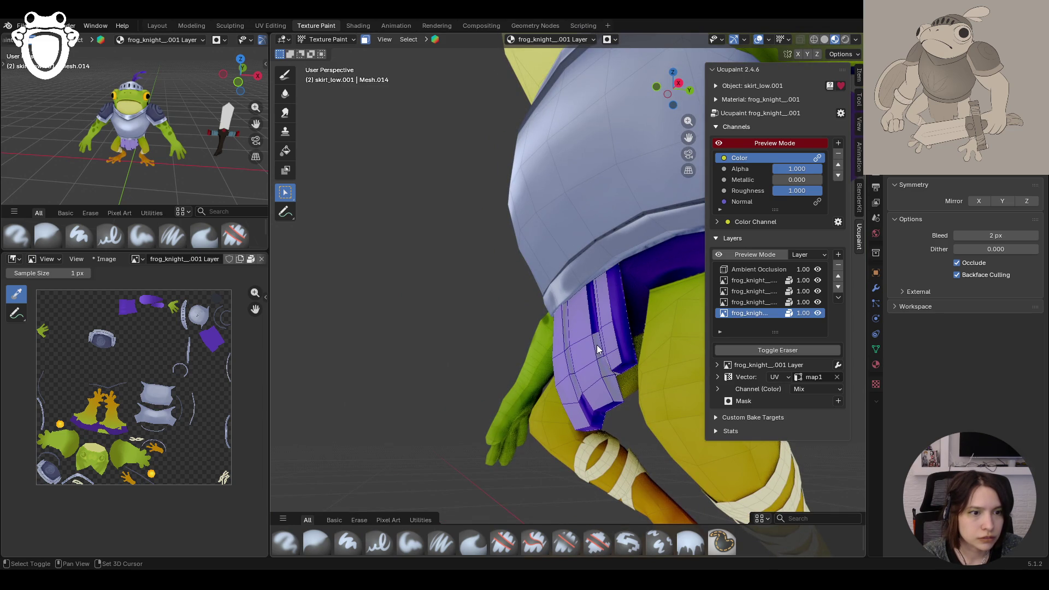
pyautogui.moveTo(604, 375); pyautogui.dragTo(560, 387, button='middle')
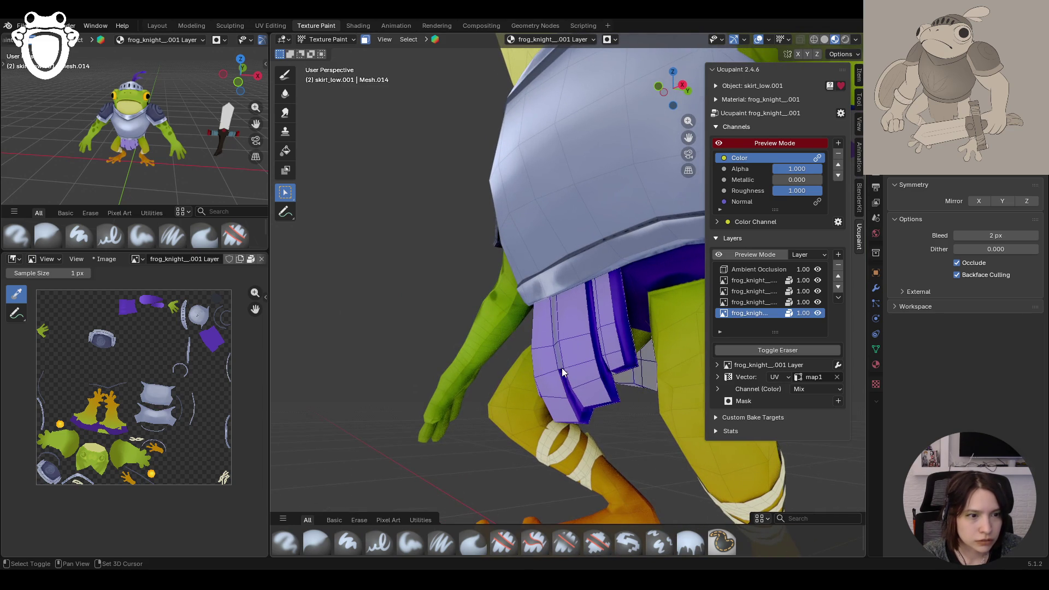
pyautogui.moveTo(555, 334)
pyautogui.mouseDown(button='middle')
pyautogui.moveTo(628, 390)
pyautogui.moveTo(575, 334)
pyautogui.moveTo(634, 374)
pyautogui.moveTo(616, 362)
pyautogui.moveTo(600, 375)
pyautogui.mouseUp(button='middle')
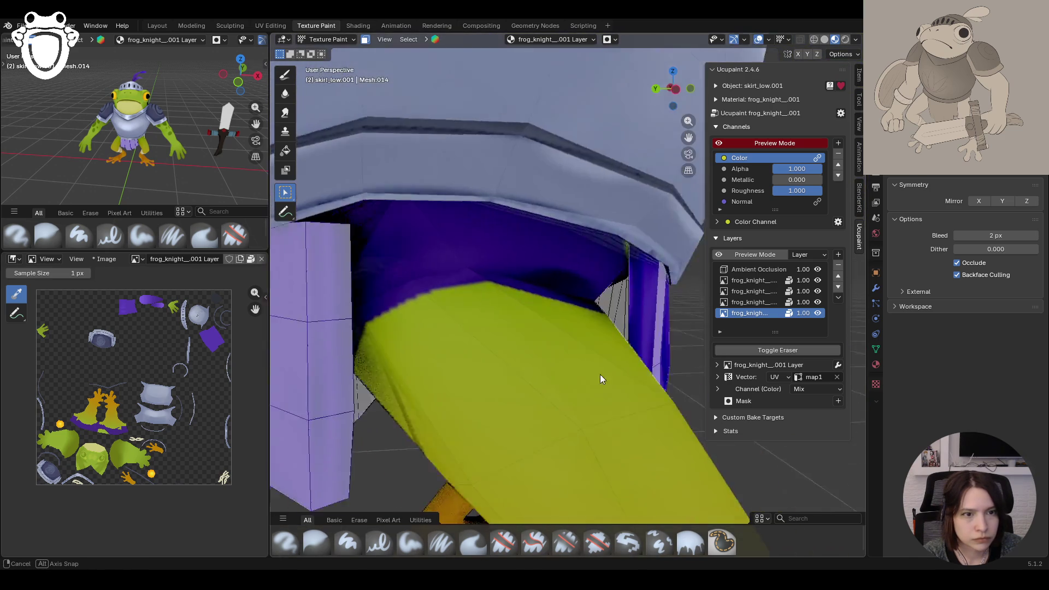
pyautogui.scroll(2, 552, 361)
pyautogui.scroll(-5, 552, 361)
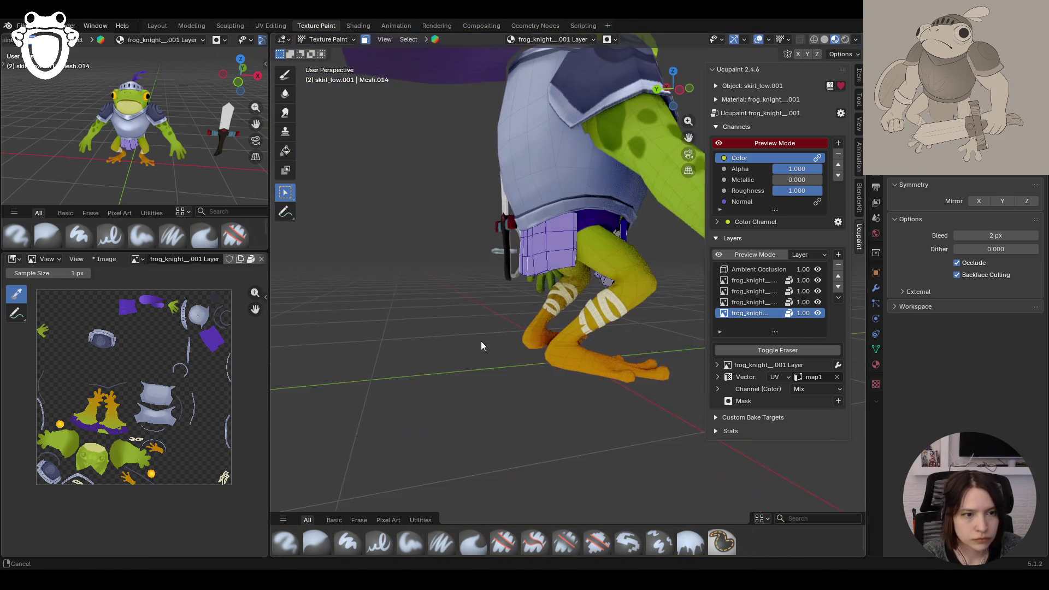
# Step: Get beneath the skirt and paint dark purple along its bottom edge
pyautogui.moveTo(471, 346); pyautogui.dragTo(481, 346, button='middle')
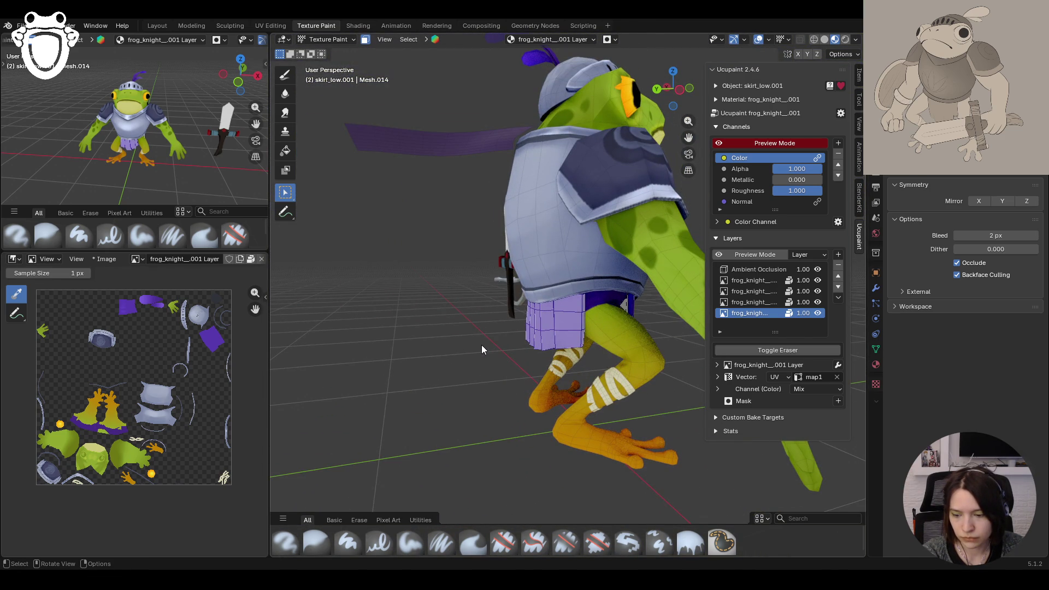
pyautogui.scroll(2, 585, 369)
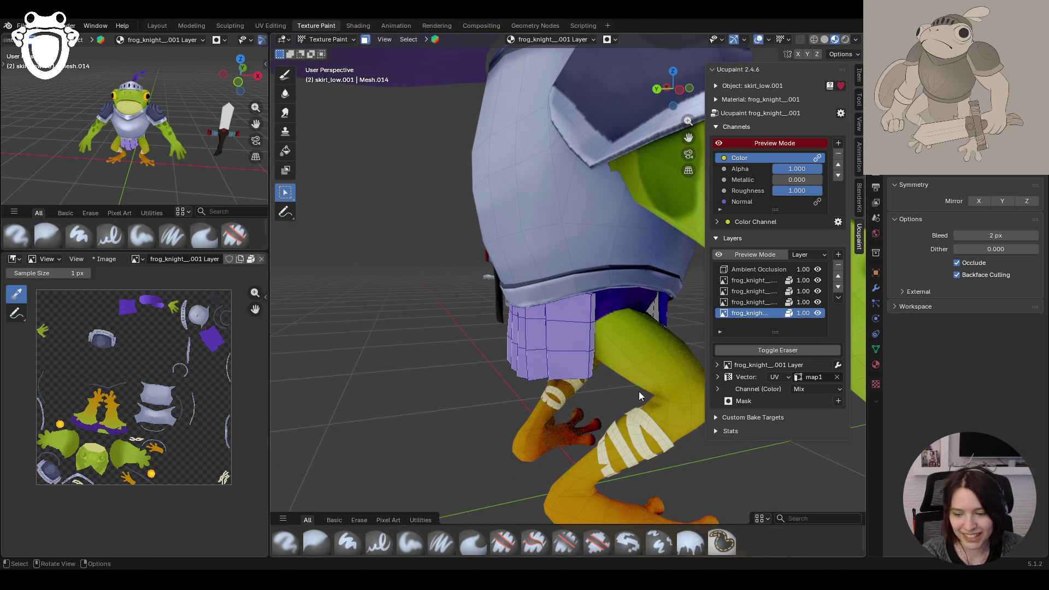
pyautogui.moveTo(631, 389); pyautogui.dragTo(577, 309, button='middle')
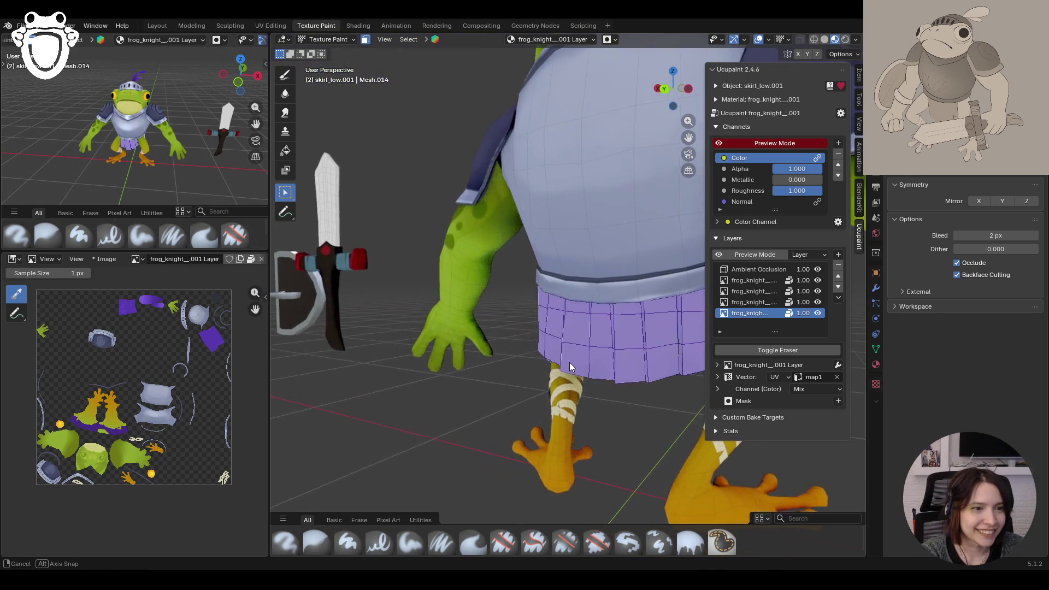
pyautogui.moveTo(508, 366)
pyautogui.mouseDown(button='middle')
pyautogui.moveTo(699, 183)
pyautogui.moveTo(571, 343)
pyautogui.moveTo(571, 326)
pyautogui.mouseUp(button='middle')
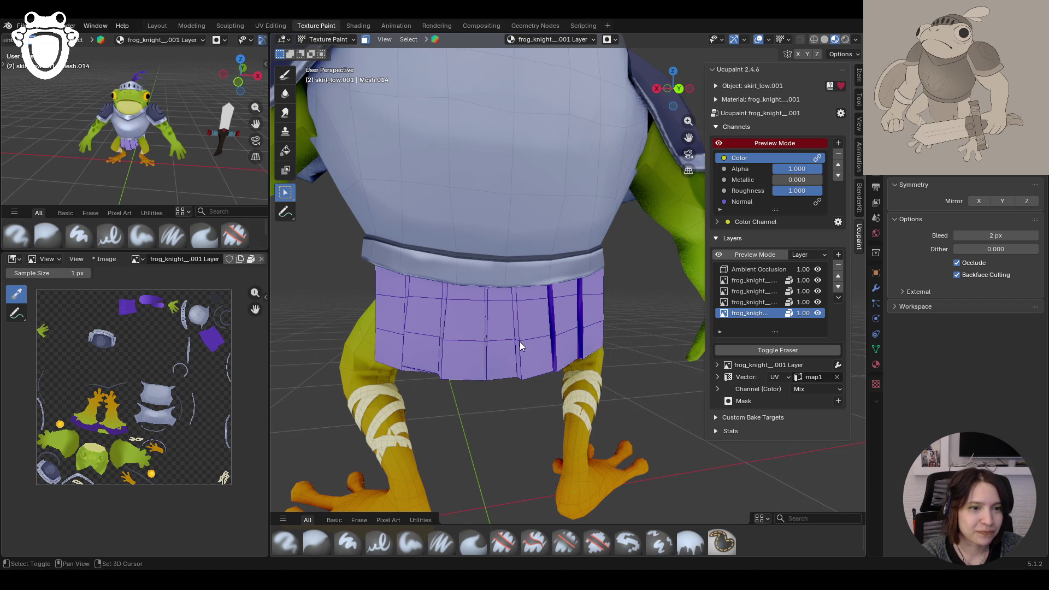
pyautogui.moveTo(513, 292); pyautogui.dragTo(548, 335, button='middle')
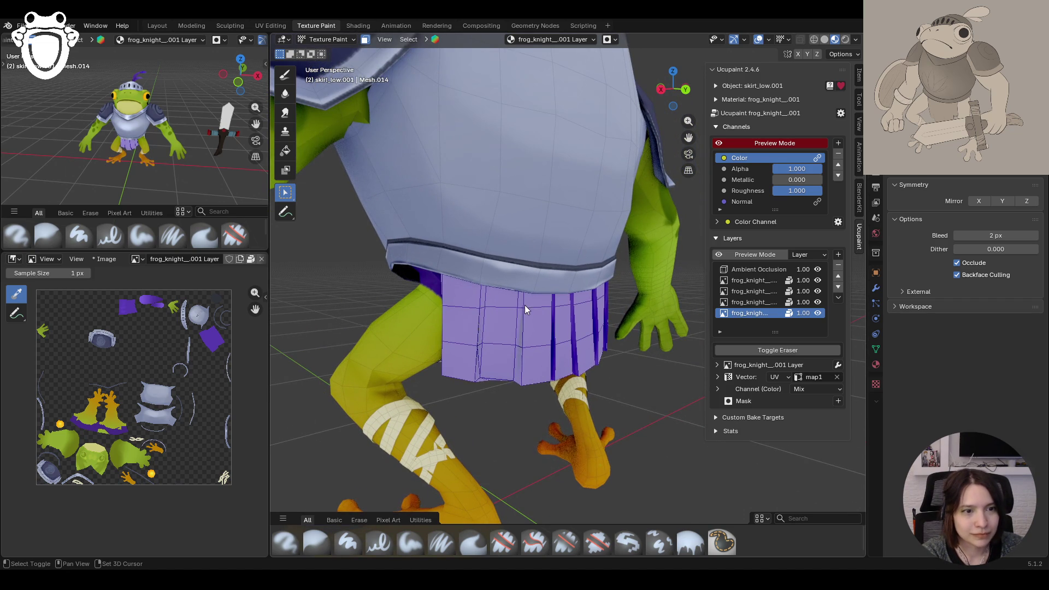
pyautogui.moveTo(478, 377); pyautogui.dragTo(537, 379, button='middle')
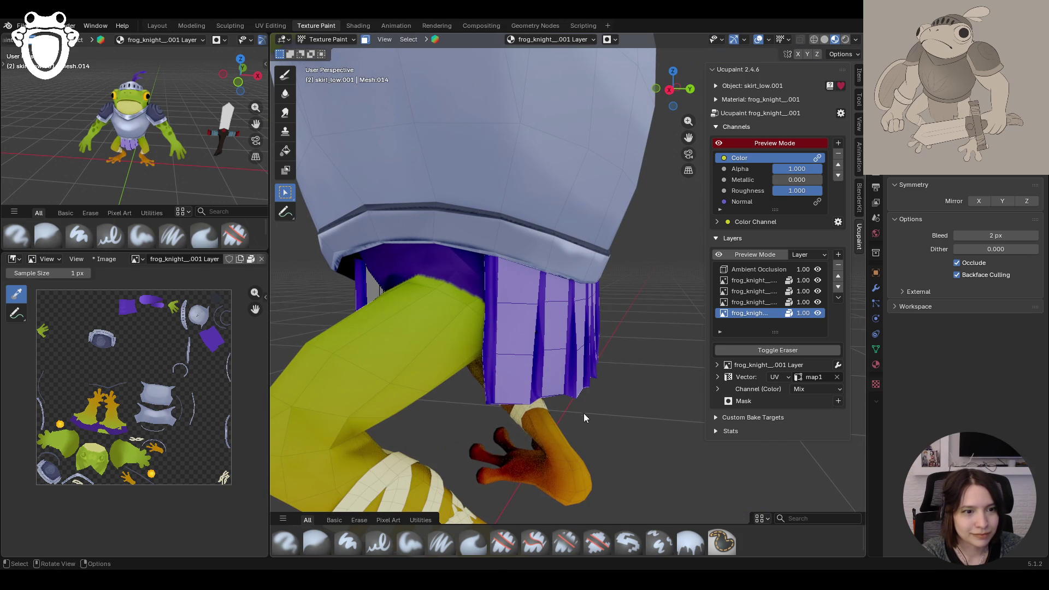
pyautogui.moveTo(560, 408); pyautogui.dragTo(505, 367, button='middle')
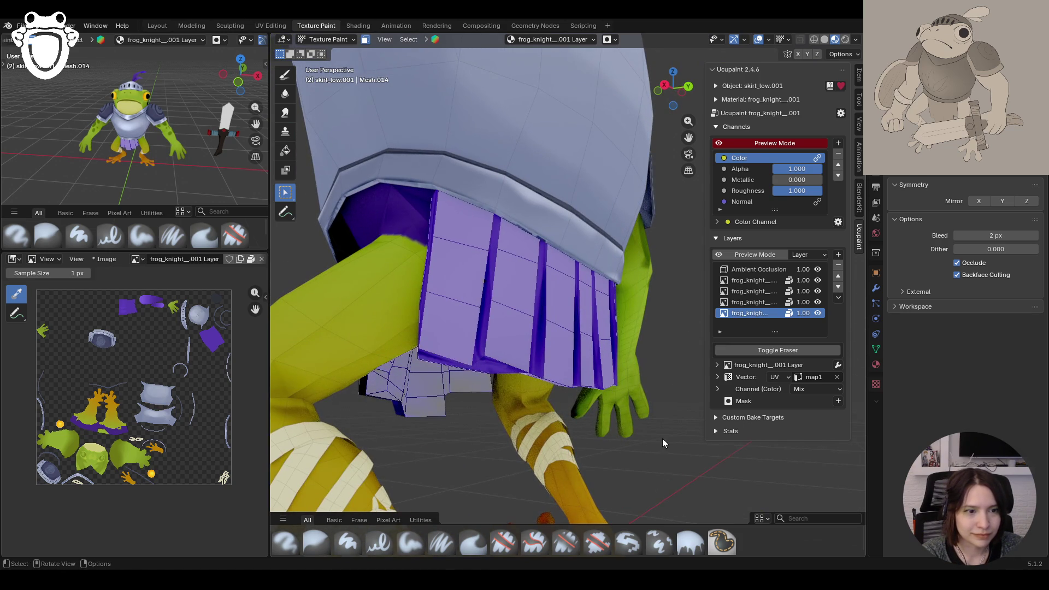
pyautogui.moveTo(663, 439); pyautogui.dragTo(626, 428, button='middle')
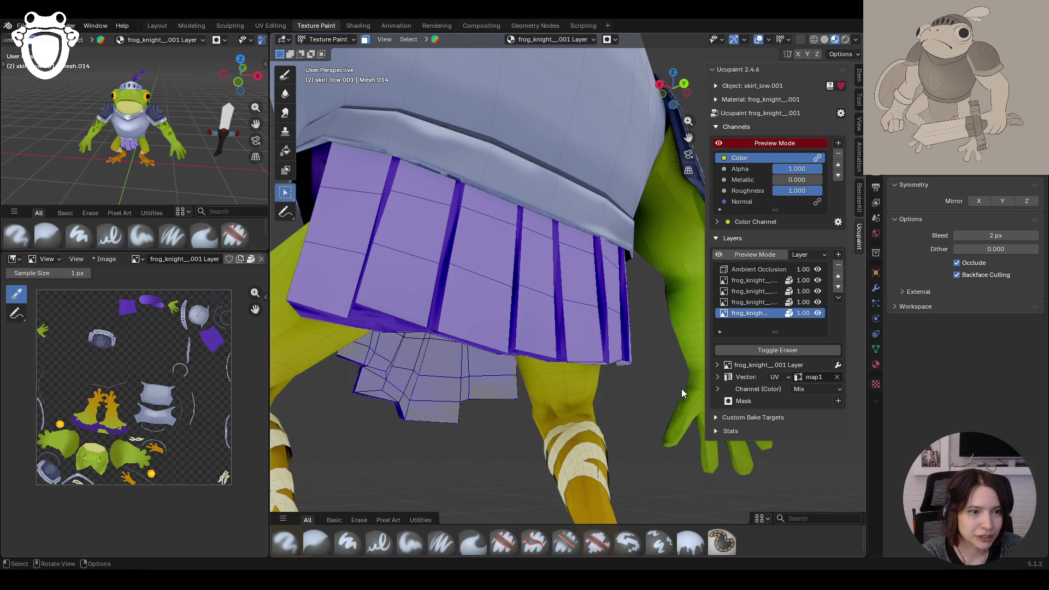
pyautogui.moveTo(556, 368); pyautogui.dragTo(564, 371, button='middle')
pyautogui.moveTo(509, 333); pyautogui.dragTo(591, 332)
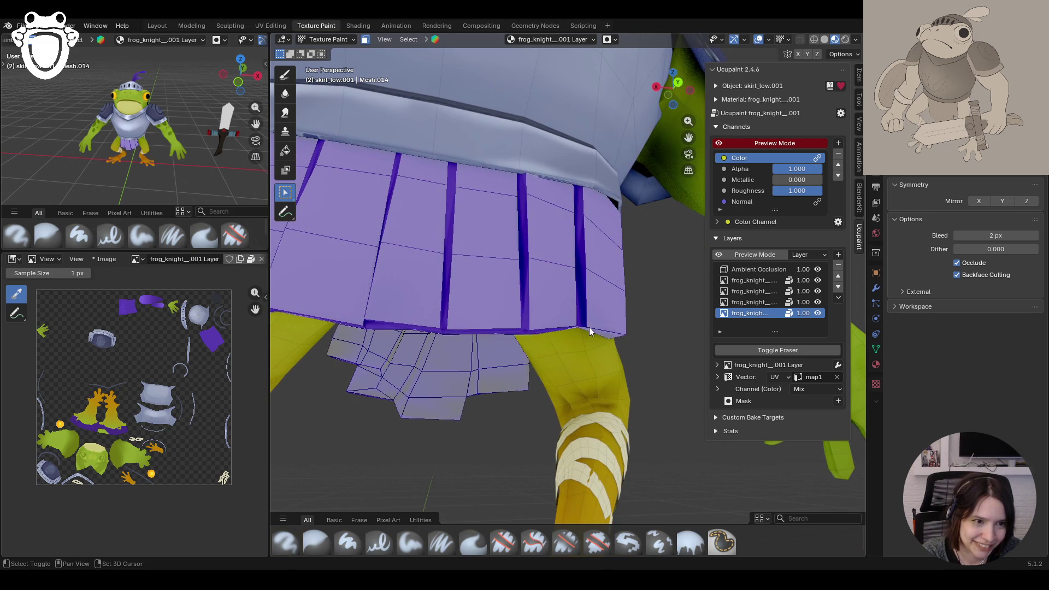
pyautogui.moveTo(580, 333)
pyautogui.mouseDown(button='middle')
pyautogui.moveTo(546, 380)
pyautogui.moveTo(468, 405)
pyautogui.moveTo(627, 400)
pyautogui.moveTo(592, 409)
pyautogui.moveTo(316, 147)
pyautogui.mouseUp(button='middle')
pyautogui.click(285, 152)
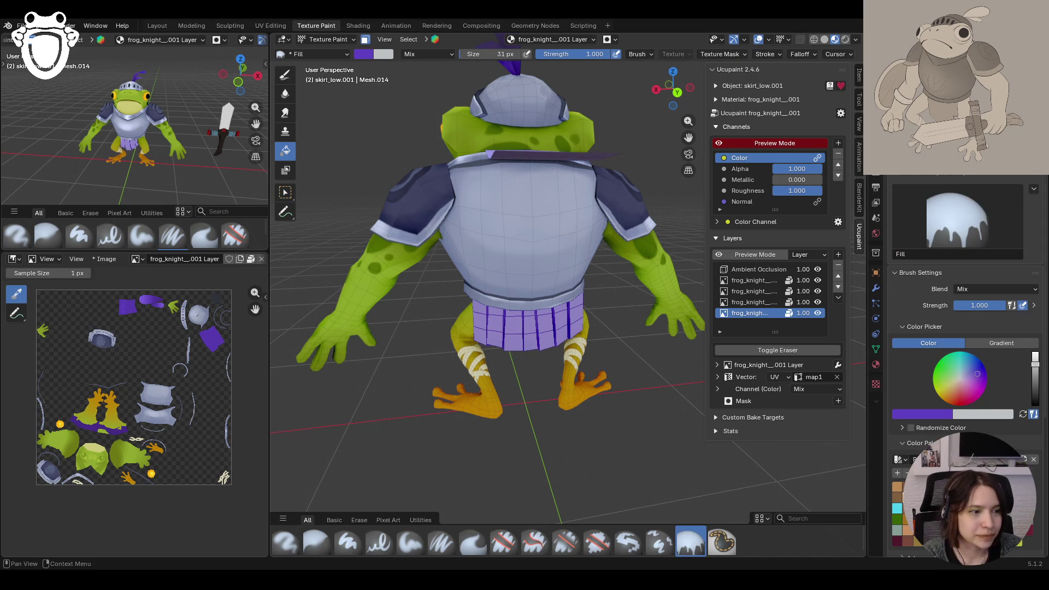
# Step: Darken the paint colour and turn off the face-select paint mask on the skirt
pyautogui.press('s')
pyautogui.moveTo(474, 334); pyautogui.dragTo(375, 122, button='middle')
pyautogui.click(365, 39)
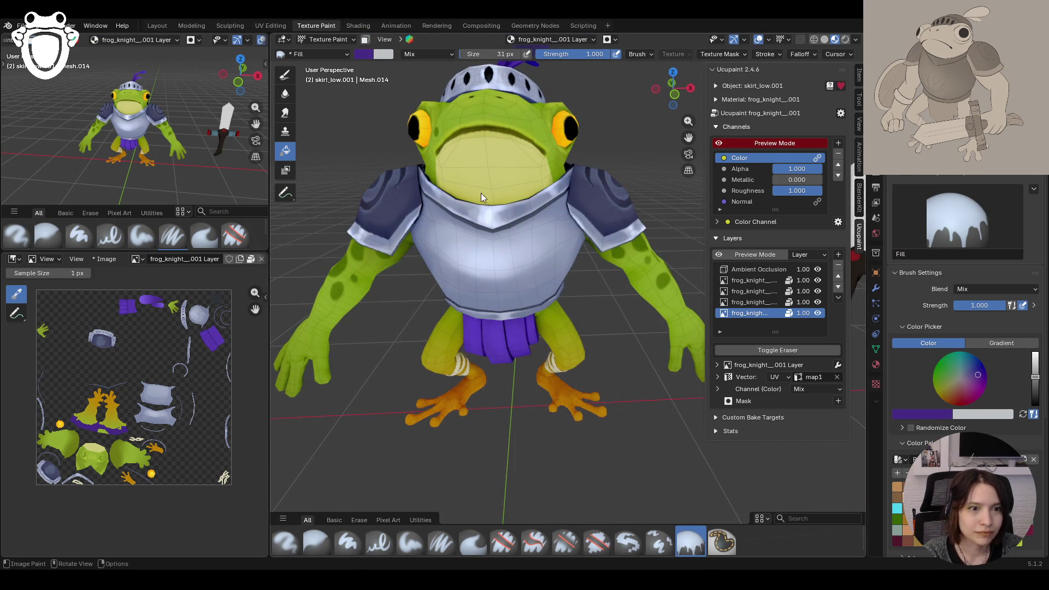
# Step: Switch to the Paint Soft brush and level the view to face the frog
pyautogui.moveTo(481, 193)
pyautogui.mouseDown(button='middle')
pyautogui.moveTo(533, 232)
pyautogui.moveTo(583, 250)
pyautogui.moveTo(623, 349)
pyautogui.moveTo(578, 345)
pyautogui.moveTo(524, 312)
pyautogui.mouseUp(button='middle')
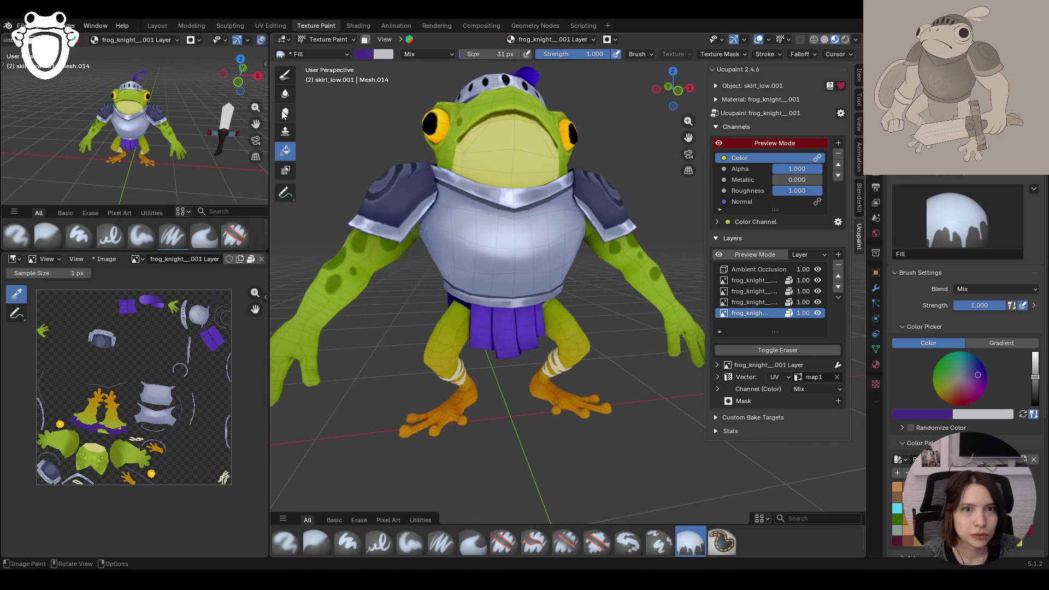
pyautogui.click(284, 75)
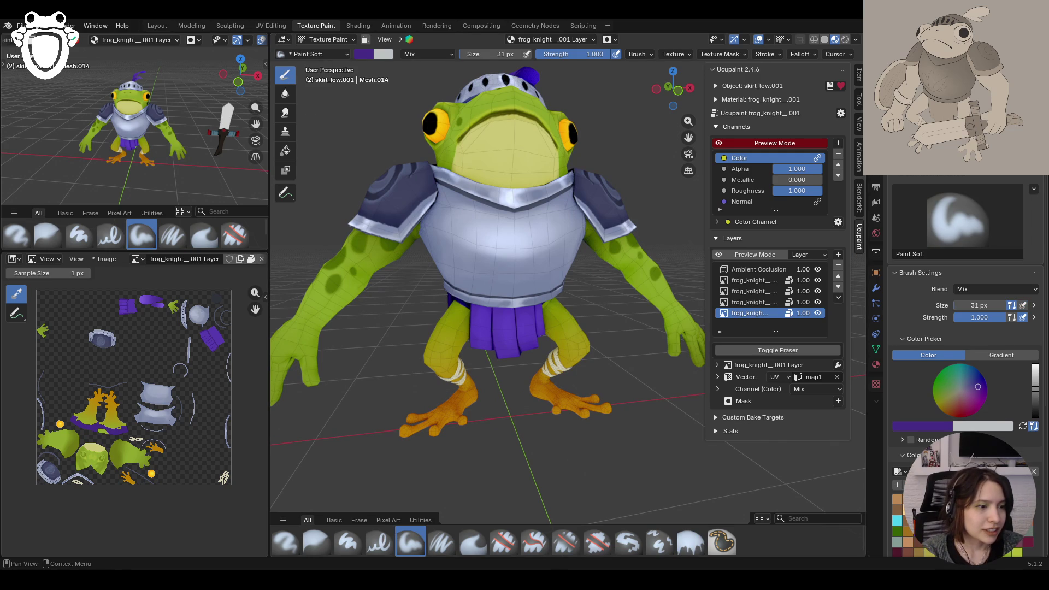
pyautogui.moveTo(484, 328)
pyautogui.mouseDown(button='middle')
pyautogui.moveTo(502, 347)
pyautogui.moveTo(627, 374)
pyautogui.mouseUp(button='middle')
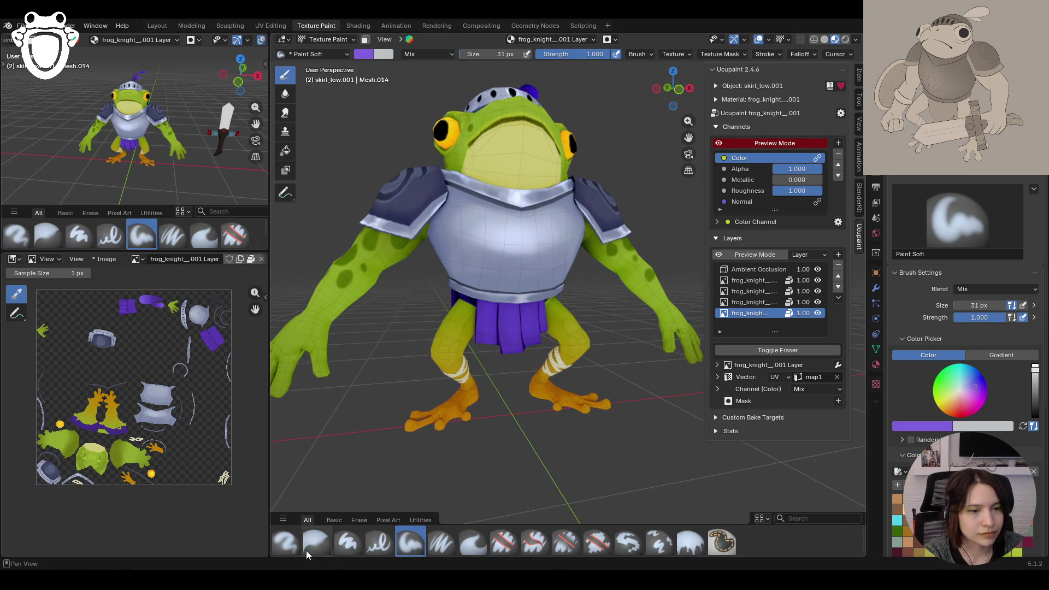
# Step: Shade the skirt front with darker strokes using the Paint Soft Pressure brush
pyautogui.click(440, 542)
pyautogui.moveTo(484, 310); pyautogui.dragTo(483, 329)
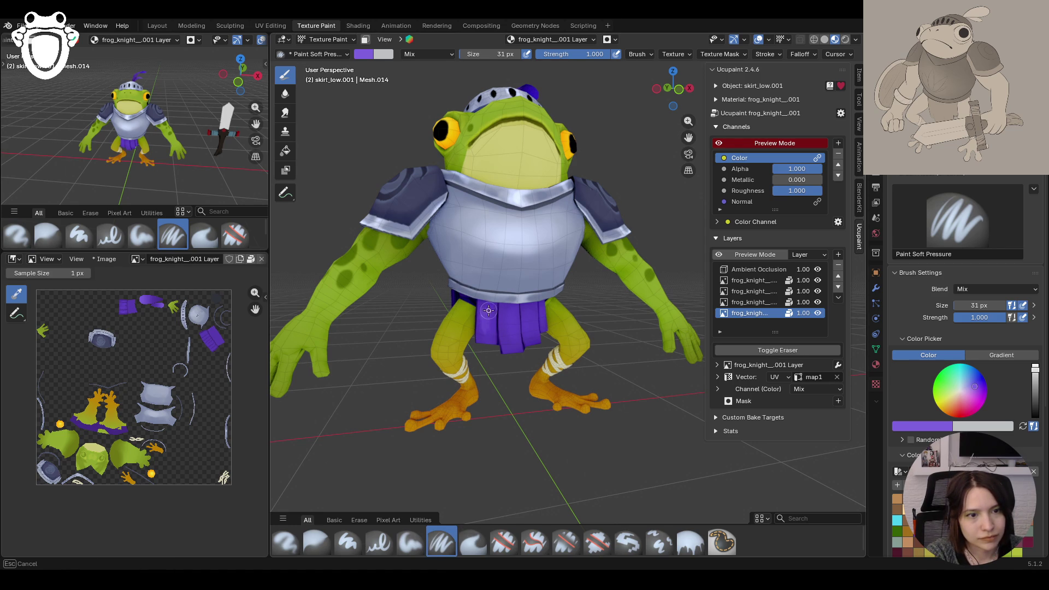
pyautogui.moveTo(492, 314); pyautogui.dragTo(495, 342)
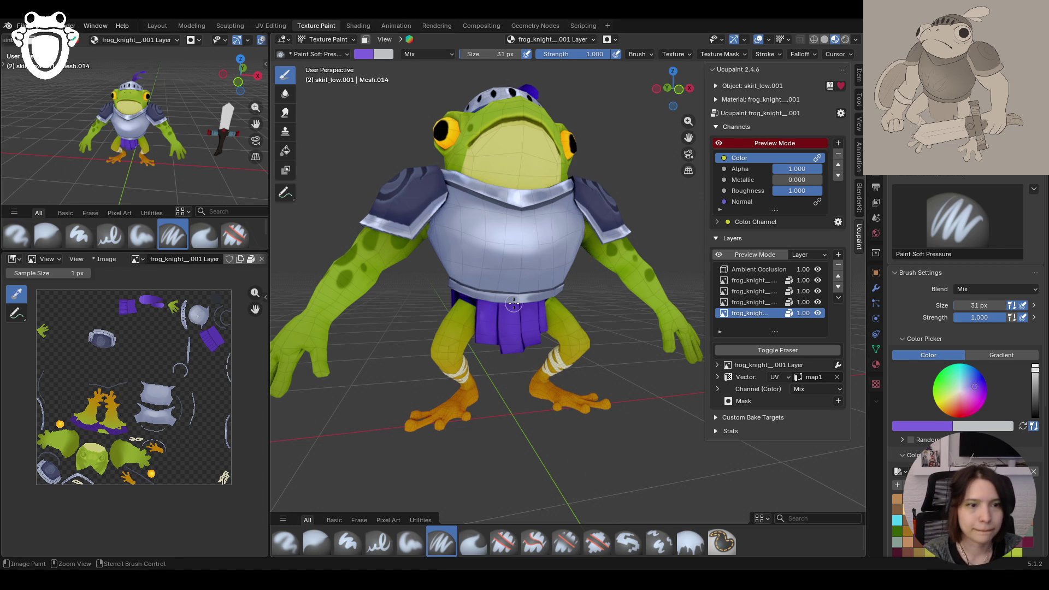
pyautogui.scroll(3, 533, 337)
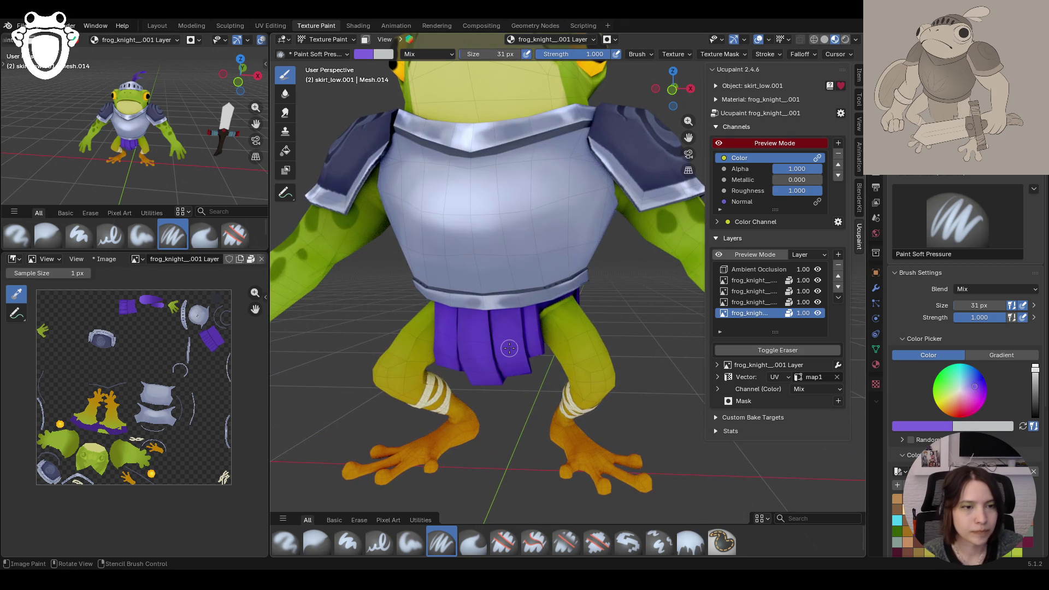
pyautogui.moveTo(529, 309)
pyautogui.mouseDown()
pyautogui.moveTo(536, 332)
pyautogui.moveTo(497, 320)
pyautogui.moveTo(519, 326)
pyautogui.mouseUp()
pyautogui.moveTo(521, 248); pyautogui.dragTo(578, 281, button='middle')
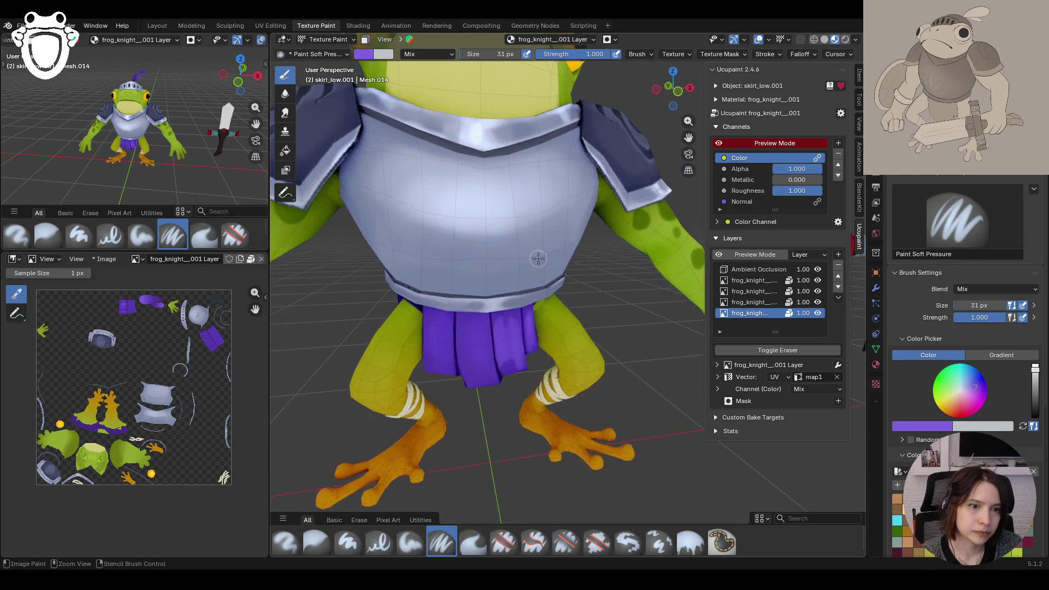
# Step: Add more dark purple shading on the skirt front and left side with the plain Paint Soft brush
pyautogui.click(410, 542)
pyautogui.moveTo(465, 334); pyautogui.dragTo(468, 329)
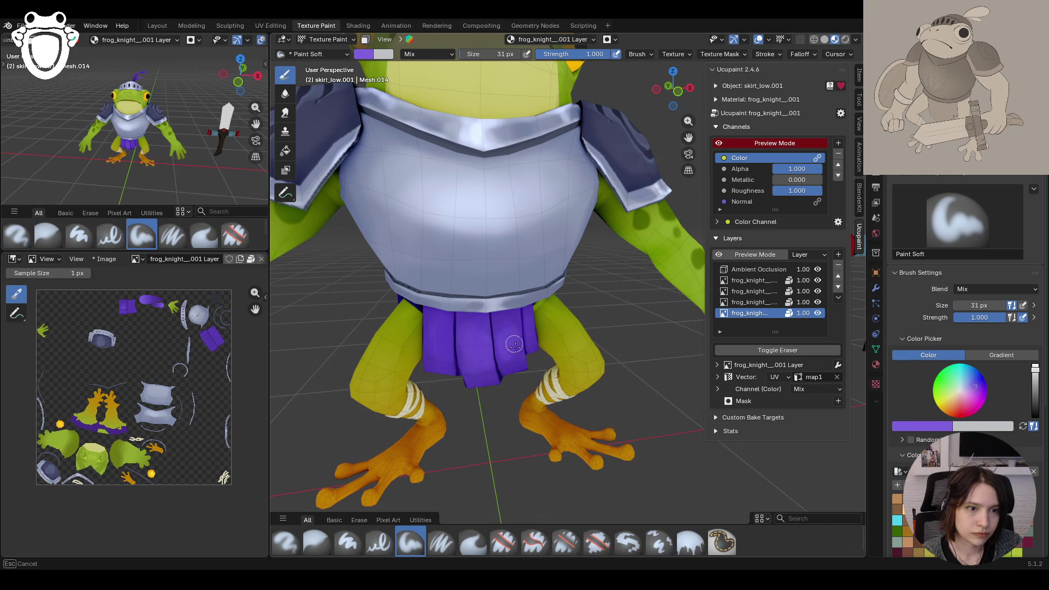
pyautogui.moveTo(507, 350); pyautogui.dragTo(508, 348)
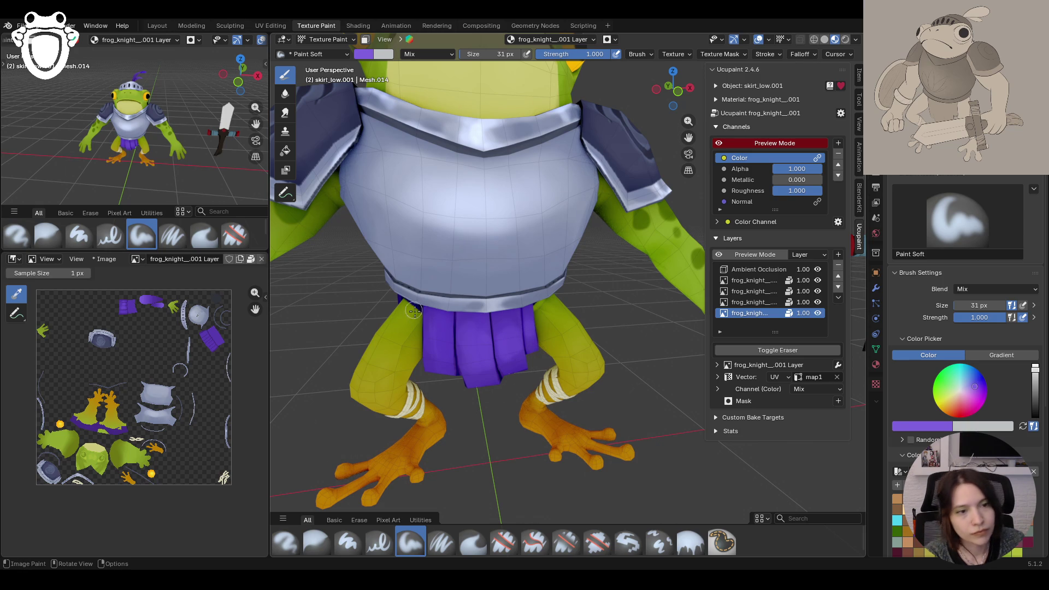
pyautogui.moveTo(433, 328); pyautogui.dragTo(437, 349)
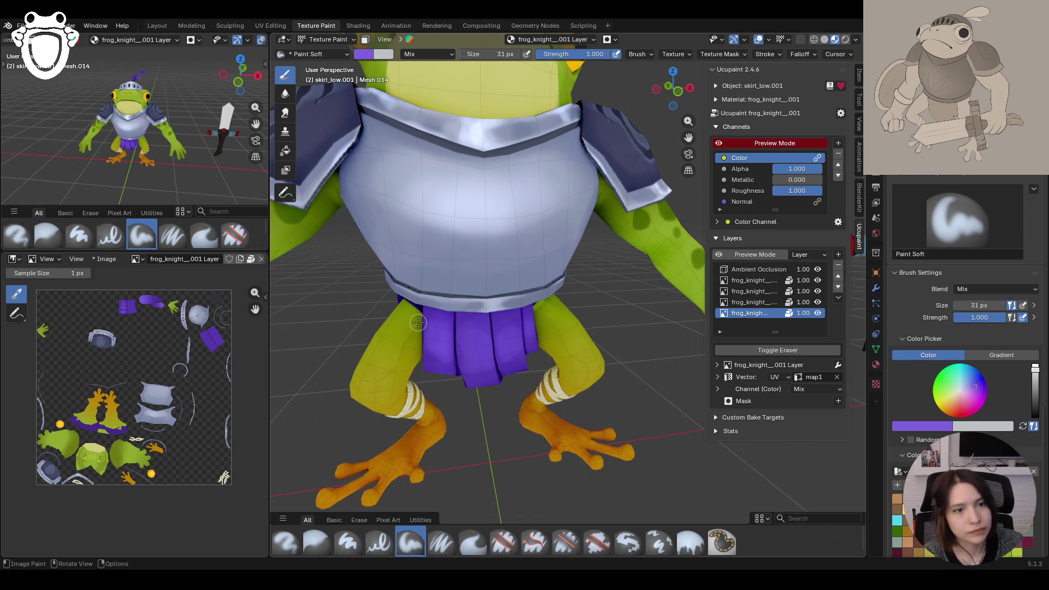
pyautogui.scroll(-5, 437, 349)
pyautogui.moveTo(437, 349)
pyautogui.mouseDown(button='middle')
pyautogui.moveTo(521, 377)
pyautogui.moveTo(459, 393)
pyautogui.mouseUp(button='middle')
pyautogui.scroll(4, 460, 394)
# Step: Blur the shading strokes on the skirt and its top, then return to soft painting
pyautogui.click(317, 542)
pyautogui.moveTo(428, 447); pyautogui.dragTo(548, 388, button='middle')
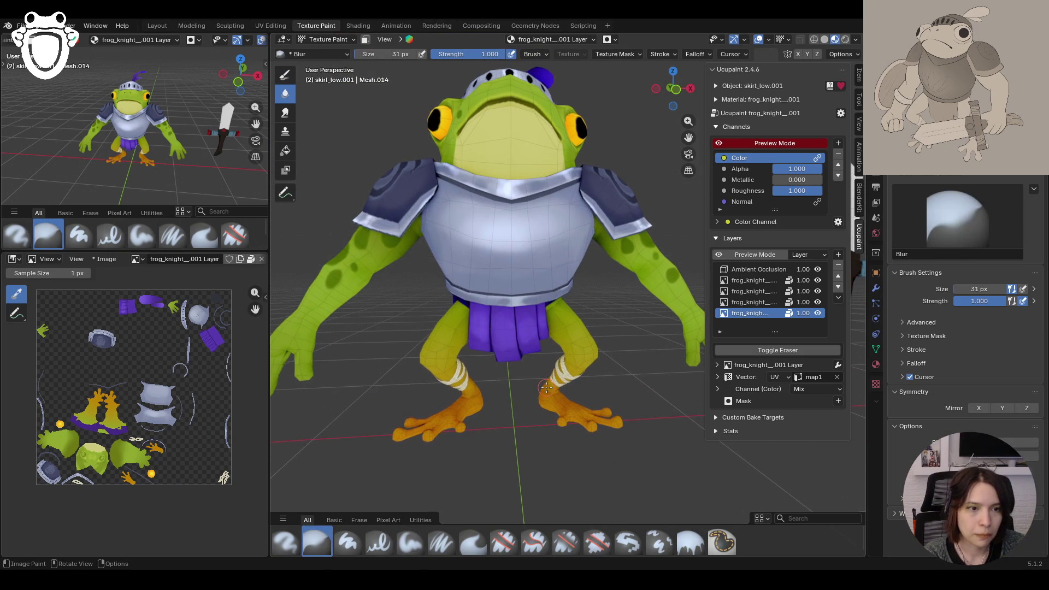
pyautogui.moveTo(528, 283)
pyautogui.mouseDown()
pyautogui.moveTo(514, 330)
pyautogui.moveTo(529, 320)
pyautogui.mouseUp()
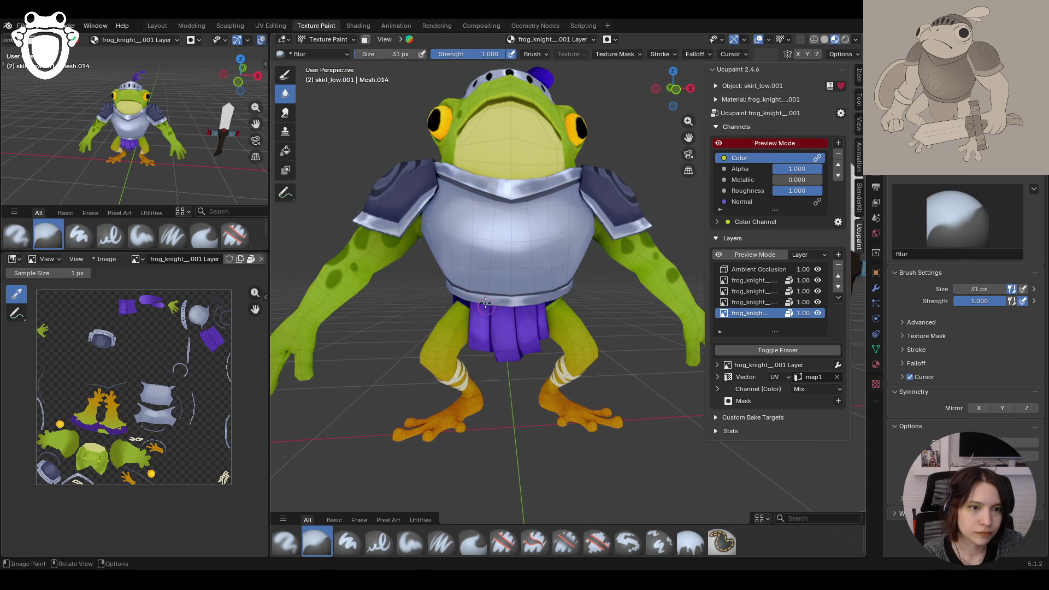
pyautogui.moveTo(478, 316); pyautogui.dragTo(478, 316)
pyautogui.moveTo(478, 317); pyautogui.dragTo(521, 340, button='middle')
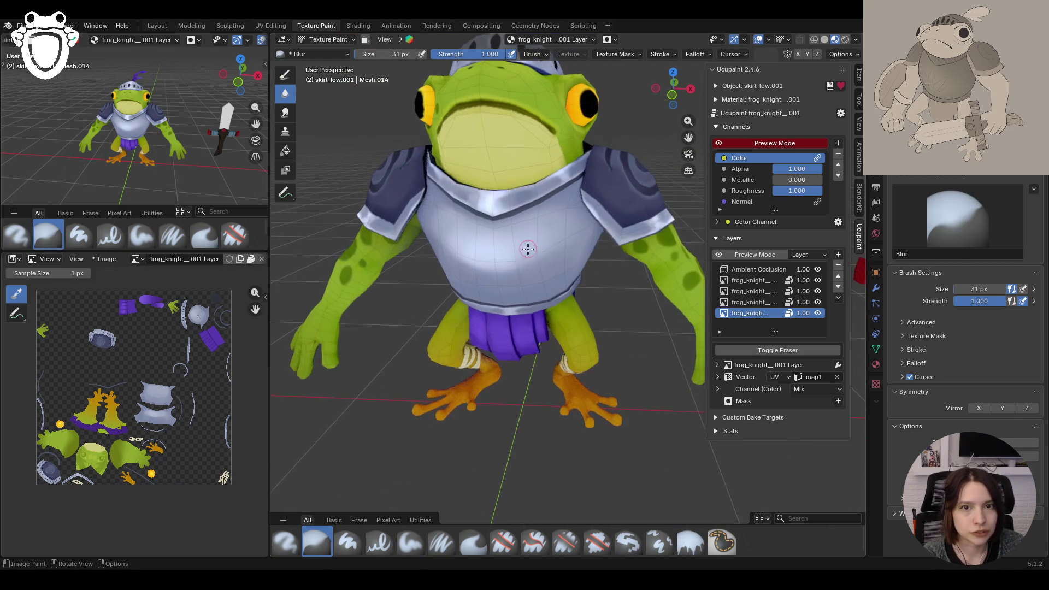
pyautogui.moveTo(521, 340)
pyautogui.mouseDown()
pyautogui.moveTo(523, 317)
pyautogui.moveTo(474, 304)
pyautogui.mouseUp()
pyautogui.moveTo(474, 304); pyautogui.dragTo(467, 327, button='middle')
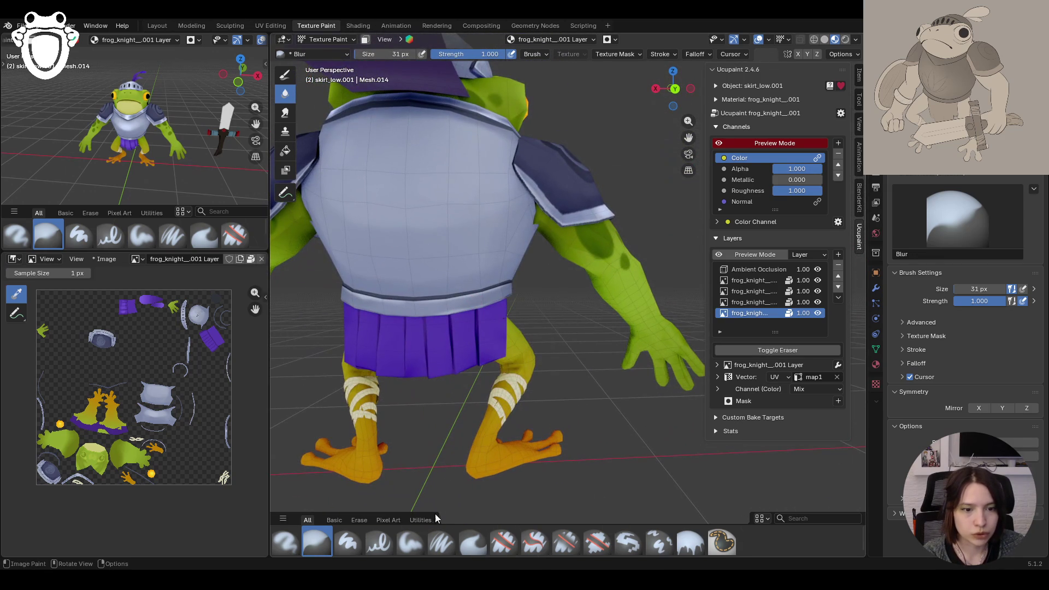
pyautogui.click(410, 542)
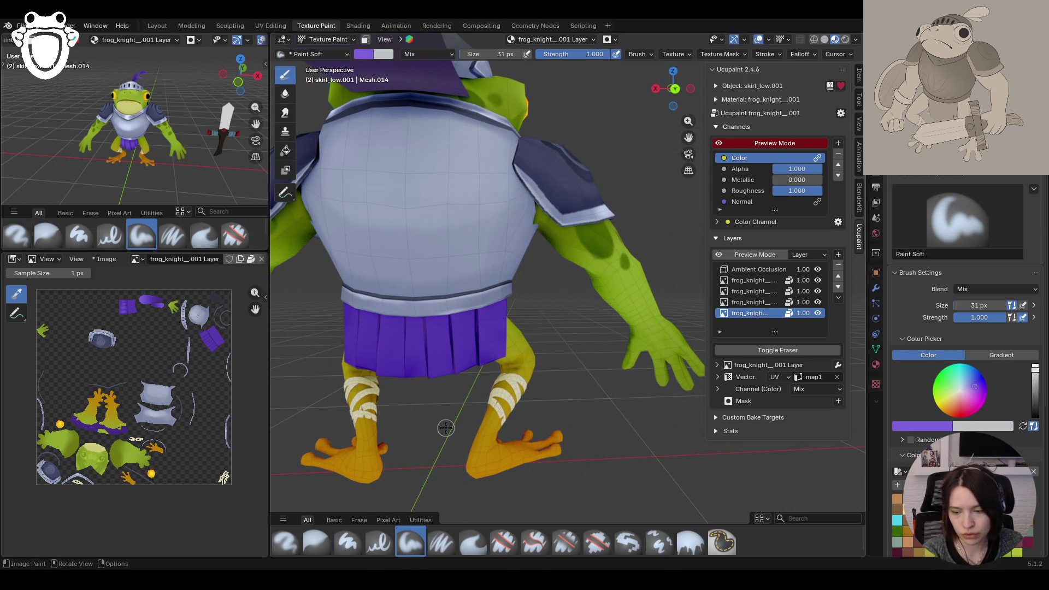
# Step: Paint dark purple shading strokes across the back of the skirt
pyautogui.moveTo(445, 427); pyautogui.dragTo(477, 411, button='middle')
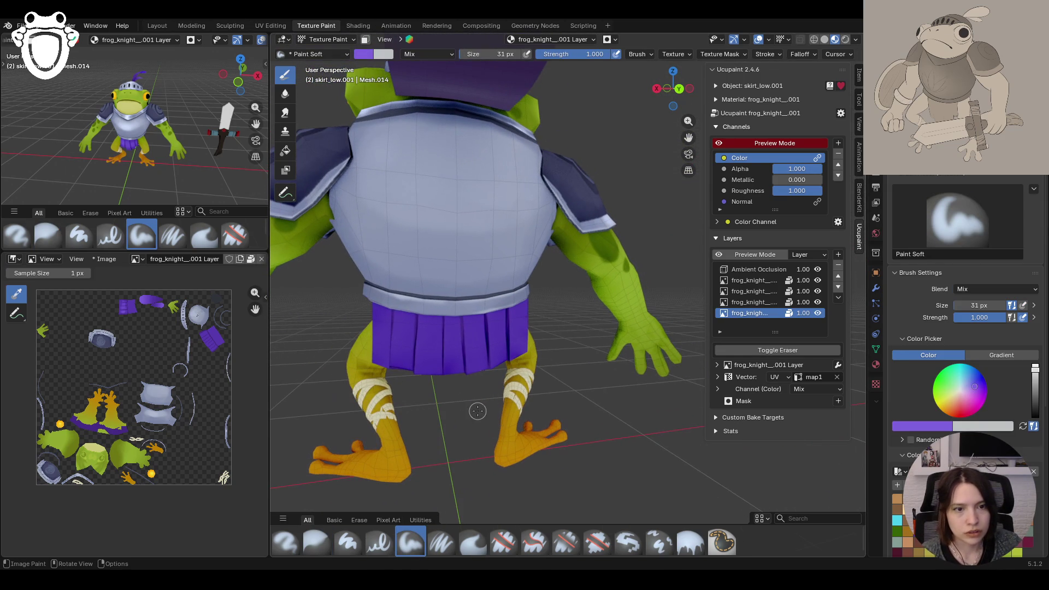
pyautogui.moveTo(380, 354); pyautogui.dragTo(380, 320)
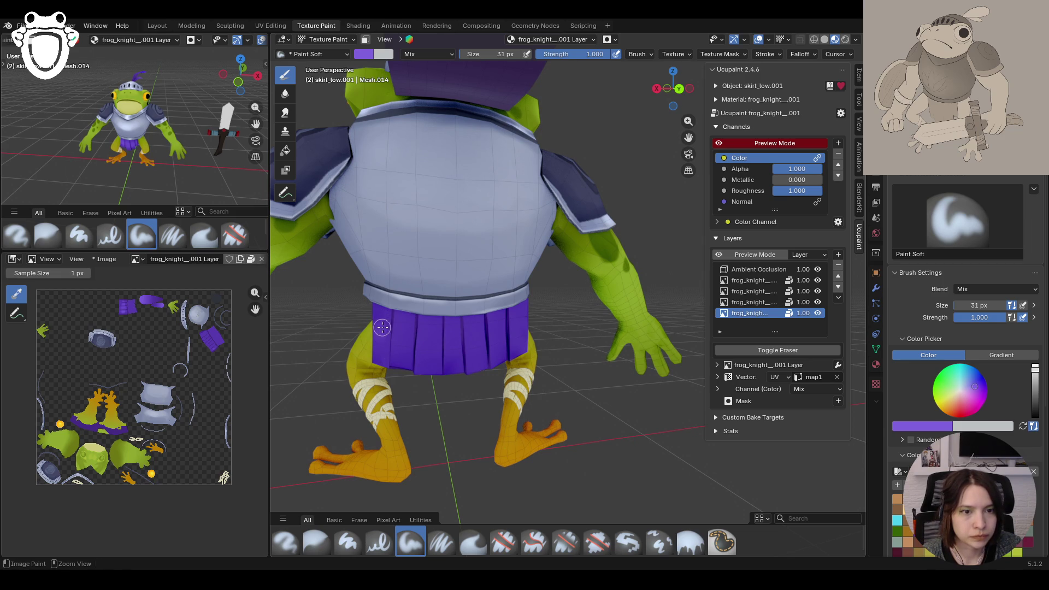
pyautogui.moveTo(381, 354); pyautogui.dragTo(401, 334)
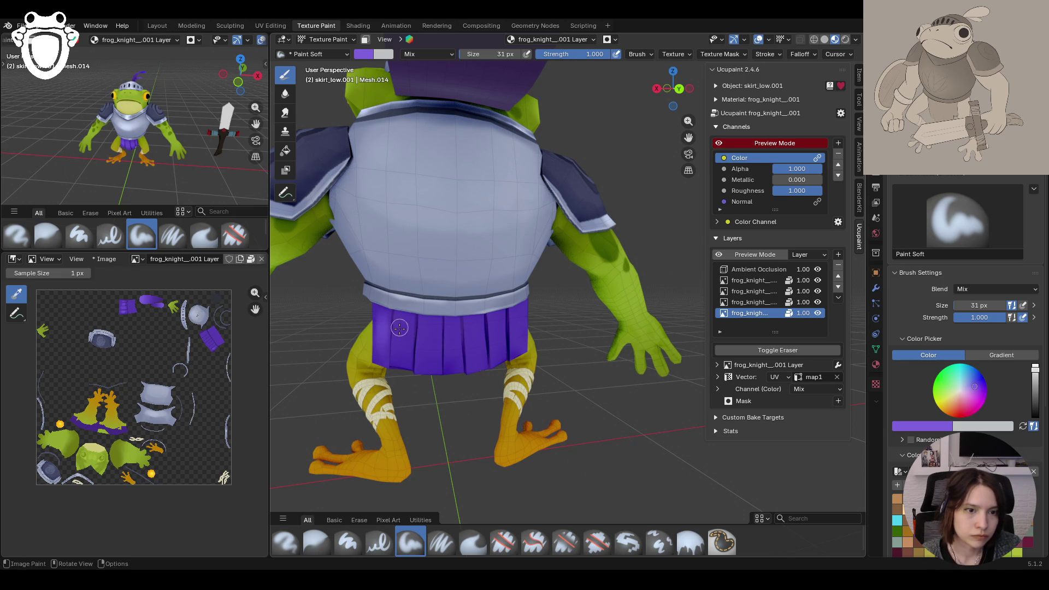
pyautogui.moveTo(404, 355); pyautogui.dragTo(427, 322)
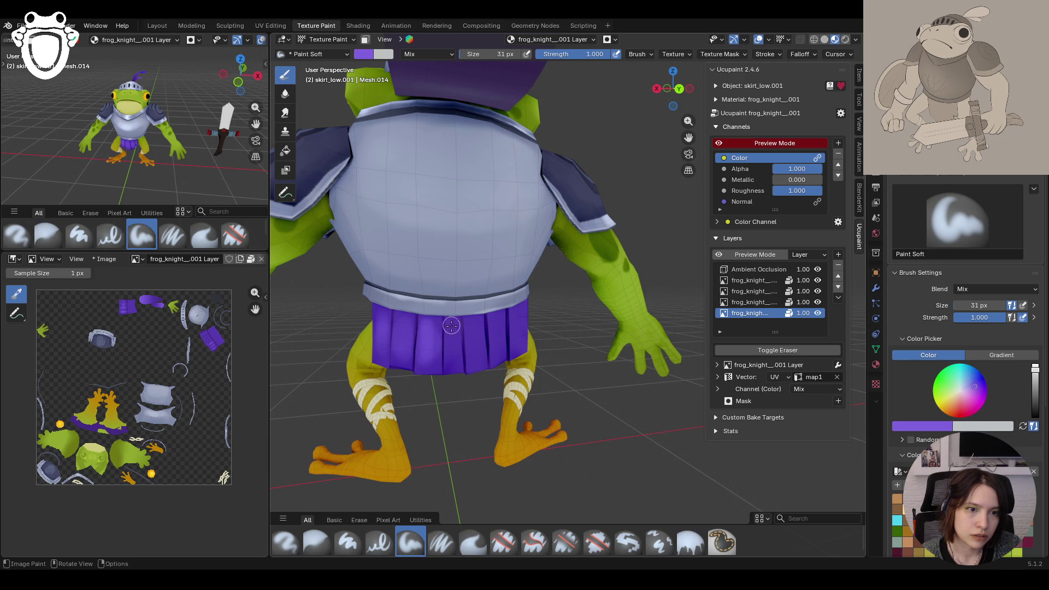
pyautogui.moveTo(435, 336)
pyautogui.mouseDown()
pyautogui.moveTo(499, 333)
pyautogui.moveTo(499, 353)
pyautogui.mouseUp()
pyautogui.moveTo(514, 314); pyautogui.dragTo(523, 332)
# Step: Shade the side of the skirt with darker purple strokes
pyautogui.moveTo(523, 332); pyautogui.dragTo(465, 310, button='middle')
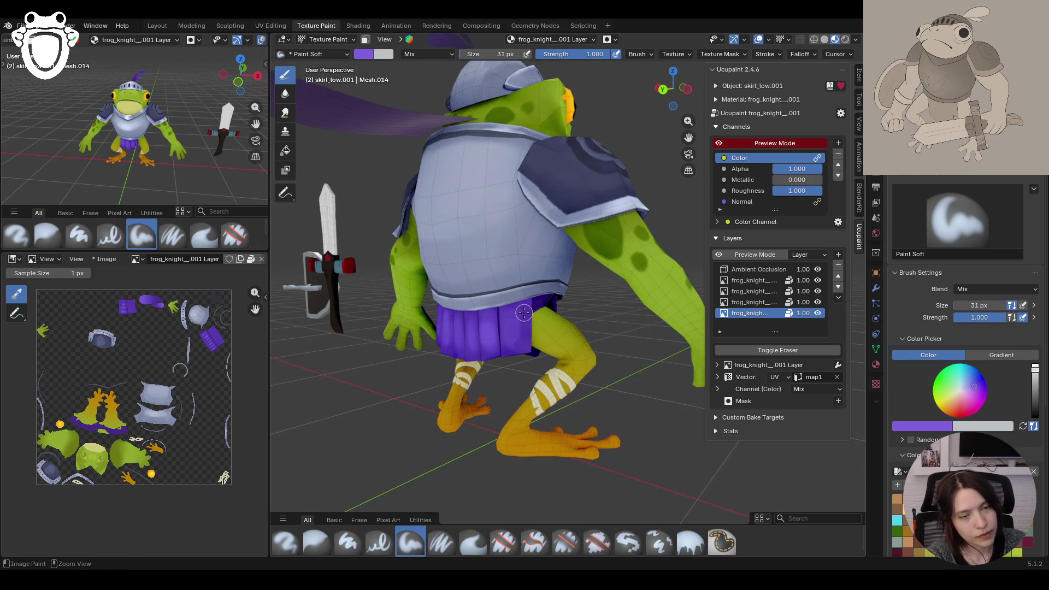
pyautogui.moveTo(525, 309); pyautogui.dragTo(523, 320)
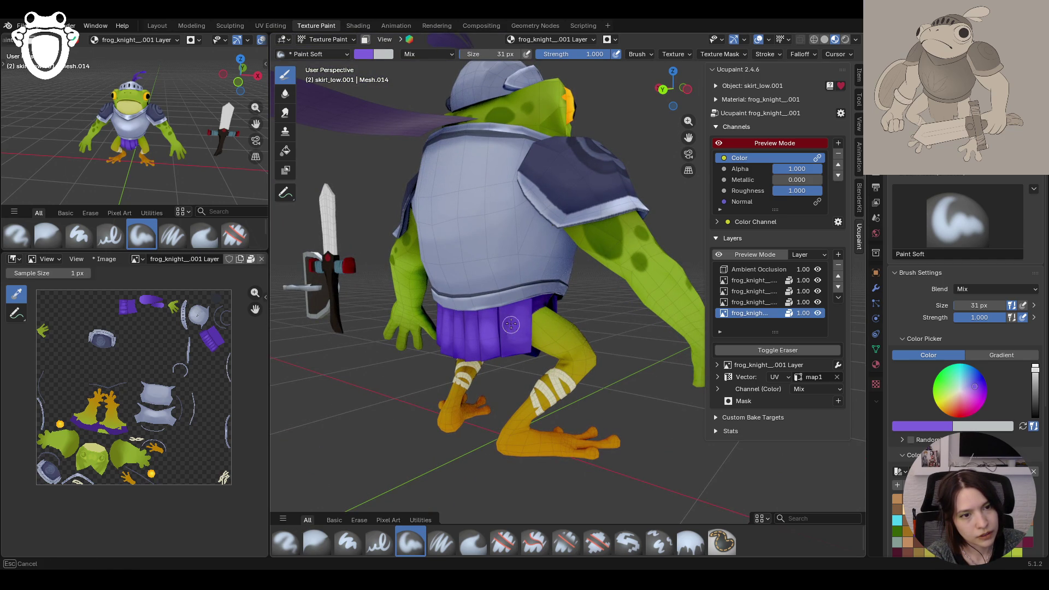
pyautogui.moveTo(513, 339); pyautogui.dragTo(512, 334)
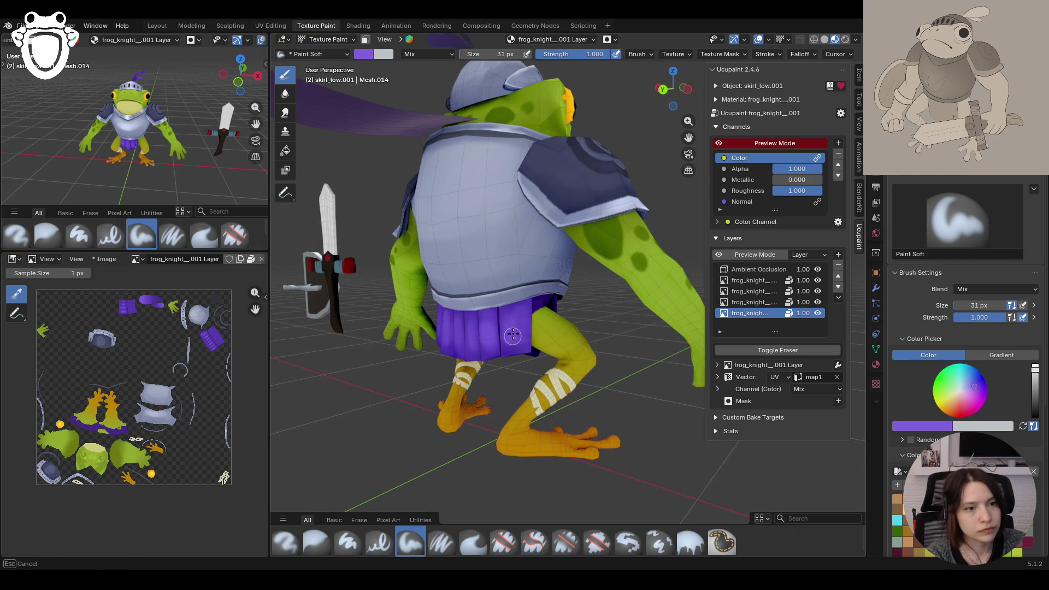
pyautogui.scroll(-2, 510, 331)
pyautogui.scroll(-4, 510, 331)
pyautogui.moveTo(510, 331)
pyautogui.mouseDown(button='middle')
pyautogui.moveTo(552, 388)
pyautogui.moveTo(622, 327)
pyautogui.mouseUp(button='middle')
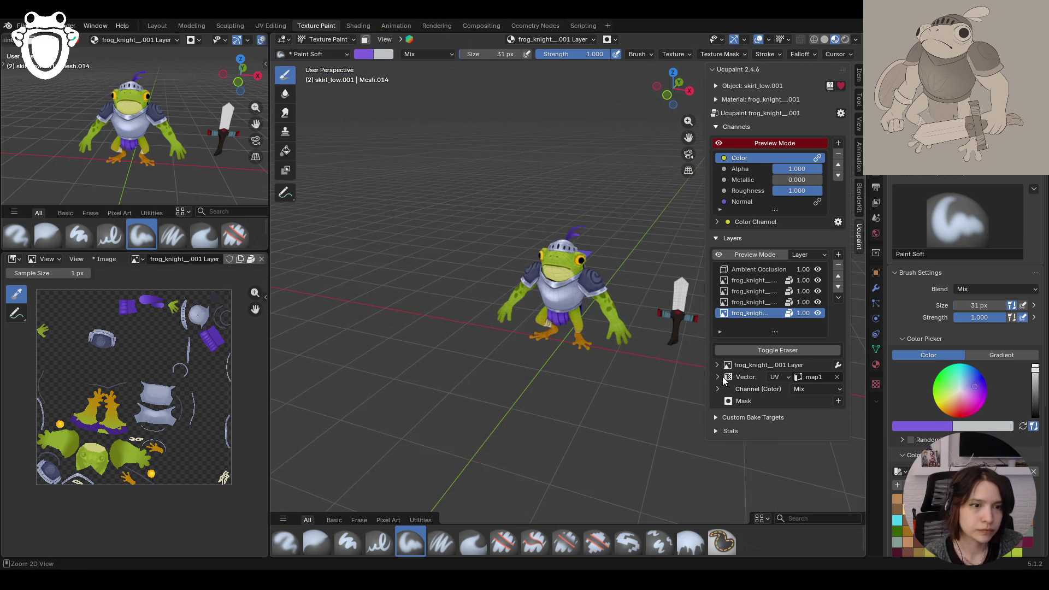
pyautogui.hotkey('ctrl', 's')
pyautogui.moveTo(622, 326); pyautogui.dragTo(568, 339, button='middle')
pyautogui.scroll(3, 568, 338)
pyautogui.scroll(3, 568, 338)
pyautogui.scroll(2, 568, 339)
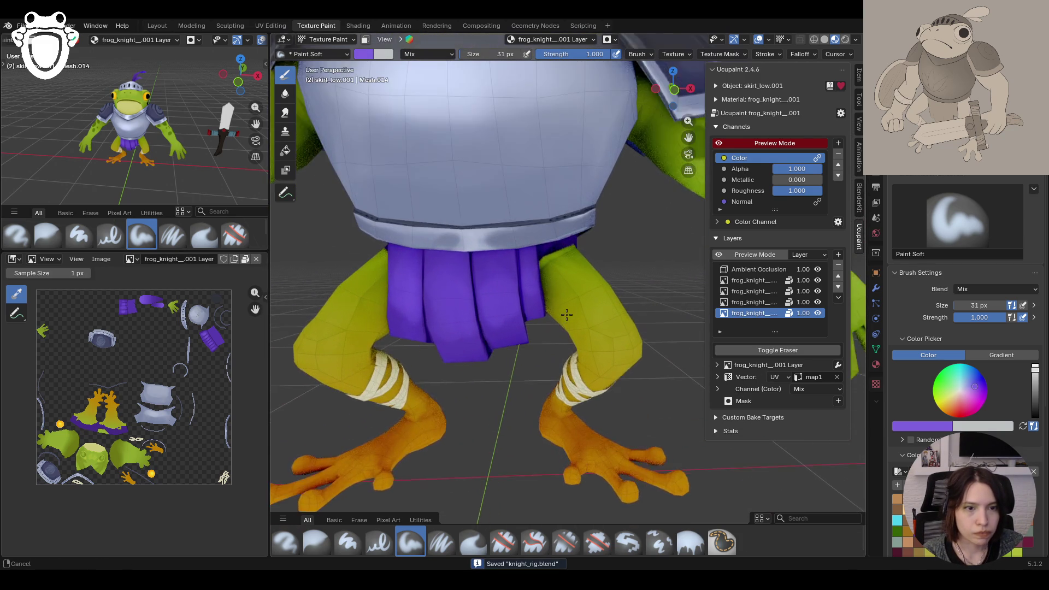
pyautogui.scroll(1, 568, 338)
pyautogui.moveTo(687, 140)
pyautogui.mouseDown(button='middle')
pyautogui.moveTo(556, 235)
pyautogui.moveTo(582, 229)
pyautogui.moveTo(554, 238)
pyautogui.moveTo(374, 69)
pyautogui.mouseUp(button='middle')
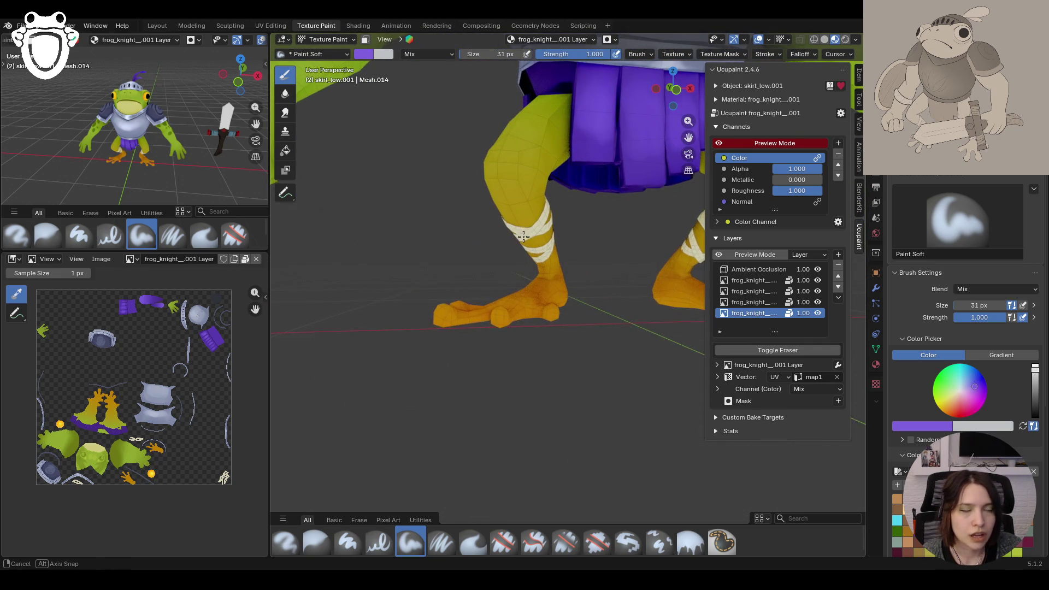
pyautogui.moveTo(442, 180); pyautogui.dragTo(428, 211, button='middle')
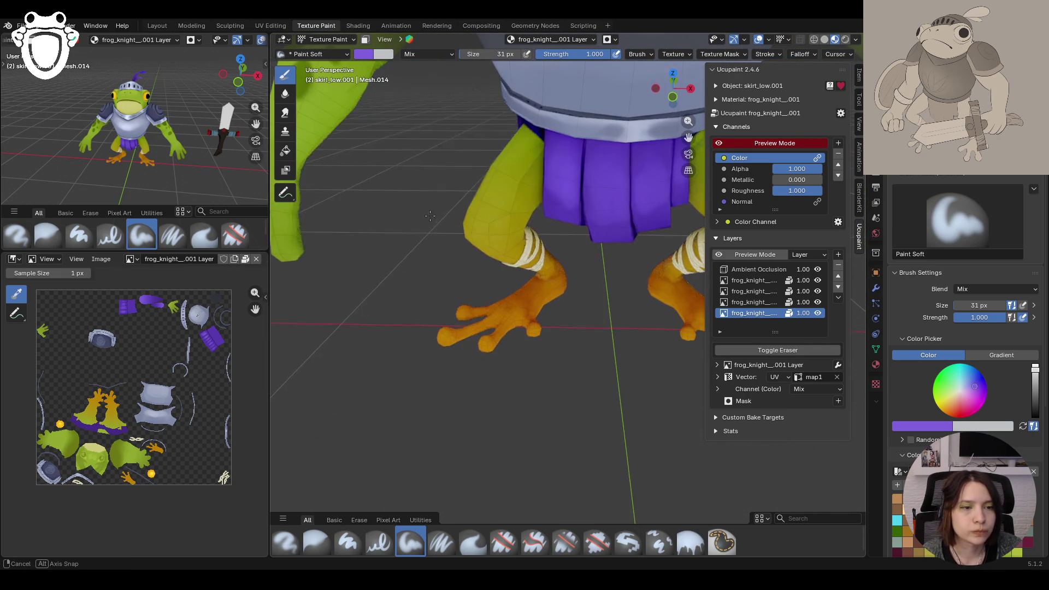
pyautogui.press('Home')
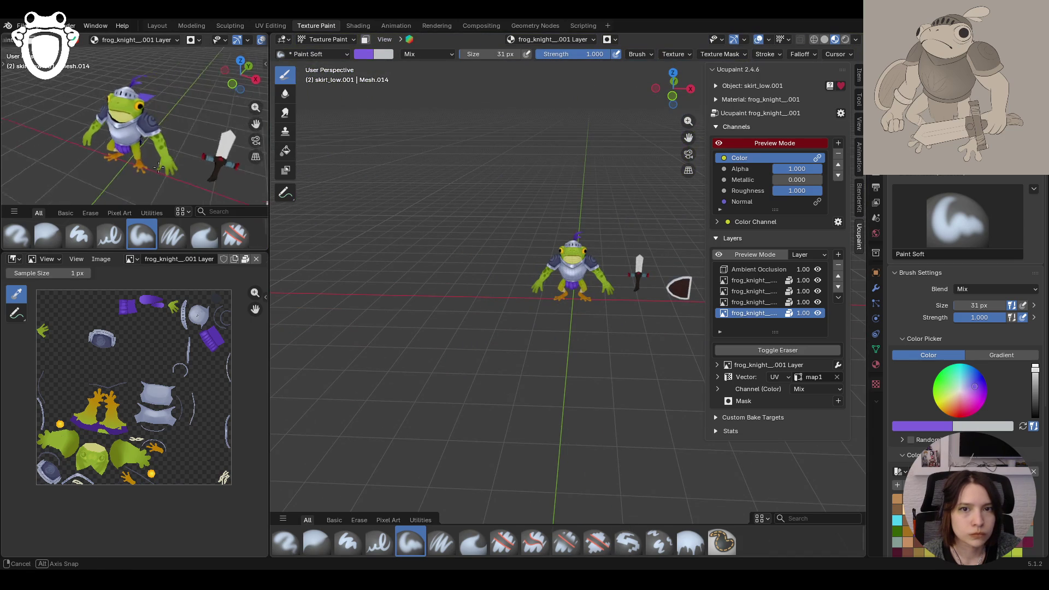
pyautogui.moveTo(164, 124); pyautogui.dragTo(256, 157, button='middle')
pyautogui.moveTo(535, 272); pyautogui.dragTo(574, 283, button='middle')
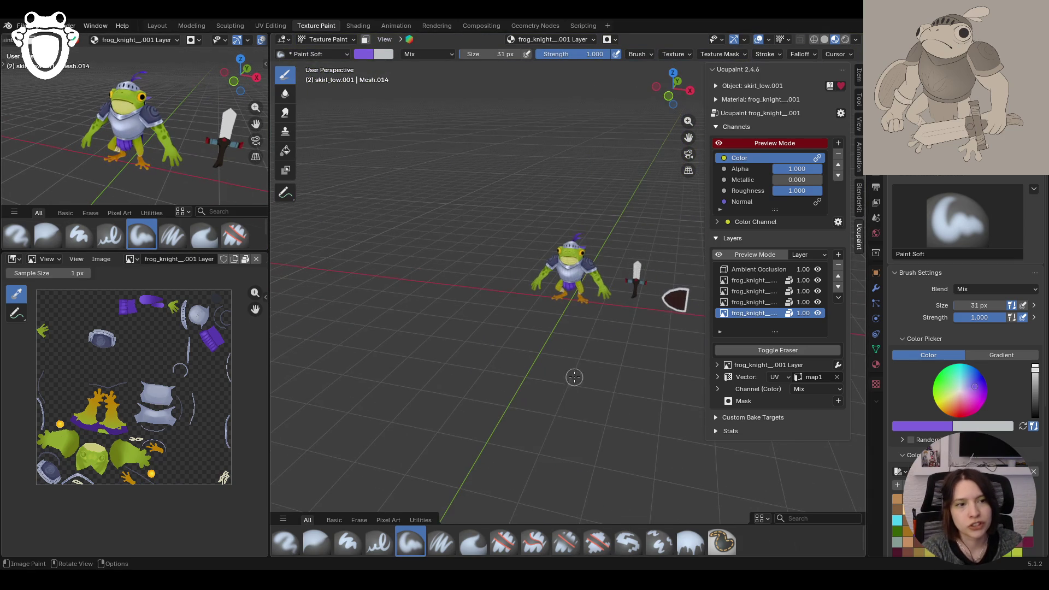
pyautogui.hotkey('ctrl', 's')
pyautogui.click(817, 269)
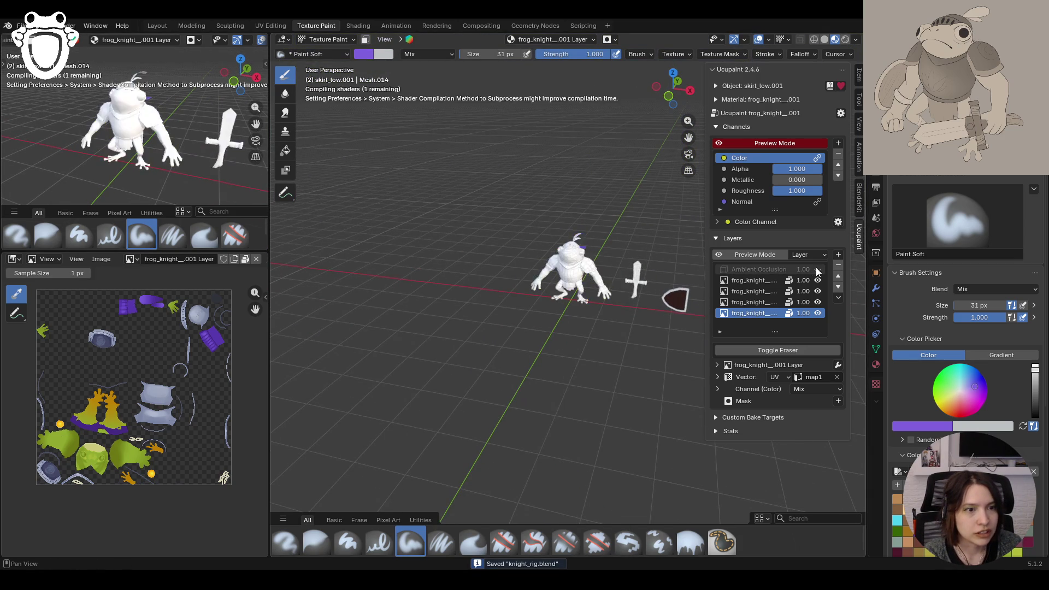
pyautogui.scroll(4, 557, 312)
pyautogui.scroll(3, 557, 312)
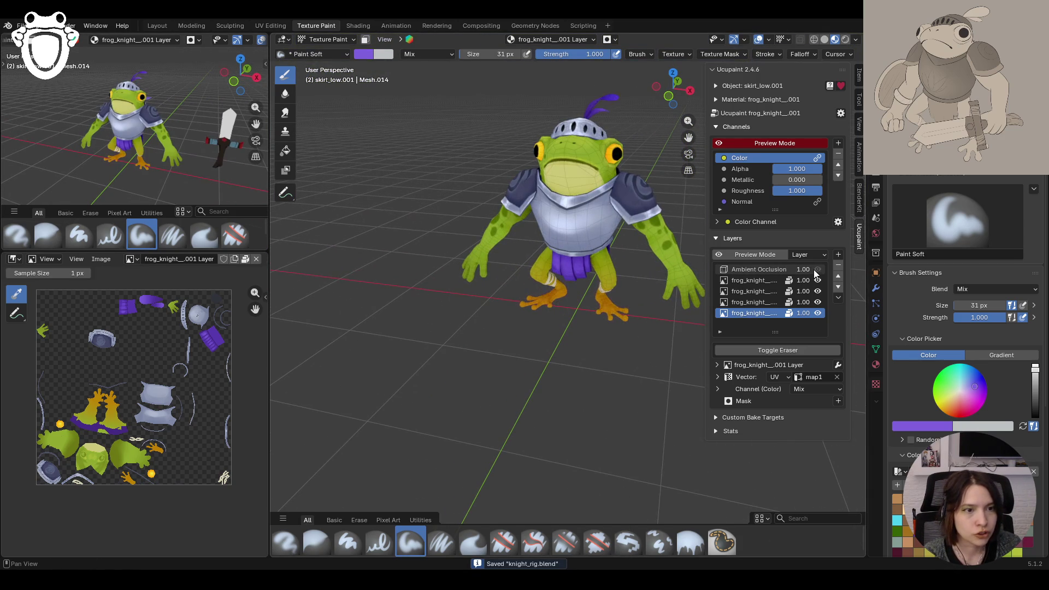
pyautogui.moveTo(542, 325)
pyautogui.mouseDown(button='middle')
pyautogui.moveTo(545, 308)
pyautogui.moveTo(420, 286)
pyautogui.moveTo(456, 245)
pyautogui.moveTo(489, 249)
pyautogui.moveTo(504, 271)
pyautogui.moveTo(661, 271)
pyautogui.mouseUp(button='middle')
pyautogui.scroll(3, 544, 320)
pyautogui.scroll(4, 543, 316)
pyautogui.click(817, 270)
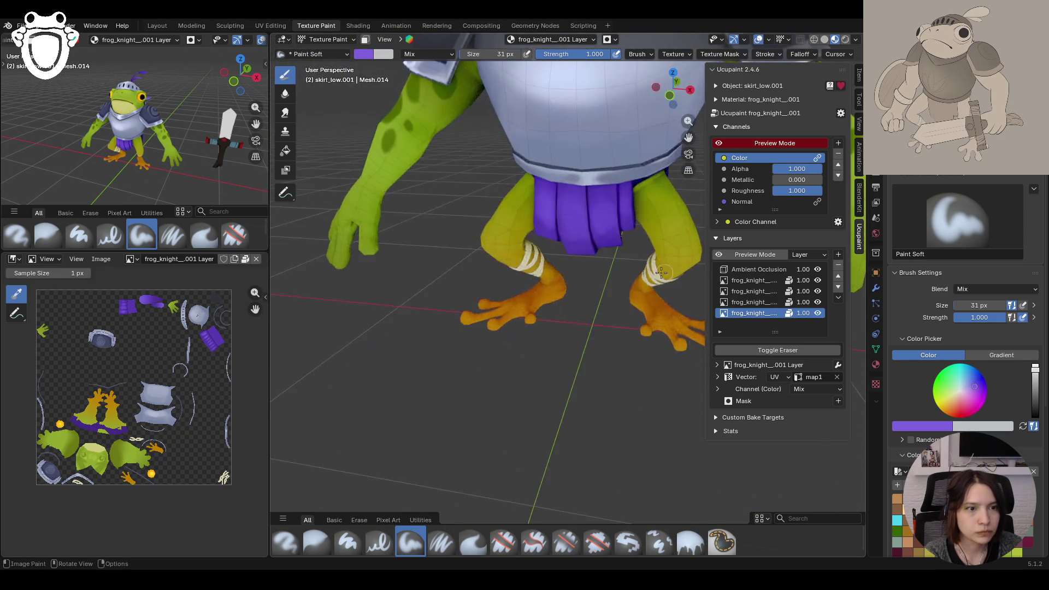
pyautogui.scroll(-5, 661, 272)
pyautogui.moveTo(661, 271); pyautogui.dragTo(533, 247, button='middle')
# Step: Select the frog's body mesh in Object Mode and return to Texture Paint on it
pyautogui.click(324, 40)
pyautogui.click(532, 244)
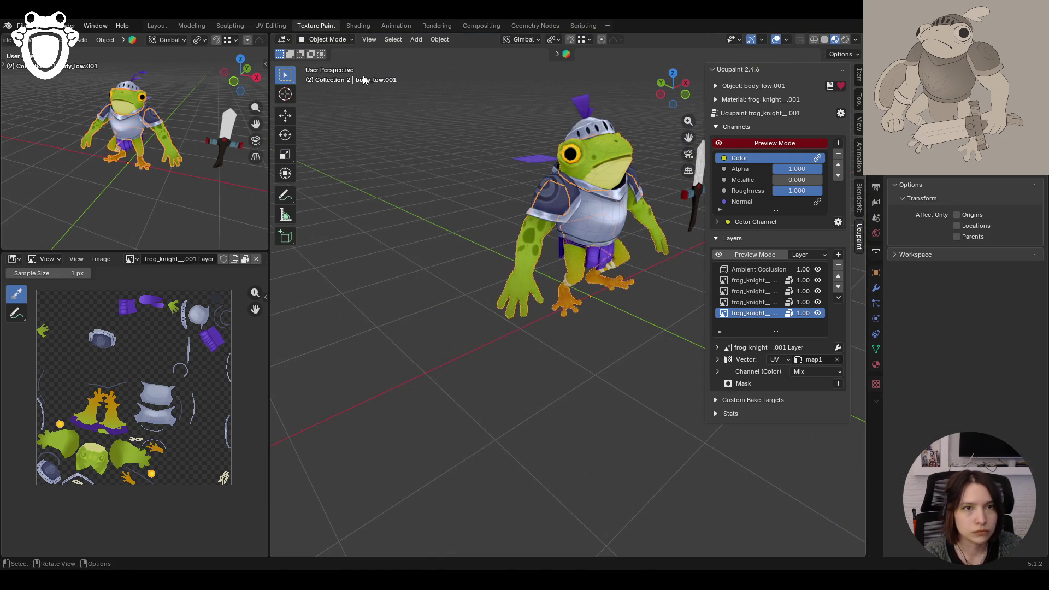
pyautogui.click(329, 40)
pyautogui.click(332, 112)
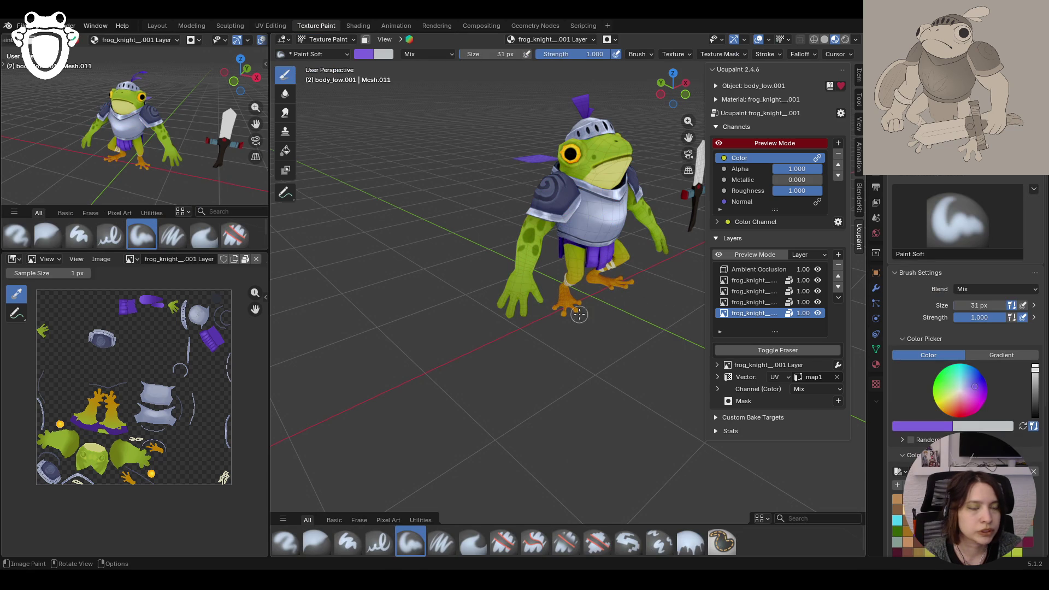
pyautogui.scroll(-4, 131, 139)
# Step: Orbit, pan and zoom to frame the frog's arm in a close three-quarter view
pyautogui.moveTo(98, 156)
pyautogui.mouseDown(button='middle')
pyautogui.moveTo(37, 161)
pyautogui.moveTo(170, 156)
pyautogui.moveTo(52, 143)
pyautogui.moveTo(95, 141)
pyautogui.mouseUp(button='middle')
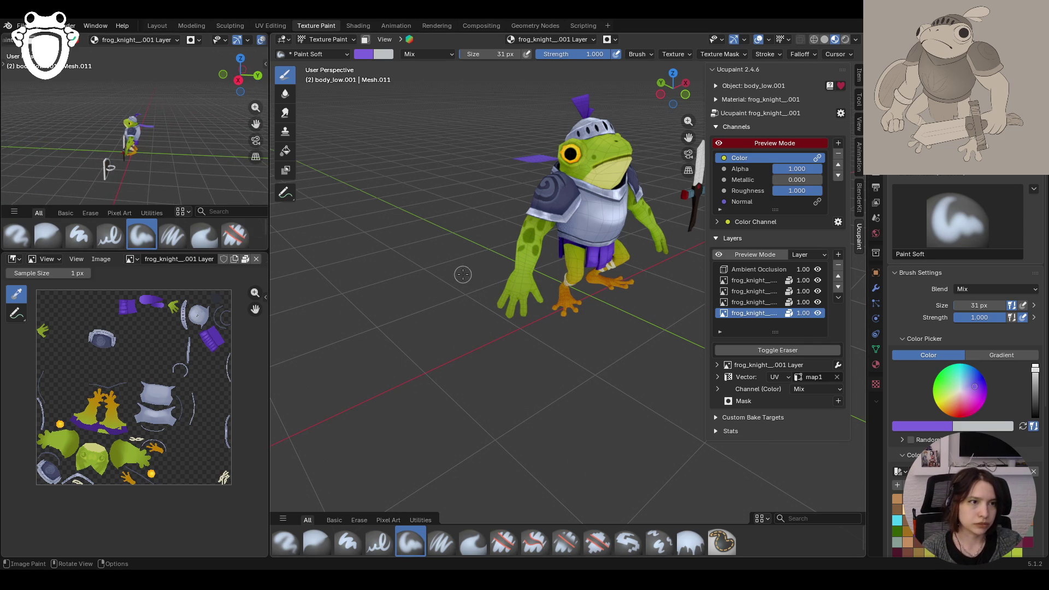
pyautogui.moveTo(629, 336); pyautogui.dragTo(531, 389, button='middle')
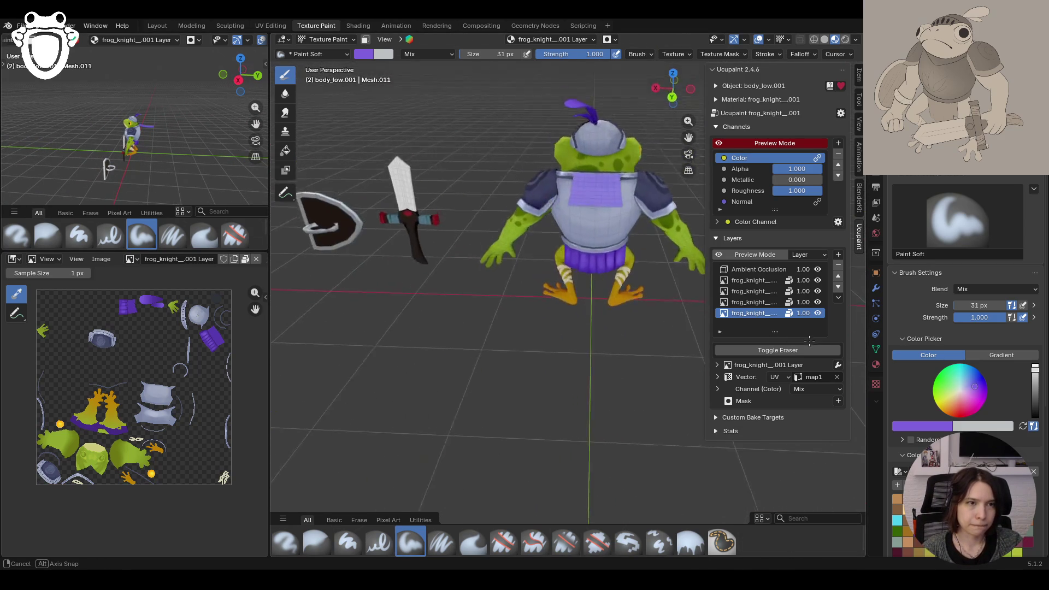
pyautogui.moveTo(532, 389); pyautogui.dragTo(751, 352, button='middle')
pyautogui.moveTo(573, 216); pyautogui.dragTo(400, 275, button='middle')
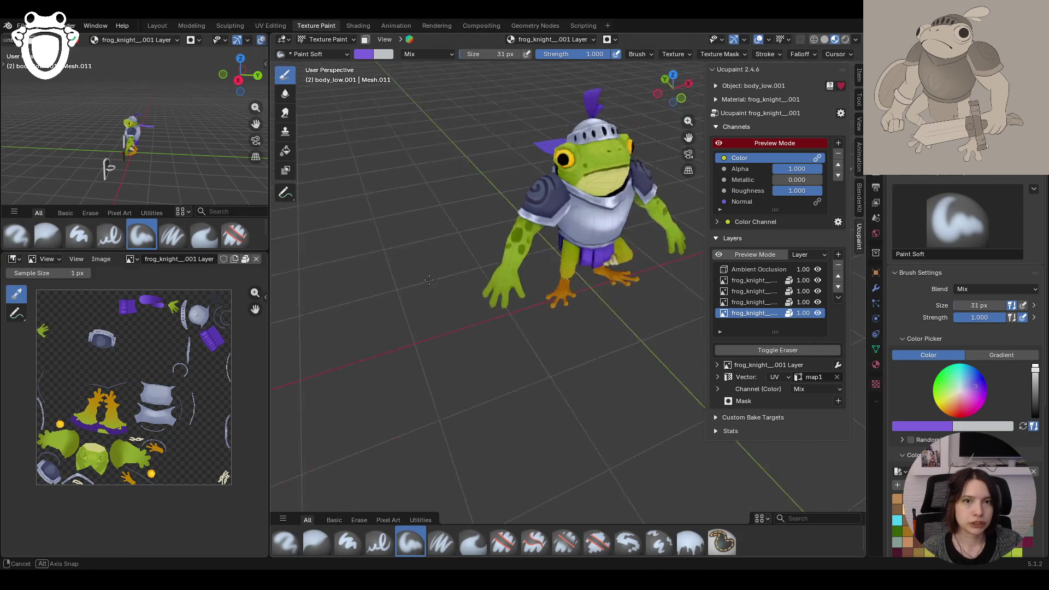
pyautogui.moveTo(689, 137)
pyautogui.mouseDown()
pyautogui.moveTo(414, 197)
pyautogui.moveTo(525, 246)
pyautogui.mouseUp()
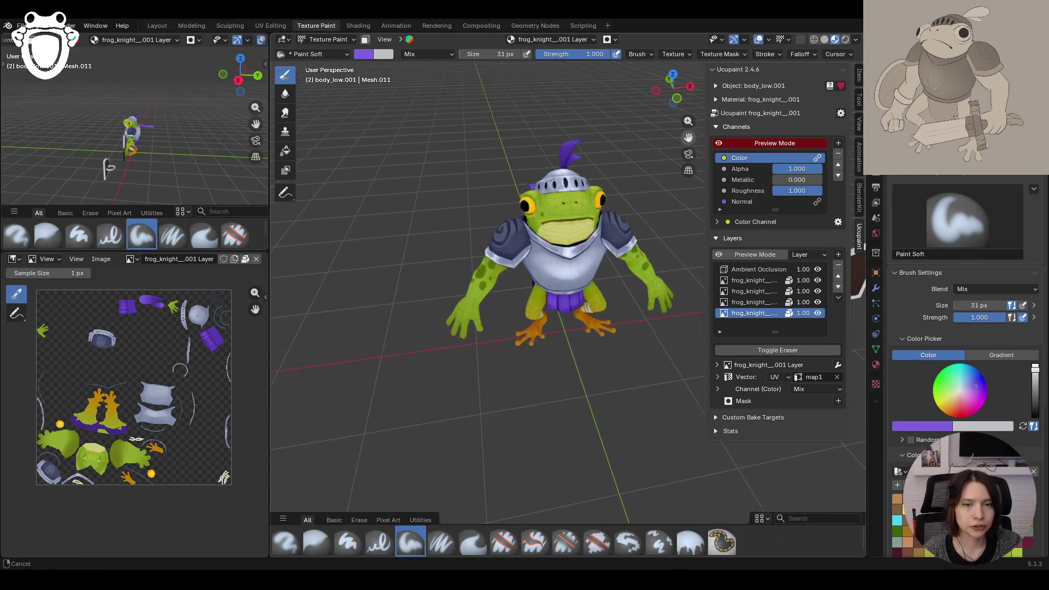
pyautogui.moveTo(525, 246); pyautogui.dragTo(654, 319, button='middle')
pyautogui.moveTo(688, 120)
pyautogui.mouseDown()
pyautogui.moveTo(445, 393)
pyautogui.moveTo(692, 140)
pyautogui.moveTo(773, 132)
pyautogui.mouseUp()
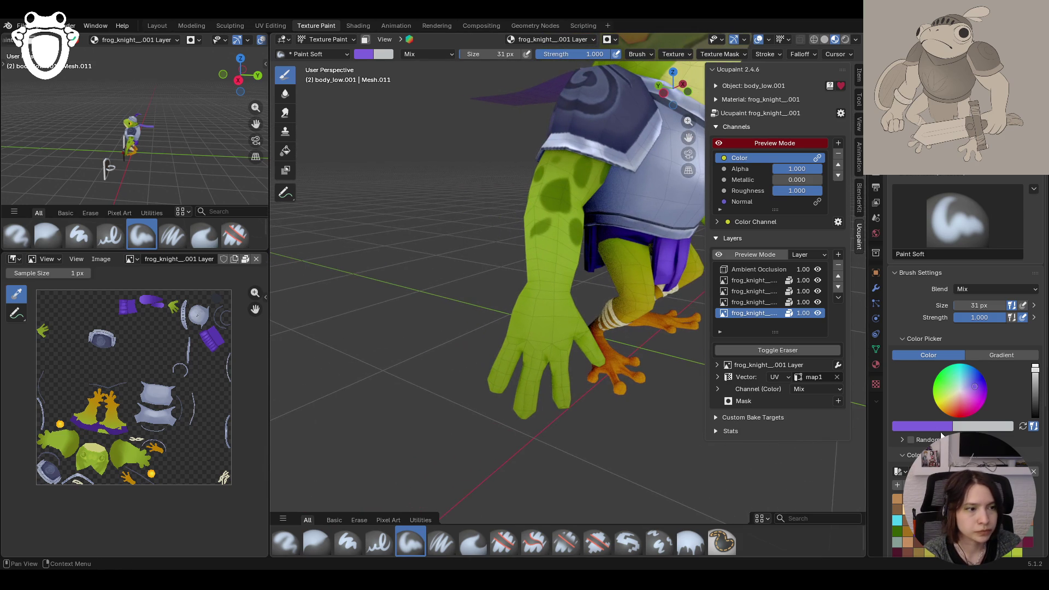
pyautogui.scroll(-2, 967, 508)
# Step: Sample the arm's green and paint darker green shading onto the frog's hand
pyautogui.press('s')
pyautogui.moveTo(492, 246); pyautogui.dragTo(427, 262, button='middle')
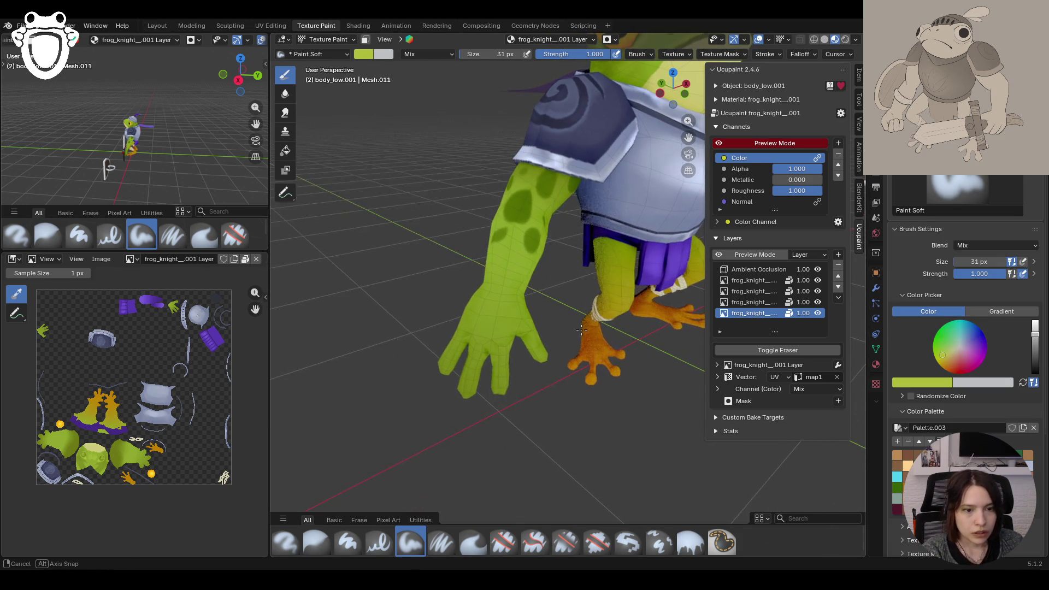
pyautogui.scroll(-2, 963, 329)
pyautogui.scroll(-2, 964, 328)
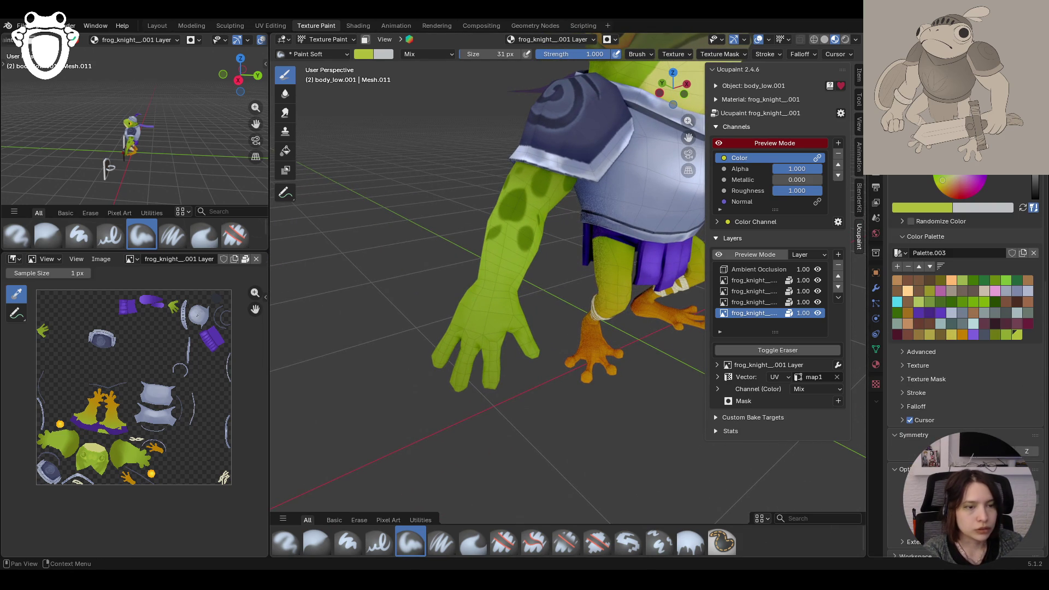
pyautogui.moveTo(458, 324); pyautogui.dragTo(464, 330)
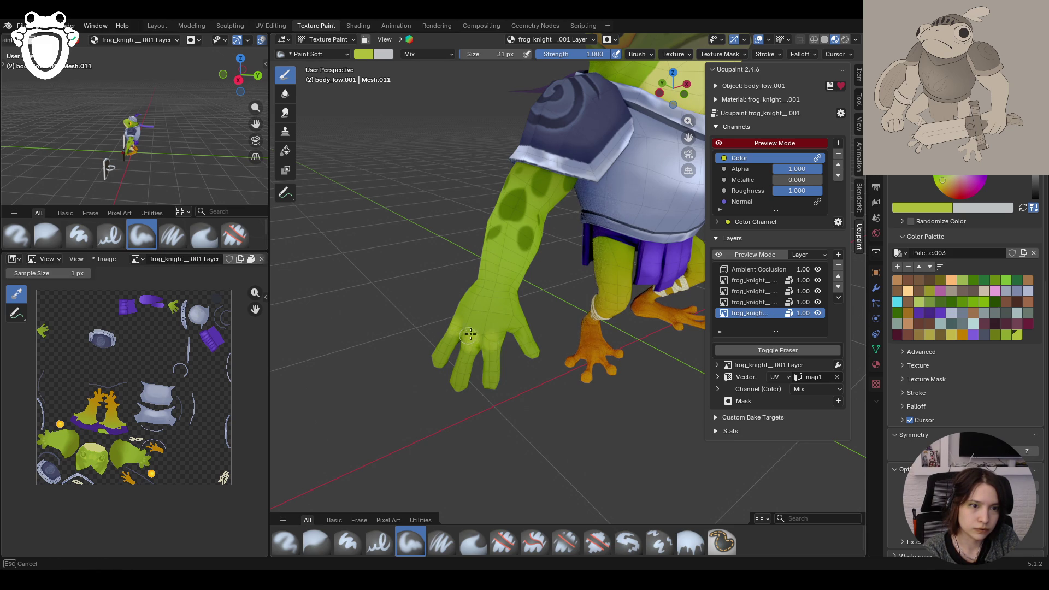
pyautogui.moveTo(574, 284); pyautogui.dragTo(471, 262, button='middle')
pyautogui.scroll(2, 471, 262)
pyautogui.moveTo(507, 344); pyautogui.dragTo(495, 336)
pyautogui.moveTo(473, 301); pyautogui.dragTo(475, 347, button='middle')
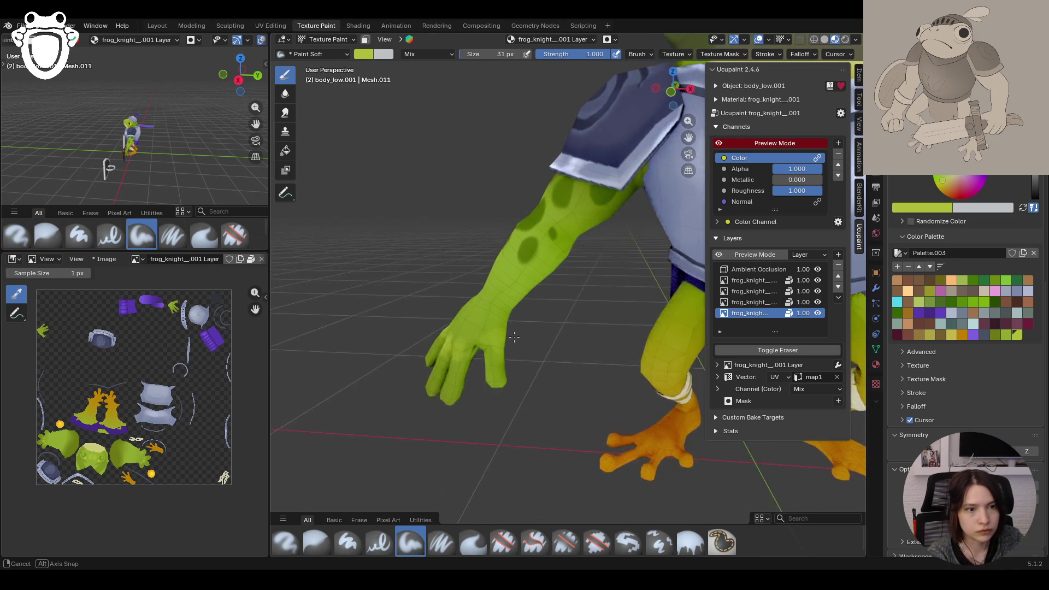
pyautogui.moveTo(492, 341); pyautogui.dragTo(499, 347)
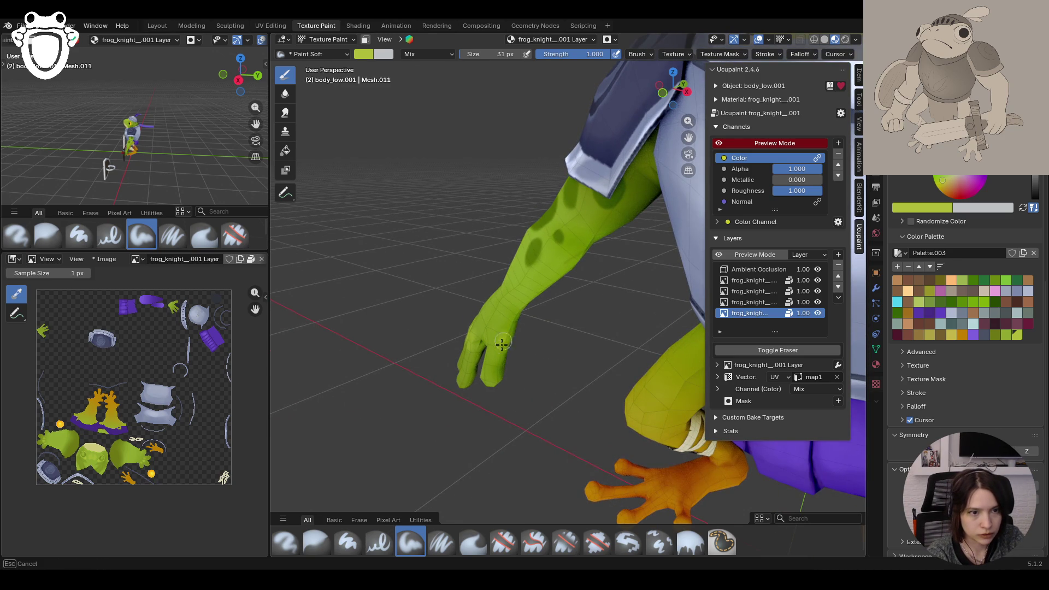
pyautogui.scroll(-3, 494, 357)
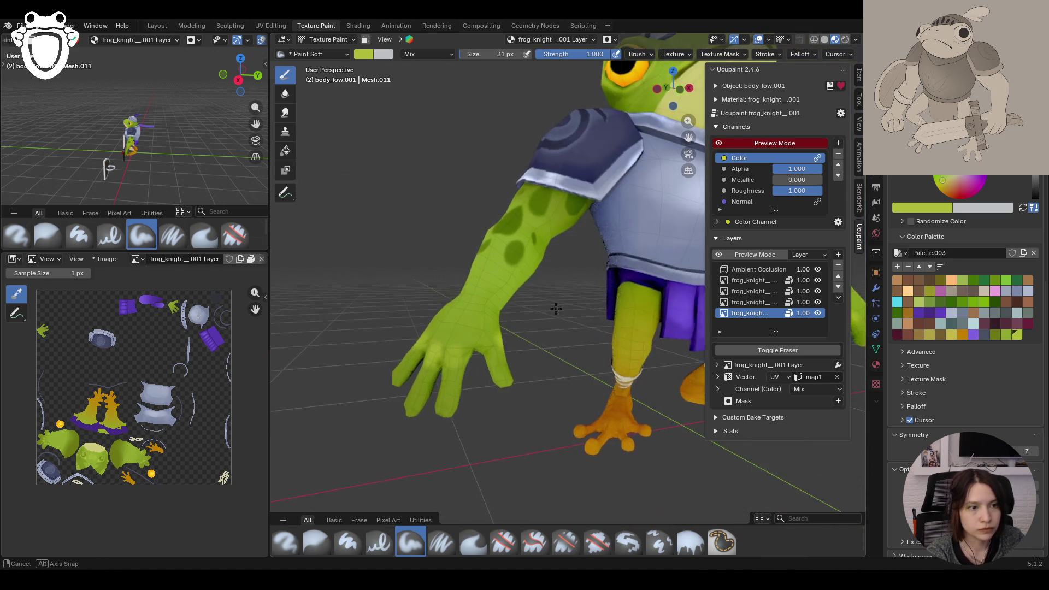
# Step: Dab darker green shading onto the upper arm, forearm and hand from a side view
pyautogui.moveTo(494, 356)
pyautogui.mouseDown(button='middle')
pyautogui.moveTo(601, 302)
pyautogui.moveTo(571, 321)
pyautogui.moveTo(574, 311)
pyautogui.mouseUp(button='middle')
pyautogui.scroll(3, 598, 303)
pyautogui.scroll(-5, 574, 320)
pyautogui.scroll(4, 572, 321)
pyautogui.moveTo(148, 146); pyautogui.dragTo(256, 164, button='middle')
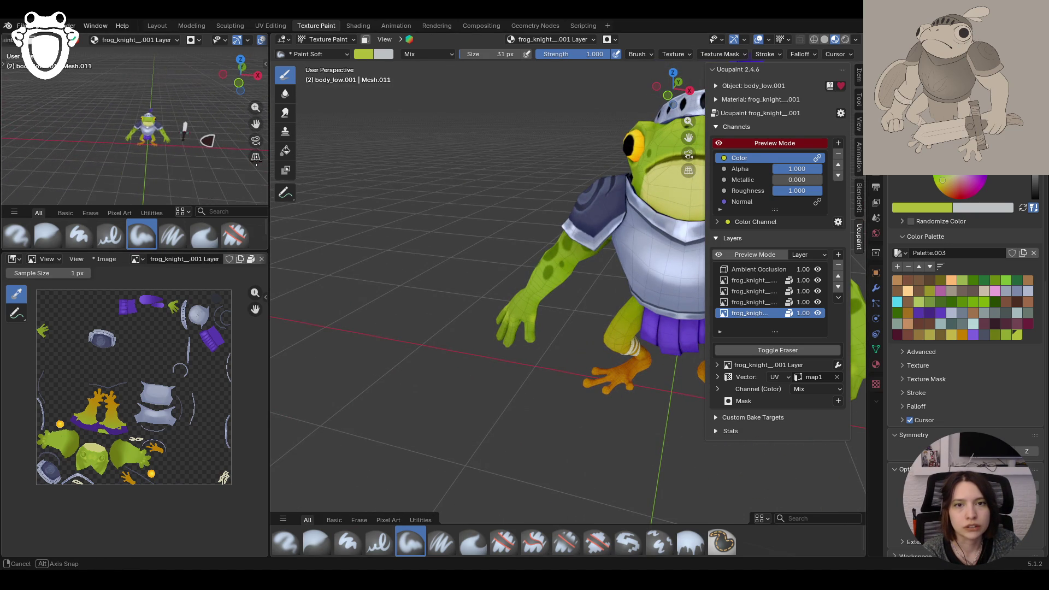
pyautogui.moveTo(148, 145); pyautogui.dragTo(188, 156, button='middle')
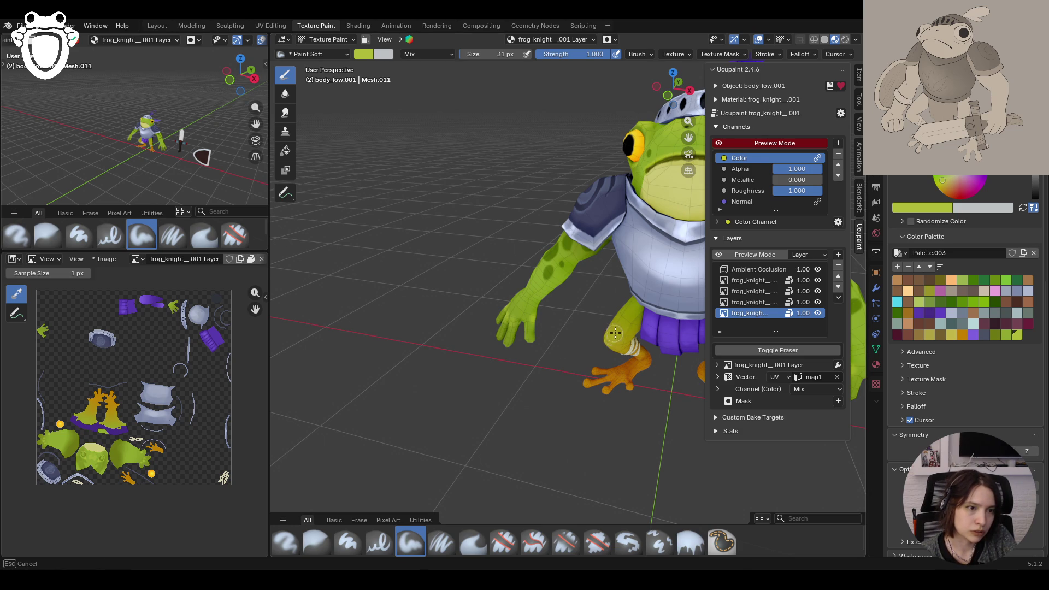
pyautogui.moveTo(615, 332)
pyautogui.keyDown('ctrl'); pyautogui.mouseDown(button='middle')
pyautogui.moveTo(656, 306)
pyautogui.moveTo(586, 352)
pyautogui.mouseUp(button='middle'); pyautogui.keyUp('ctrl')
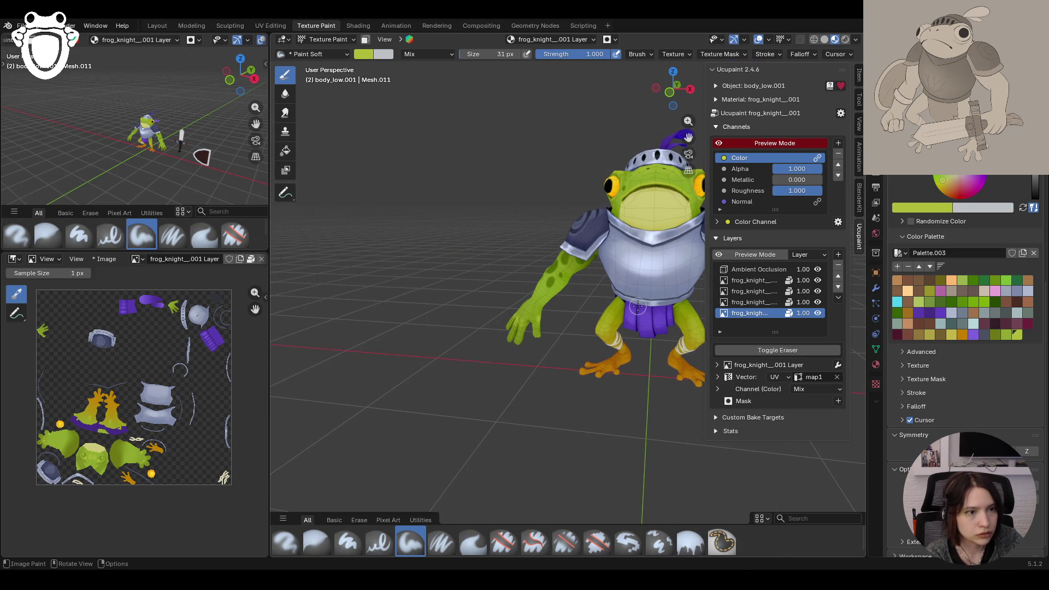
pyautogui.moveTo(637, 306); pyautogui.dragTo(607, 308, button='middle')
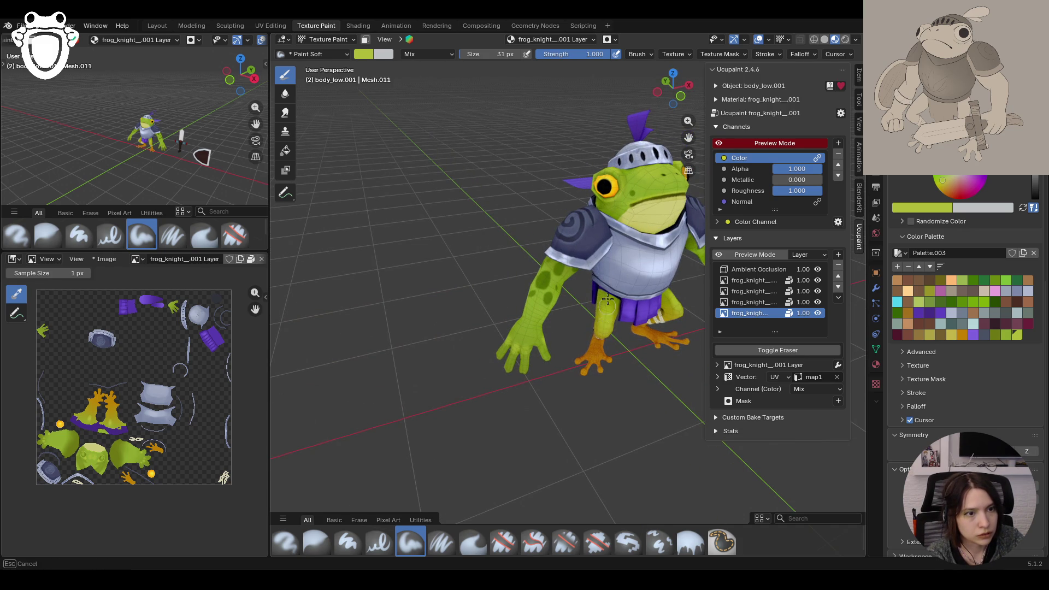
pyautogui.moveTo(600, 283)
pyautogui.mouseDown(button='middle')
pyautogui.moveTo(504, 391)
pyautogui.moveTo(677, 151)
pyautogui.moveTo(619, 350)
pyautogui.moveTo(517, 270)
pyautogui.mouseUp(button='middle')
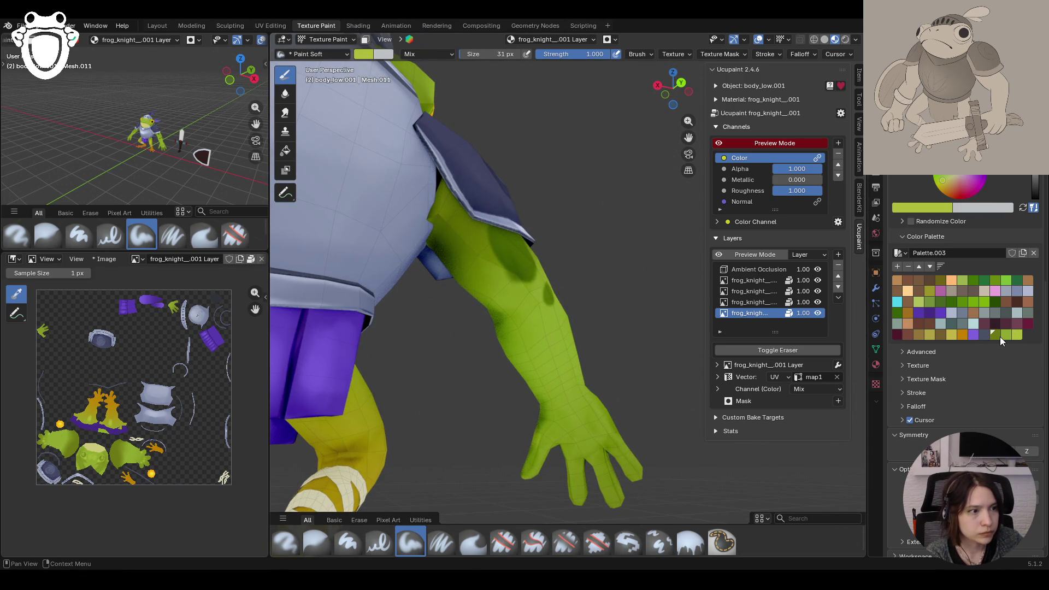
pyautogui.moveTo(517, 271); pyautogui.dragTo(498, 303)
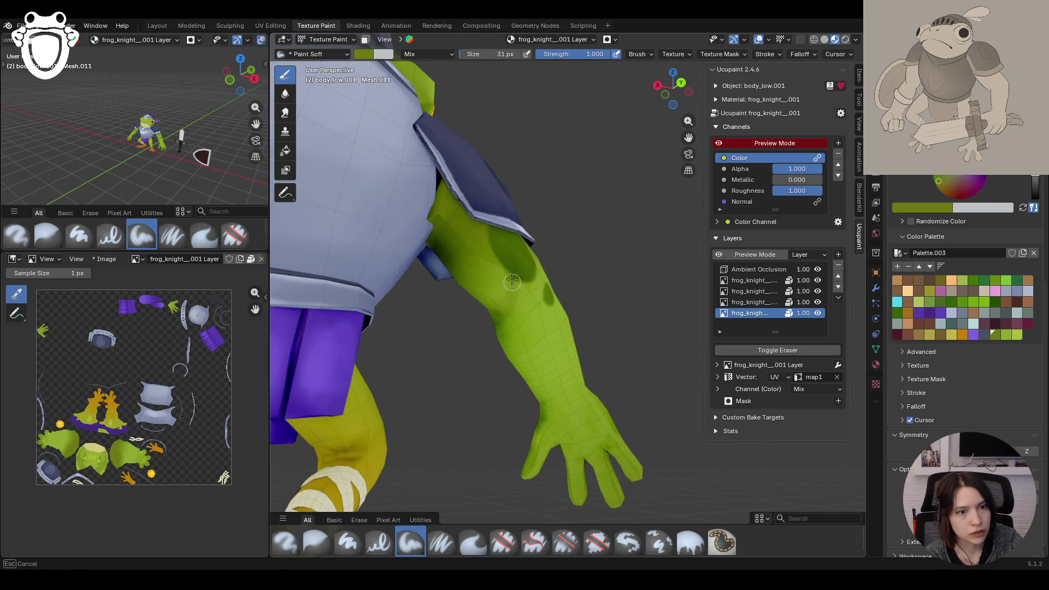
pyautogui.moveTo(517, 307); pyautogui.dragTo(508, 319)
pyautogui.moveTo(578, 463); pyautogui.dragTo(571, 427)
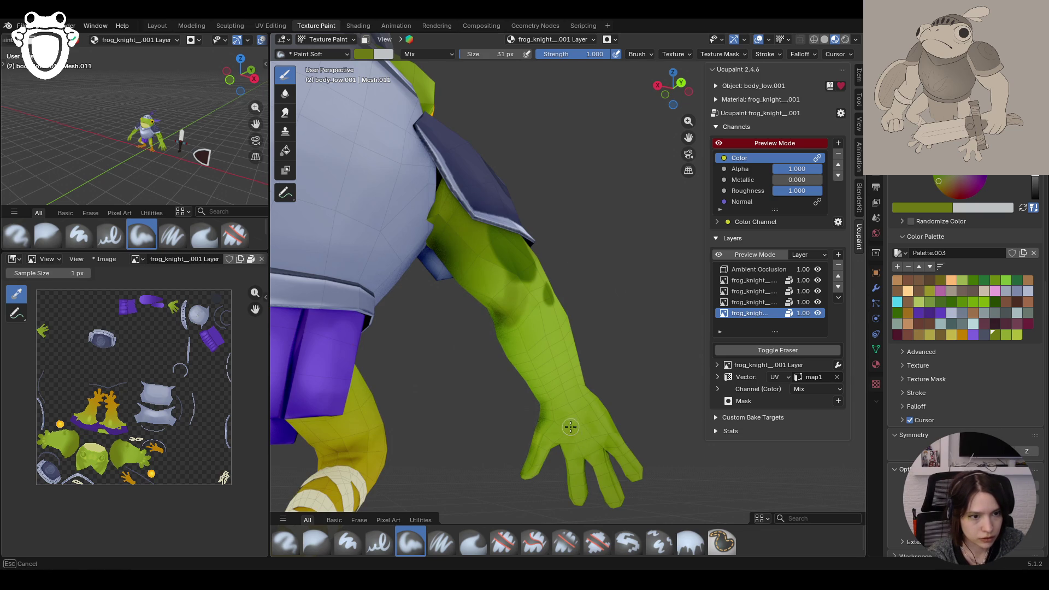
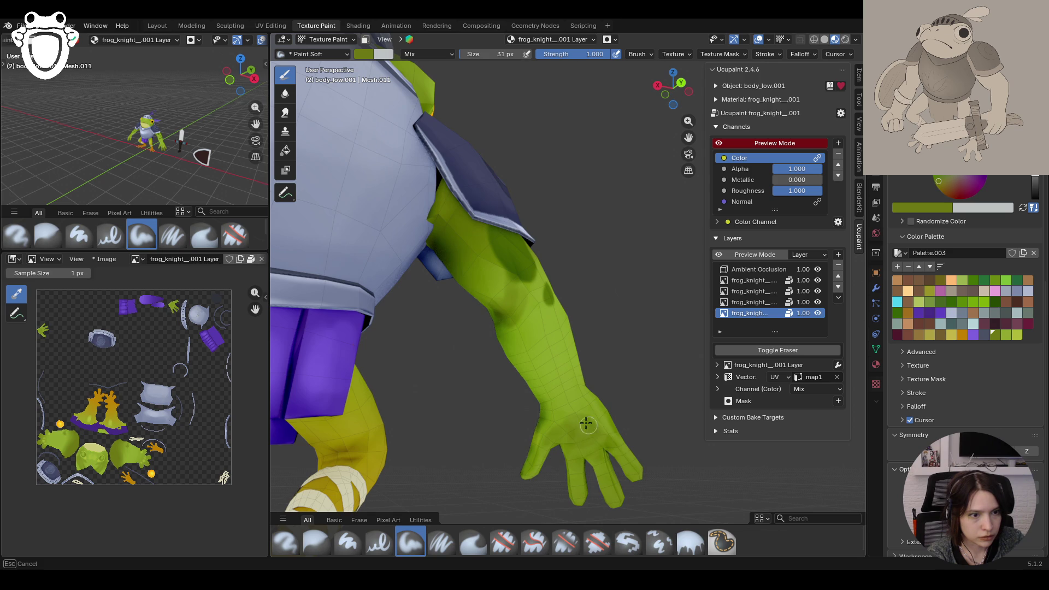
# Step: Darken the palm and upper arm with soft and hard-edged dark green strokes, then take the Blur brush
pyautogui.moveTo(582, 426); pyautogui.dragTo(583, 443)
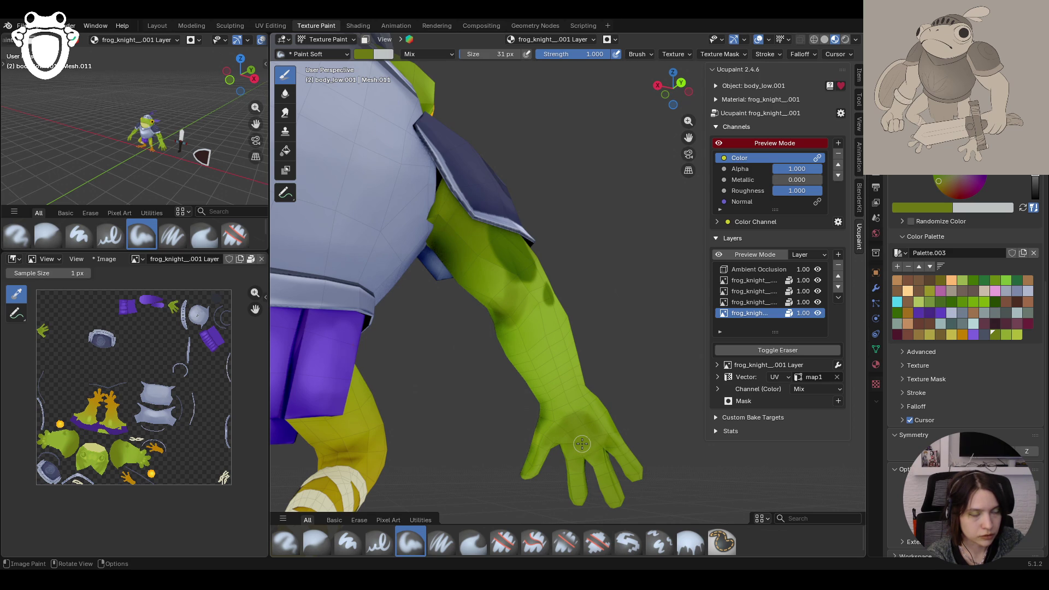
pyautogui.moveTo(561, 395); pyautogui.dragTo(570, 371, button='middle')
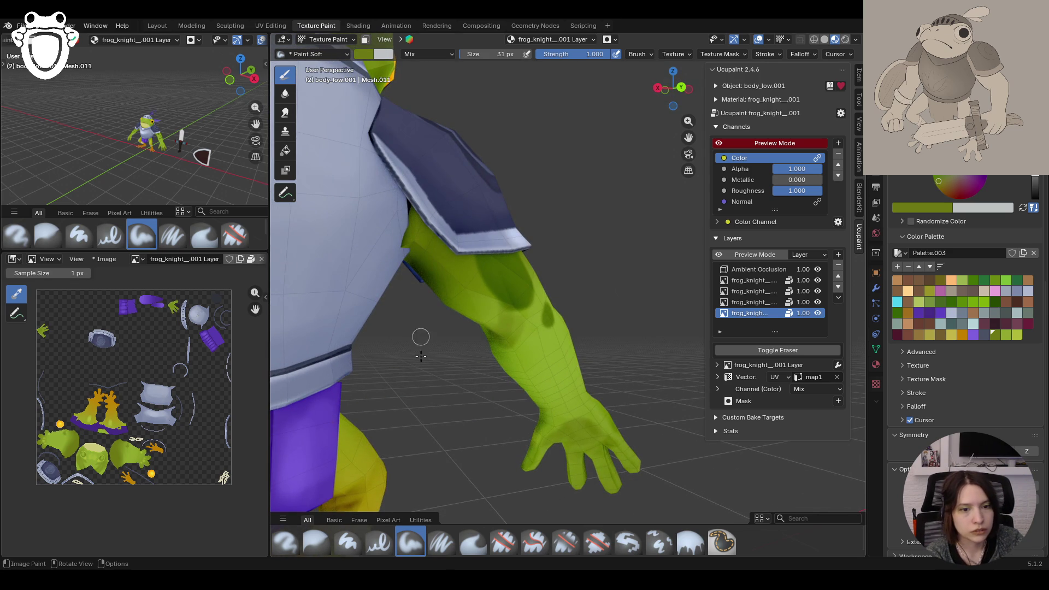
pyautogui.click(347, 542)
pyautogui.moveTo(525, 293)
pyautogui.mouseDown()
pyautogui.moveTo(505, 307)
pyautogui.moveTo(508, 338)
pyautogui.mouseUp()
pyautogui.click(316, 542)
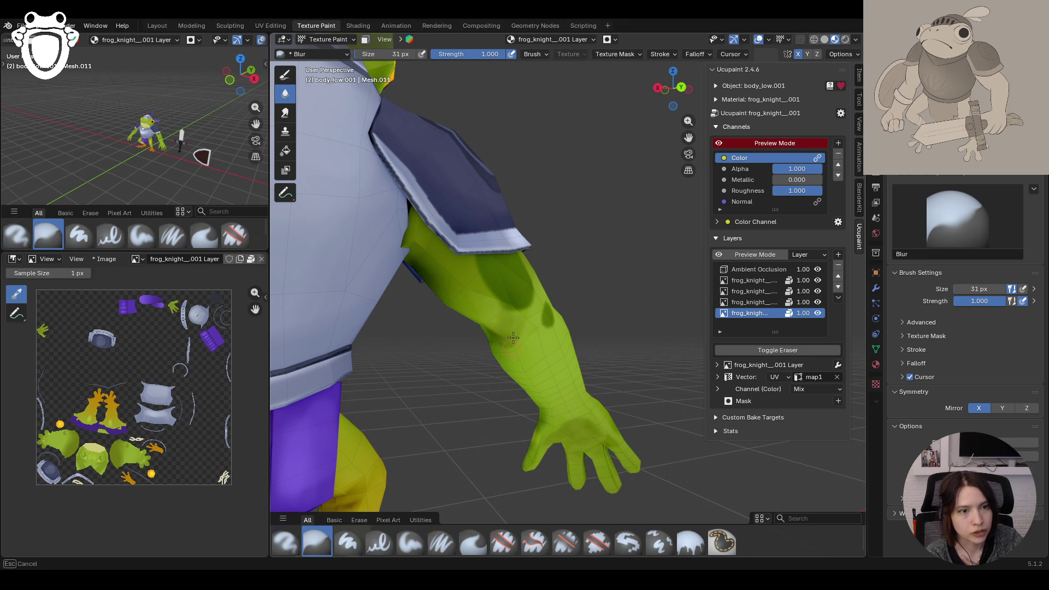
# Step: Orbit around the whole frog to check the shading from front and three-quarter views
pyautogui.moveTo(496, 292)
pyautogui.mouseDown(button='middle')
pyautogui.moveTo(548, 322)
pyautogui.moveTo(534, 325)
pyautogui.moveTo(524, 312)
pyautogui.mouseUp(button='middle')
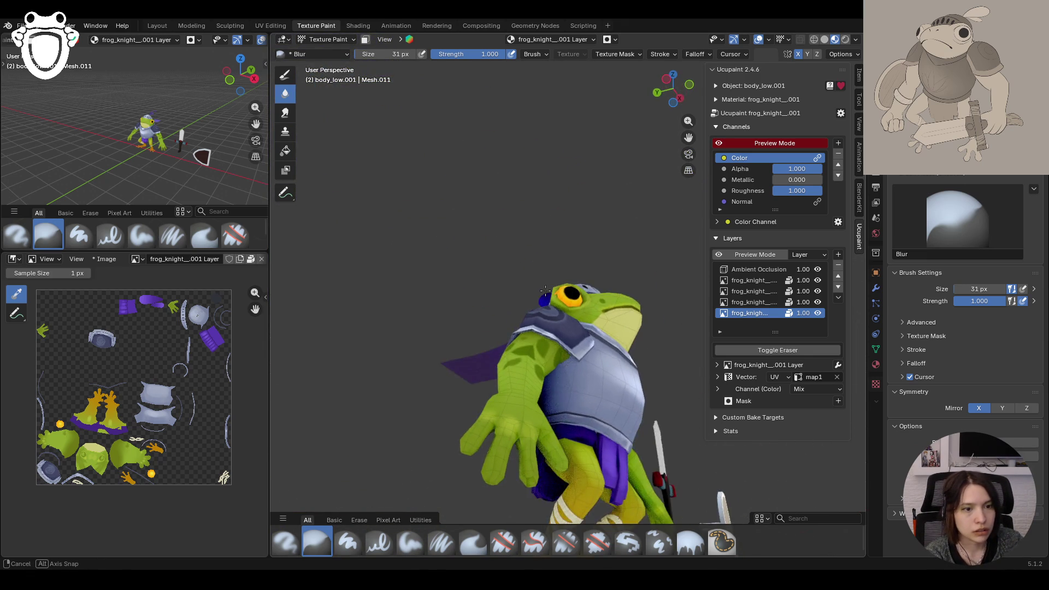
pyautogui.moveTo(694, 125); pyautogui.dragTo(566, 280, button='middle')
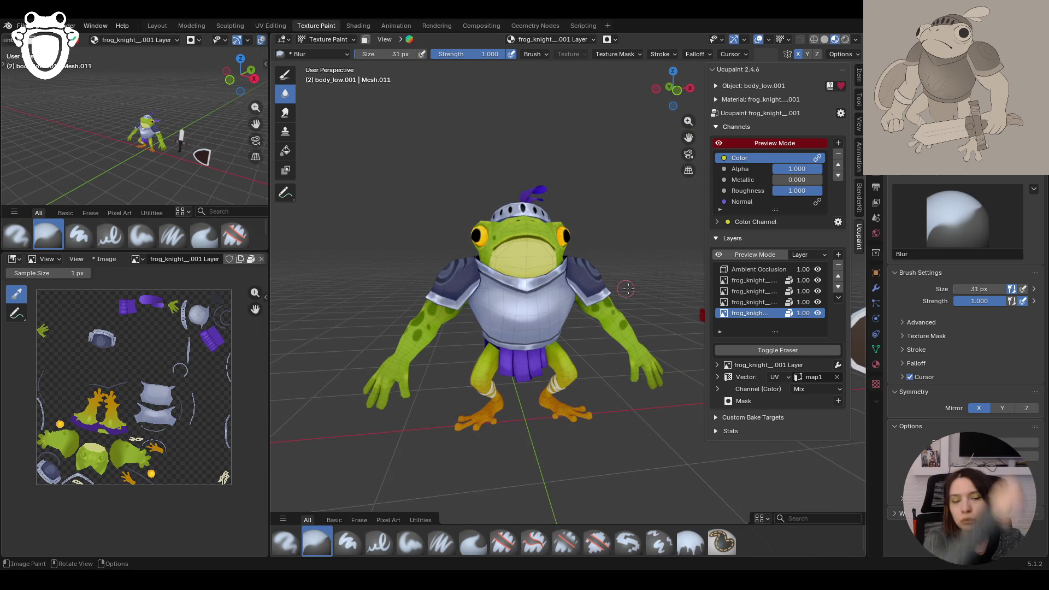
pyautogui.moveTo(610, 292)
pyautogui.mouseDown(button='middle')
pyautogui.moveTo(593, 289)
pyautogui.moveTo(427, 351)
pyautogui.mouseUp(button='middle')
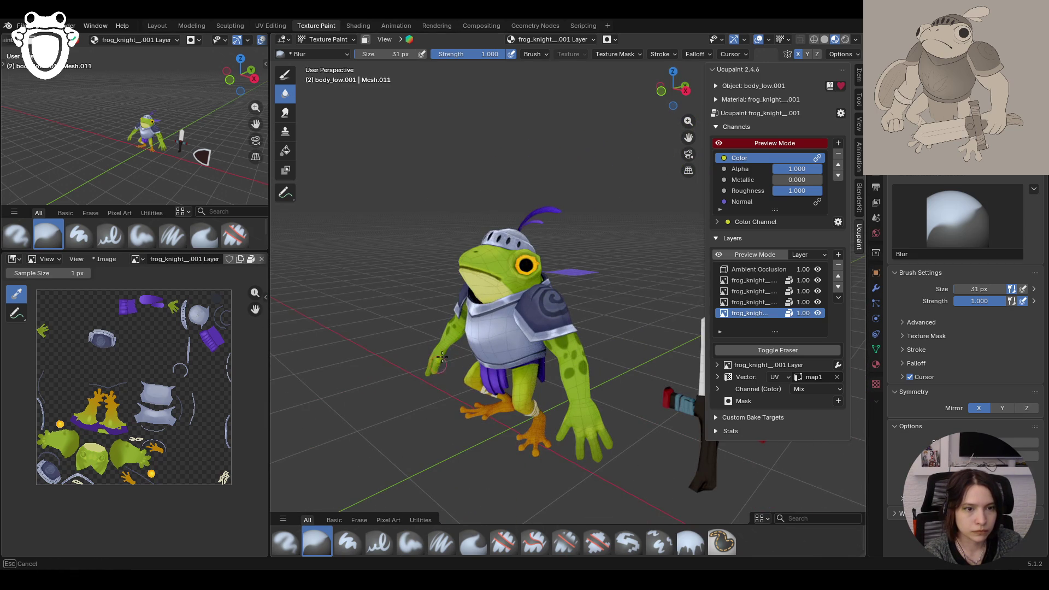
pyautogui.moveTo(492, 352)
pyautogui.mouseDown(button='middle')
pyautogui.moveTo(557, 348)
pyautogui.moveTo(631, 203)
pyautogui.mouseUp(button='middle')
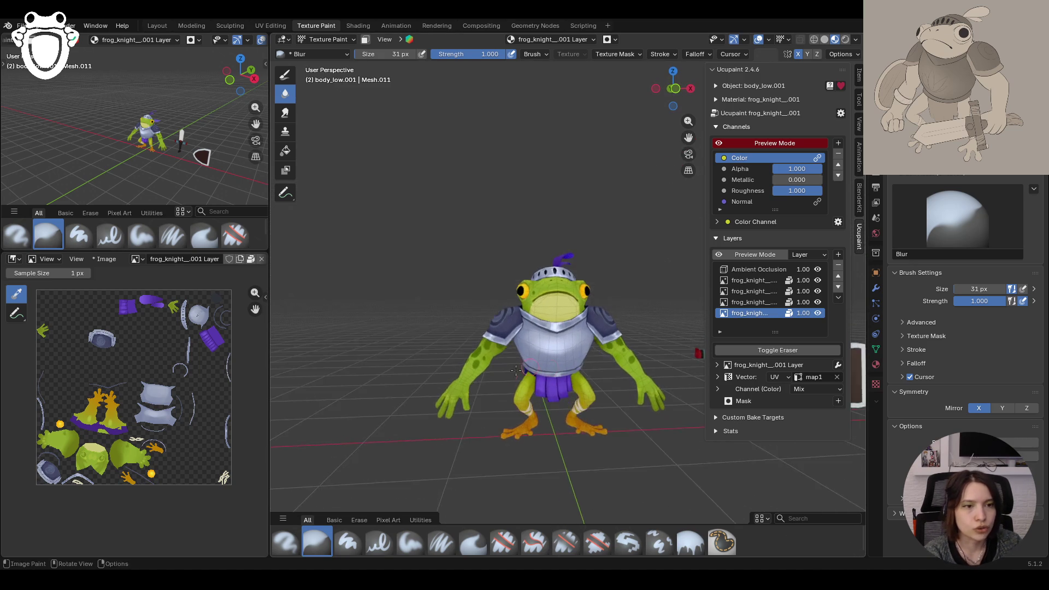
pyautogui.keyDown('ctrl'); pyautogui.moveTo(512, 410); pyautogui.dragTo(512, 361, button='middle'); pyautogui.keyUp('ctrl')
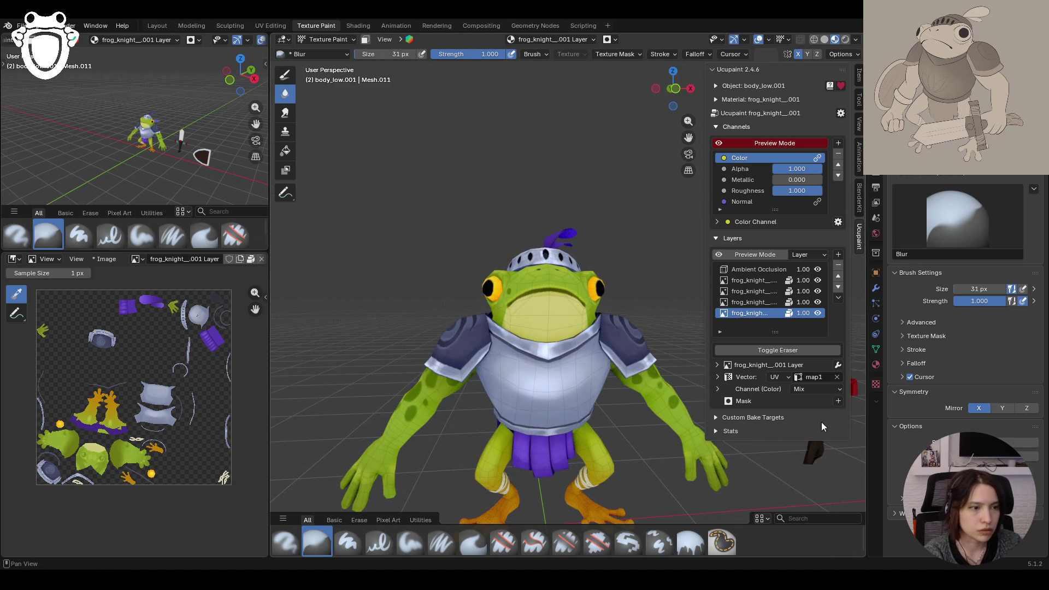
pyautogui.click(410, 541)
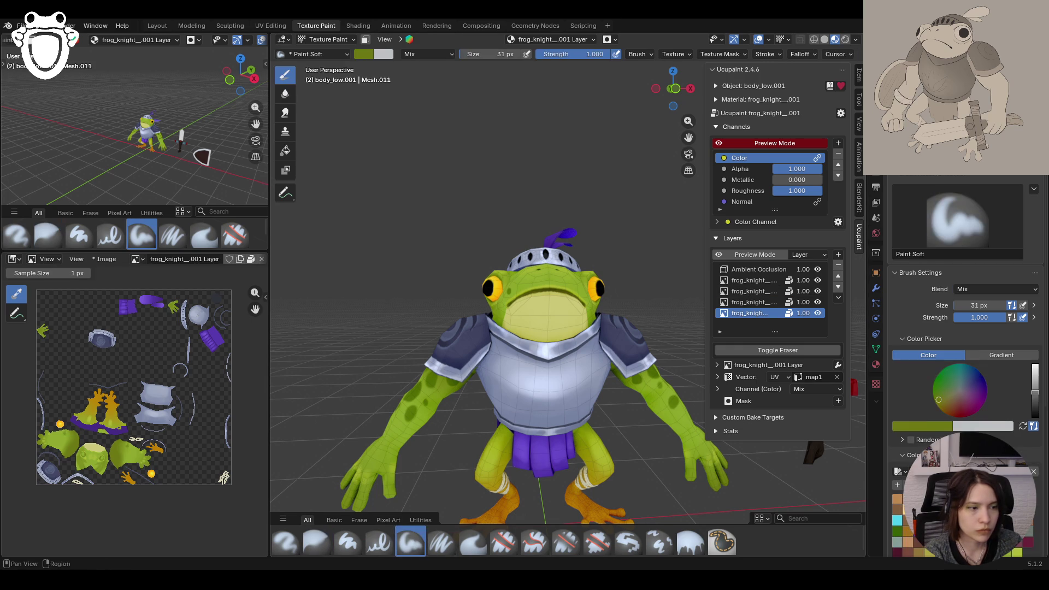
# Step: Sample the belly's pale yellow and lower its value to a slightly darker shade
pyautogui.click(930, 427)
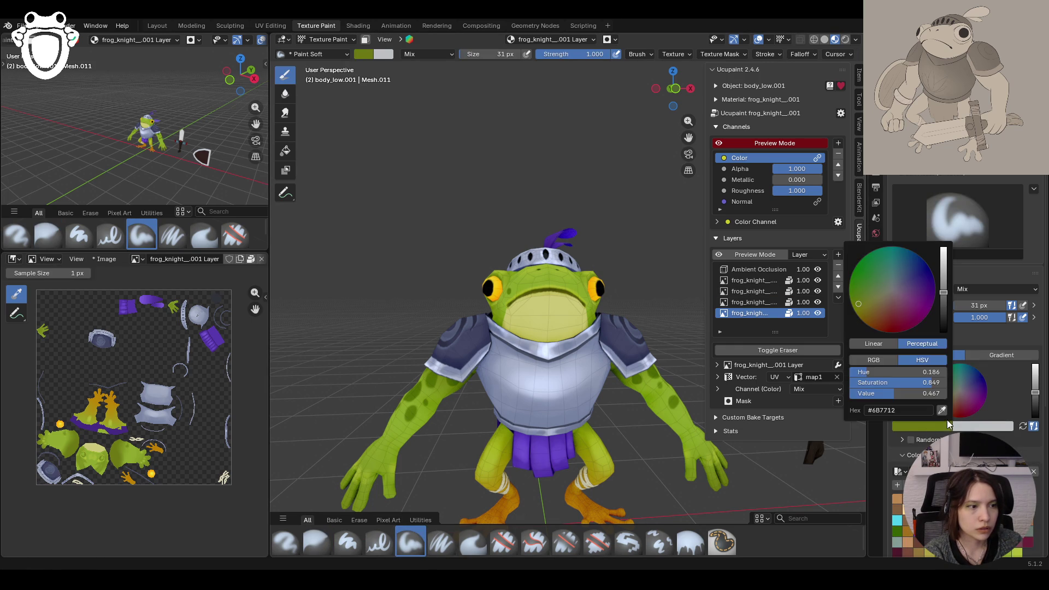
pyautogui.click(568, 332)
pyautogui.moveTo(1035, 377); pyautogui.dragTo(1036, 382)
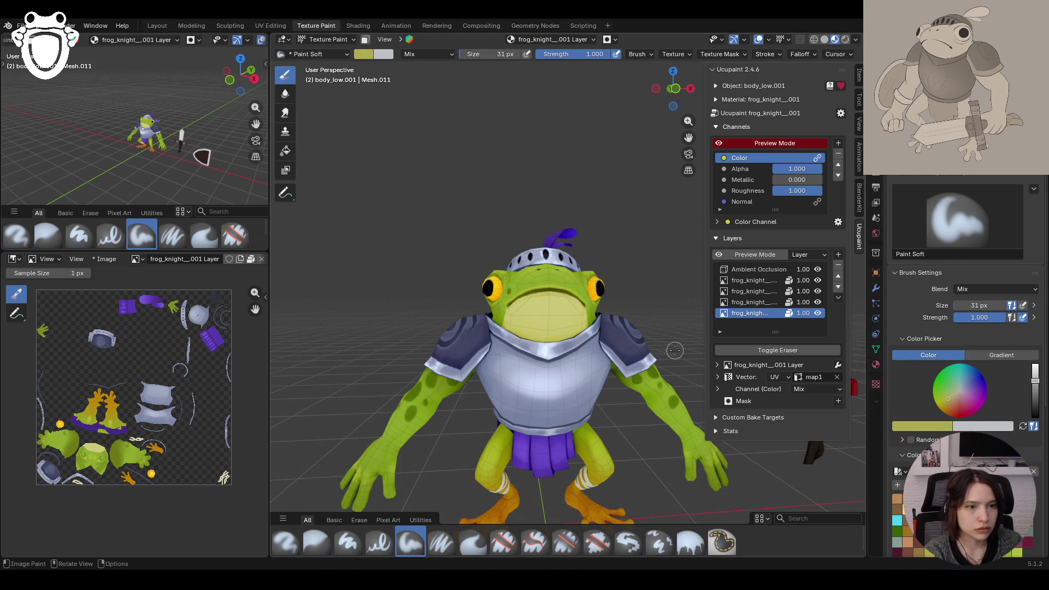
pyautogui.moveTo(516, 333); pyautogui.dragTo(629, 424, button='middle')
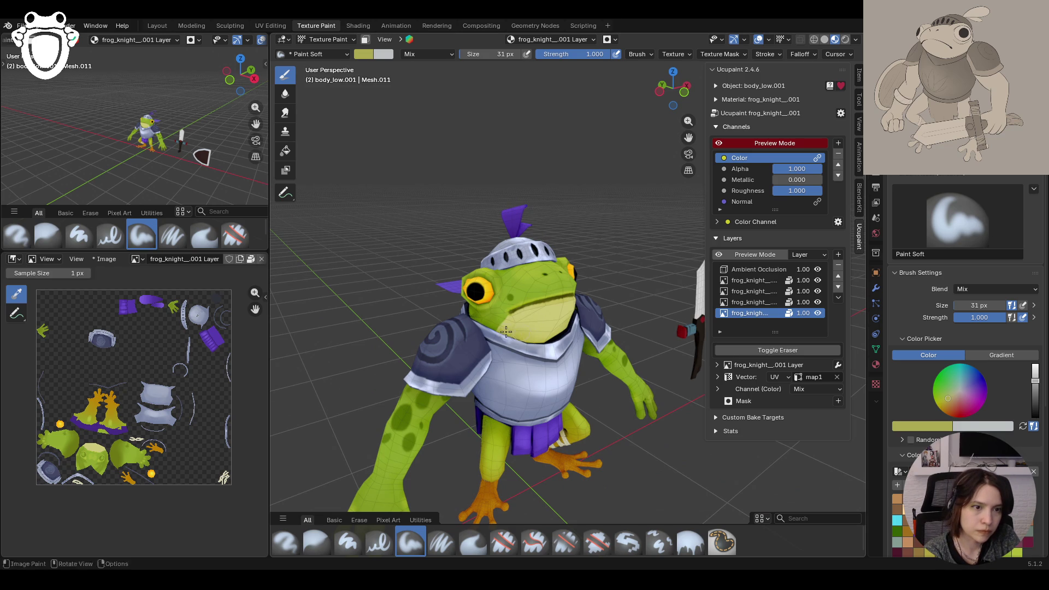
pyautogui.moveTo(555, 331); pyautogui.dragTo(504, 313, button='middle')
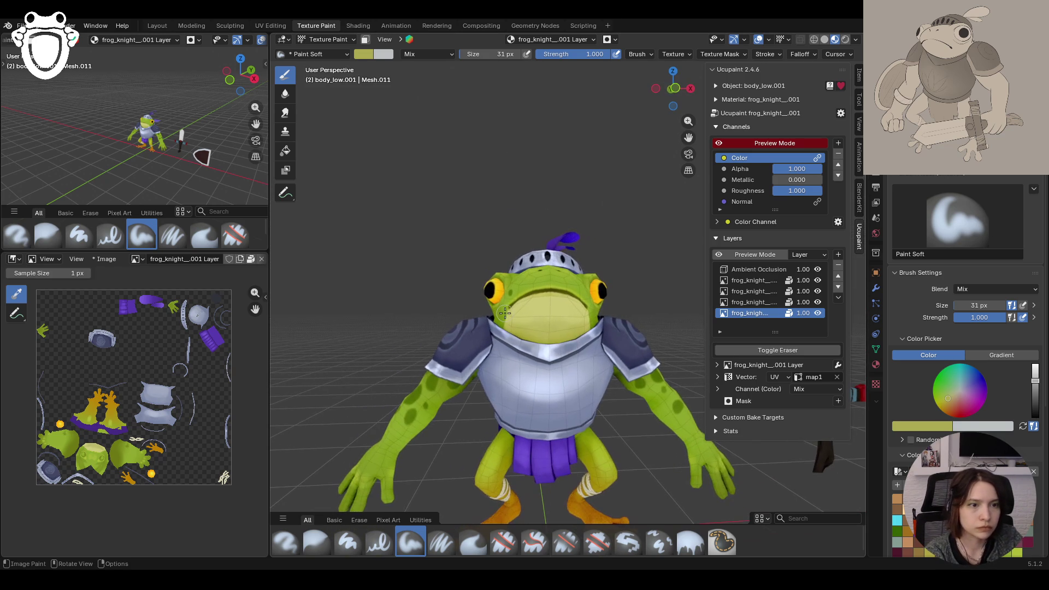
# Step: Blur the chest shading to soften it and save the file with Ctrl+S
pyautogui.click(316, 542)
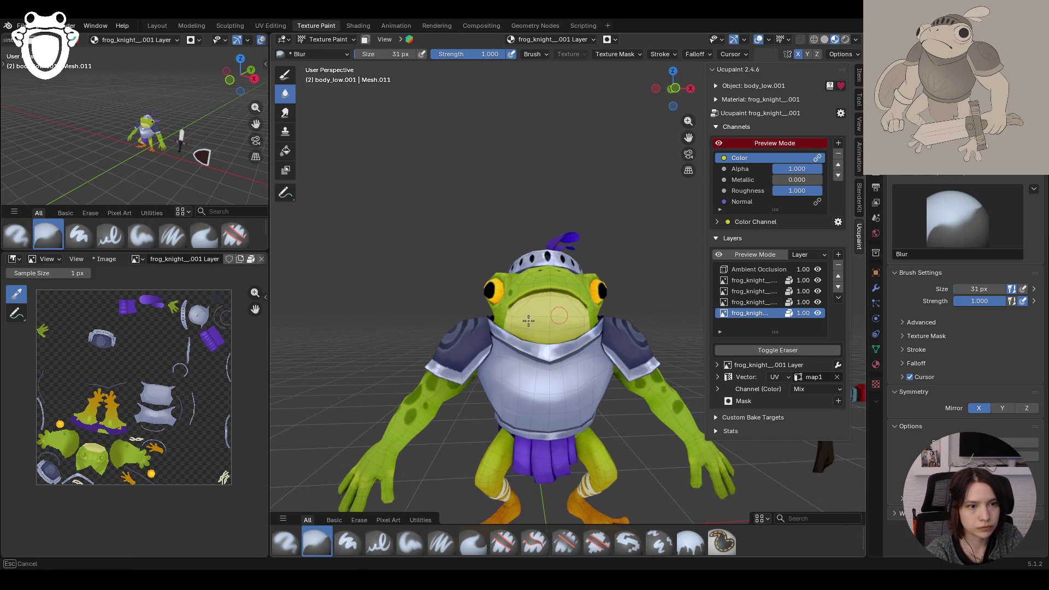
pyautogui.moveTo(610, 340); pyautogui.dragTo(542, 330)
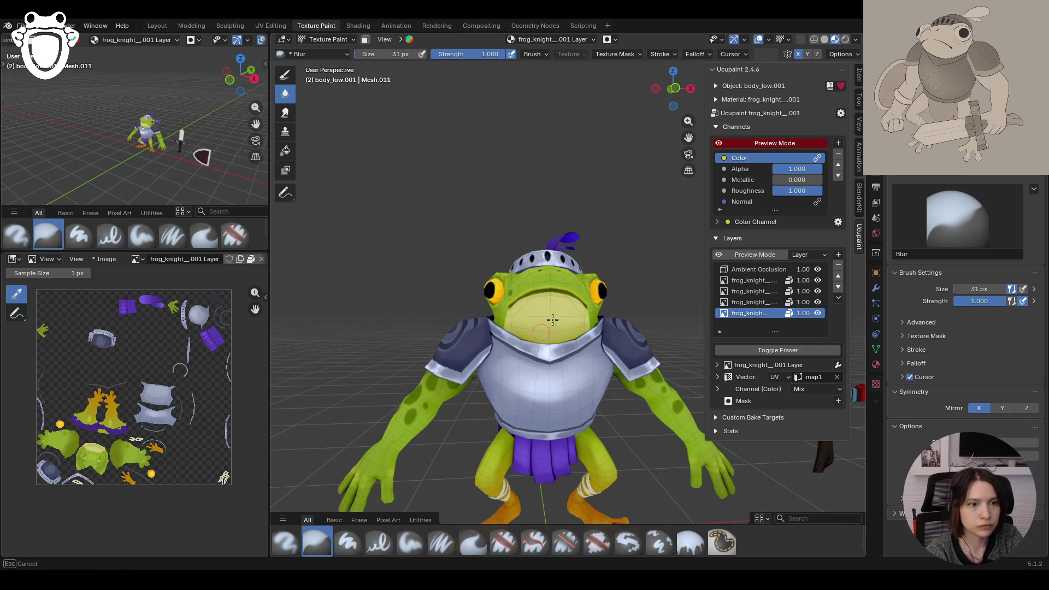
pyautogui.moveTo(585, 332)
pyautogui.keyDown('ctrl'); pyautogui.mouseDown(button='middle')
pyautogui.moveTo(620, 387)
pyautogui.moveTo(585, 404)
pyautogui.mouseUp(button='middle'); pyautogui.keyUp('ctrl')
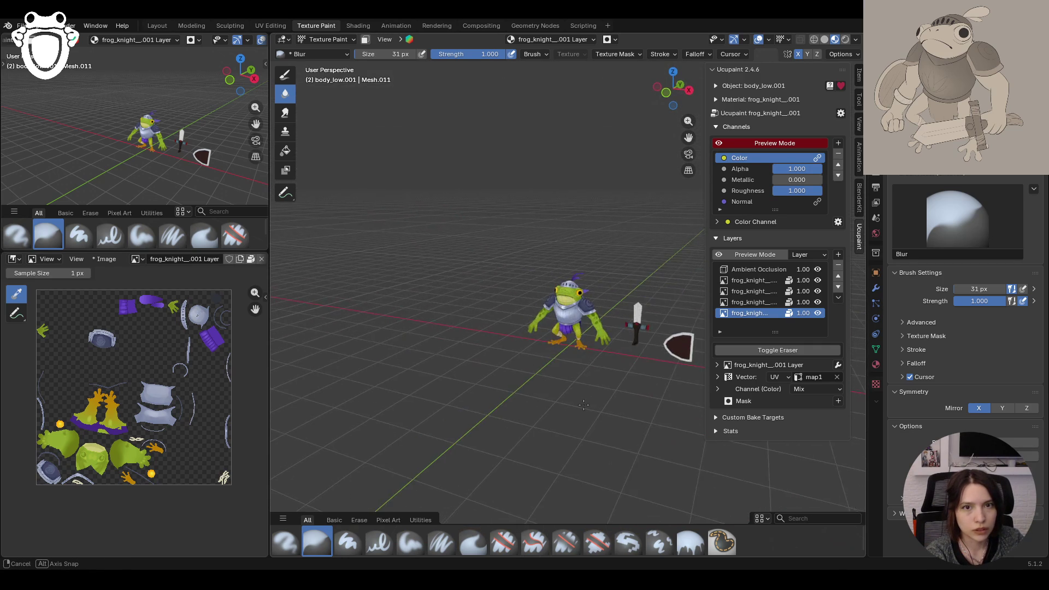
pyautogui.moveTo(585, 404); pyautogui.dragTo(591, 387, button='middle')
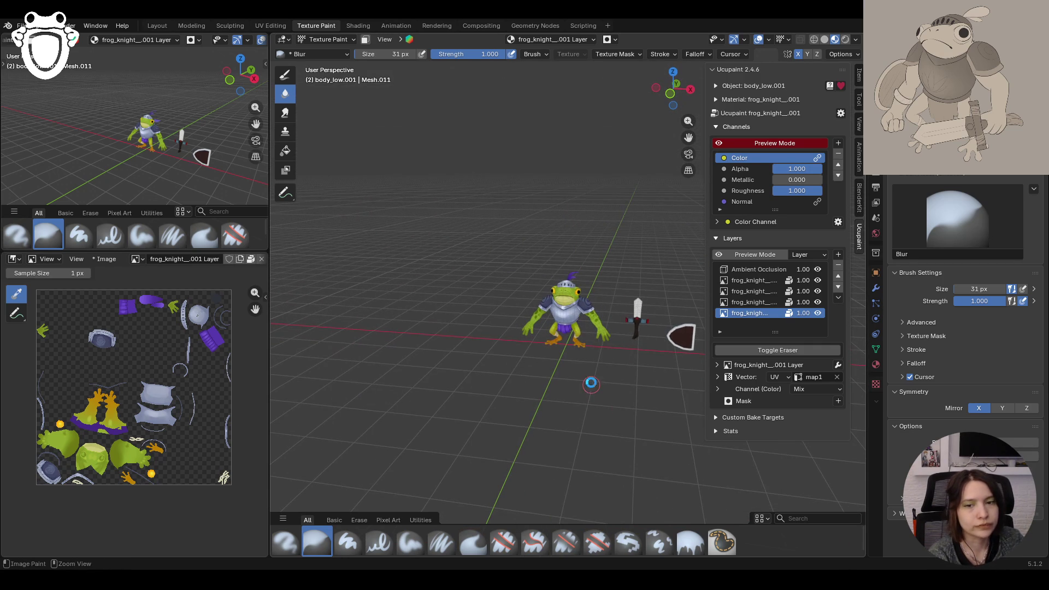
pyautogui.hotkey('ctrl', 's')
pyautogui.moveTo(594, 328)
pyautogui.keyDown('ctrl'); pyautogui.mouseDown(button='middle')
pyautogui.moveTo(597, 254)
pyautogui.moveTo(633, 278)
pyautogui.moveTo(585, 316)
pyautogui.moveTo(541, 279)
pyautogui.mouseUp(button='middle'); pyautogui.keyUp('ctrl')
# Step: In Object Mode select the cape and run Quick Ucupaint Node Setup on it
pyautogui.click(332, 39)
pyautogui.click(482, 326)
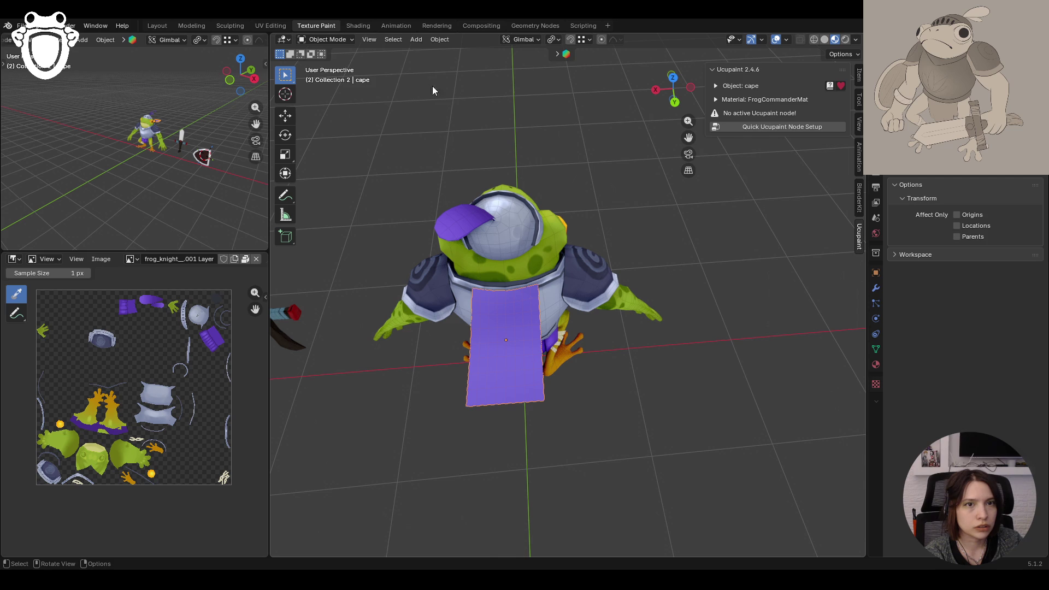
pyautogui.click(765, 127)
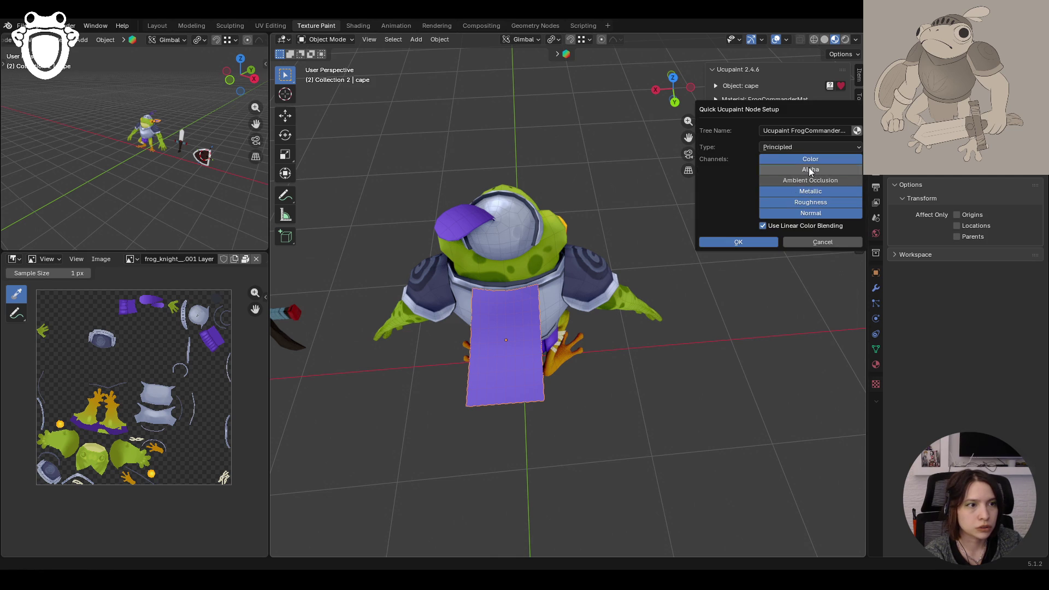
pyautogui.click(749, 241)
# Step: Add a New Image layer (FrogCommanderMat Layer, 2048) and set the Image Editor to Paint
pyautogui.click(838, 254)
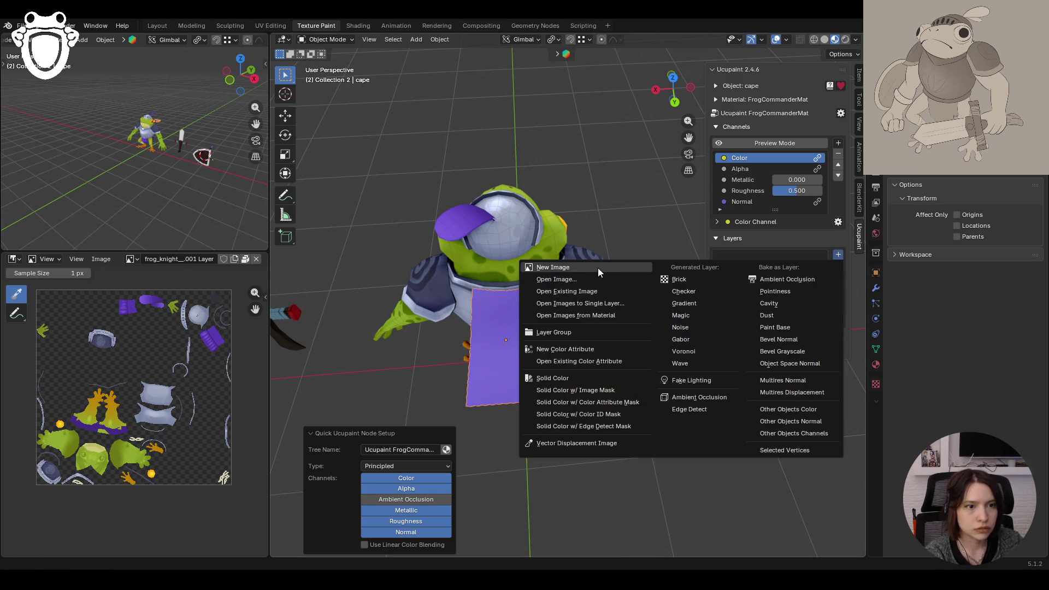
pyautogui.click(597, 268)
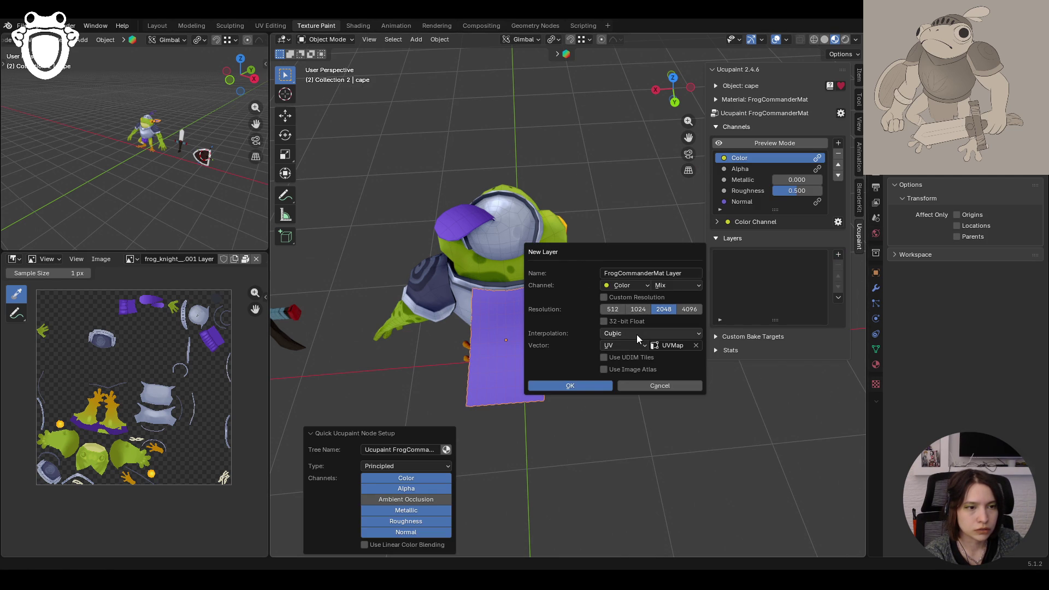
pyautogui.click(593, 383)
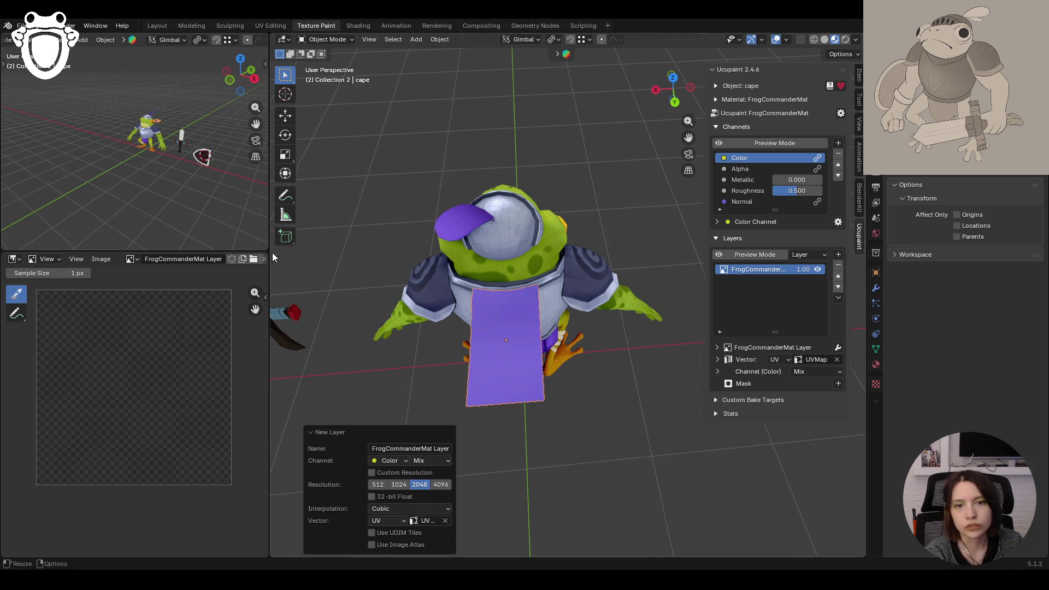
pyautogui.click(511, 321)
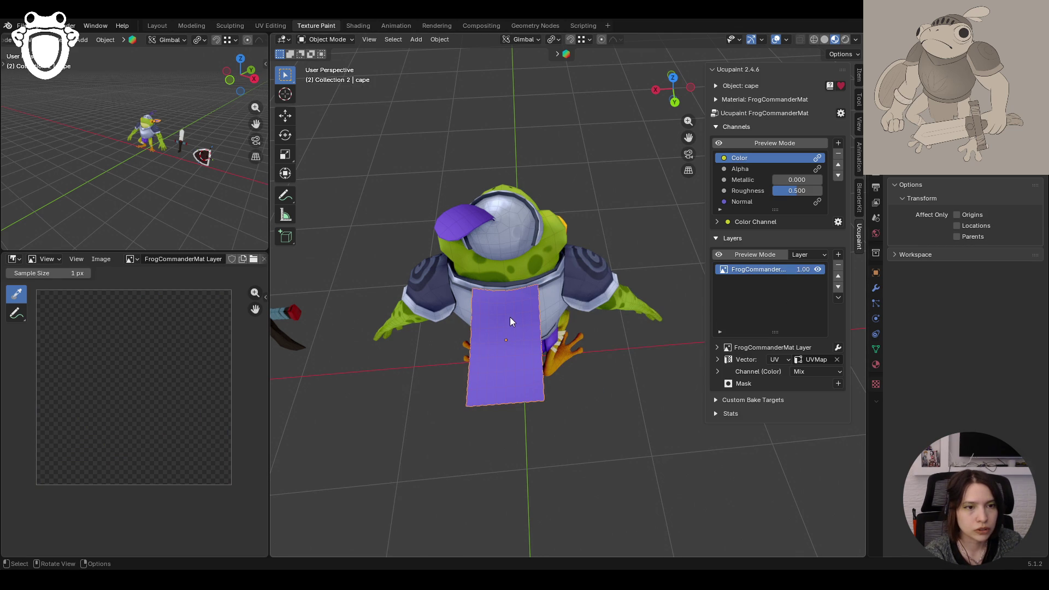
pyautogui.click(41, 258)
pyautogui.click(46, 291)
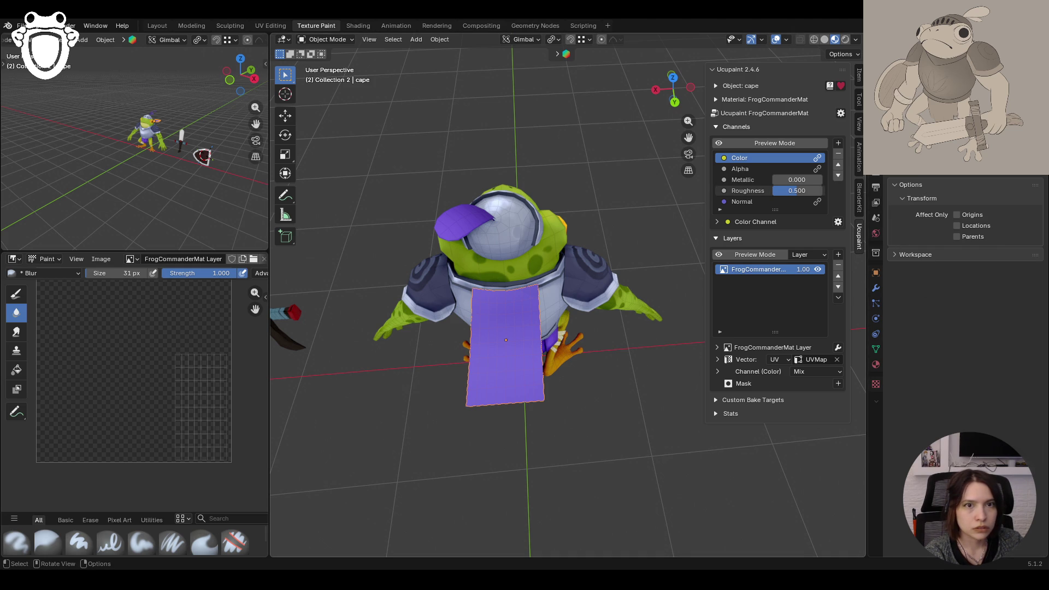
# Step: In Texture Paint, sample the cape's purple and flood the new texture with it using the Fill brush
pyautogui.click(327, 39)
pyautogui.click(328, 113)
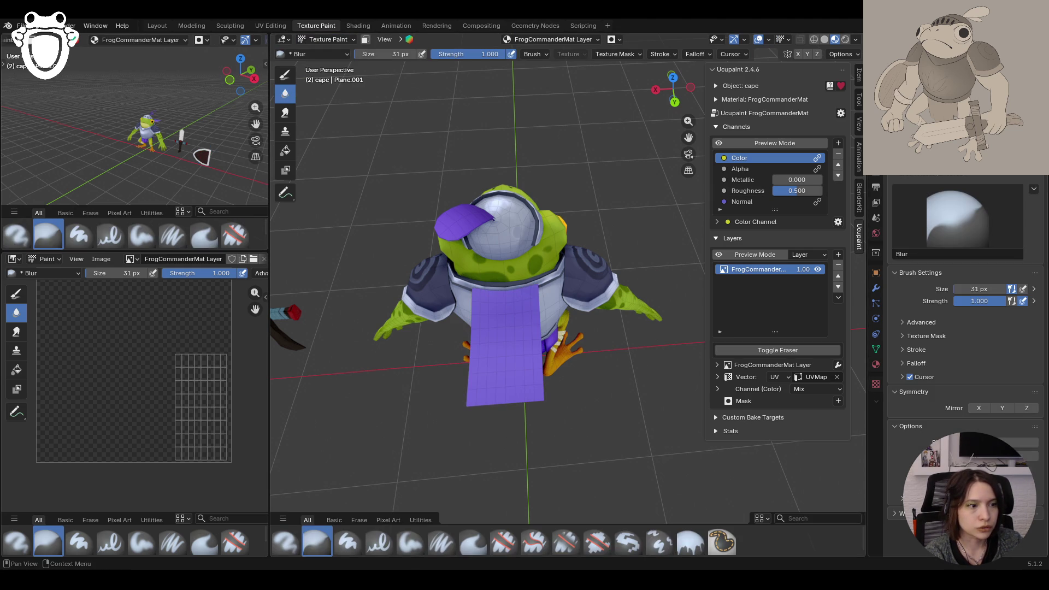
pyautogui.click(411, 545)
pyautogui.click(691, 544)
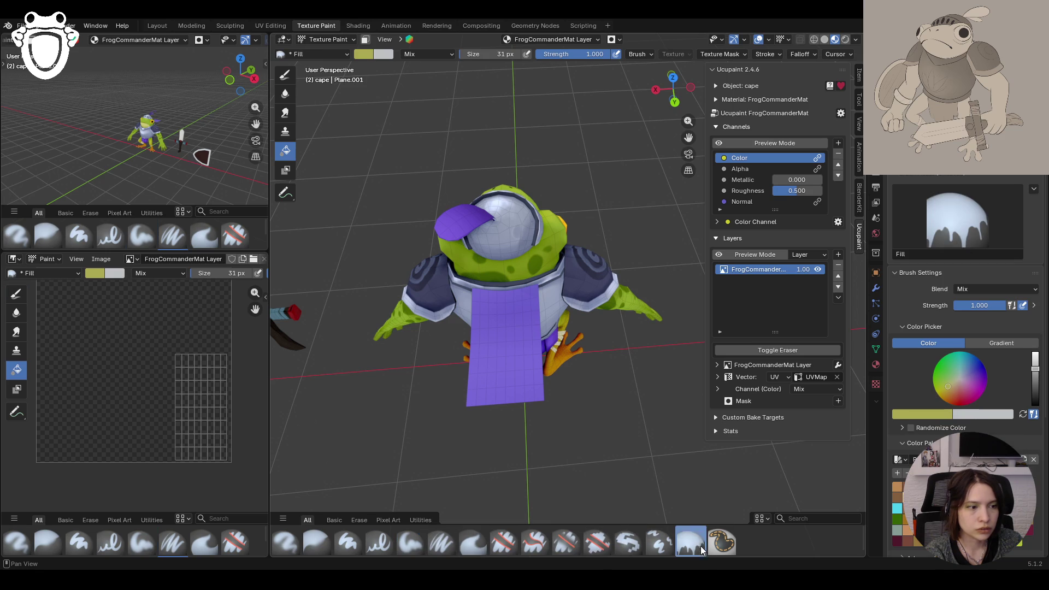
pyautogui.press('s')
pyautogui.click(494, 344)
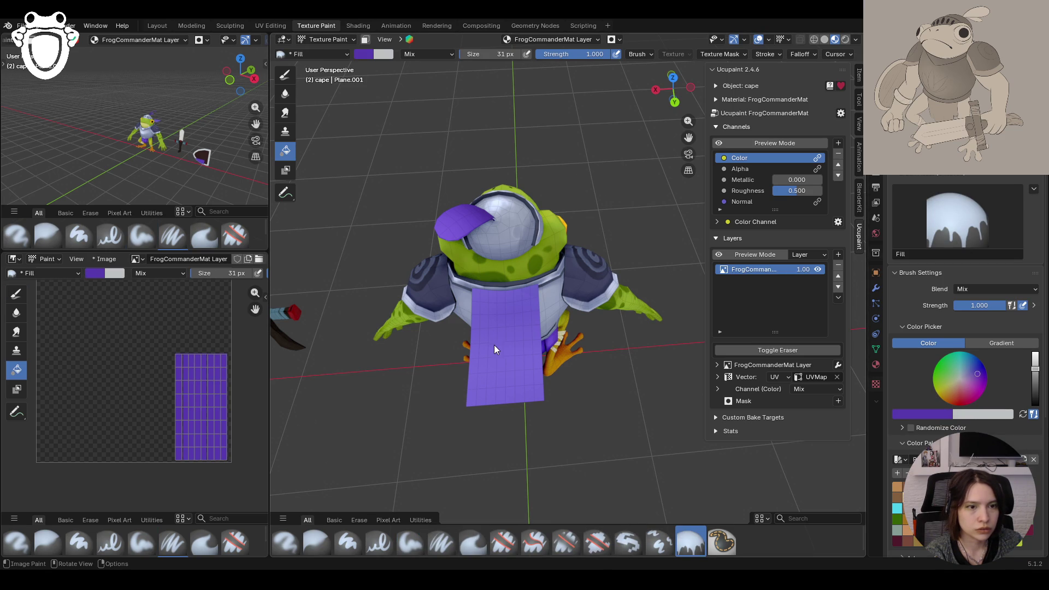
pyautogui.moveTo(395, 399); pyautogui.dragTo(502, 404, button='middle')
pyautogui.scroll(-3, 967, 328)
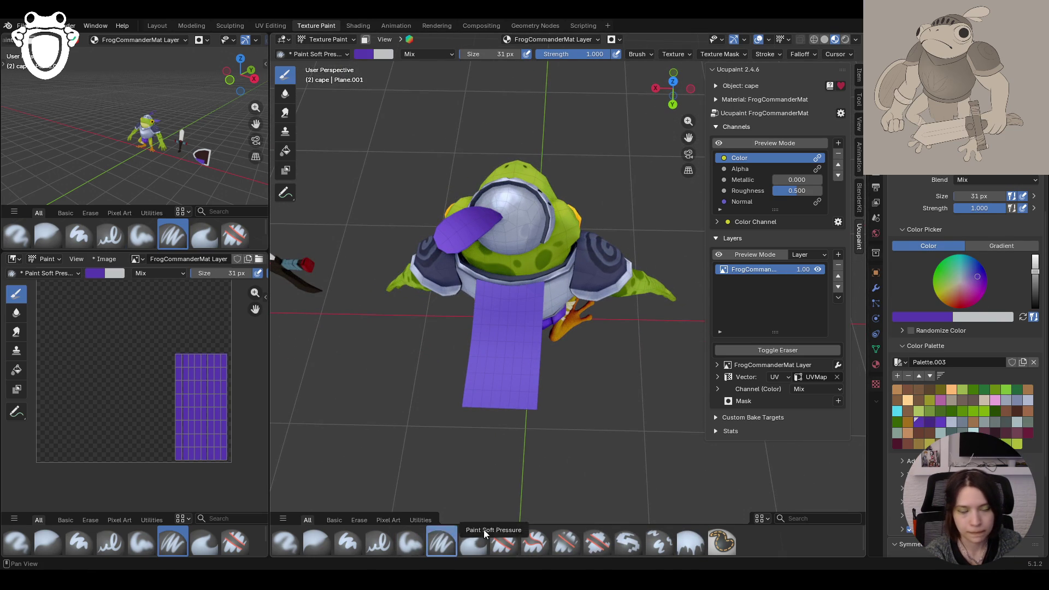
pyautogui.click(443, 541)
pyautogui.click(408, 544)
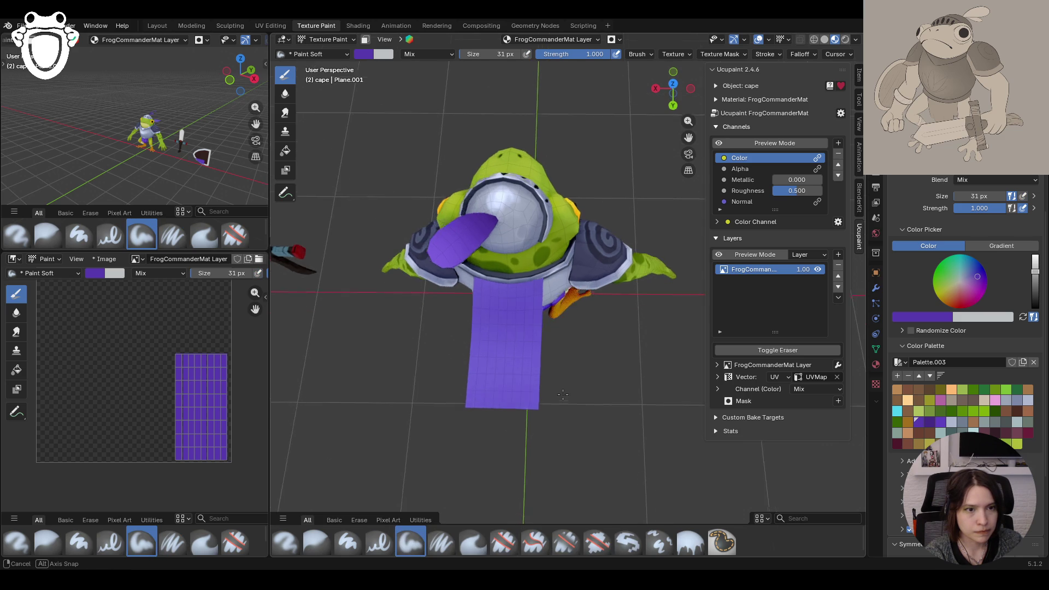
pyautogui.moveTo(574, 328); pyautogui.dragTo(672, 120, button='middle')
pyautogui.scroll(-6, 672, 120)
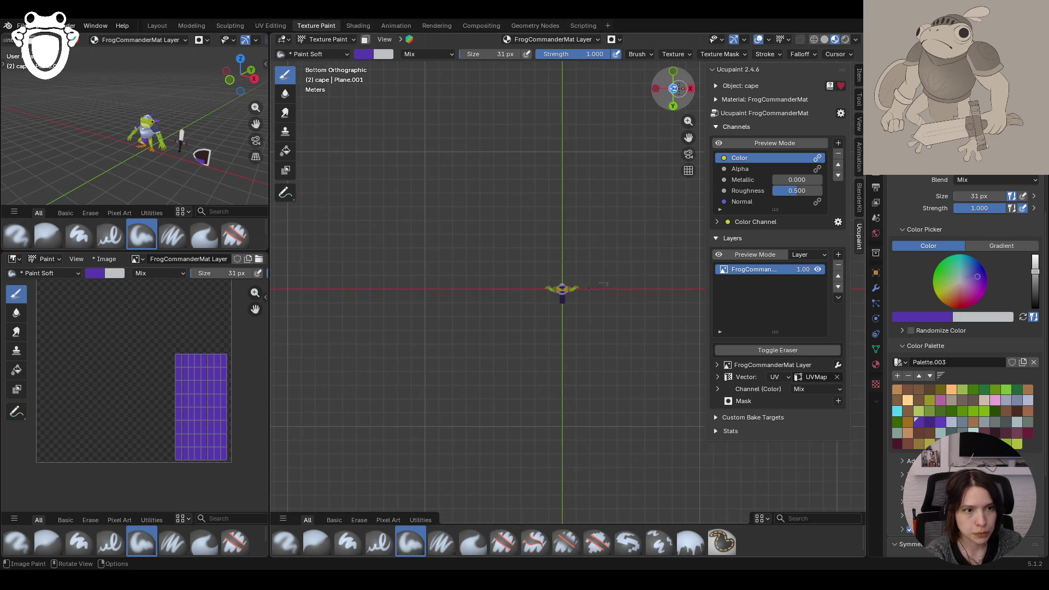
# Step: From top view, create a new brush texture and load Frog 2.PNG as its stencil image
pyautogui.click(673, 89)
pyautogui.scroll(8, 536, 289)
pyautogui.scroll(2, 524, 294)
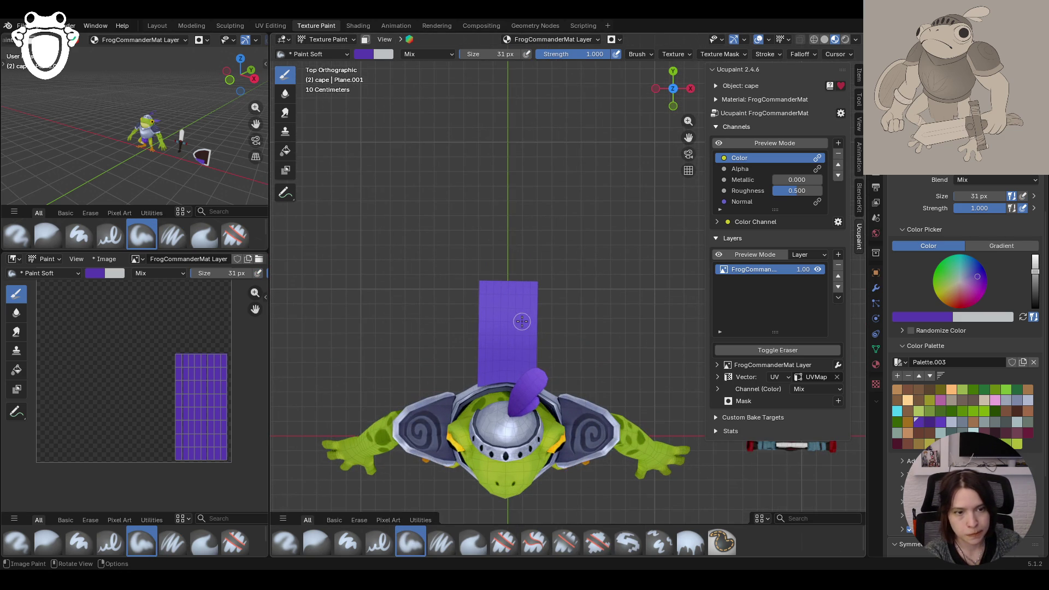
pyautogui.scroll(1, 473, 311)
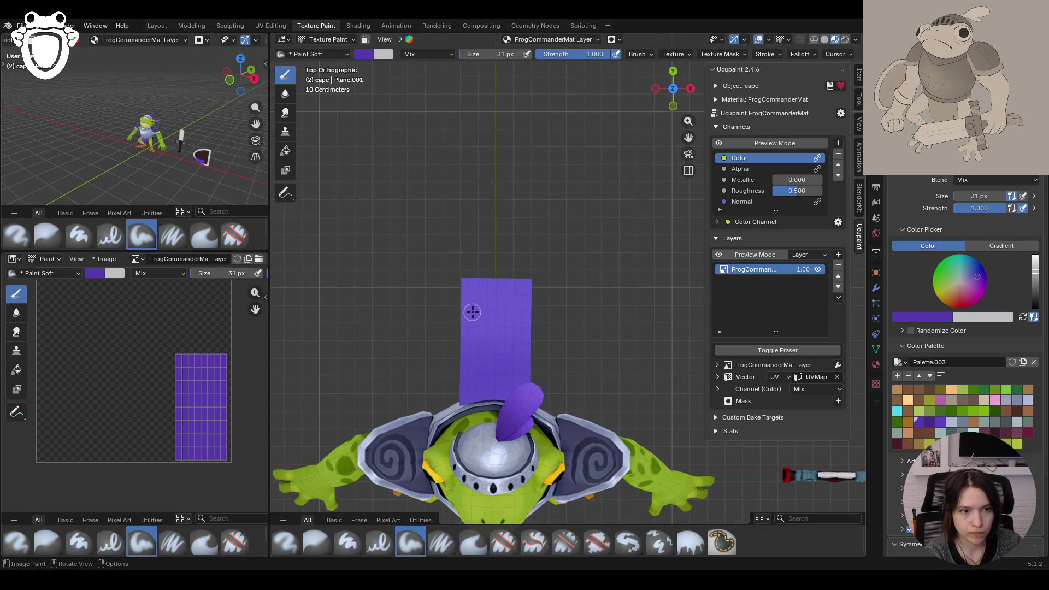
pyautogui.scroll(-4, 963, 393)
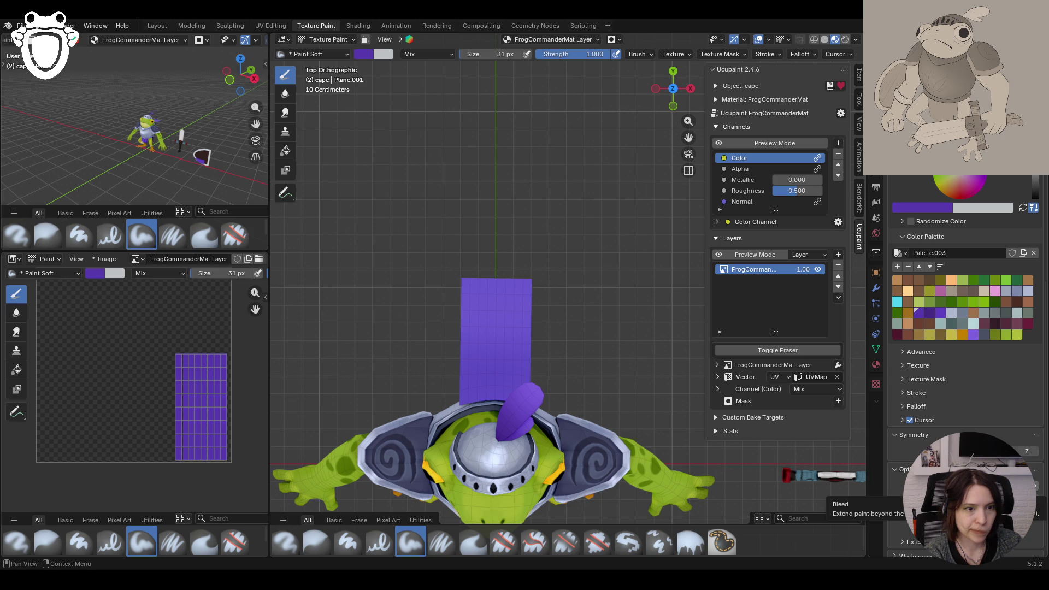
pyautogui.scroll(-1, 962, 329)
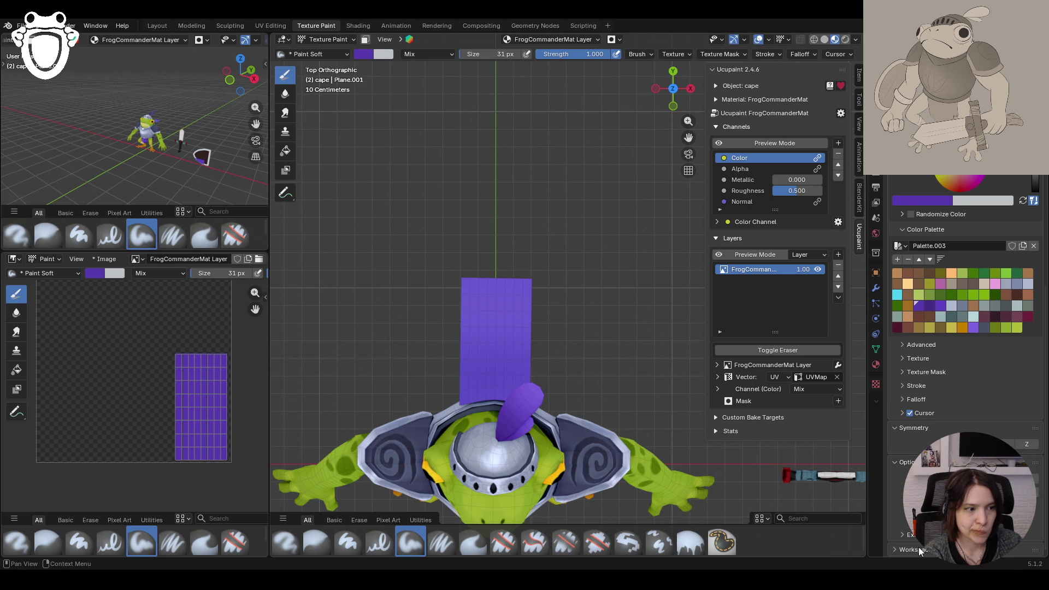
pyautogui.click(912, 360)
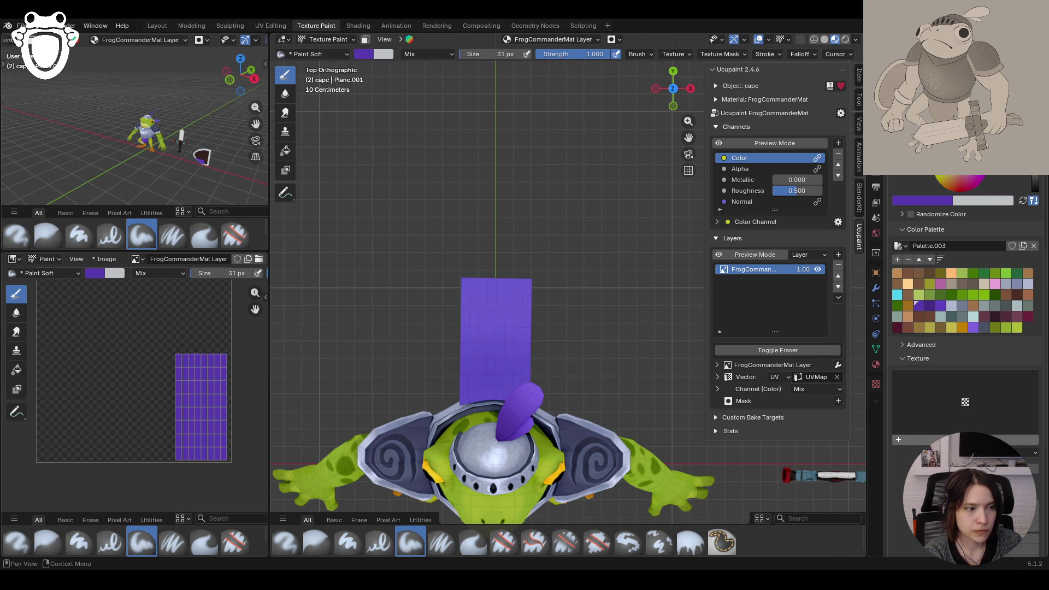
pyautogui.click(896, 439)
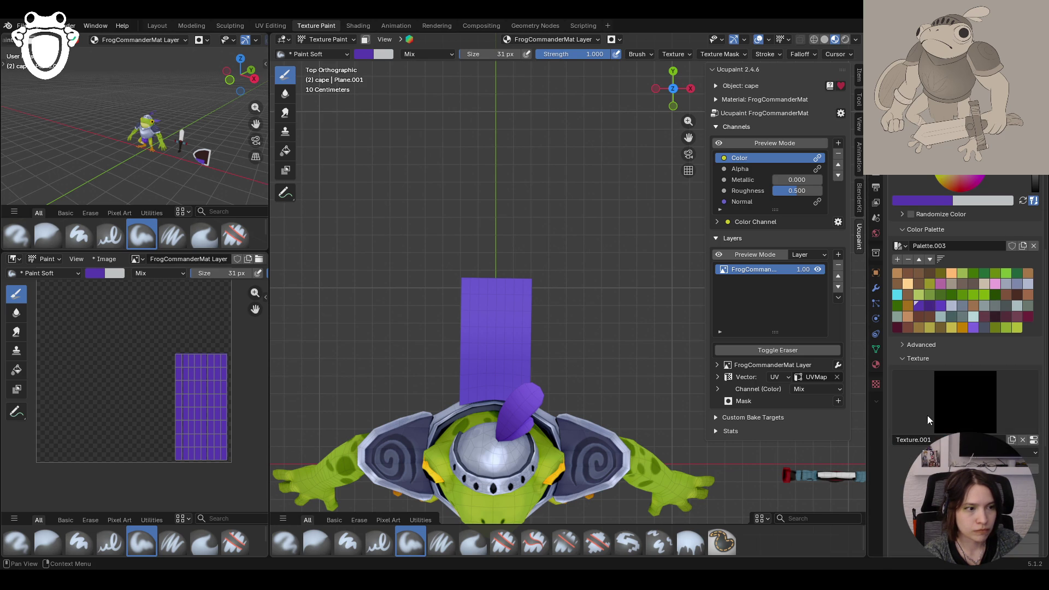
pyautogui.click(875, 385)
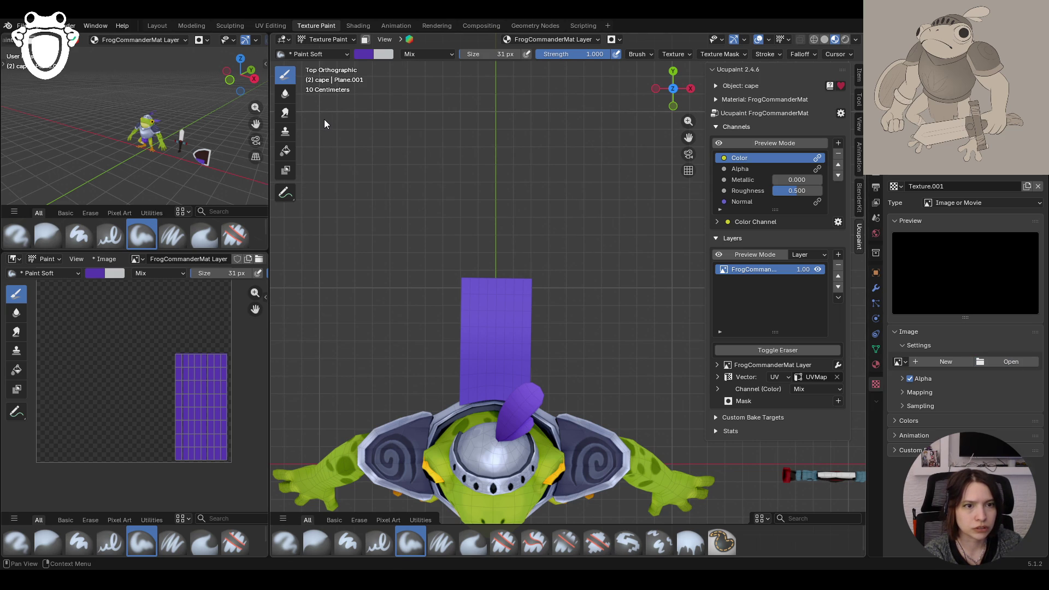
pyautogui.click(876, 187)
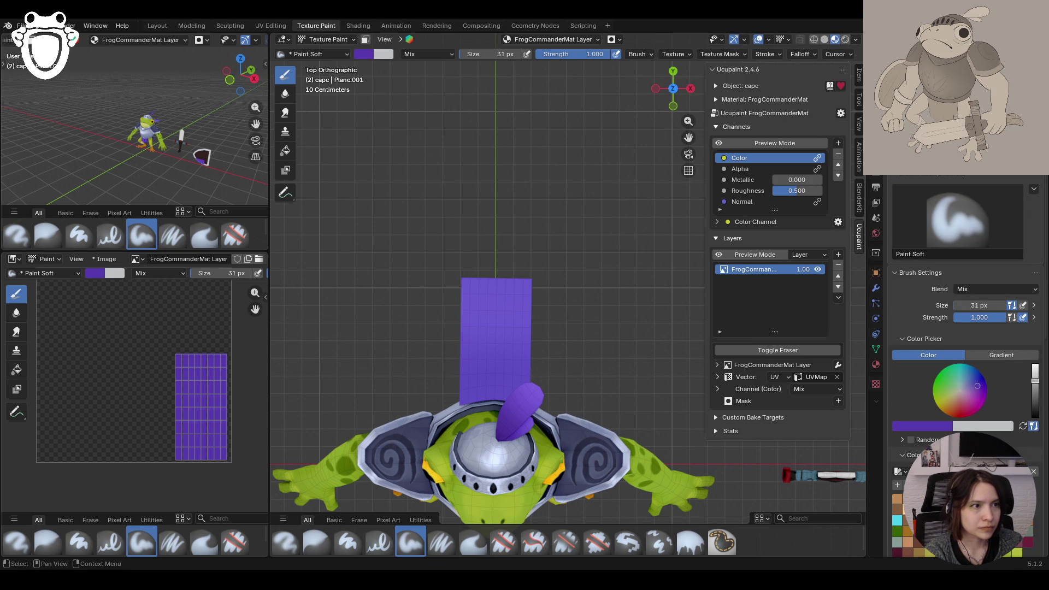
pyautogui.scroll(-3, 963, 328)
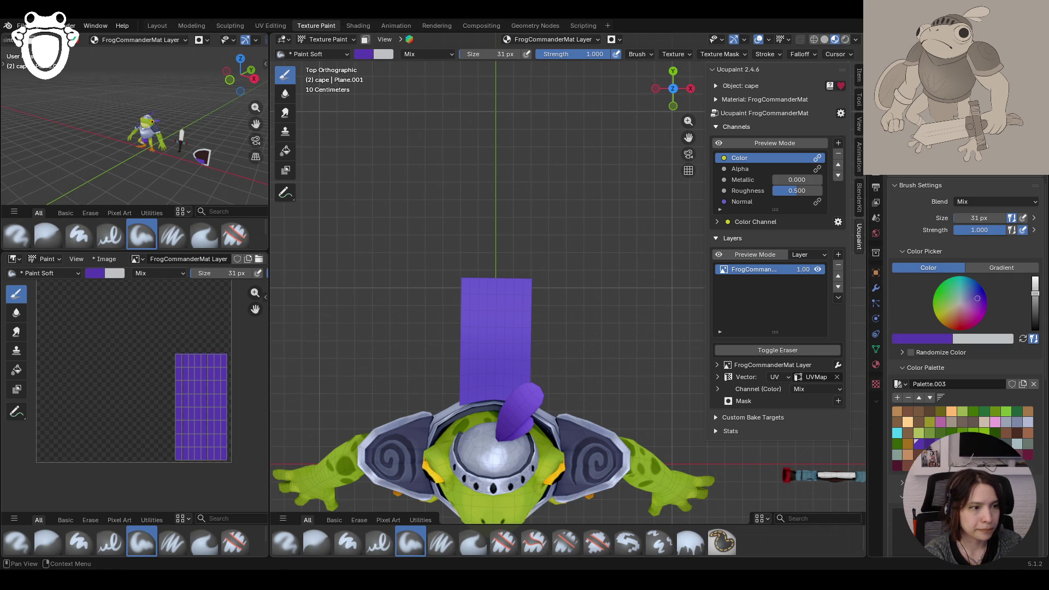
pyautogui.scroll(-3, 963, 328)
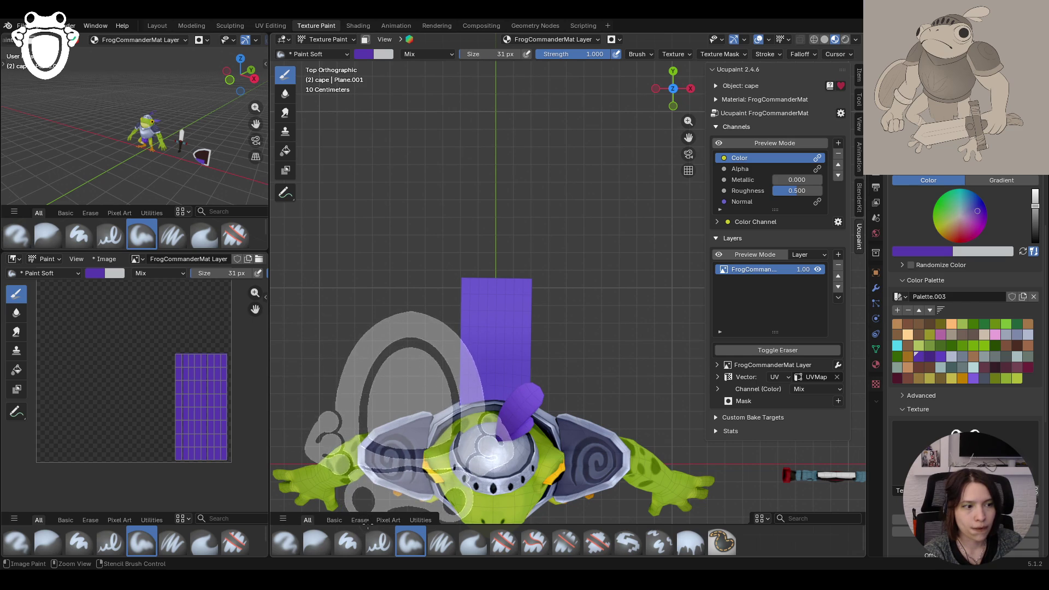
# Step: Resize the emblem stencil, pick a light grey-blue swatch, test a stamp and undo it
pyautogui.moveTo(499, 350)
pyautogui.keyDown('shift'); pyautogui.mouseDown(button='right')
pyautogui.moveTo(560, 343)
pyautogui.moveTo(506, 319)
pyautogui.moveTo(506, 335)
pyautogui.mouseUp(button='right'); pyautogui.keyUp('shift')
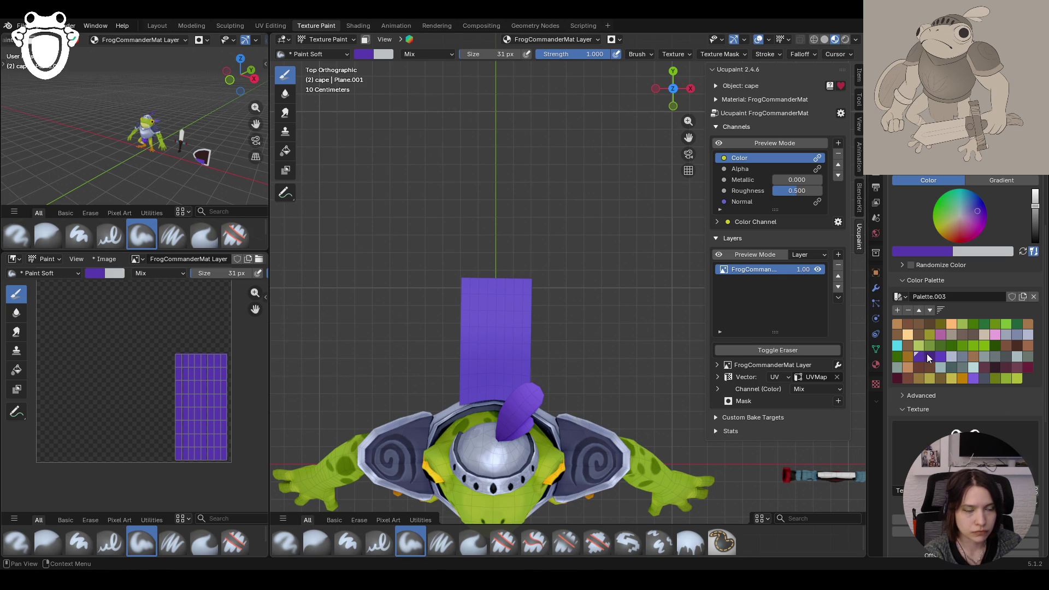
pyautogui.click(953, 378)
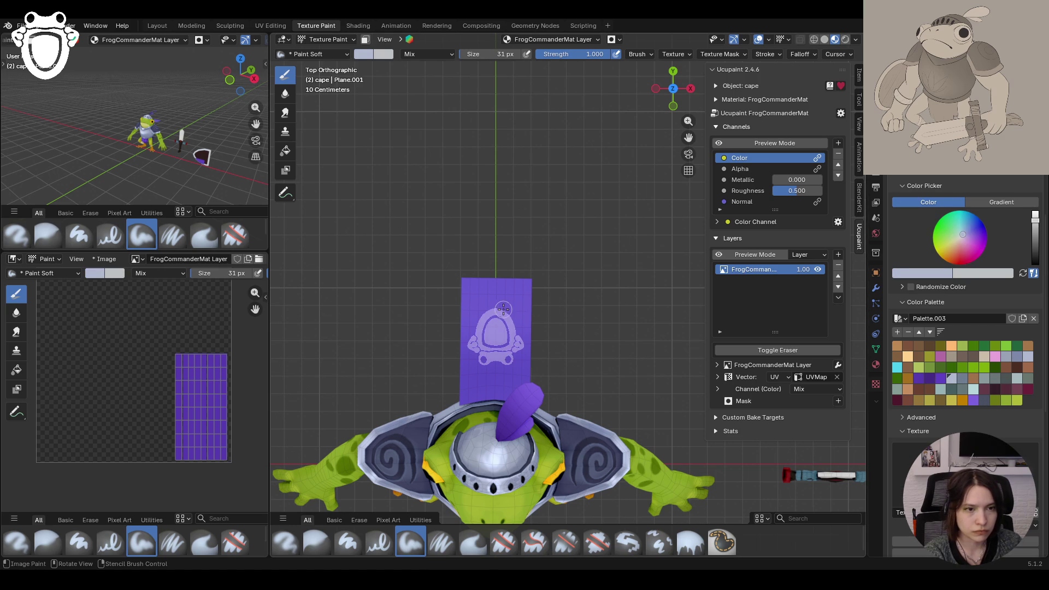
pyautogui.moveTo(514, 311); pyautogui.dragTo(514, 314)
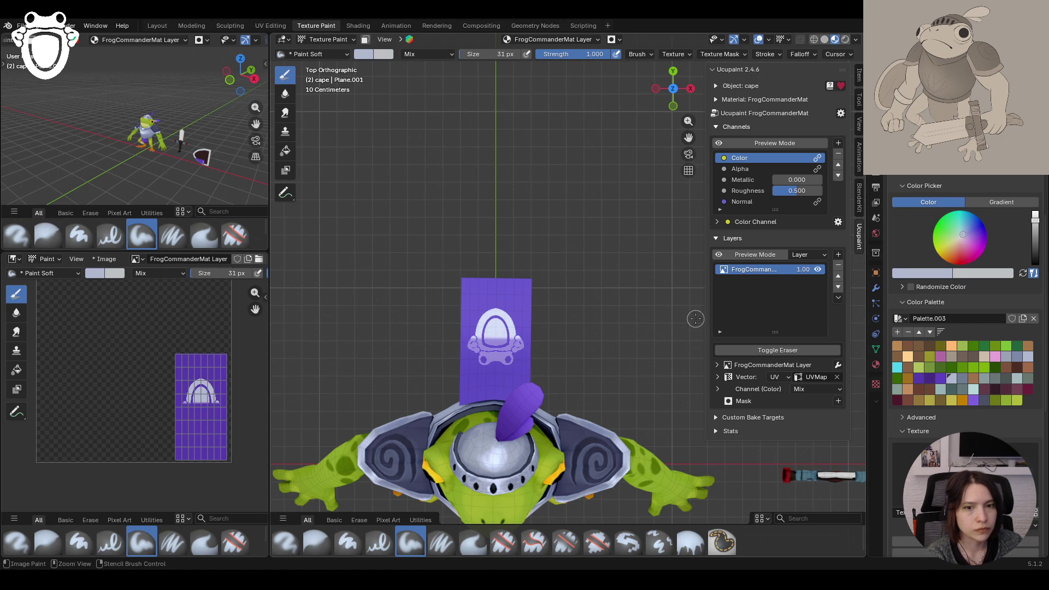
pyautogui.hotkey('ctrl', 'z')
pyautogui.hotkey('ctrl', 'z')
pyautogui.click(836, 259)
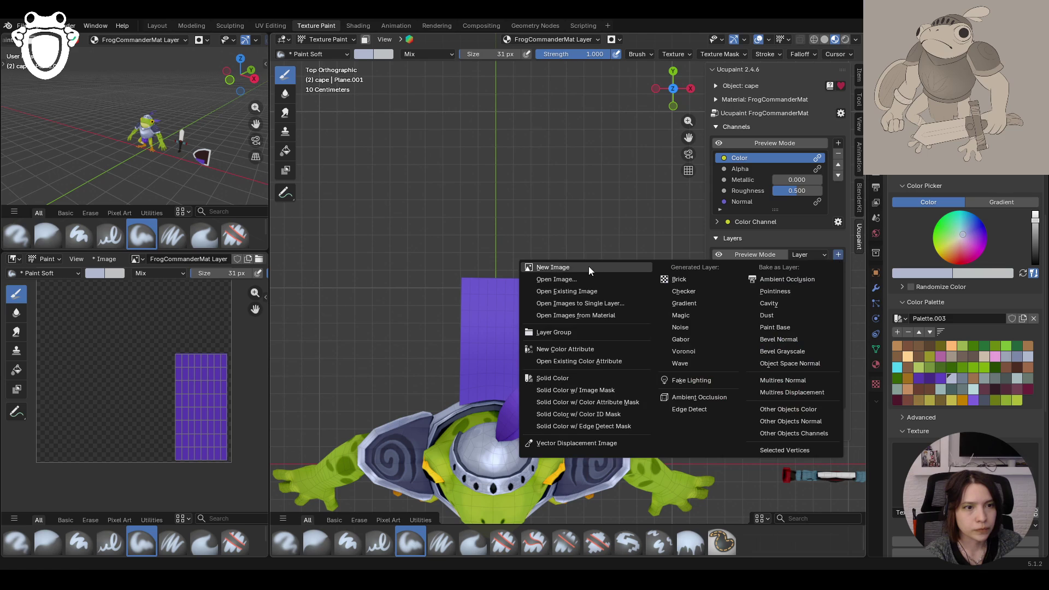
# Step: Add a New Image layer and stamp the light frog emblem onto the cape through the stencil
pyautogui.click(590, 267)
pyautogui.click(592, 380)
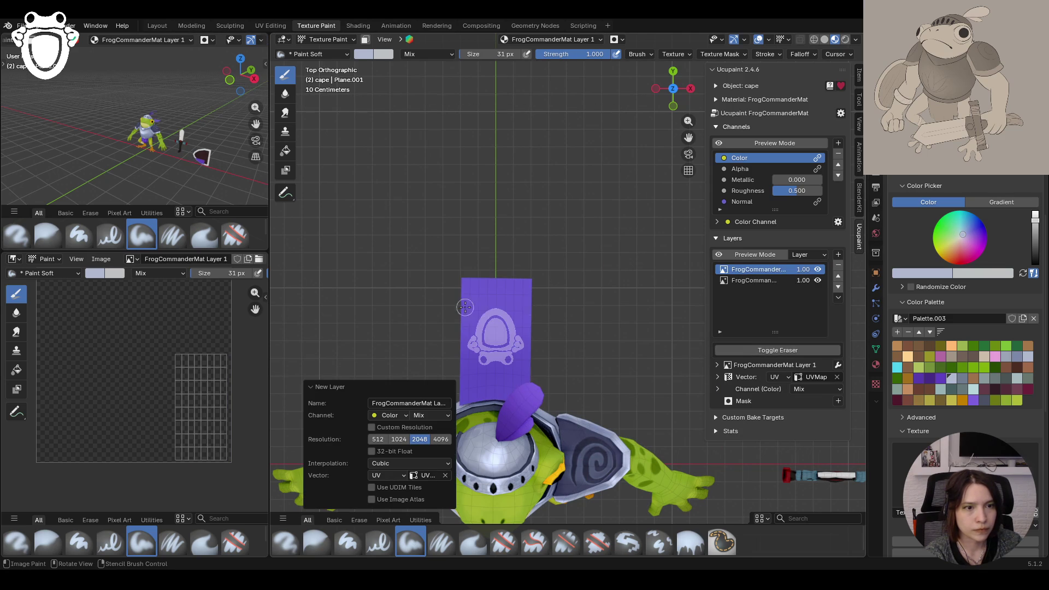
pyautogui.moveTo(501, 313); pyautogui.dragTo(541, 308)
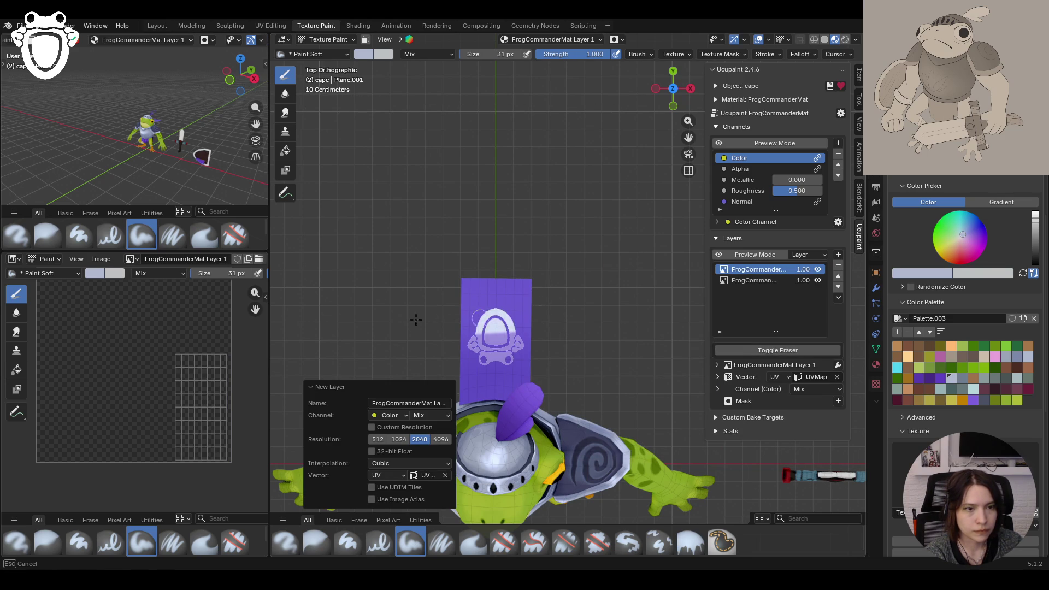
pyautogui.moveTo(576, 340); pyautogui.dragTo(611, 360)
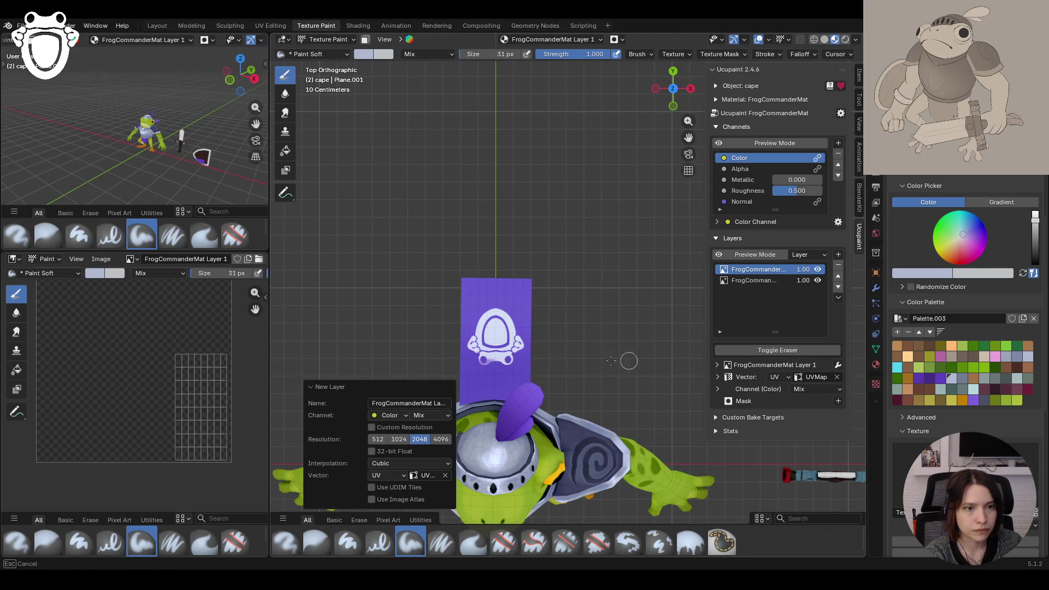
pyautogui.moveTo(531, 306); pyautogui.dragTo(541, 305)
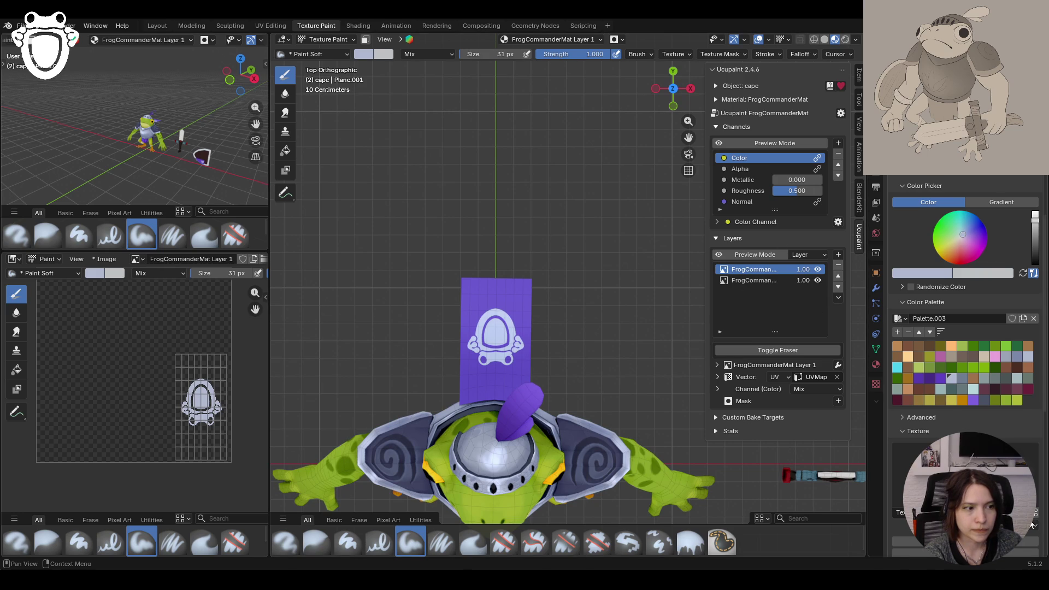
# Step: Orbit back to a front view and select the original purple base layer
pyautogui.moveTo(459, 311); pyautogui.dragTo(411, 328, button='middle')
pyautogui.moveTo(466, 400); pyautogui.dragTo(579, 312, button='middle')
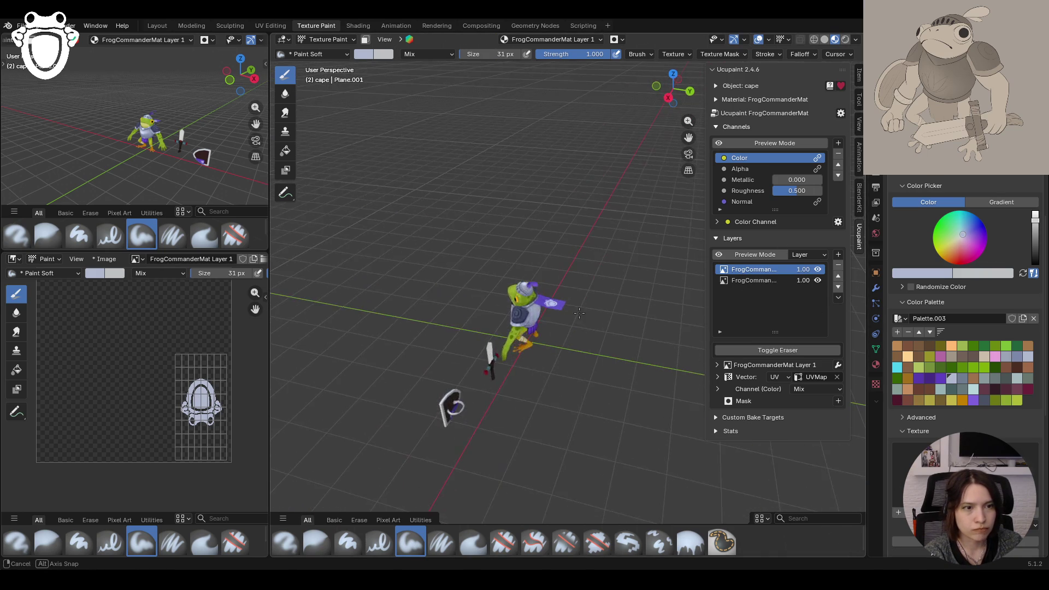
pyautogui.scroll(5, 579, 313)
pyautogui.moveTo(579, 312)
pyautogui.mouseDown(button='middle')
pyautogui.moveTo(478, 394)
pyautogui.moveTo(689, 140)
pyautogui.moveTo(758, 281)
pyautogui.mouseUp(button='middle')
pyautogui.click(759, 281)
pyautogui.moveTo(622, 296); pyautogui.dragTo(527, 333, button='middle')
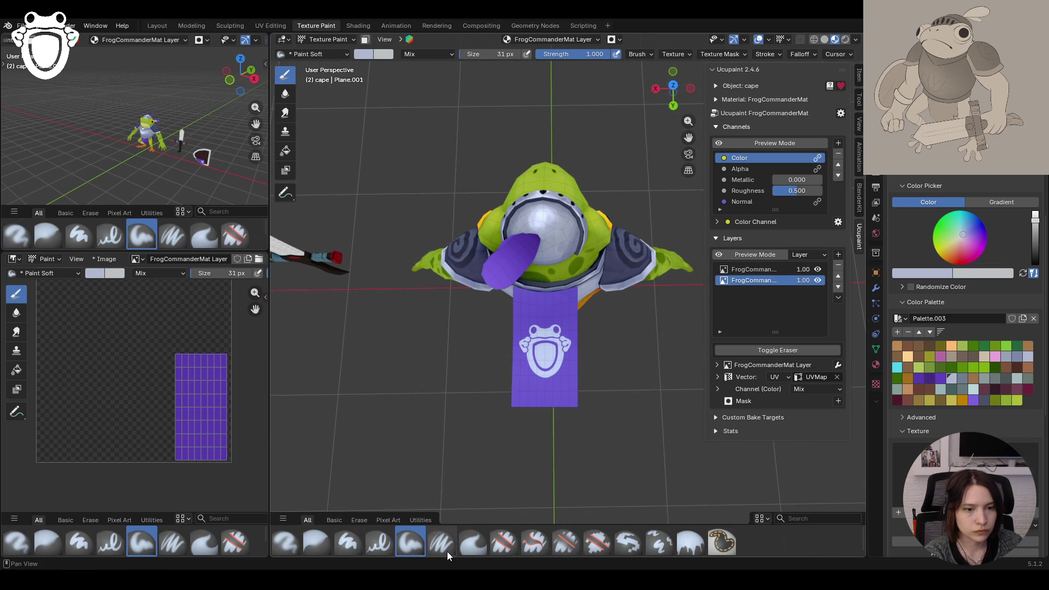
pyautogui.click(691, 542)
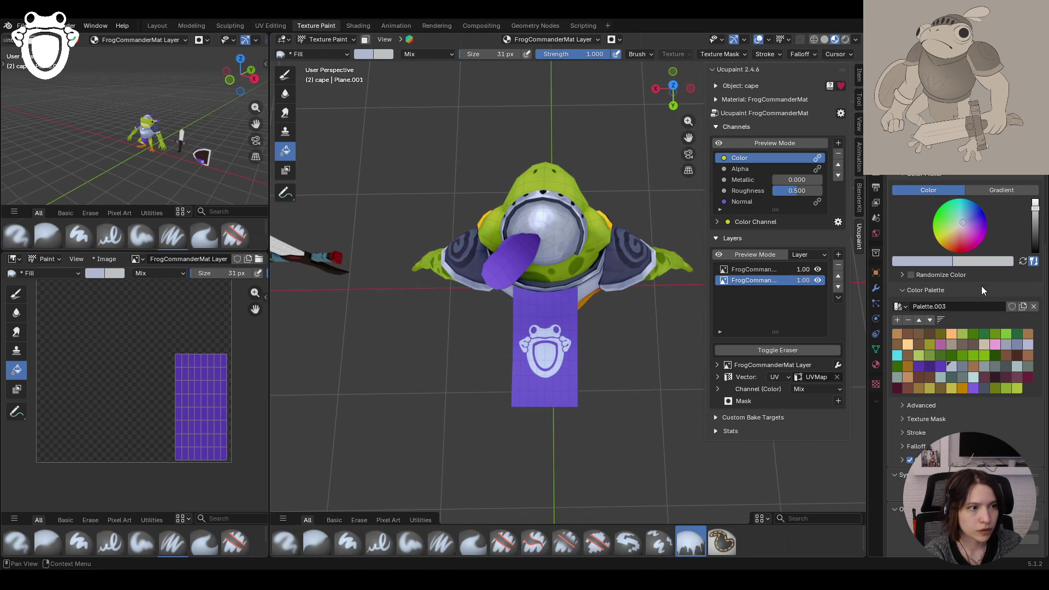
pyautogui.scroll(5, 988, 295)
# Step: Set up a purple-to-transparent gradient fill and drag it upward across the cape
pyautogui.click(1002, 345)
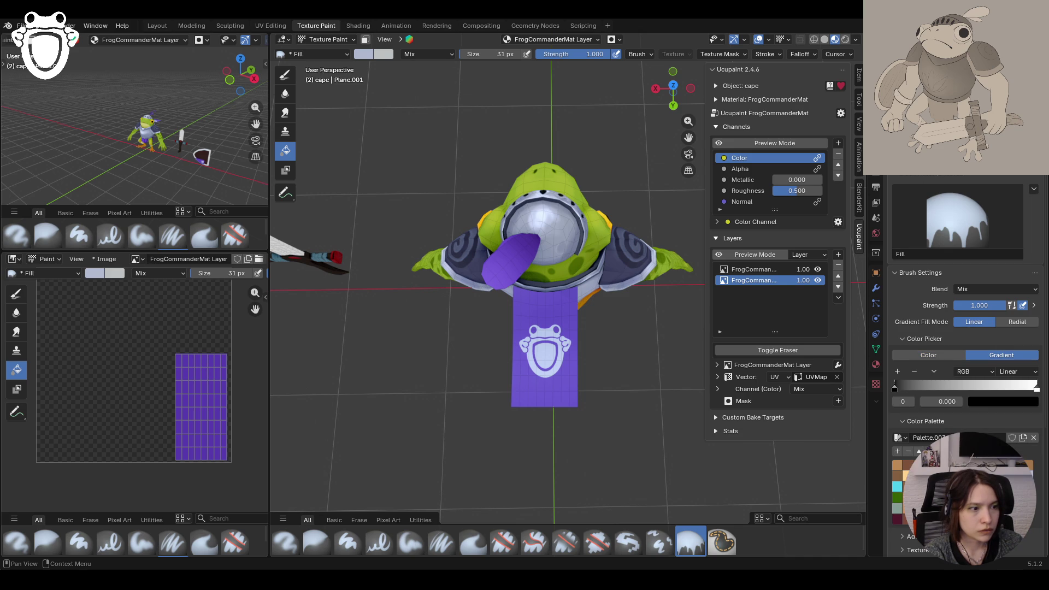
pyautogui.click(1037, 389)
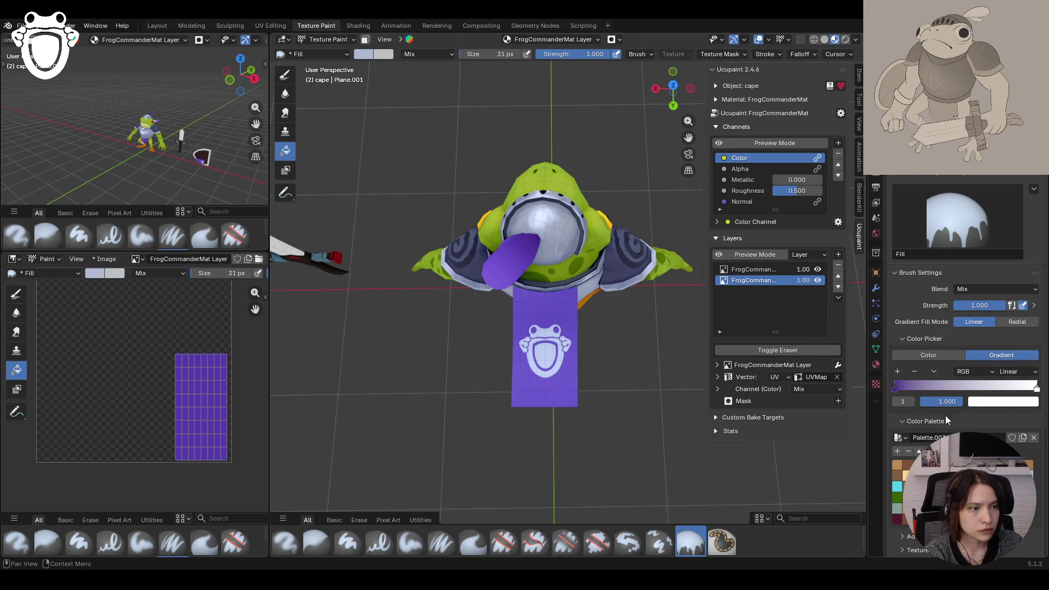
pyautogui.hotkey('ctrl', 'v')
pyautogui.click(1030, 404)
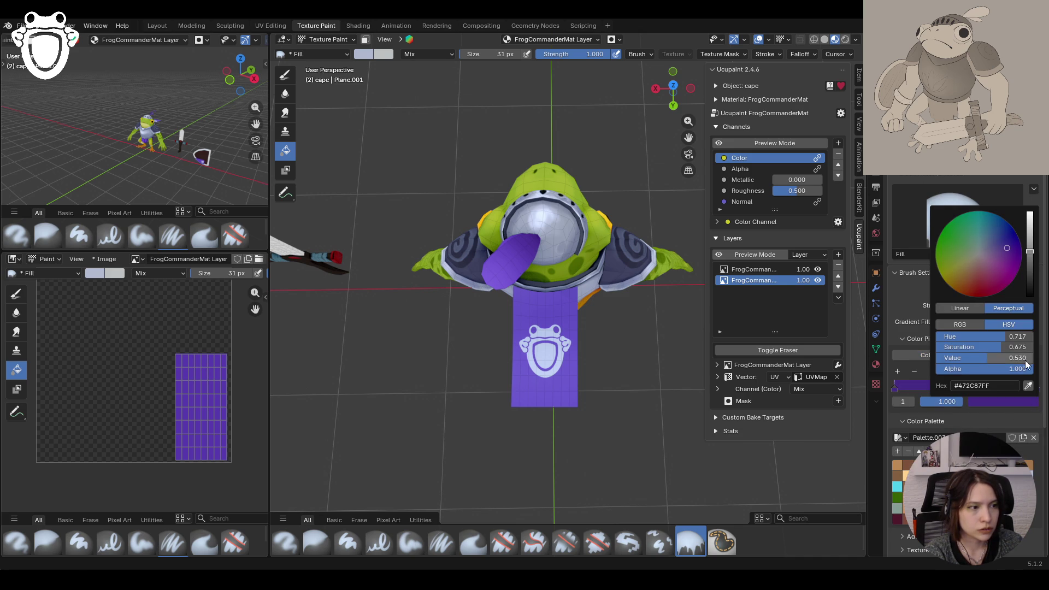
pyautogui.moveTo(1028, 370); pyautogui.dragTo(936, 369)
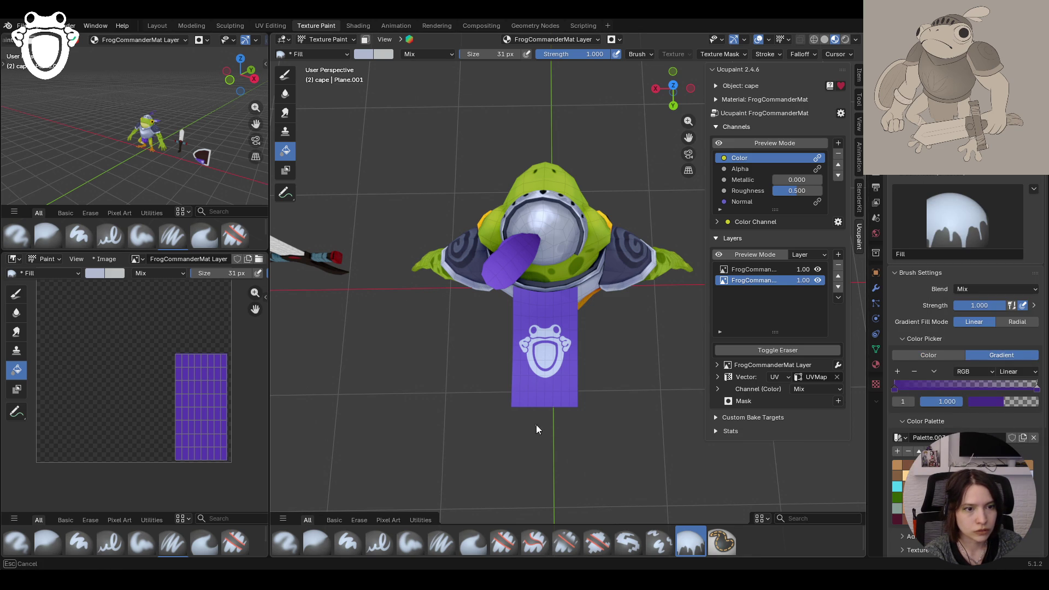
pyautogui.moveTo(535, 420); pyautogui.dragTo(533, 318)
pyautogui.moveTo(543, 420); pyautogui.dragTo(539, 338)
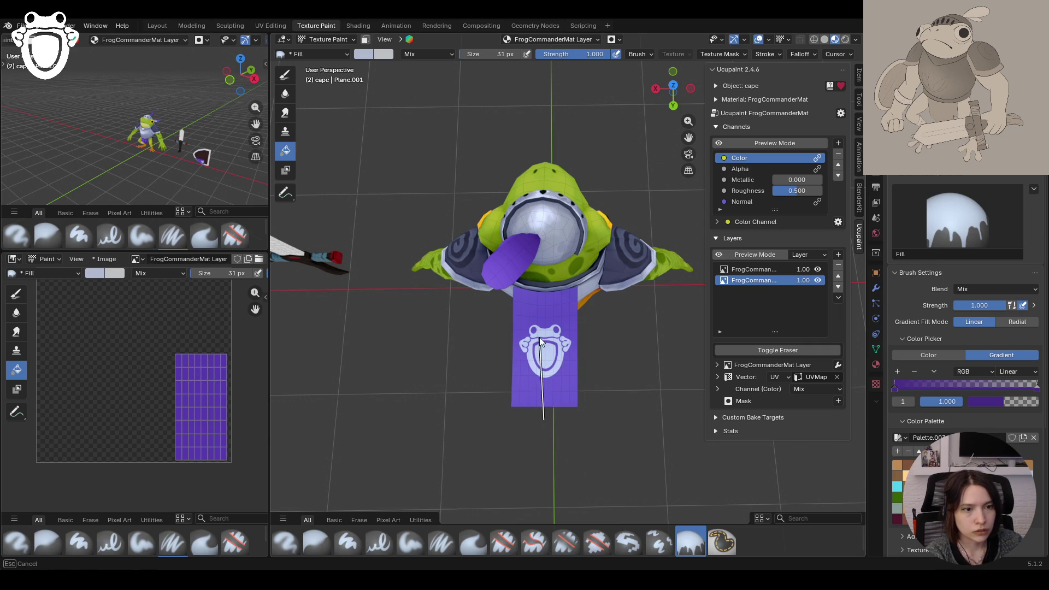
# Step: Raise the cape roughness to 1.000, toggle channel preview, and look down on the cape with the soft brush
pyautogui.moveTo(796, 190); pyautogui.dragTo(821, 190)
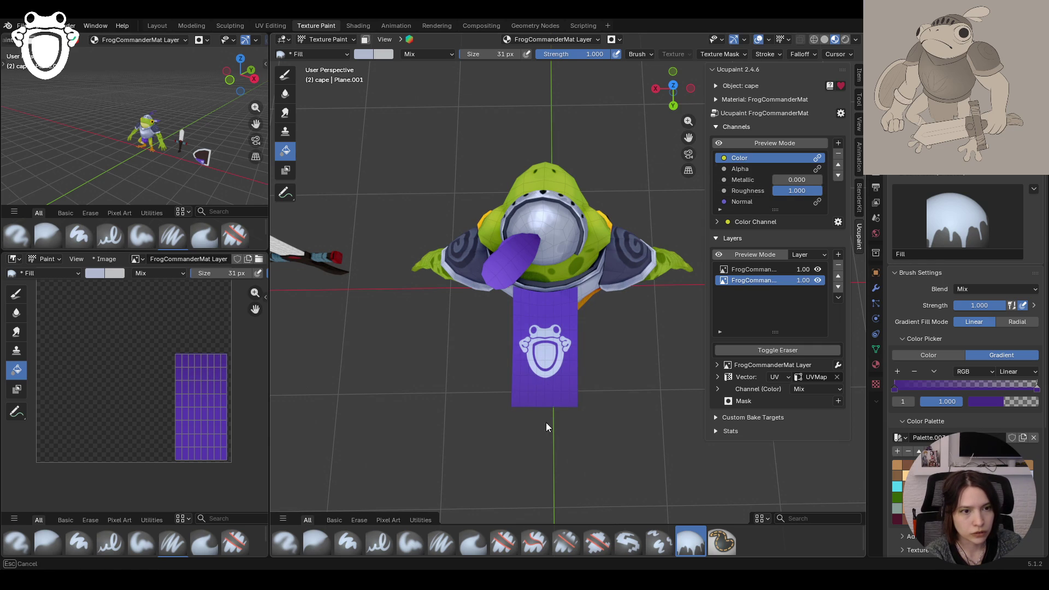
pyautogui.click(718, 144)
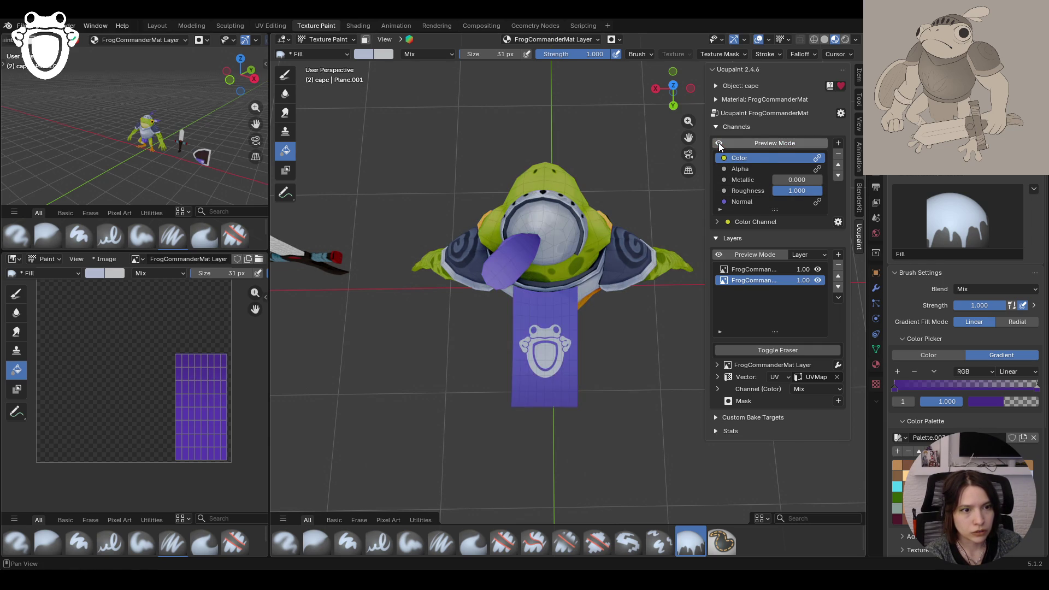
pyautogui.click(719, 143)
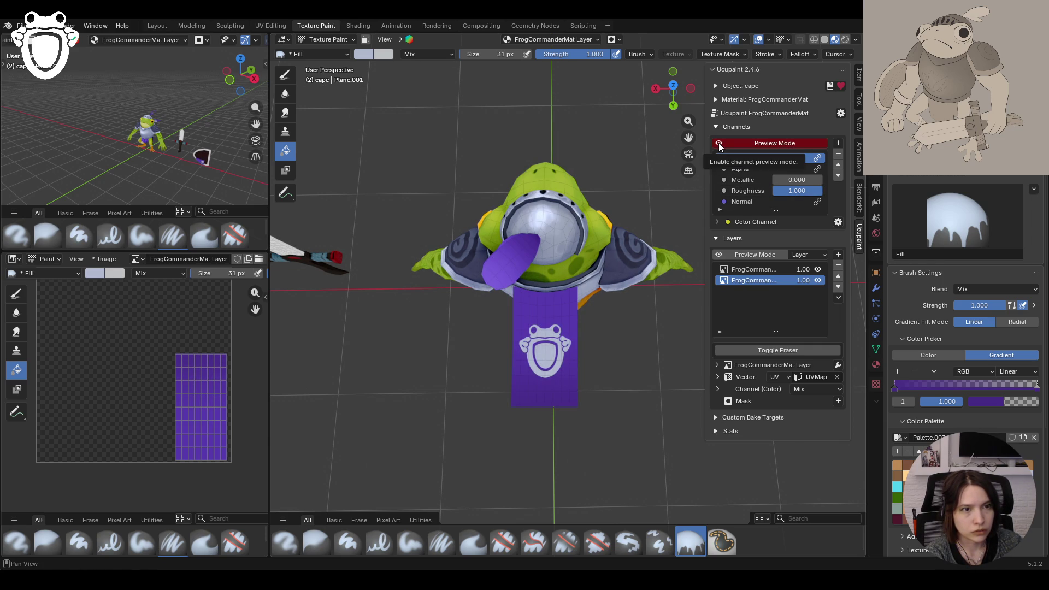
pyautogui.click(719, 144)
pyautogui.click(719, 144)
pyautogui.moveTo(545, 429)
pyautogui.mouseDown(button='middle')
pyautogui.moveTo(556, 425)
pyautogui.moveTo(555, 396)
pyautogui.moveTo(535, 414)
pyautogui.moveTo(565, 372)
pyautogui.mouseUp(button='middle')
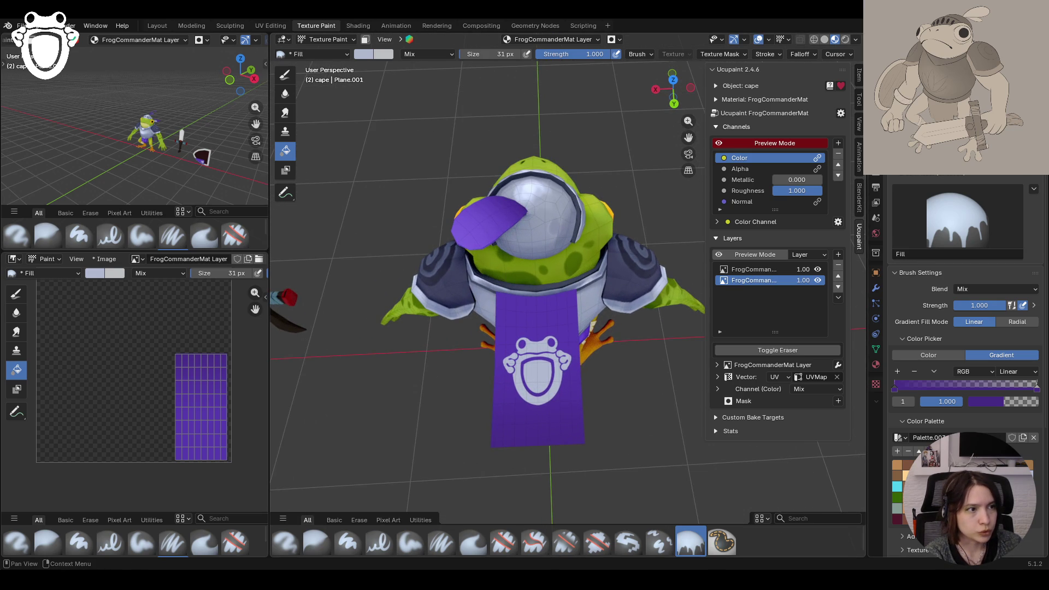
pyautogui.moveTo(564, 372)
pyautogui.mouseDown(button='middle')
pyautogui.moveTo(551, 354)
pyautogui.moveTo(547, 391)
pyautogui.mouseUp(button='middle')
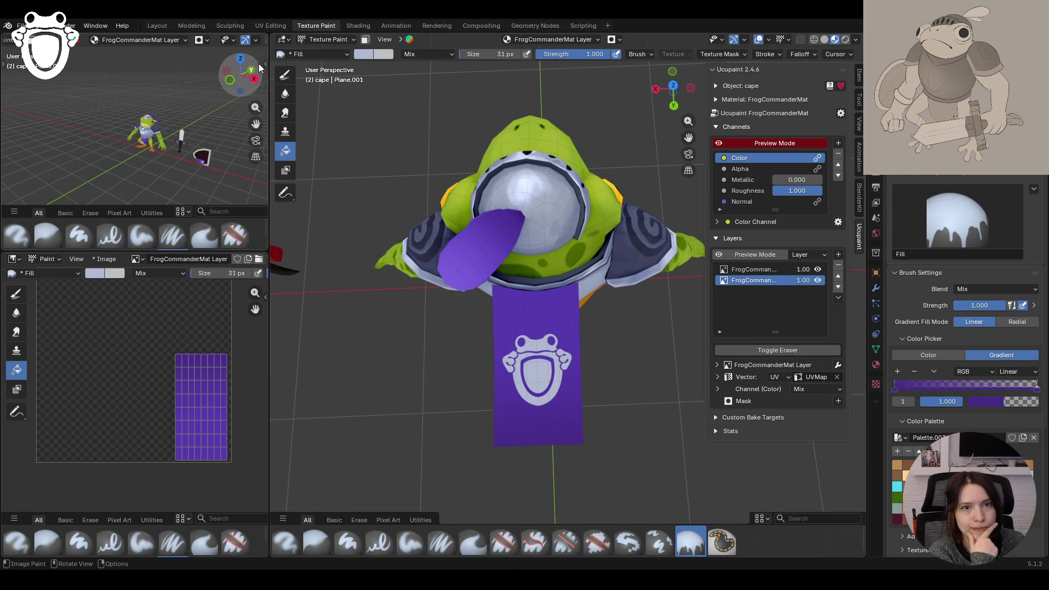
pyautogui.click(286, 76)
pyautogui.scroll(-3, 963, 328)
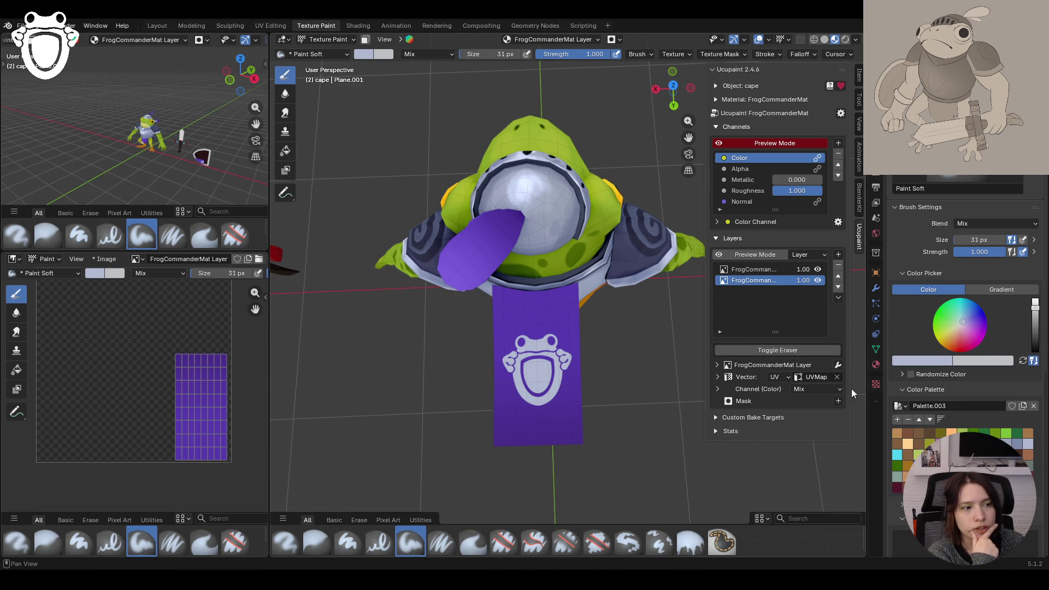
# Step: Sample the cape's purple with S and paint it up and down the cape's upper area
pyautogui.press('s')
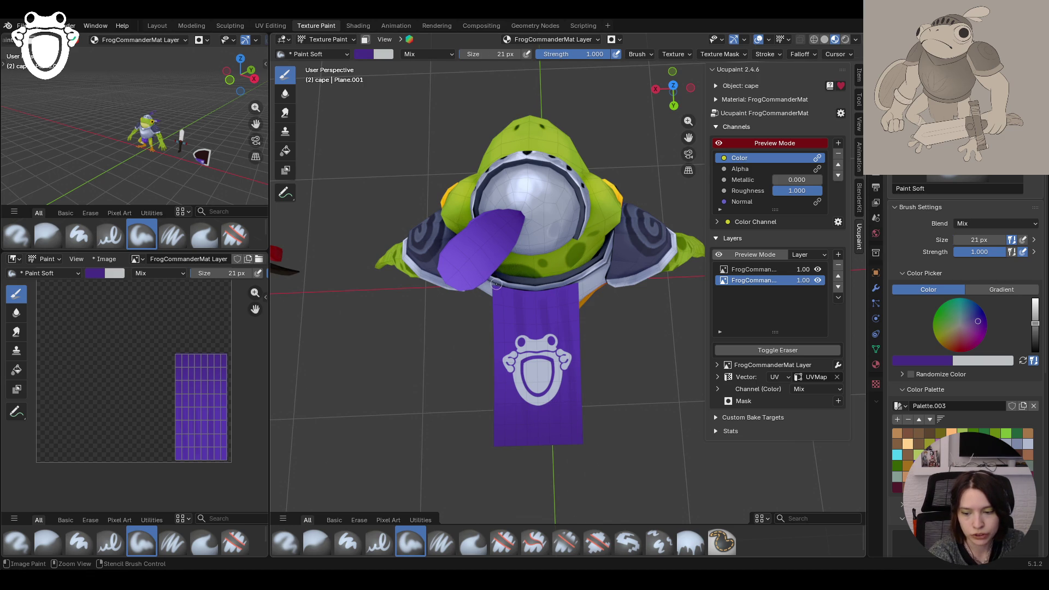
pyautogui.moveTo(515, 311); pyautogui.dragTo(512, 308)
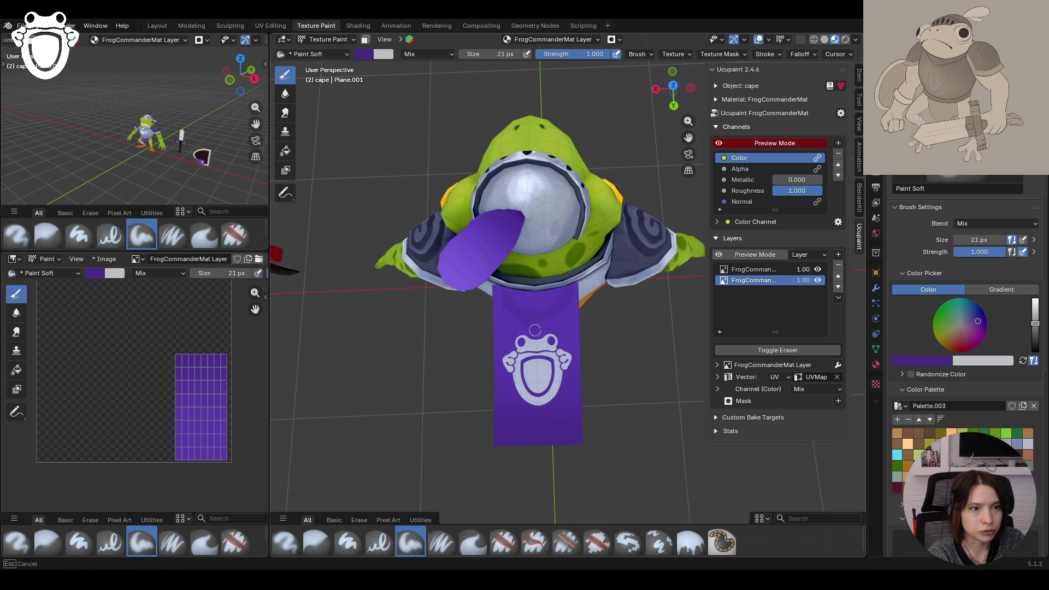
pyautogui.moveTo(542, 420); pyautogui.dragTo(505, 405)
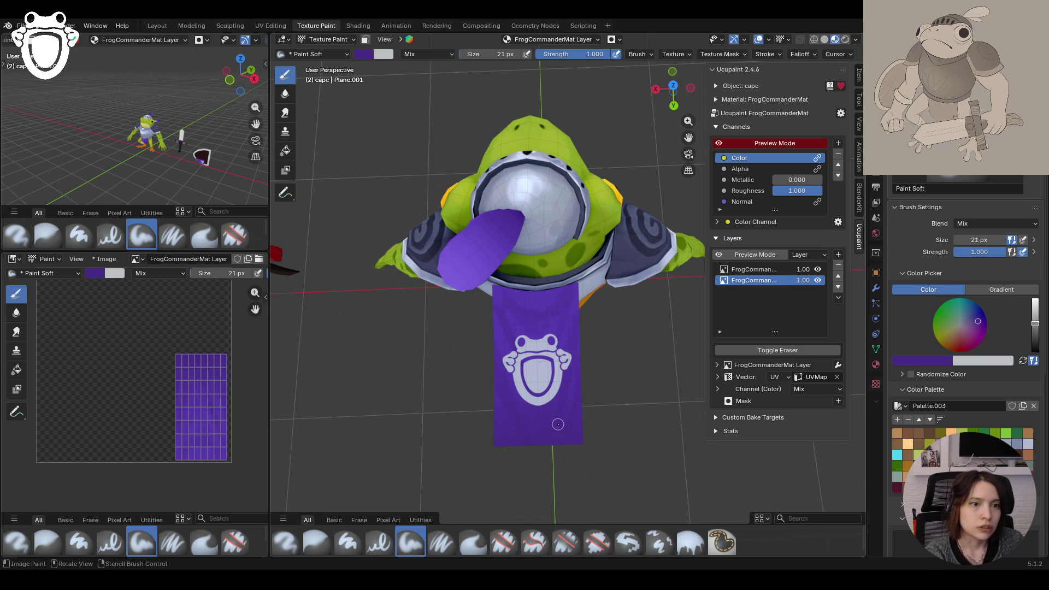
pyautogui.moveTo(581, 344); pyautogui.dragTo(493, 388, button='middle')
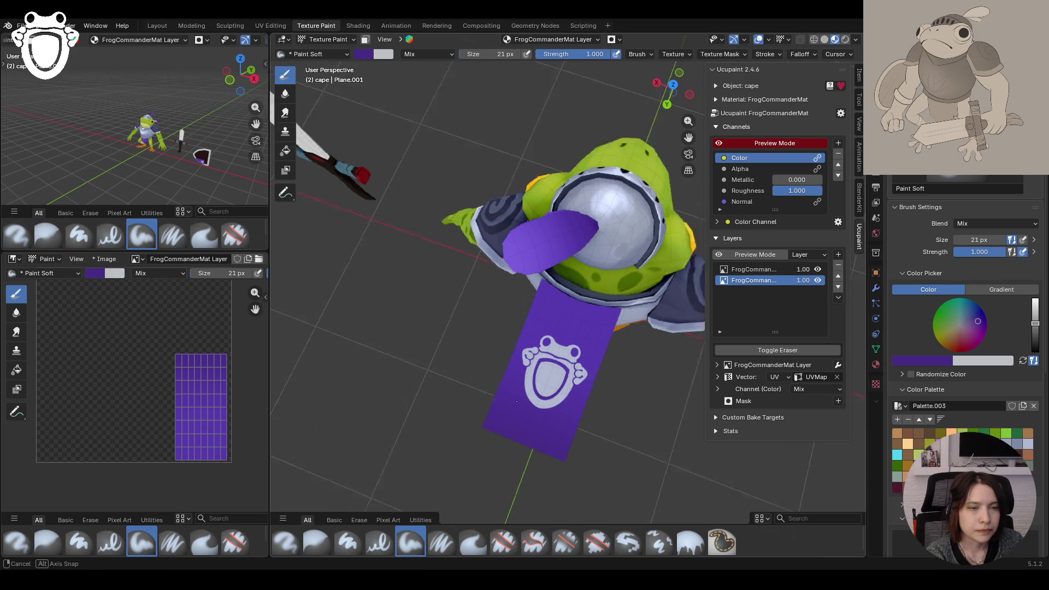
pyautogui.moveTo(488, 395); pyautogui.dragTo(557, 386, button='middle')
pyautogui.moveTo(513, 289)
pyautogui.mouseDown()
pyautogui.moveTo(518, 302)
pyautogui.moveTo(475, 343)
pyautogui.mouseUp()
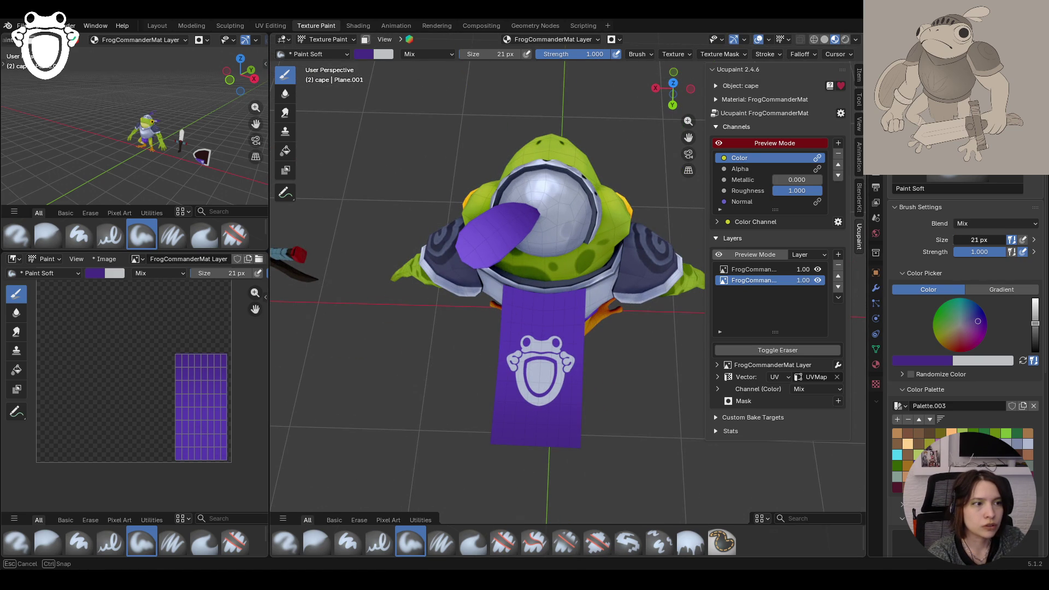
# Step: Enlarge the brush, cover the cape's top edge in purple and save knight_rig.blend
pyautogui.moveTo(980, 240); pyautogui.dragTo(953, 239)
pyautogui.moveTo(512, 301); pyautogui.dragTo(515, 302)
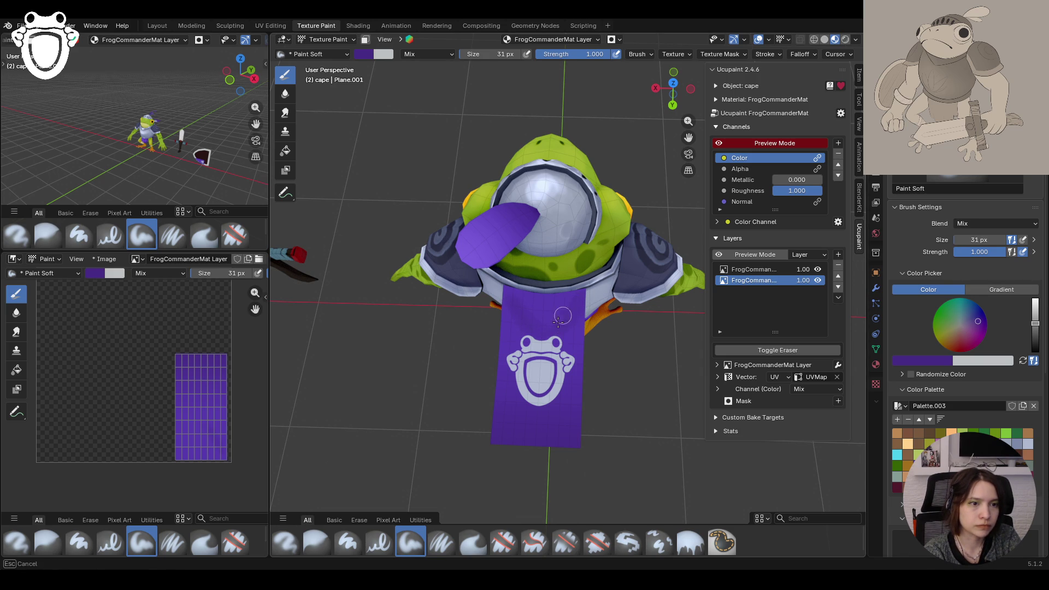
pyautogui.moveTo(508, 302); pyautogui.dragTo(580, 317)
pyautogui.moveTo(551, 424); pyautogui.dragTo(548, 434)
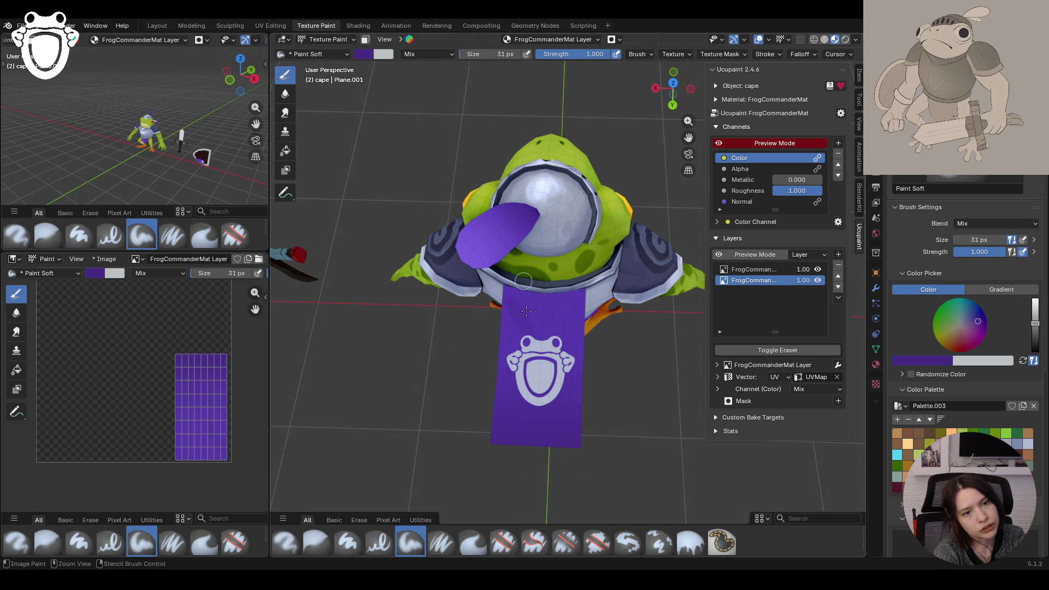
pyautogui.moveTo(460, 384); pyautogui.dragTo(611, 312, button='middle')
pyautogui.hotkey('ctrl', 's')
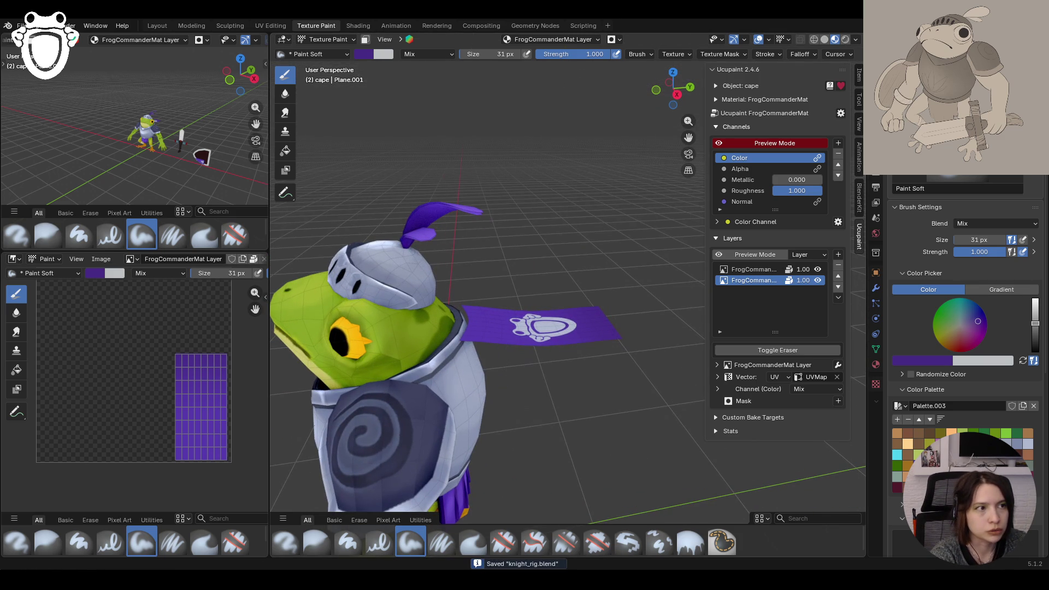
# Step: In the Animation workspace enable Material Preview and scrub the timeline to check the pose
pyautogui.click(396, 26)
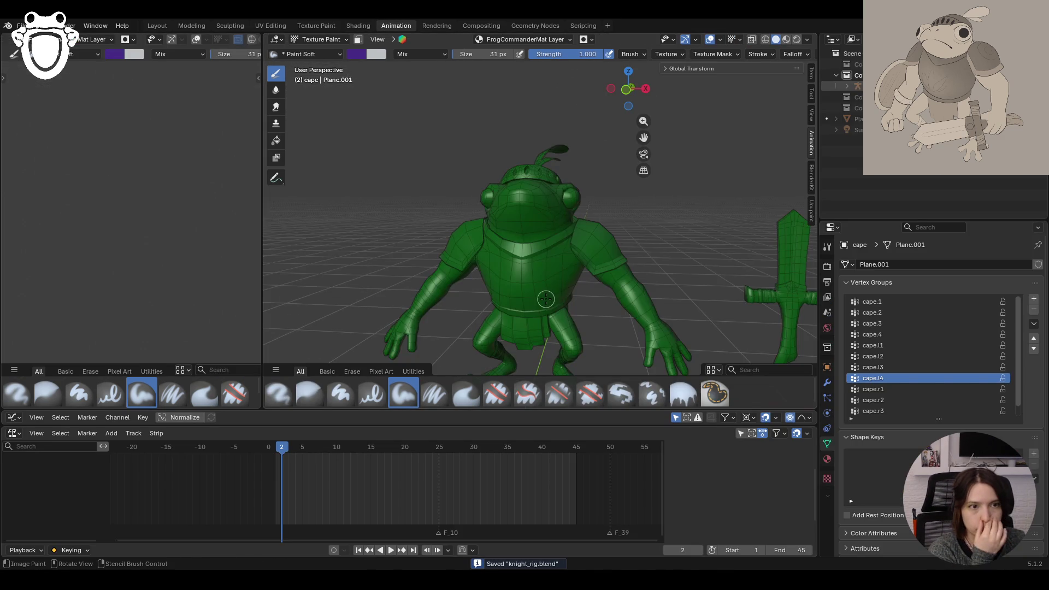
pyautogui.click(785, 40)
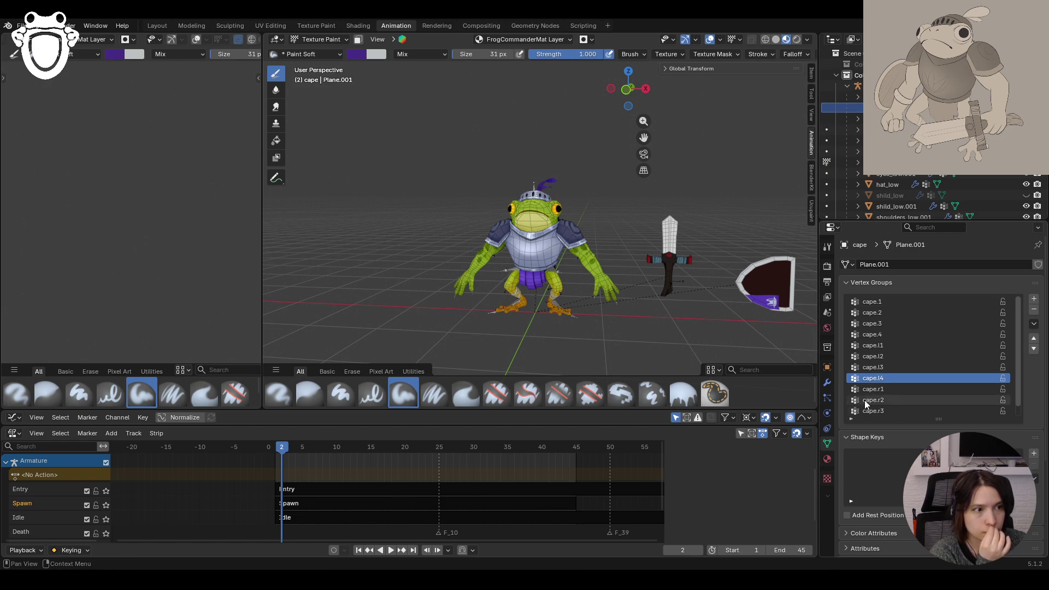
pyautogui.moveTo(282, 469)
pyautogui.mouseDown()
pyautogui.moveTo(295, 446)
pyautogui.moveTo(268, 446)
pyautogui.mouseUp()
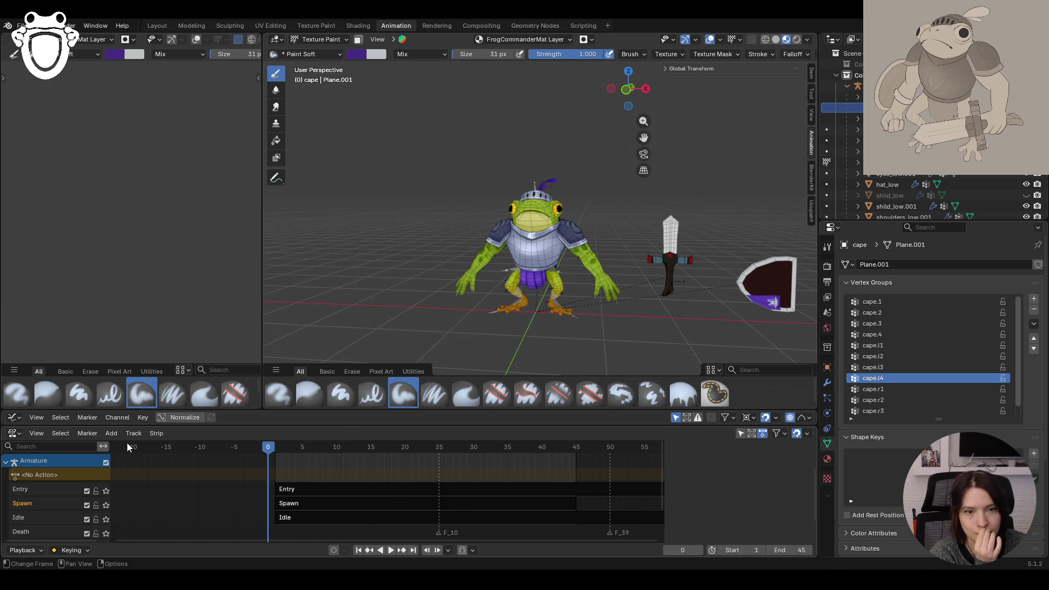
pyautogui.moveTo(763, 324); pyautogui.dragTo(742, 326, button='middle')
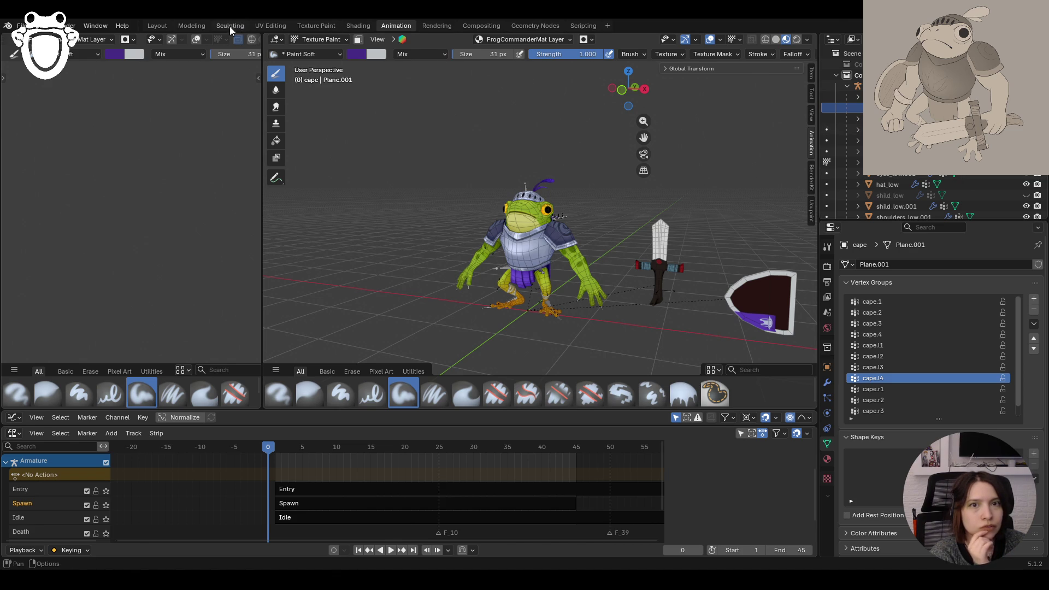
# Step: In Layout select the Armature, set it to Pose Position and return to the Animation workspace
pyautogui.click(157, 25)
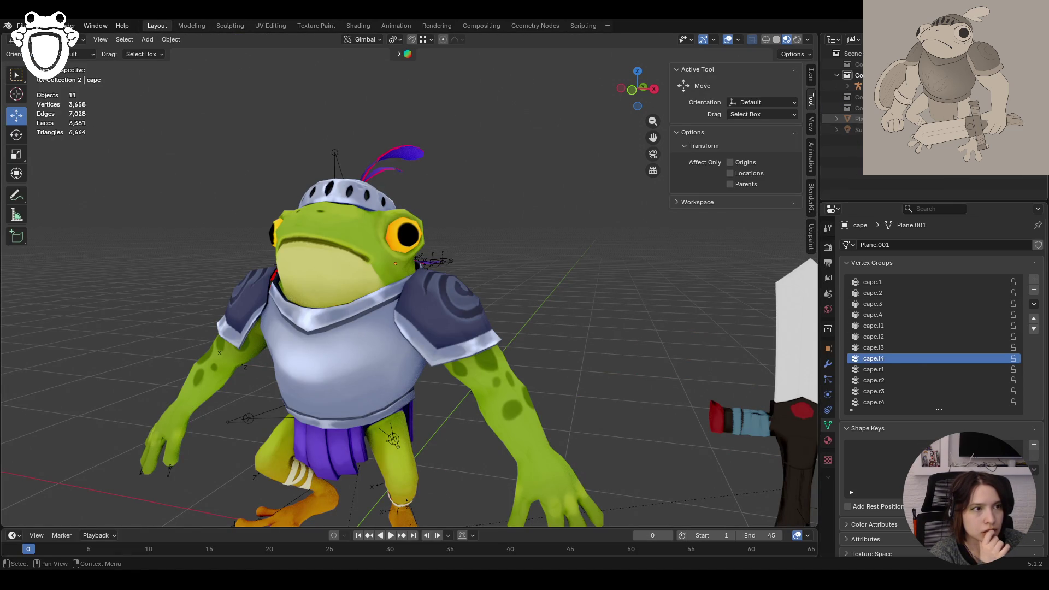
pyautogui.click(852, 86)
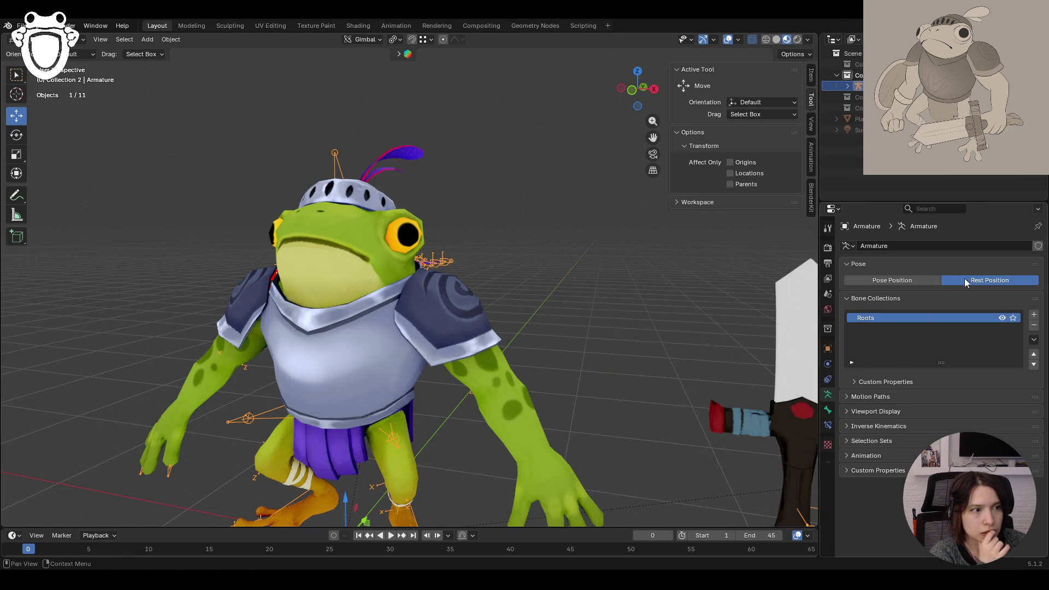
pyautogui.click(921, 280)
pyautogui.scroll(-3, 508, 349)
pyautogui.moveTo(517, 342)
pyautogui.mouseDown(button='middle')
pyautogui.moveTo(413, 340)
pyautogui.moveTo(548, 378)
pyautogui.mouseUp(button='middle')
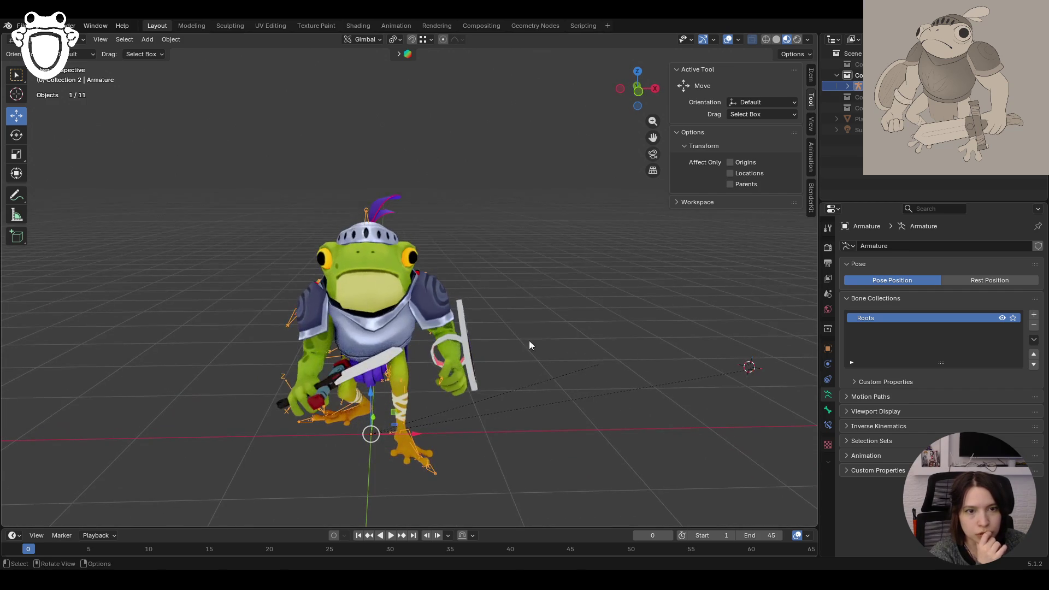
pyautogui.click(384, 26)
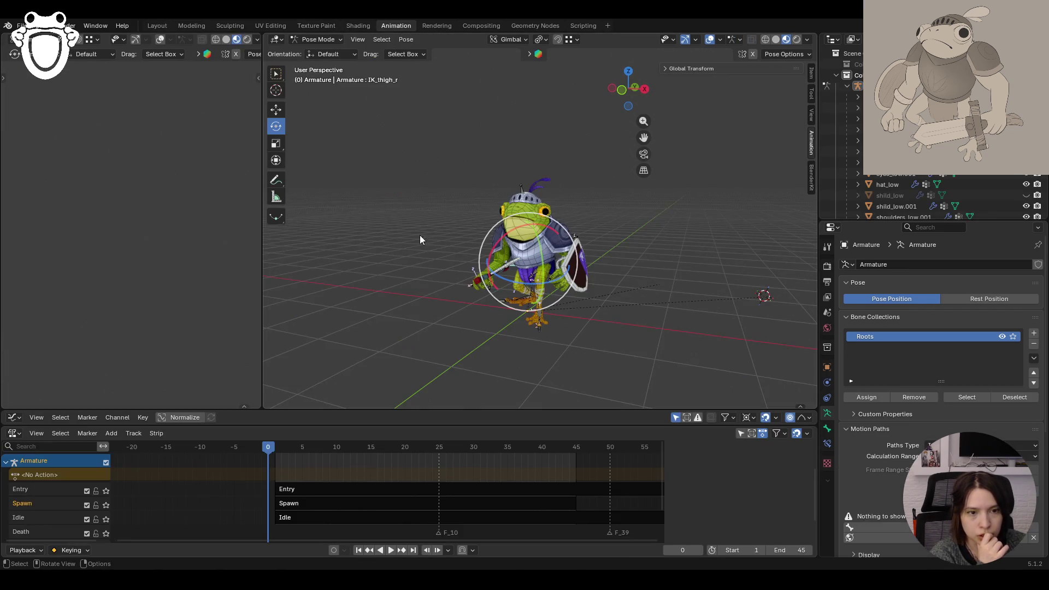
pyautogui.scroll(2, 119, 471)
pyautogui.scroll(1, 87, 496)
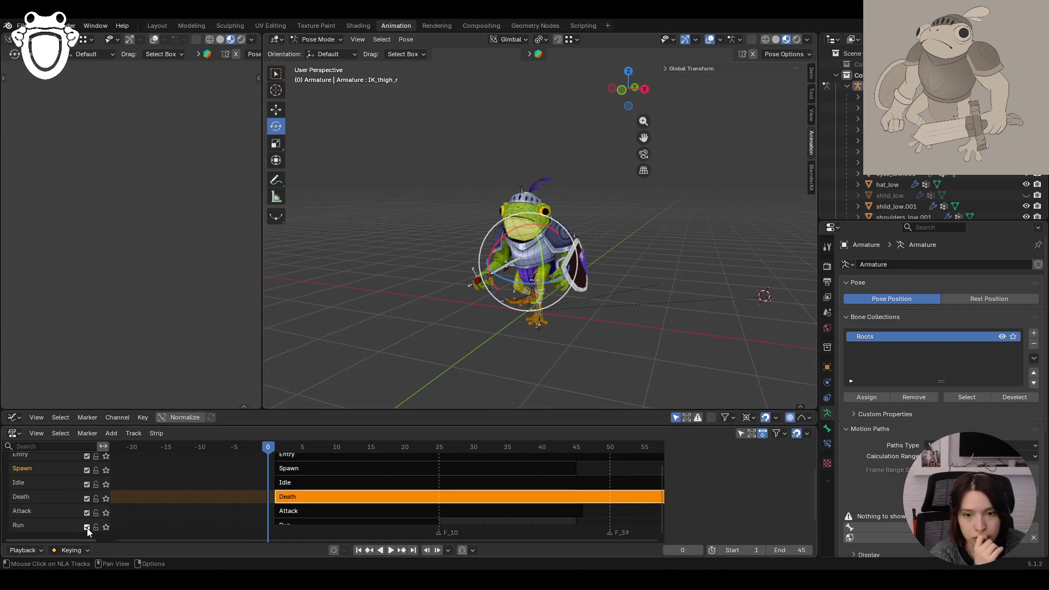
# Step: Mute the Attack, Death and Run tracks and play the animation back with viewport overlays hidden
pyautogui.moveTo(88, 512); pyautogui.dragTo(86, 497)
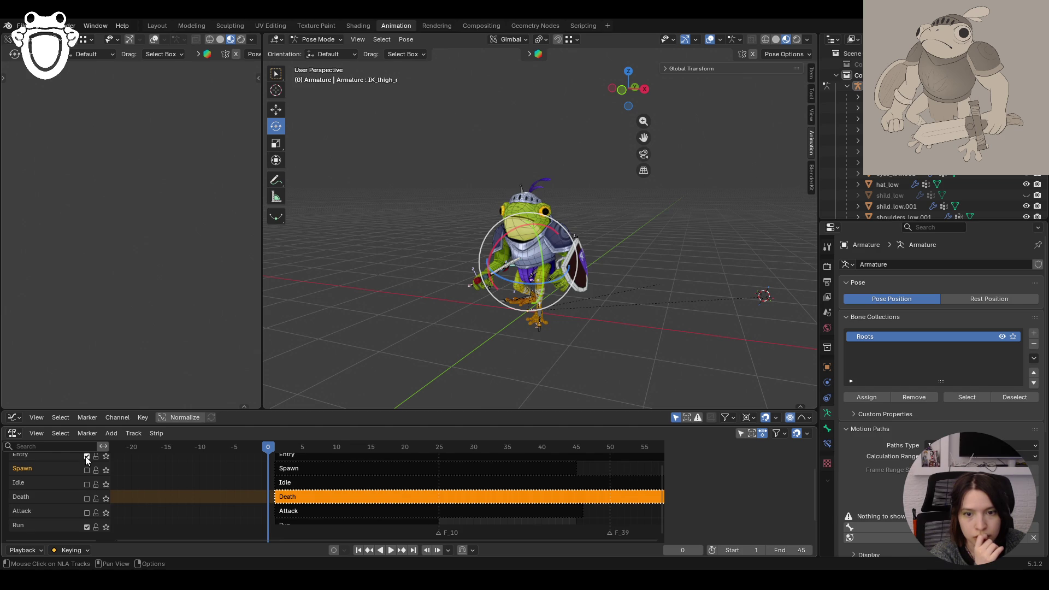
pyautogui.moveTo(86, 459); pyautogui.dragTo(85, 454)
pyautogui.scroll(1, 134, 486)
pyautogui.scroll(1, 134, 489)
pyautogui.scroll(2, 64, 470)
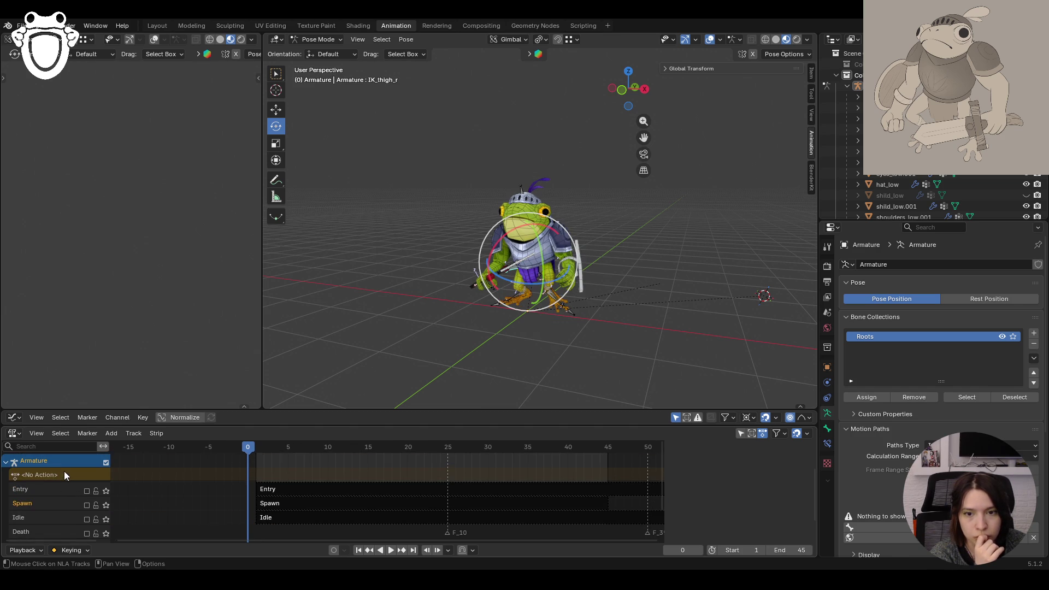
pyautogui.scroll(-2, 74, 496)
pyautogui.click(84, 498)
pyautogui.scroll(1, 84, 498)
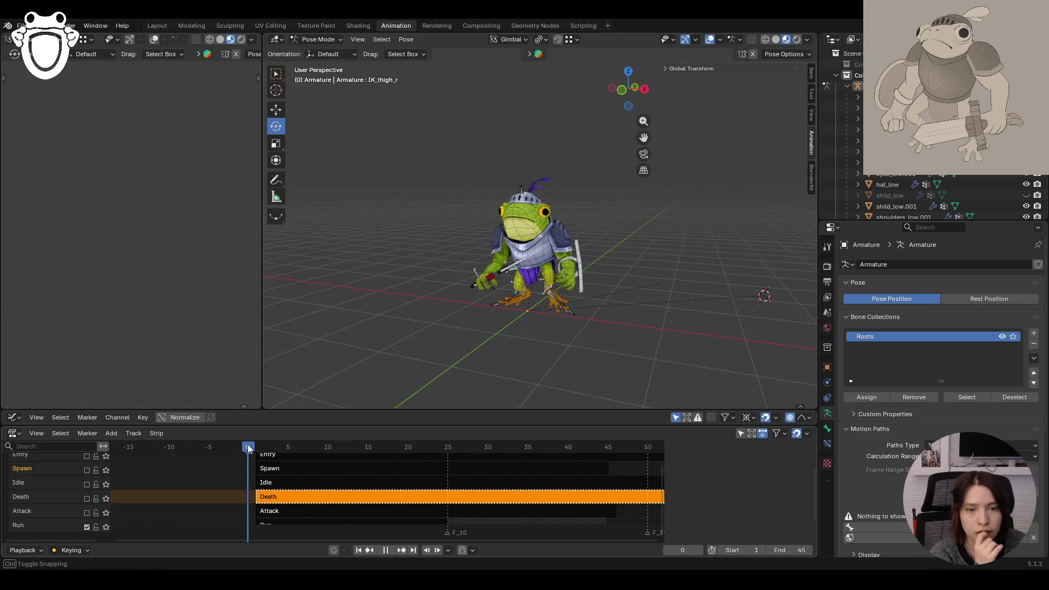
pyautogui.press('space')
pyautogui.moveTo(455, 359)
pyautogui.mouseDown(button='middle')
pyautogui.moveTo(429, 371)
pyautogui.moveTo(454, 350)
pyautogui.mouseUp(button='middle')
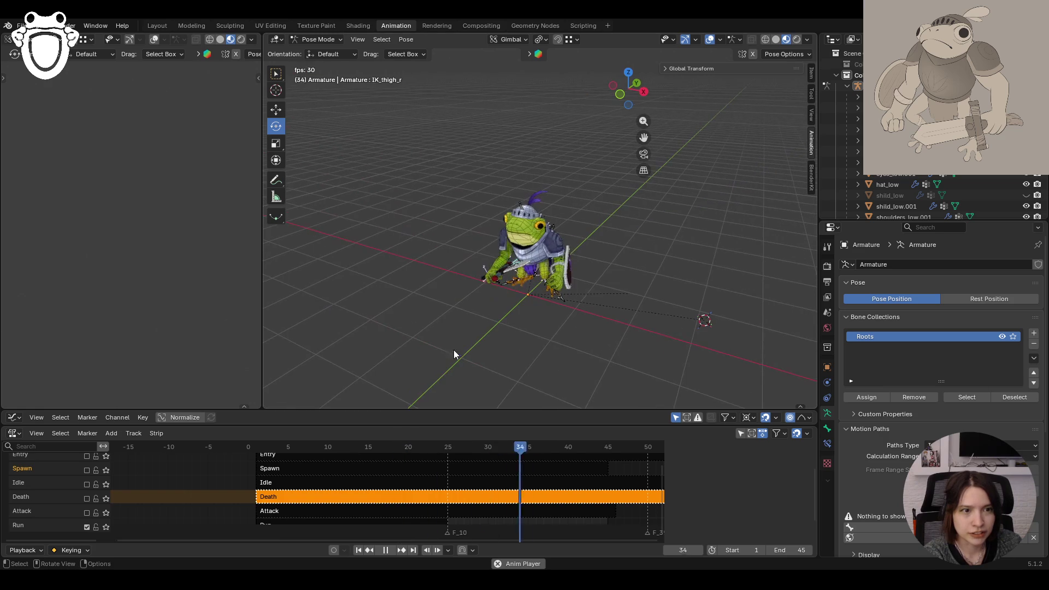
pyautogui.click(710, 40)
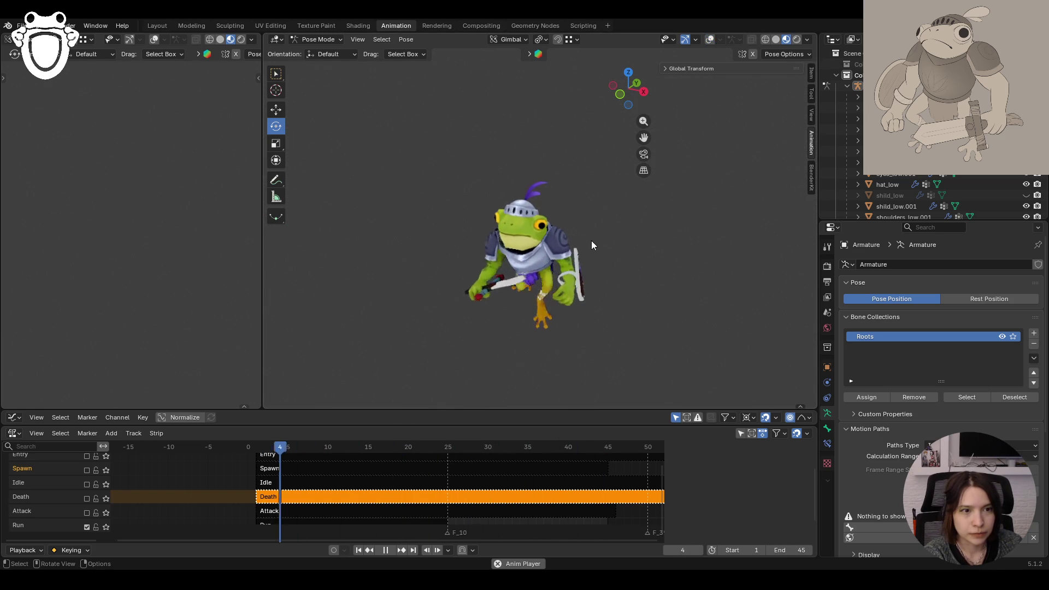
pyautogui.click(87, 526)
pyautogui.moveTo(583, 370); pyautogui.dragTo(717, 331, button='middle')
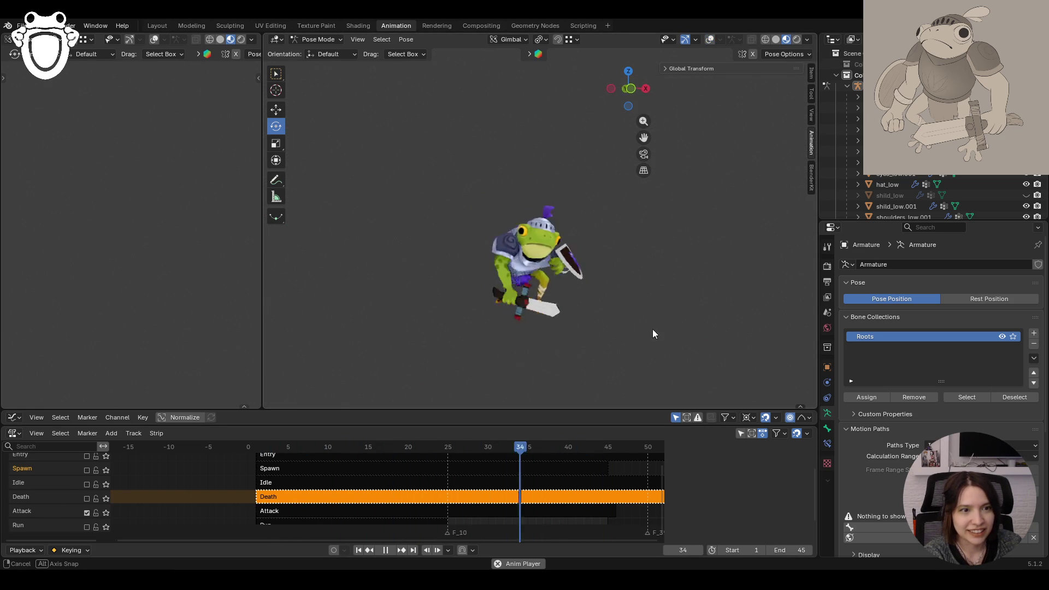
pyautogui.moveTo(717, 327)
pyautogui.mouseDown(button='middle')
pyautogui.moveTo(597, 289)
pyautogui.moveTo(634, 291)
pyautogui.mouseUp(button='middle')
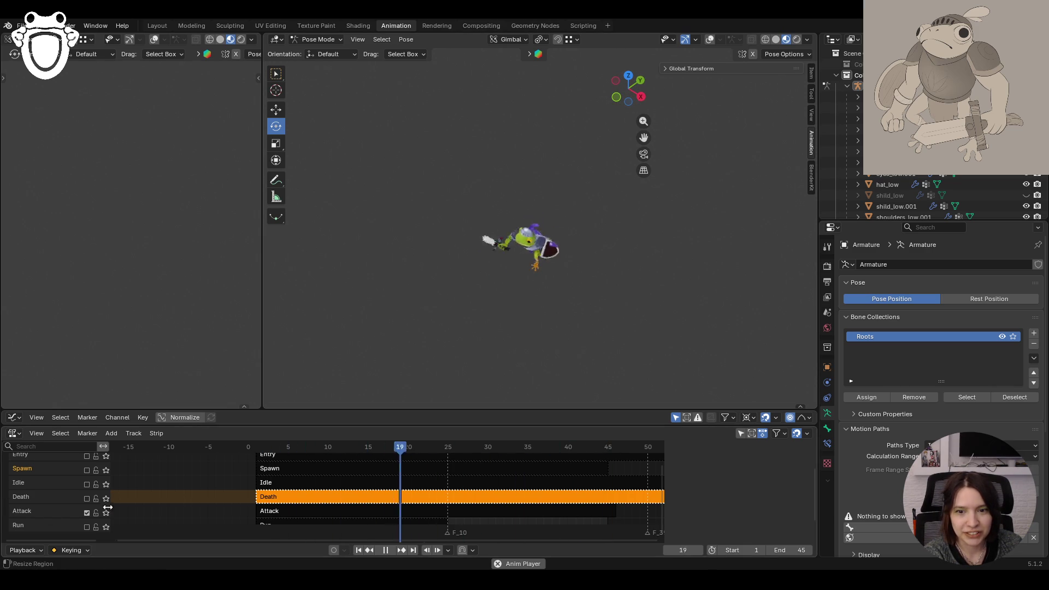
# Step: Re-enable Death, mute Attack, then solo the Idle track so only Idle plays
pyautogui.click(86, 499)
pyautogui.click(88, 512)
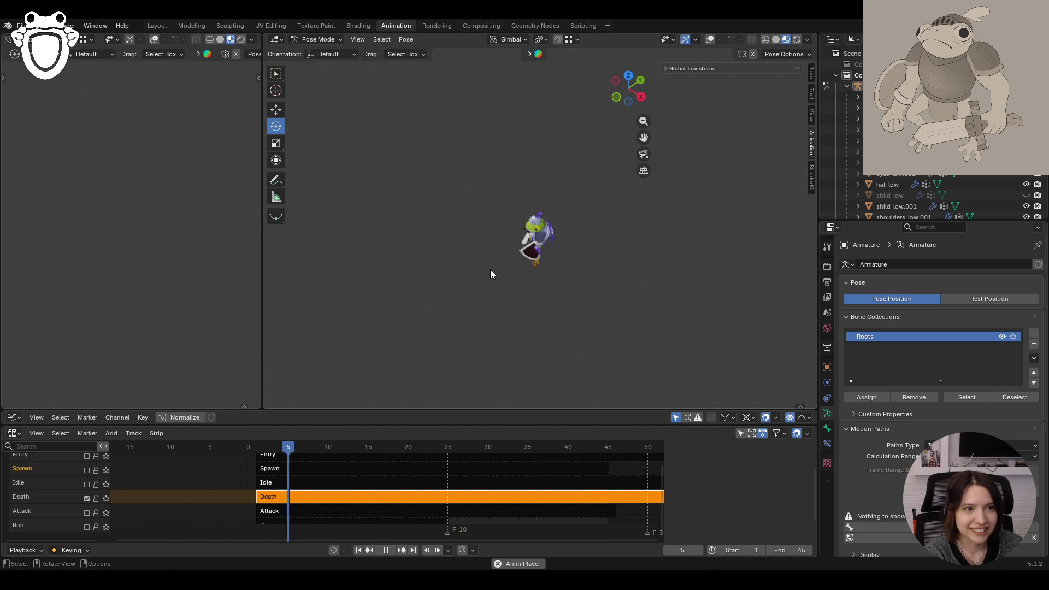
pyautogui.scroll(3, 497, 254)
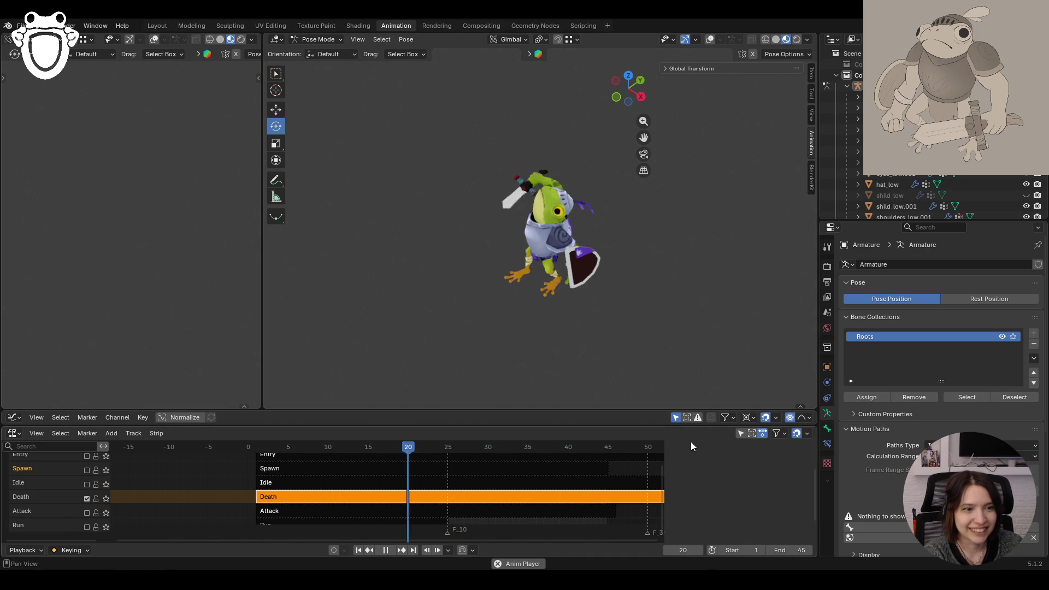
pyautogui.moveTo(665, 463); pyautogui.dragTo(729, 465)
pyautogui.moveTo(729, 464); pyautogui.dragTo(715, 464)
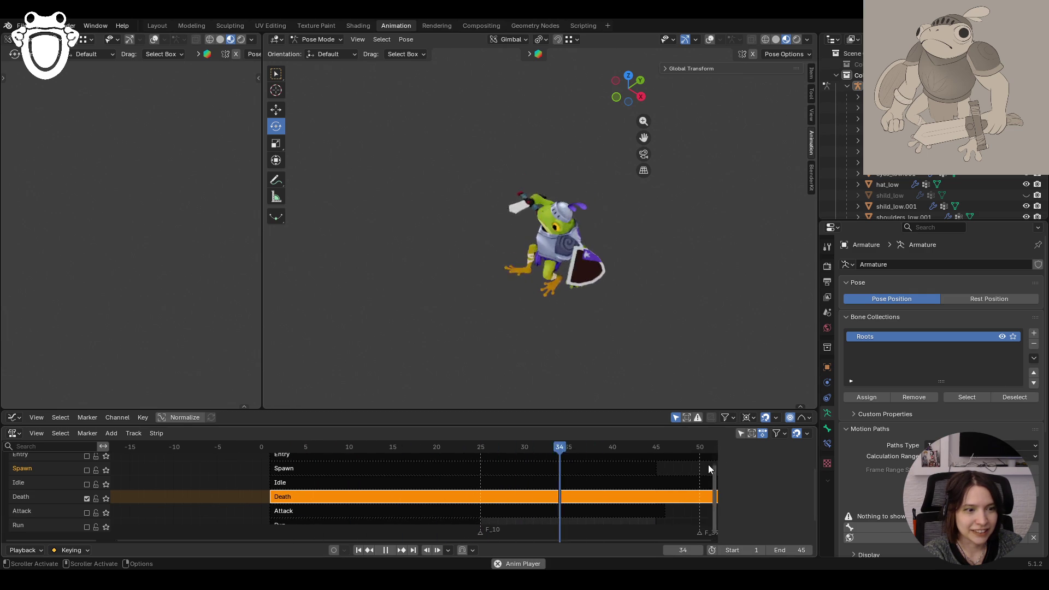
pyautogui.scroll(-2, 669, 475)
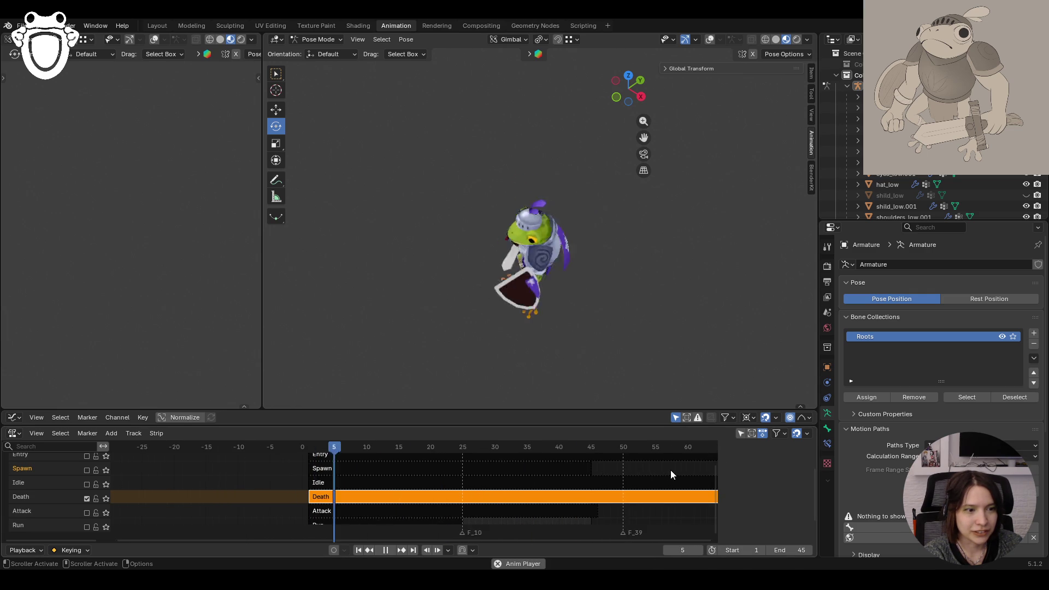
pyautogui.click(87, 484)
# Step: Preview Spawn then Entry alone, re-enable Run, Attack and Death tracks, and stop playback
pyautogui.moveTo(472, 315); pyautogui.dragTo(447, 323, button='middle')
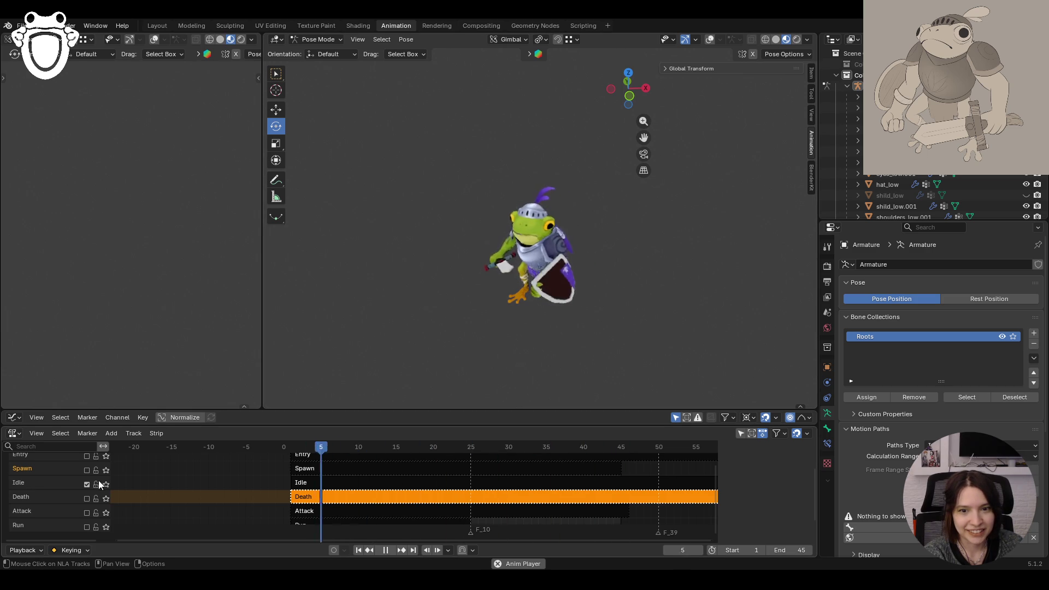
pyautogui.scroll(2, 83, 510)
pyautogui.click(83, 511)
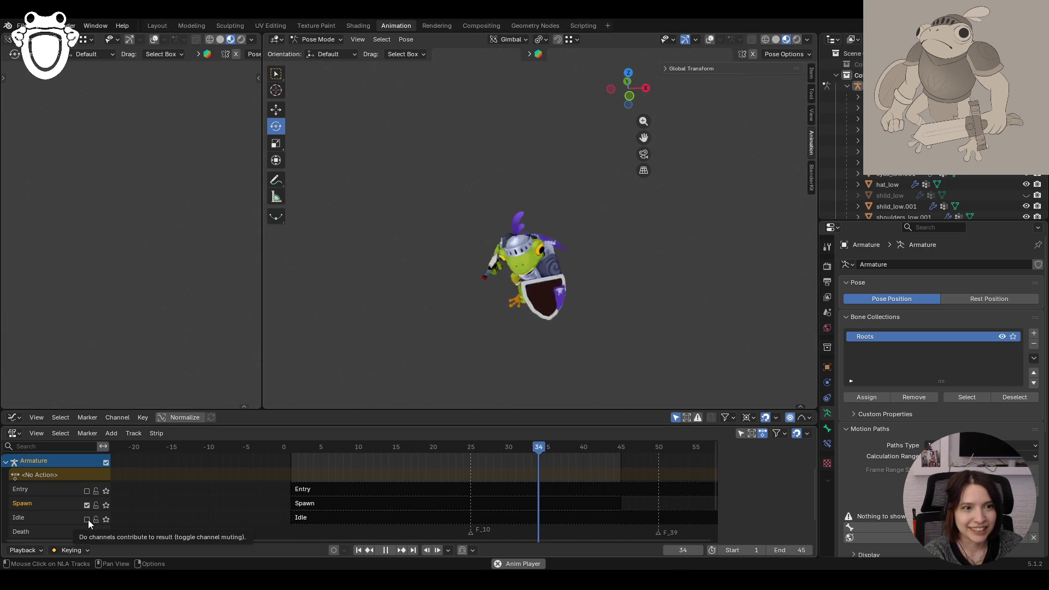
pyautogui.click(86, 491)
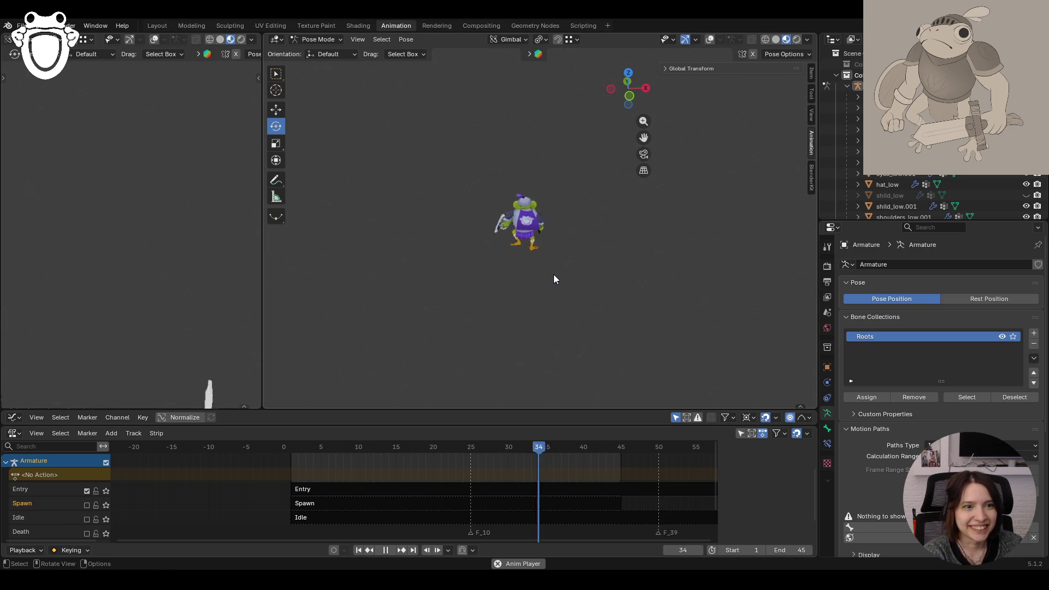
pyautogui.scroll(-3, 58, 483)
pyautogui.click(87, 505)
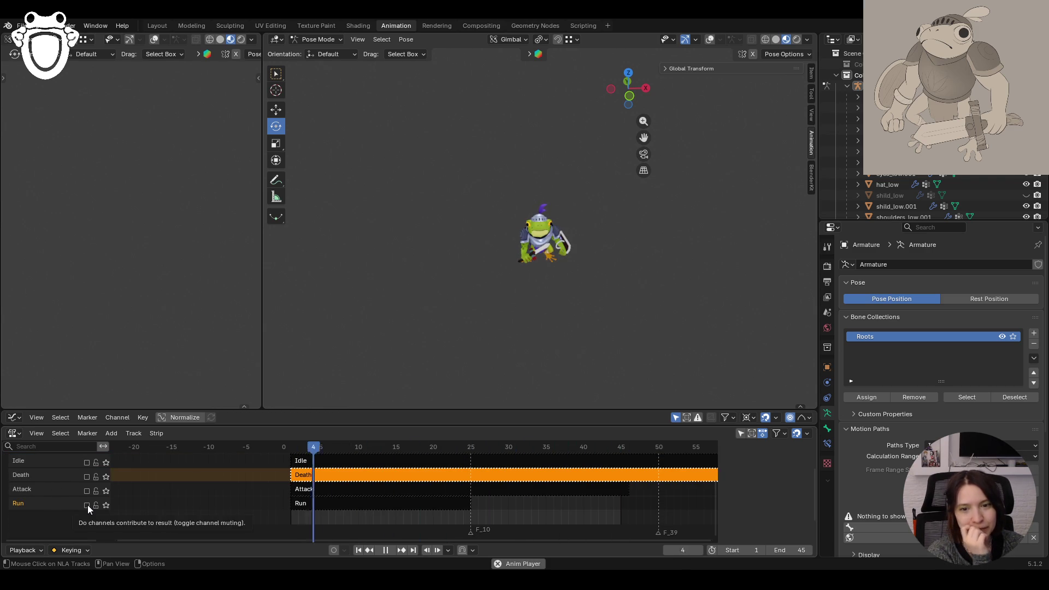
pyautogui.moveTo(87, 505)
pyautogui.mouseDown()
pyautogui.moveTo(86, 463)
pyautogui.moveTo(87, 476)
pyautogui.mouseUp()
pyautogui.scroll(3, 88, 475)
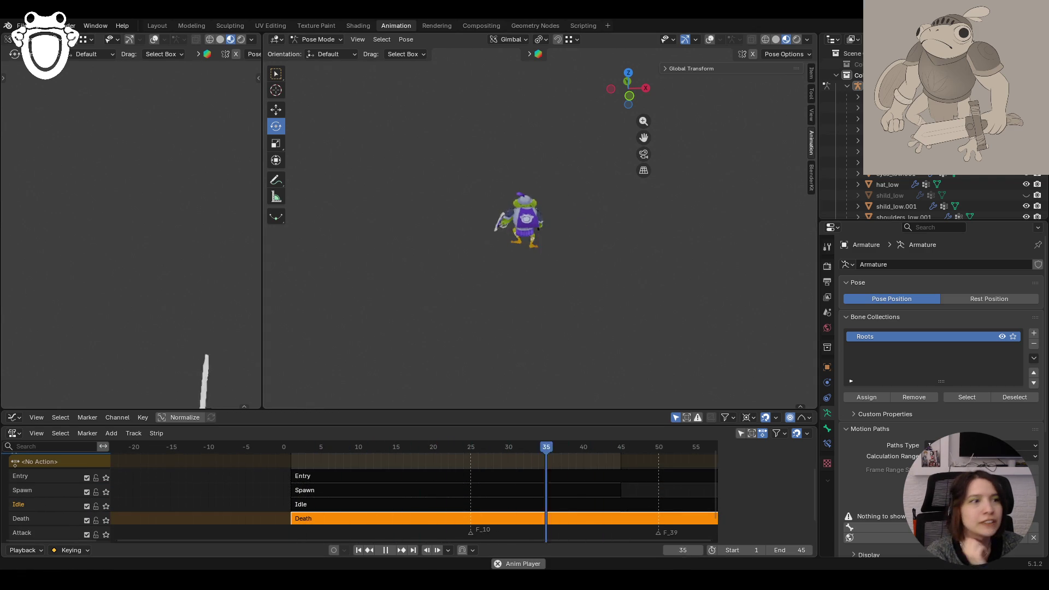
pyautogui.press('space')
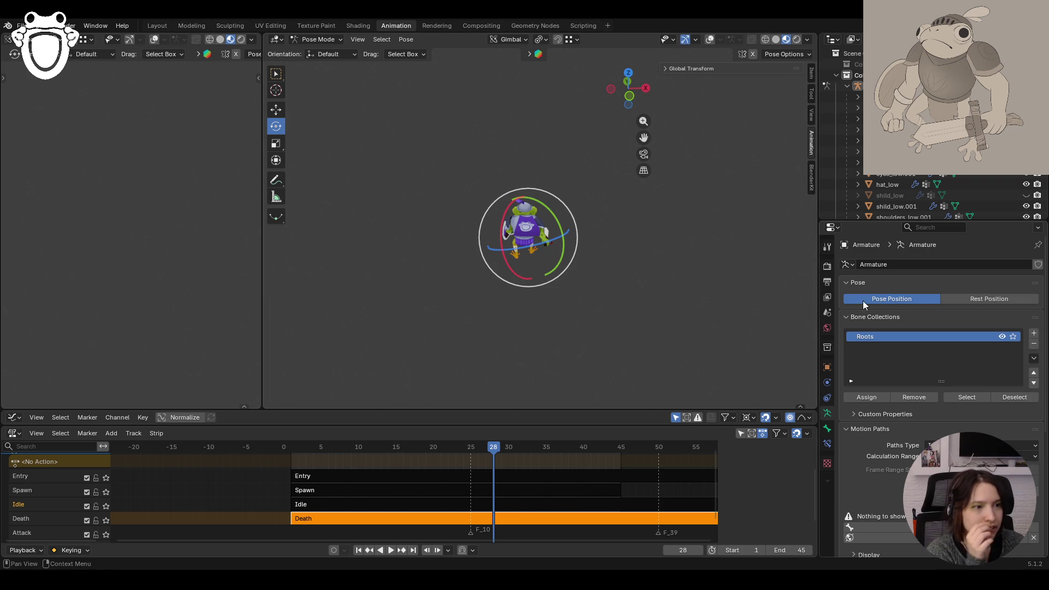
# Step: Set the frog armature to Rest Position and move into the Shading workspace
pyautogui.click(950, 302)
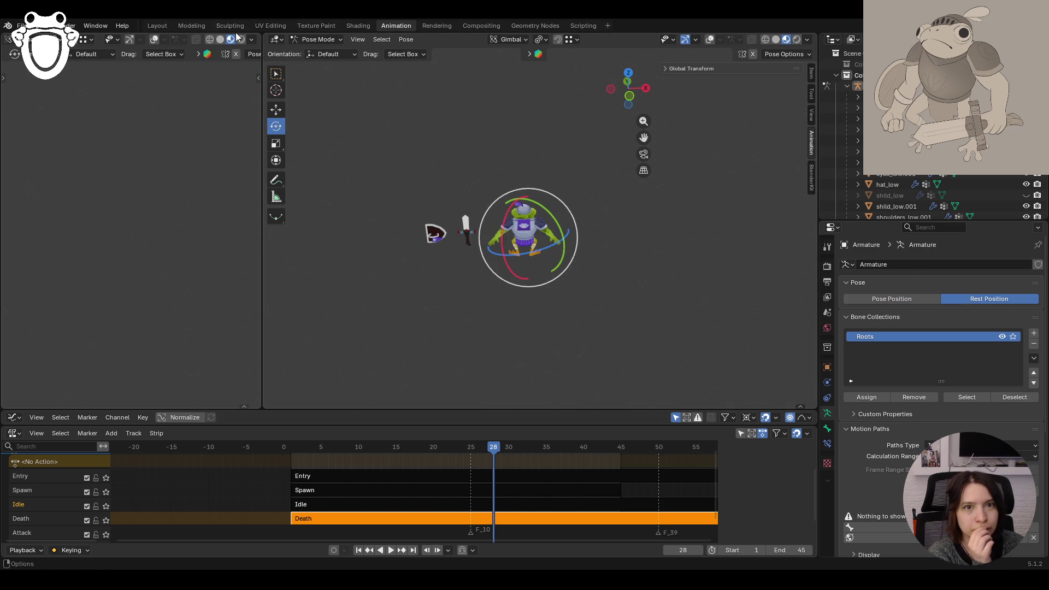
pyautogui.click(271, 25)
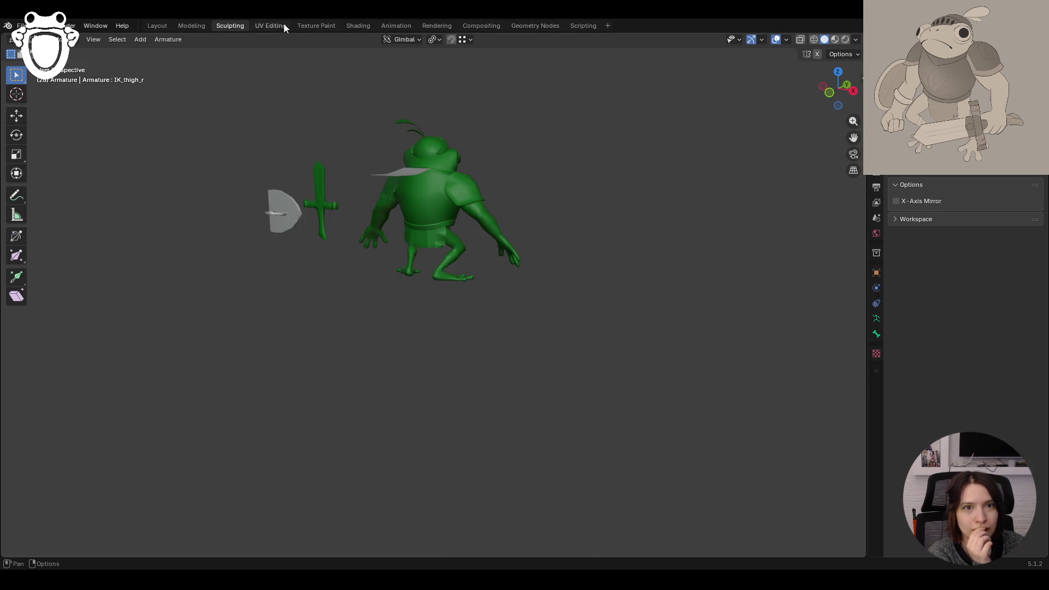
pyautogui.click(277, 25)
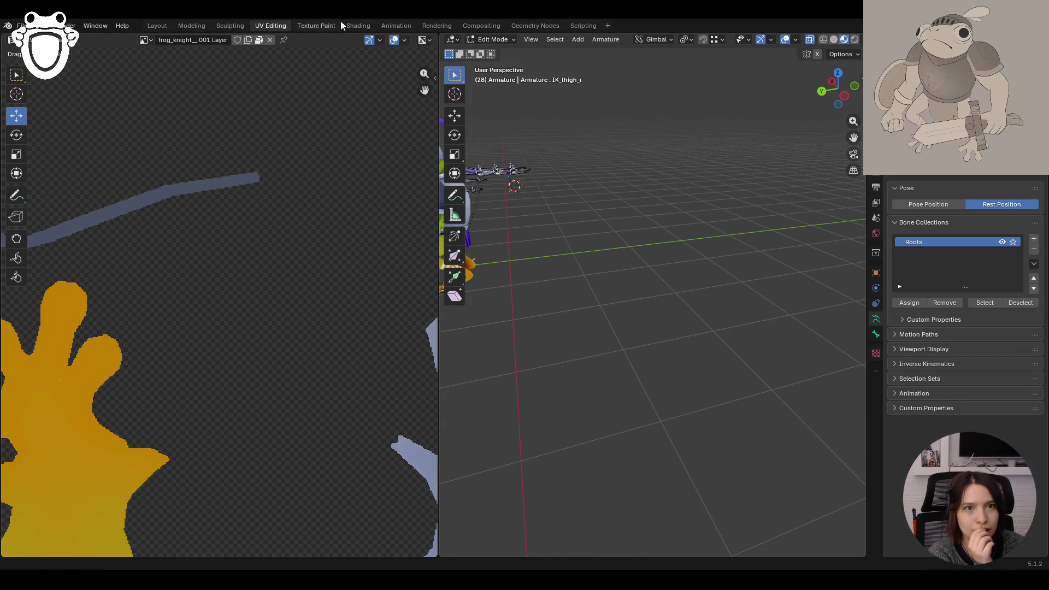
pyautogui.click(353, 26)
pyautogui.scroll(-2, 598, 221)
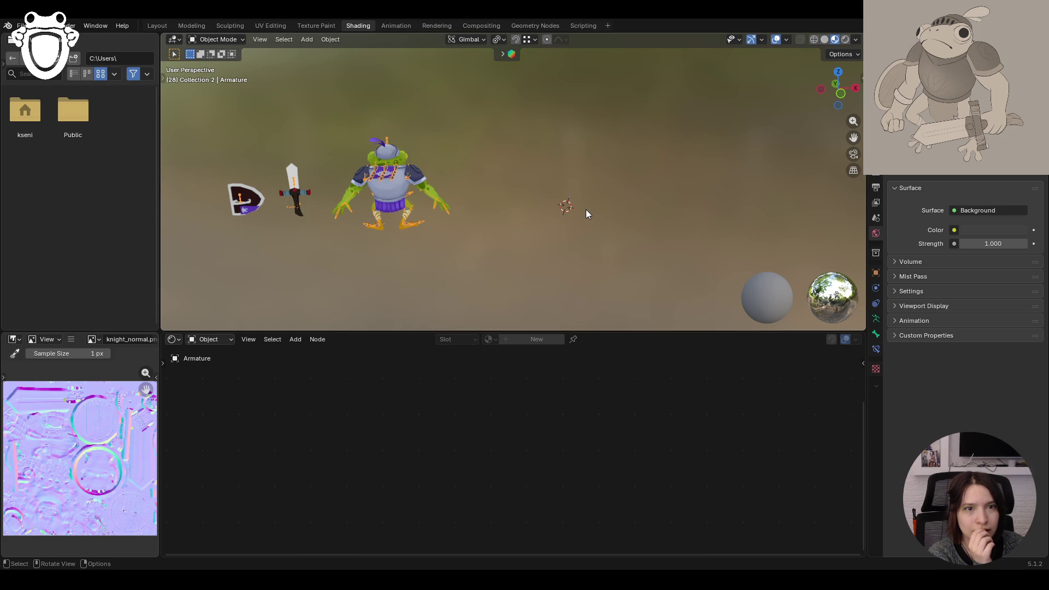
pyautogui.moveTo(643, 180); pyautogui.dragTo(475, 177, button='middle')
# Step: Frame the sword and shield and select the shield to show its FrogCommanderMat nodes
pyautogui.click(336, 26)
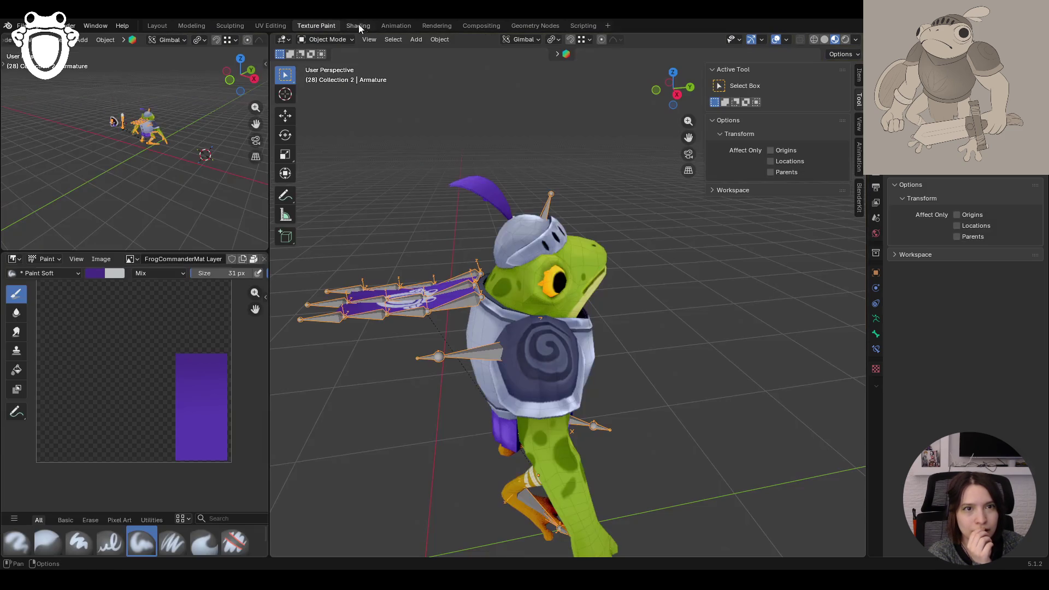
pyautogui.moveTo(624, 219); pyautogui.dragTo(501, 221, button='middle')
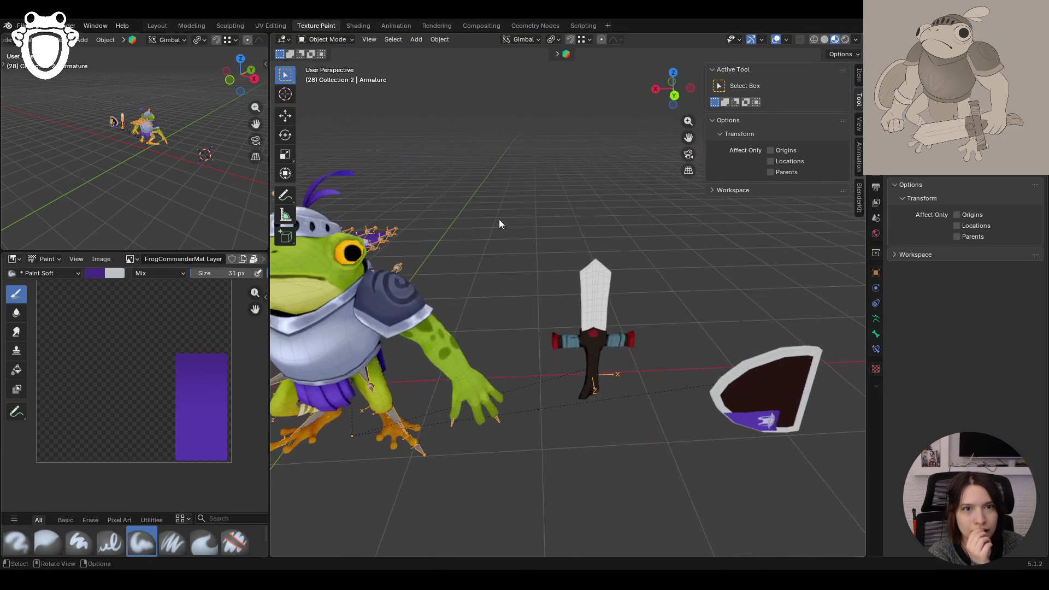
pyautogui.moveTo(688, 136); pyautogui.dragTo(656, 140)
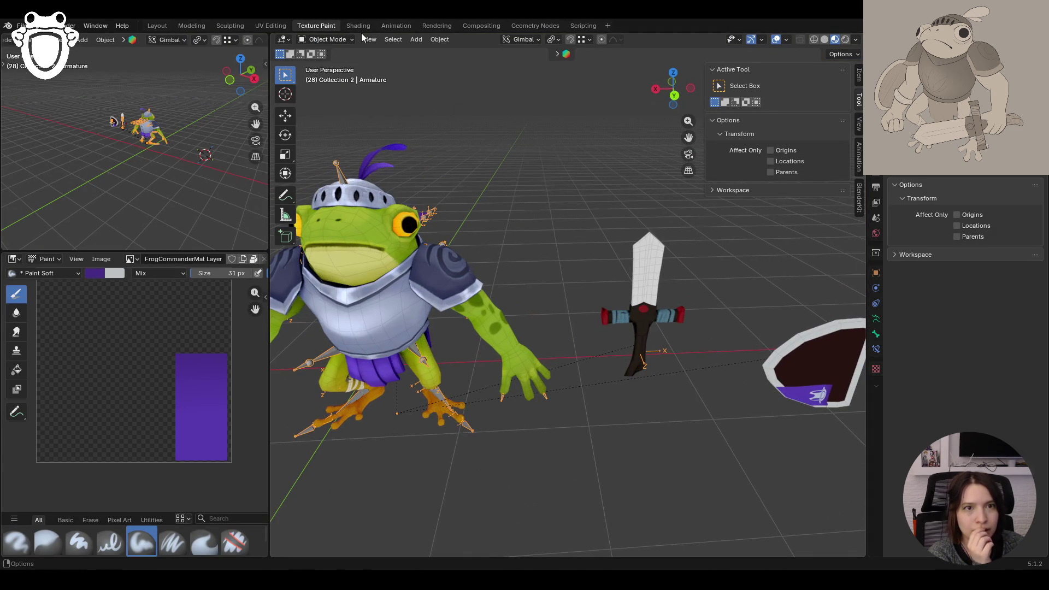
pyautogui.click(361, 25)
pyautogui.click(448, 209)
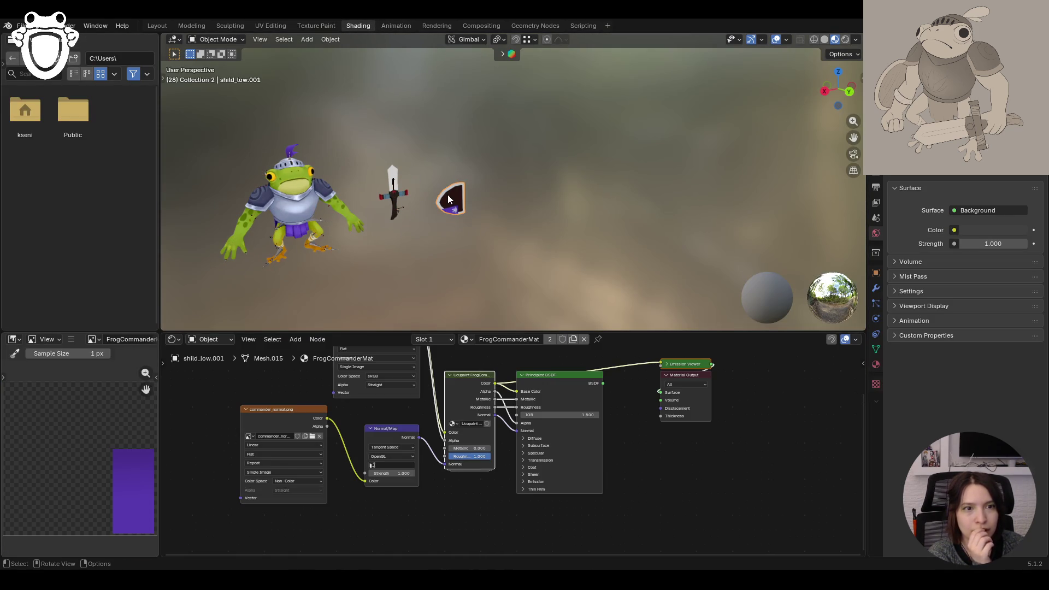
# Step: Review the shield's image texture nodes, visit Texture Paint, then step through workspace tabs toward it again
pyautogui.moveTo(332, 428); pyautogui.dragTo(345, 483, button='middle')
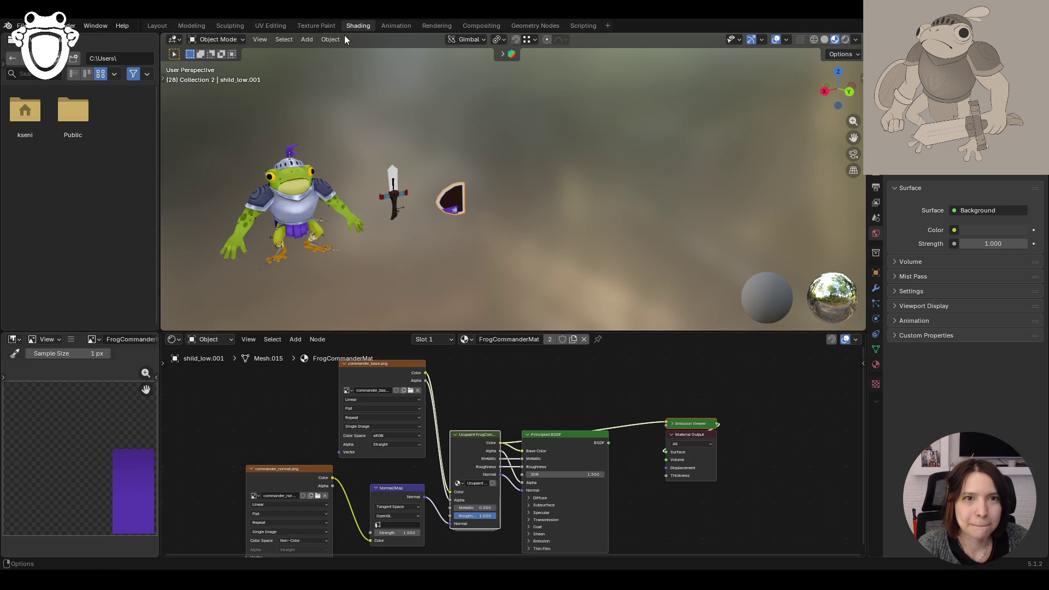
pyautogui.click(328, 26)
pyautogui.moveTo(519, 283); pyautogui.dragTo(513, 272, button='middle')
pyautogui.scroll(-3, 133, 375)
pyautogui.scroll(1, 133, 375)
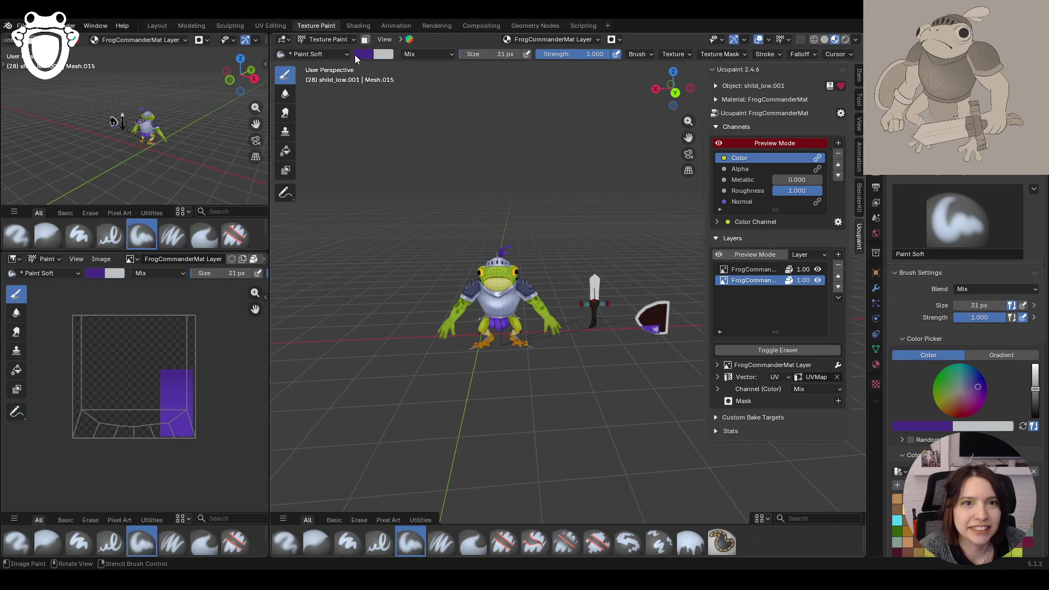
pyautogui.click(362, 27)
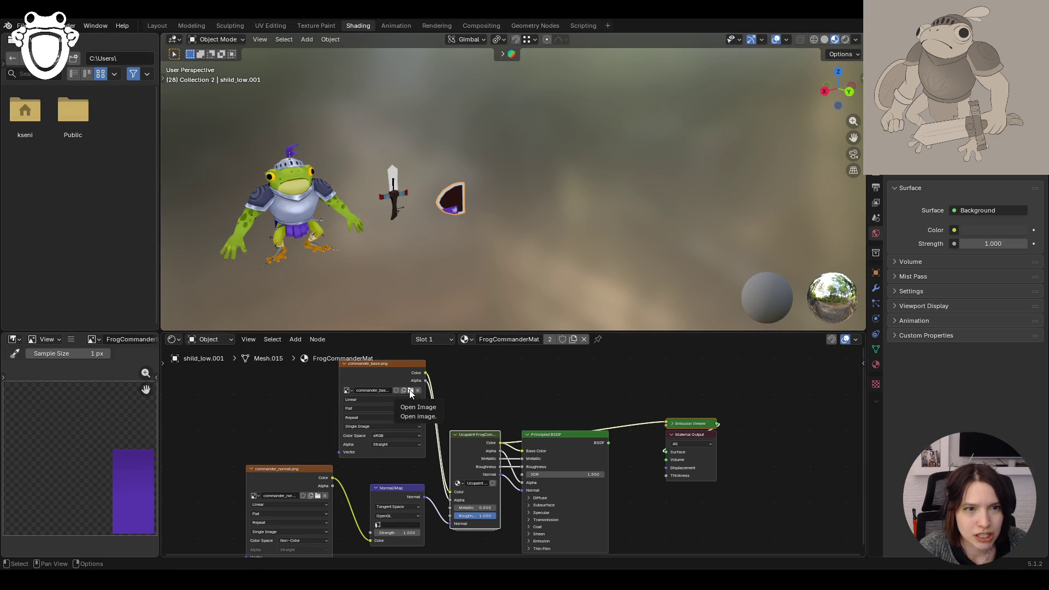
pyautogui.click(235, 26)
pyautogui.click(271, 26)
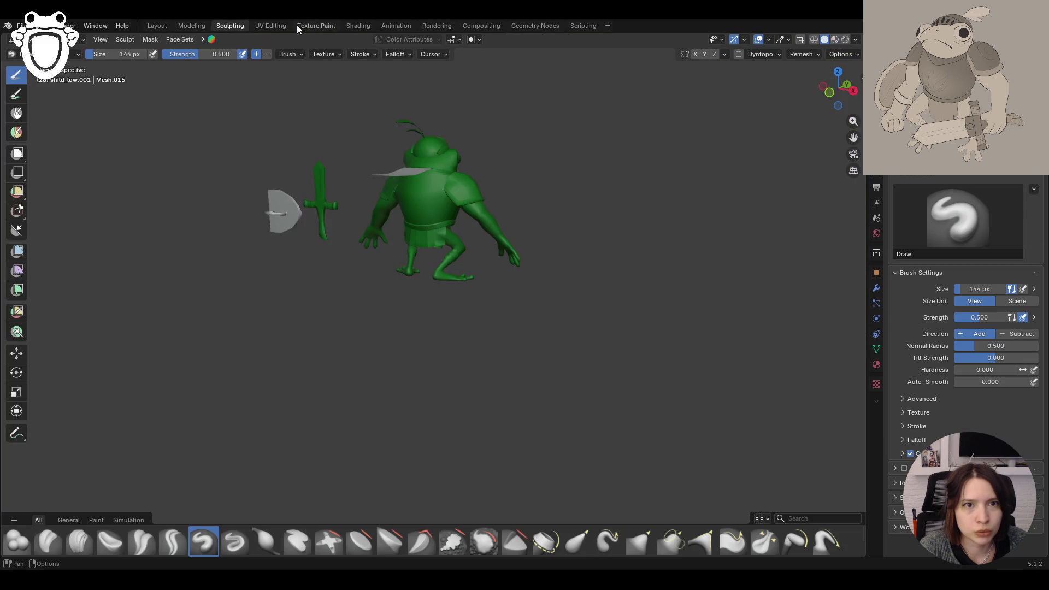
# Step: In Texture Paint Object Mode inspect the sword's texture layout, then select the shield and return to Shading
pyautogui.click(309, 26)
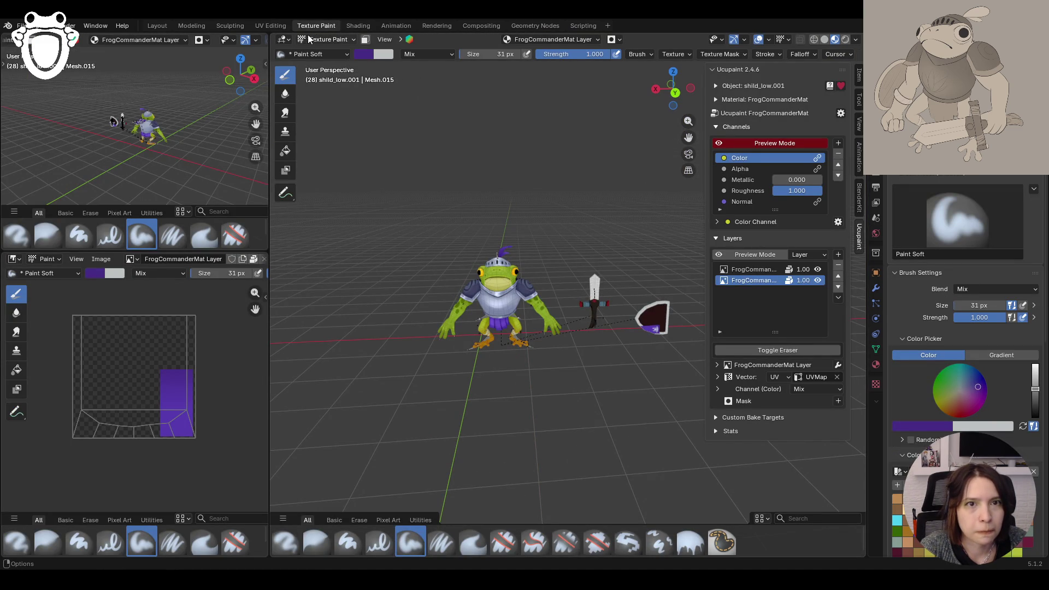
pyautogui.click(324, 39)
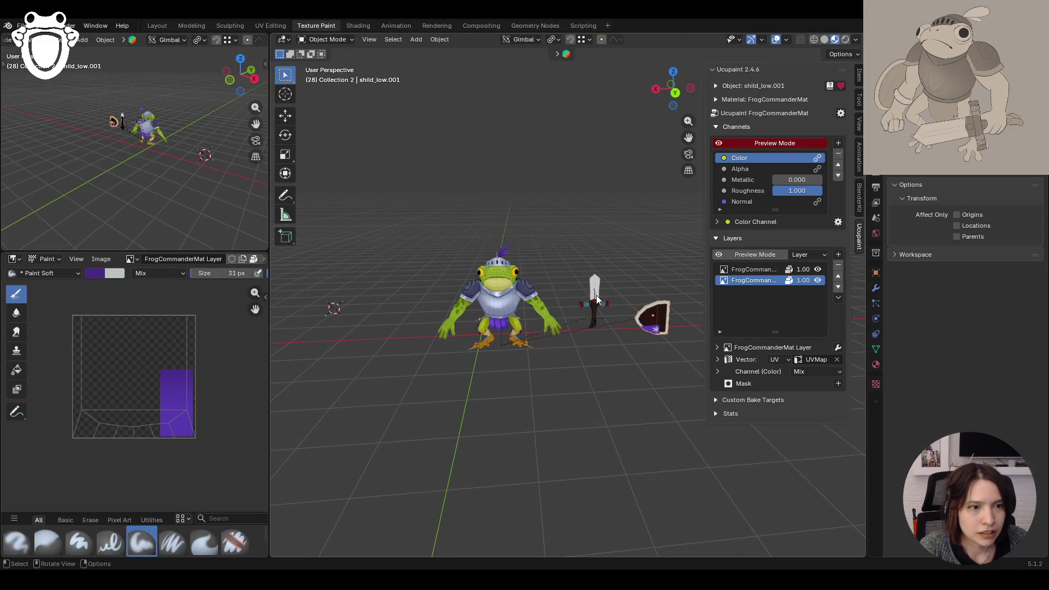
pyautogui.click(597, 296)
pyautogui.scroll(2, 162, 367)
pyautogui.scroll(1, 162, 367)
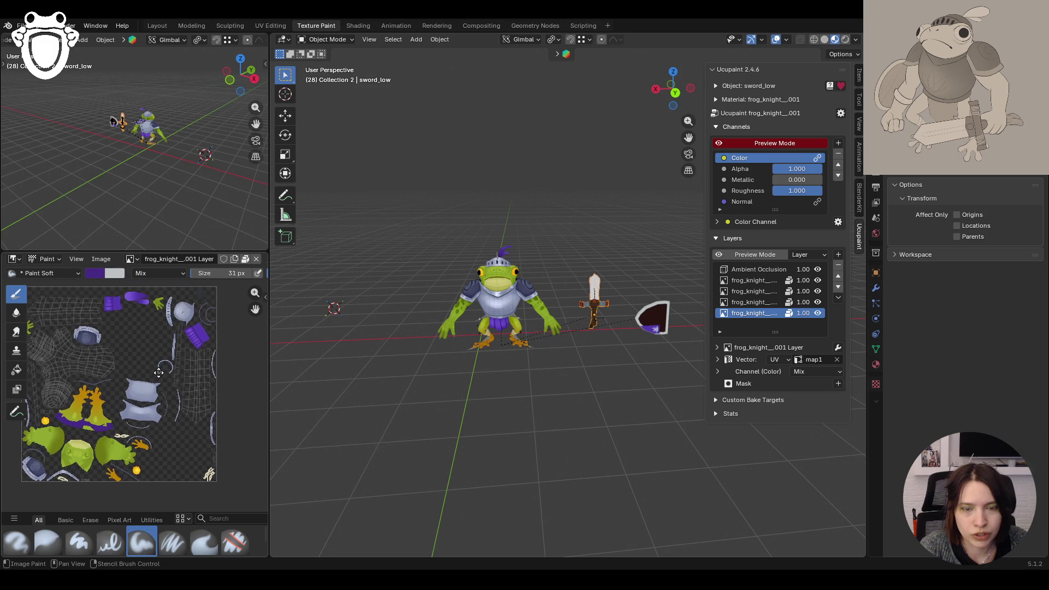
pyautogui.moveTo(144, 357); pyautogui.dragTo(162, 375, button='middle')
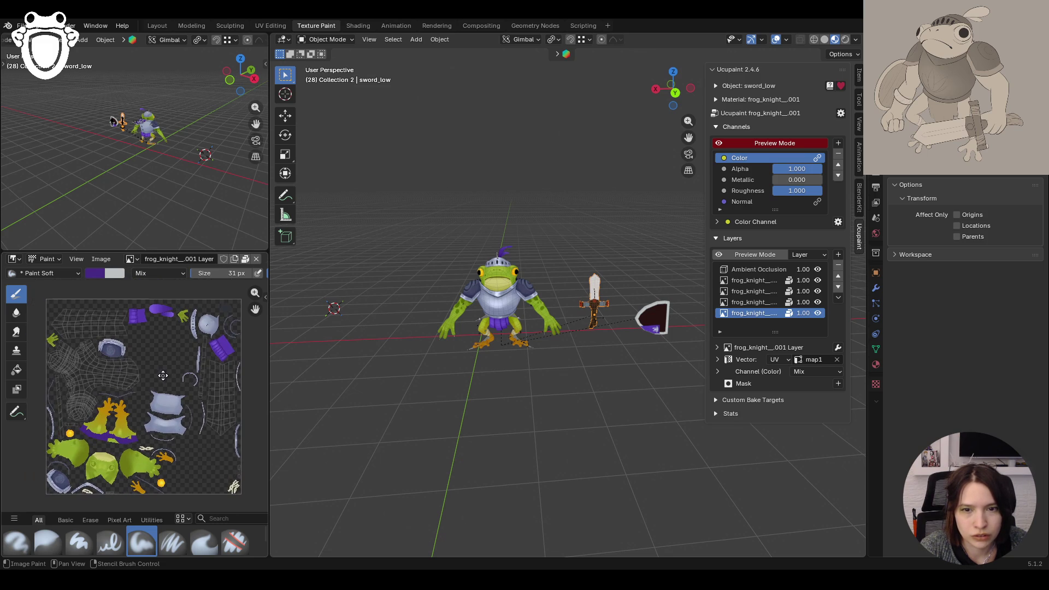
pyautogui.click(501, 297)
pyautogui.click(596, 304)
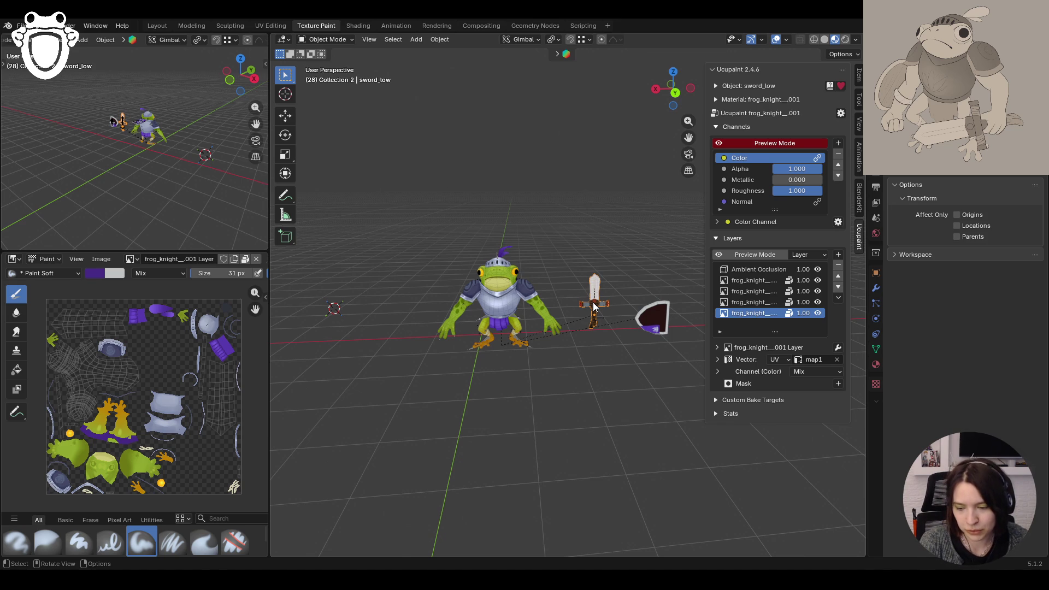
pyautogui.scroll(-1, 198, 403)
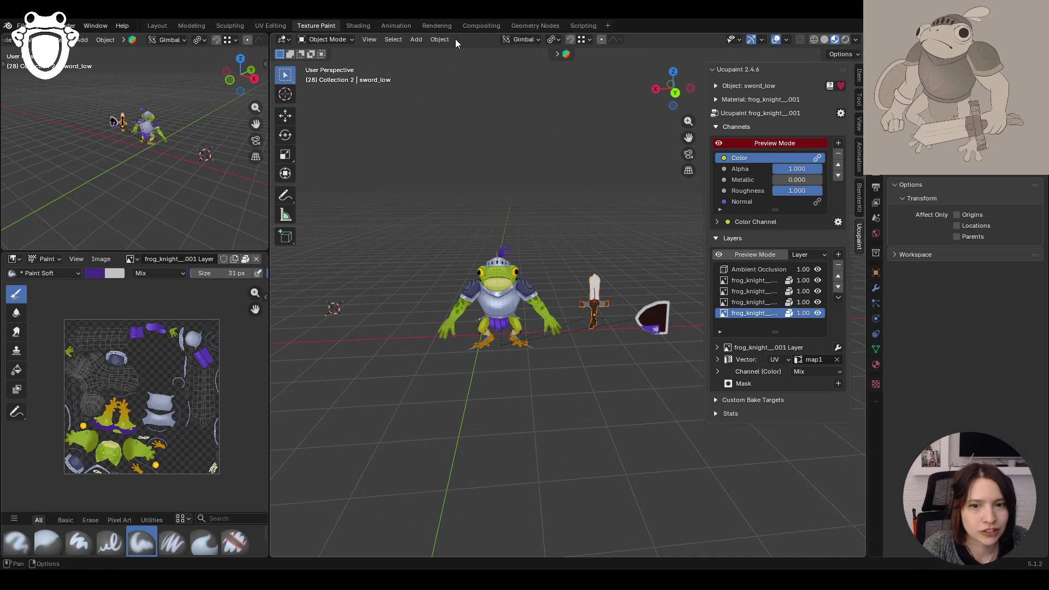
pyautogui.click(656, 327)
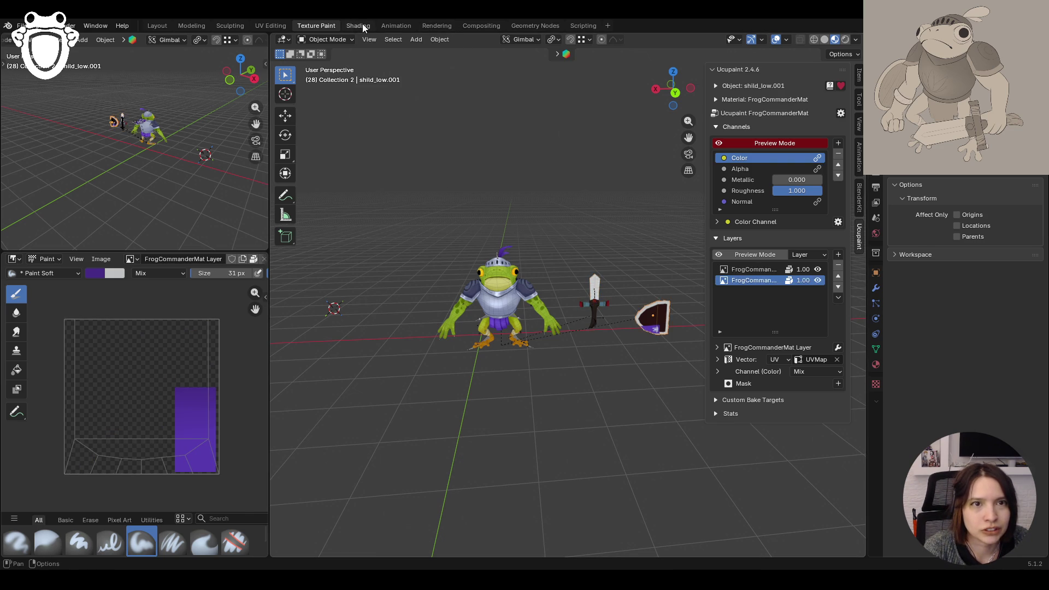
pyautogui.click(358, 25)
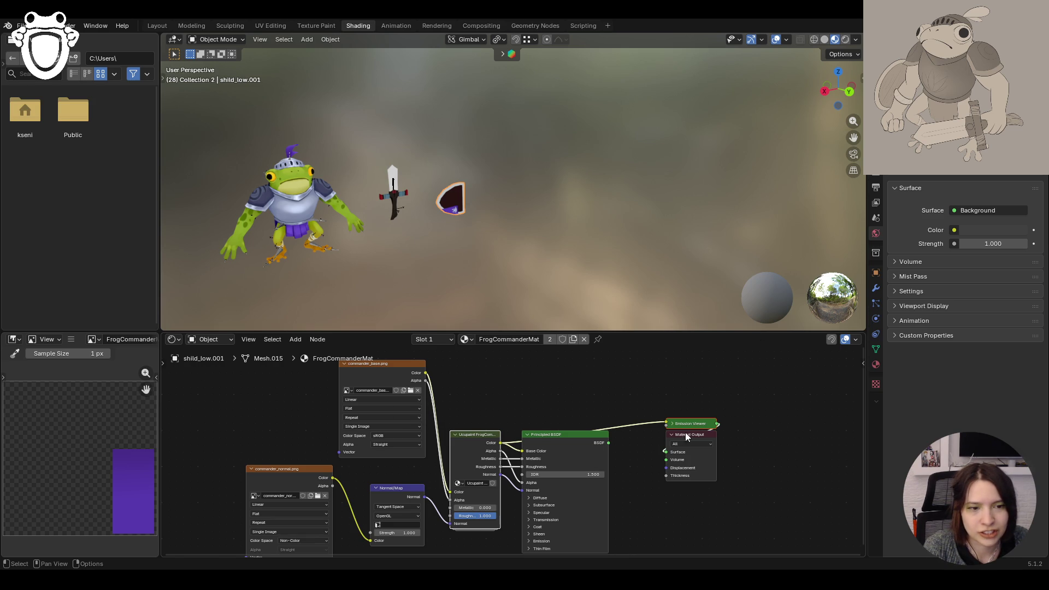
# Step: View the shield's UV layout, leave Edit Mode for Object Mode, and head to Texture Paint
pyautogui.click(269, 26)
pyautogui.scroll(-3, 610, 324)
pyautogui.scroll(-2, 610, 325)
pyautogui.scroll(-2, 610, 324)
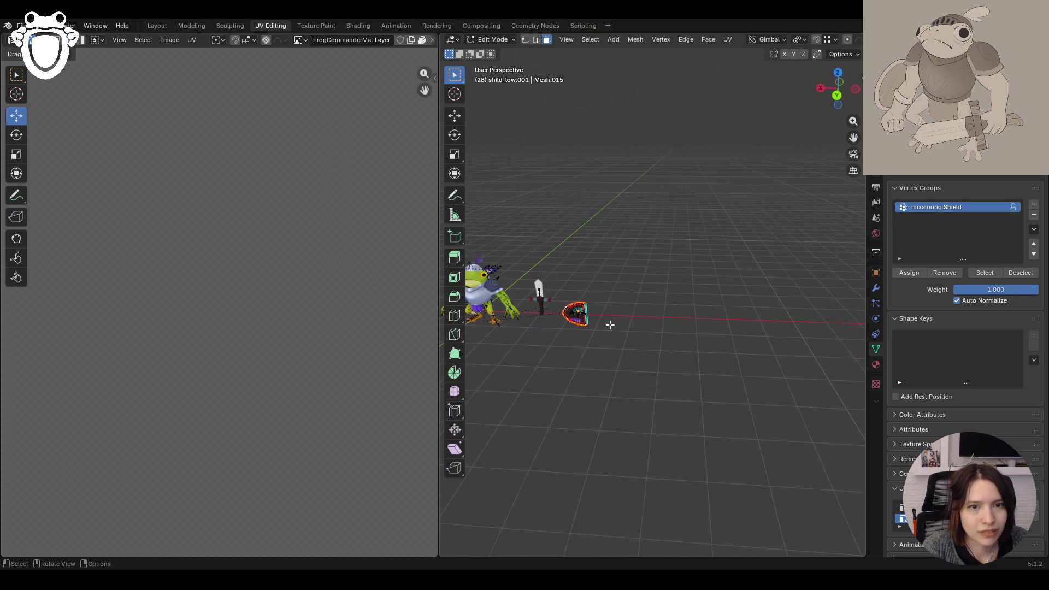
pyautogui.scroll(-5, 243, 326)
pyautogui.scroll(2, 251, 333)
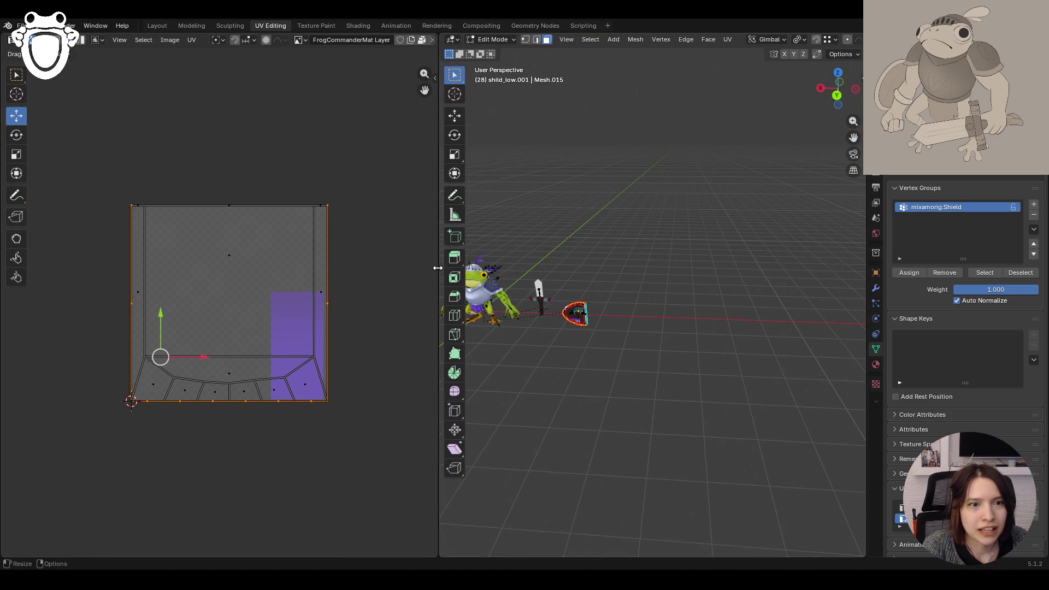
pyautogui.moveTo(440, 328); pyautogui.dragTo(298, 328)
pyautogui.press('shift')
pyautogui.press('a')
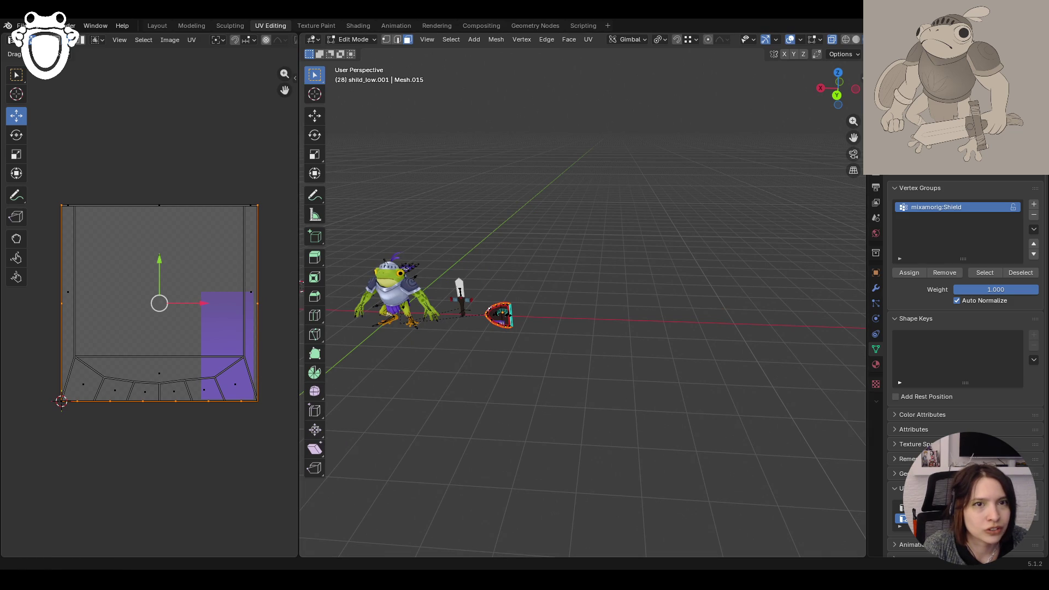
pyautogui.click(349, 39)
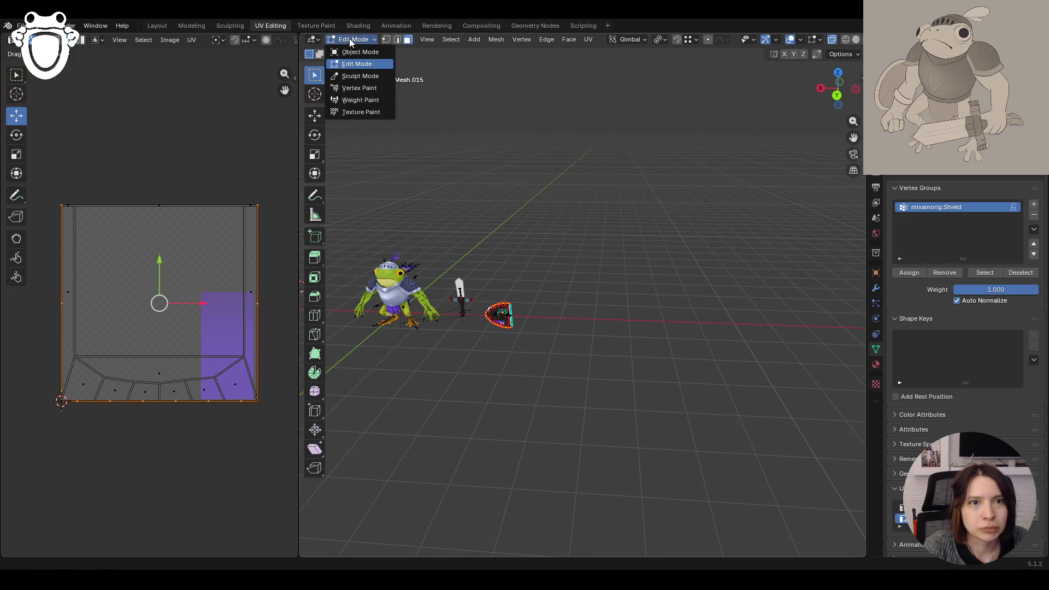
pyautogui.click(357, 50)
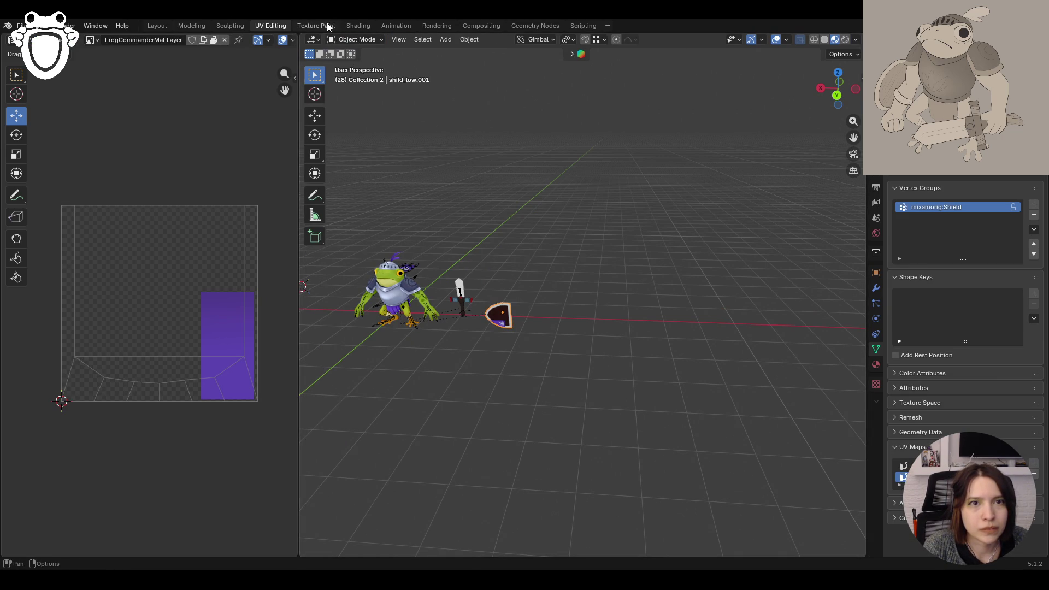
pyautogui.click(326, 24)
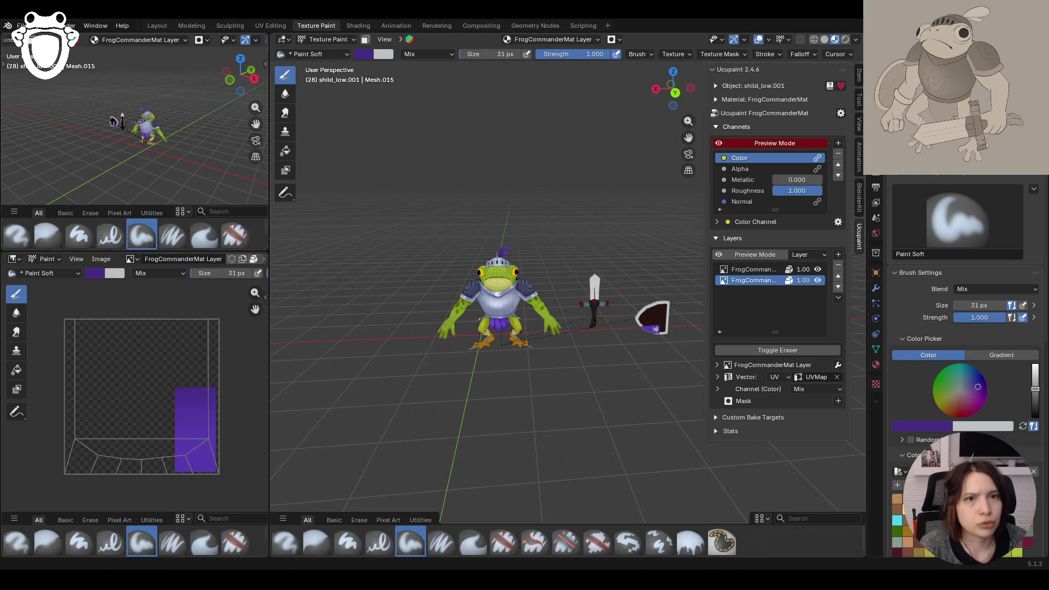
# Step: Switch to Object Mode and make the sword active, showing its frog_knight material and layers
pyautogui.click(328, 40)
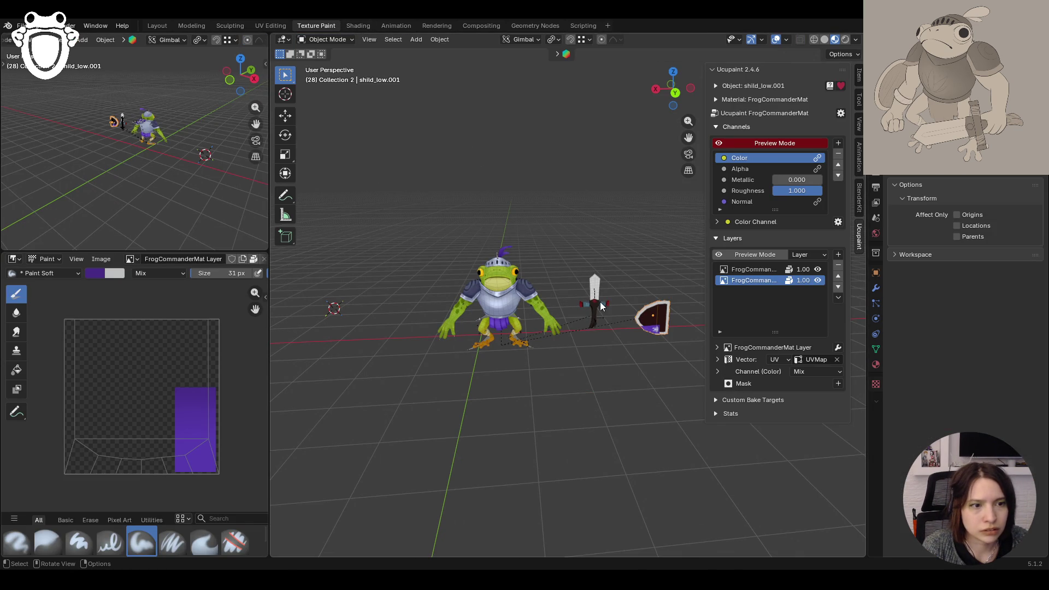
pyautogui.click(601, 301)
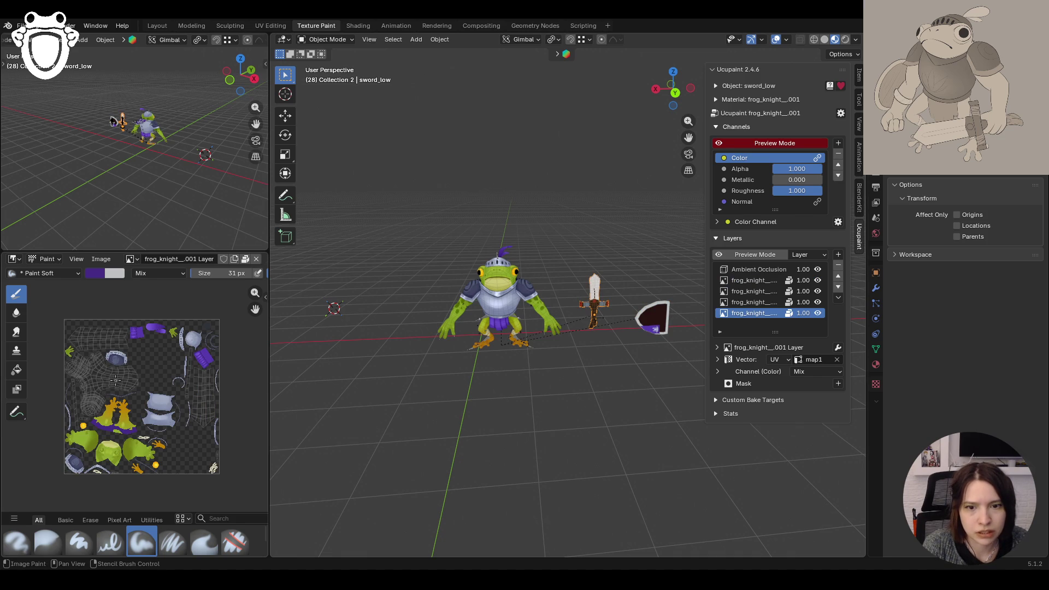
pyautogui.scroll(1, 123, 458)
pyautogui.scroll(1, 135, 452)
pyautogui.scroll(1, 144, 448)
pyautogui.scroll(-1, 144, 447)
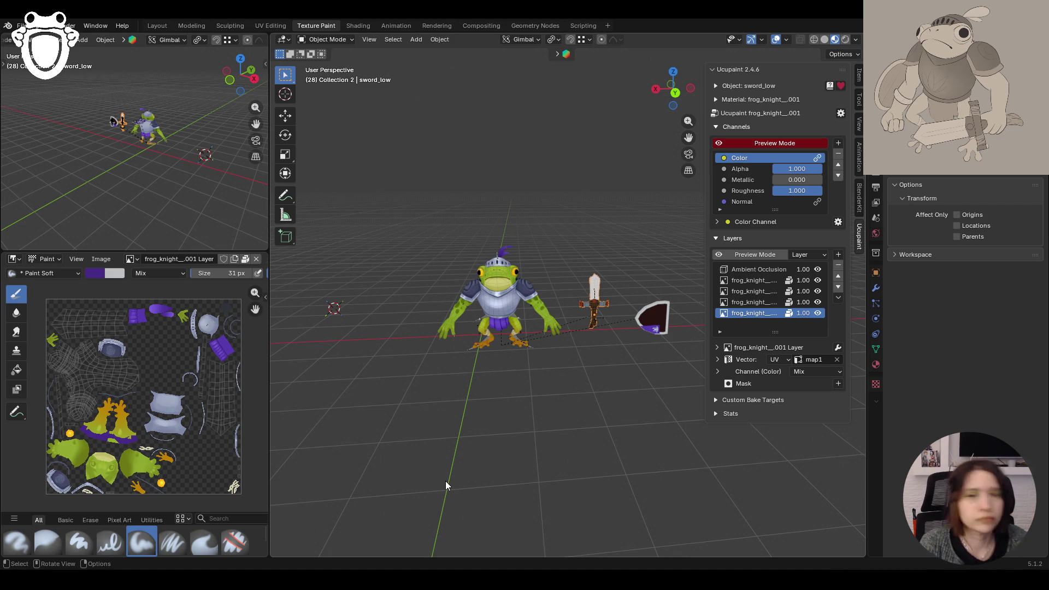
pyautogui.moveTo(418, 421); pyautogui.dragTo(503, 408, button='middle')
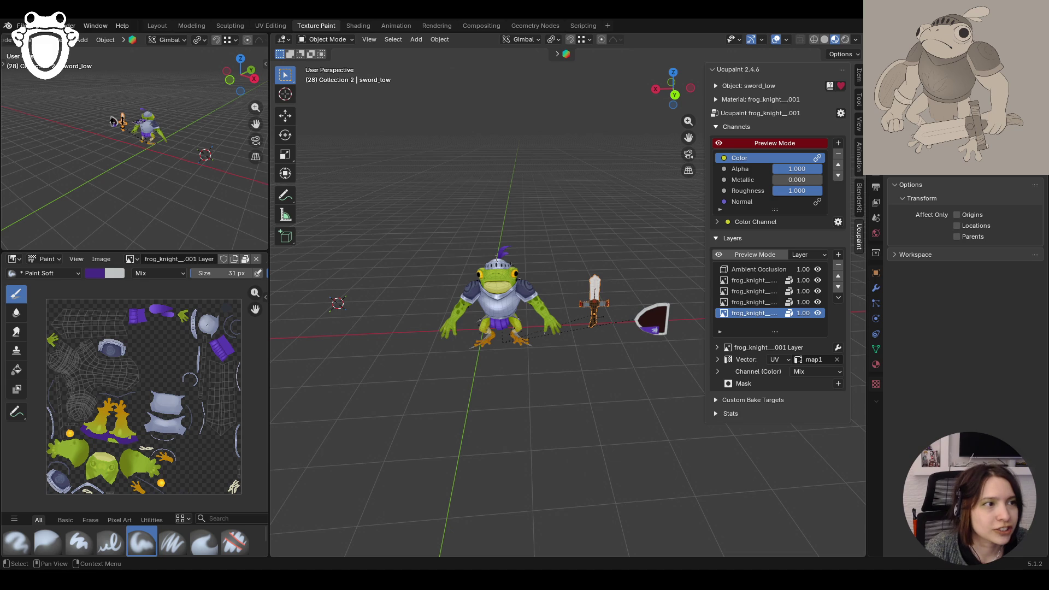
pyautogui.moveTo(495, 188)
pyautogui.mouseDown(button='middle')
pyautogui.moveTo(685, 175)
pyautogui.moveTo(644, 184)
pyautogui.mouseUp(button='middle')
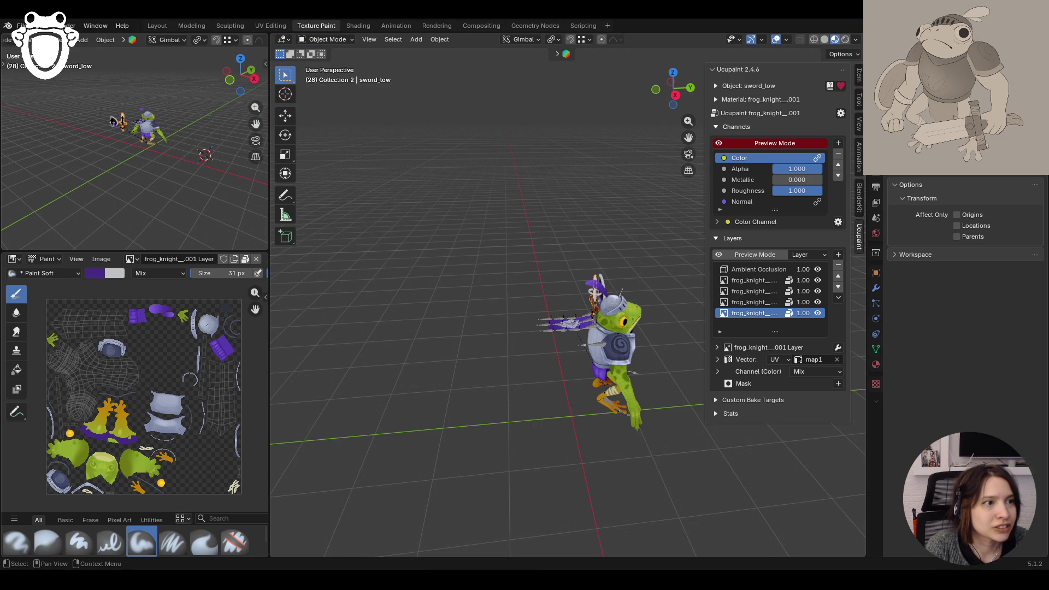
# Step: Inspect the frog knight and sword from several angles and save knight_rig.blend with Ctrl+S
pyautogui.moveTo(476, 209); pyautogui.dragTo(524, 211, button='middle')
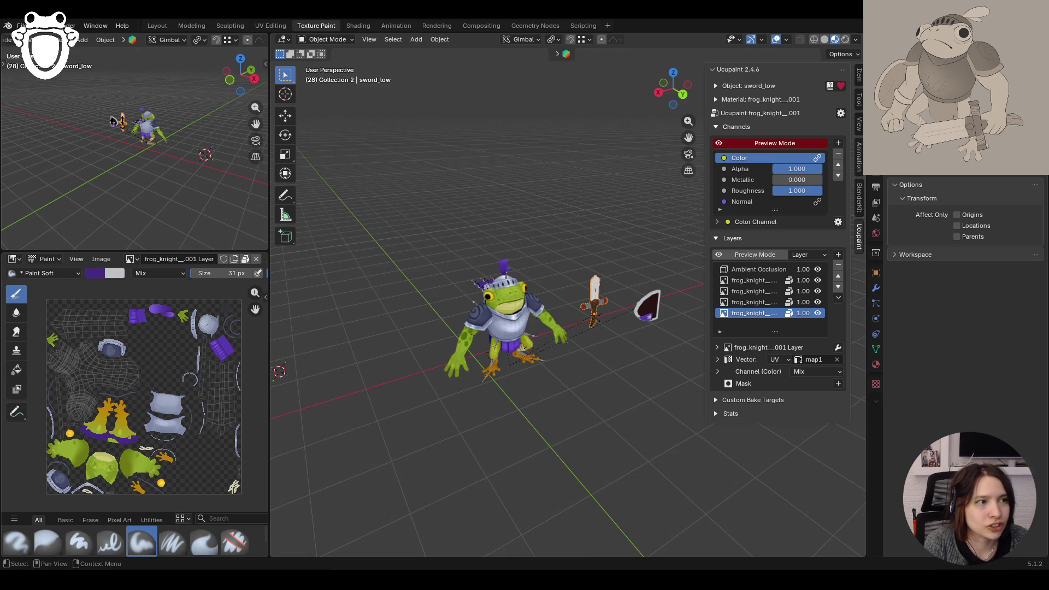
pyautogui.moveTo(566, 352); pyautogui.dragTo(609, 357, button='middle')
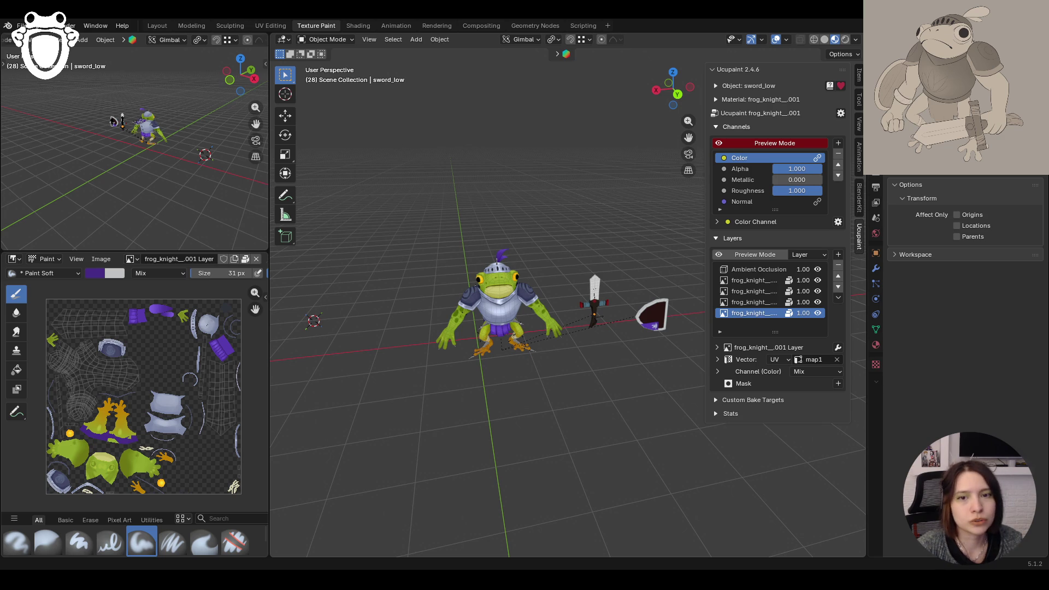
pyautogui.moveTo(446, 366); pyautogui.dragTo(449, 405, button='middle')
pyautogui.scroll(3, 446, 401)
pyautogui.scroll(2, 451, 398)
pyautogui.scroll(-5, 452, 398)
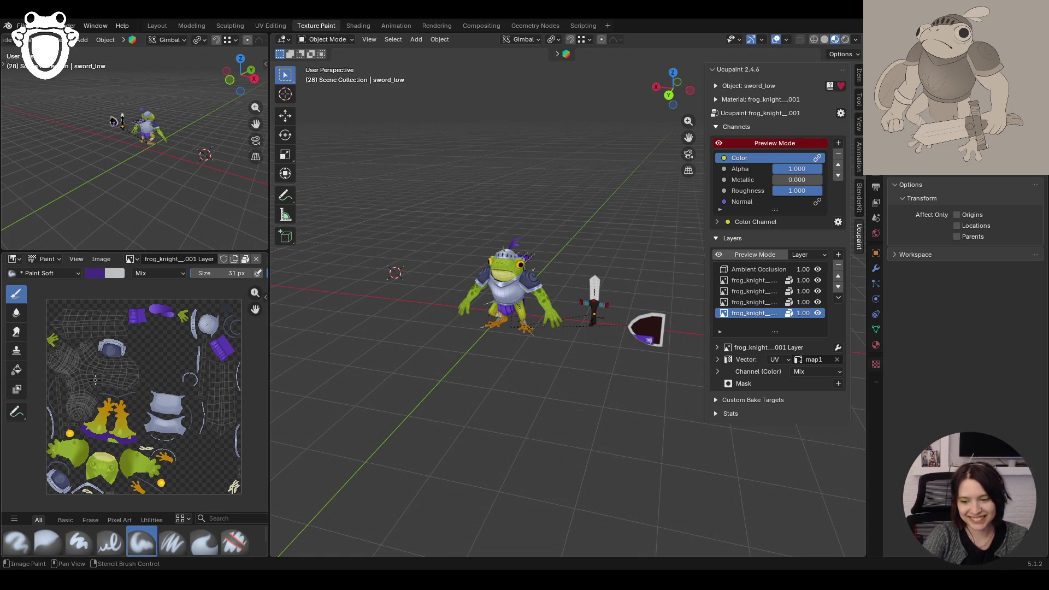
pyautogui.scroll(3, 532, 338)
pyautogui.scroll(2, 565, 331)
pyautogui.scroll(-2, 517, 340)
pyautogui.moveTo(517, 340); pyautogui.dragTo(620, 359, button='middle')
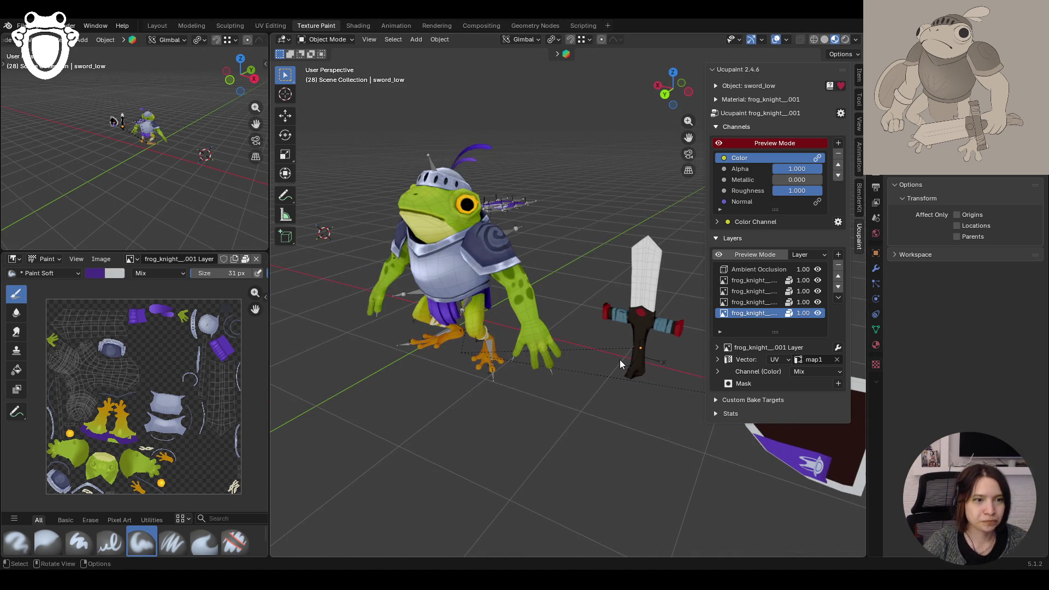
pyautogui.moveTo(658, 437)
pyautogui.mouseDown(button='middle')
pyautogui.moveTo(437, 438)
pyautogui.moveTo(428, 428)
pyautogui.moveTo(591, 433)
pyautogui.moveTo(681, 421)
pyautogui.mouseUp(button='middle')
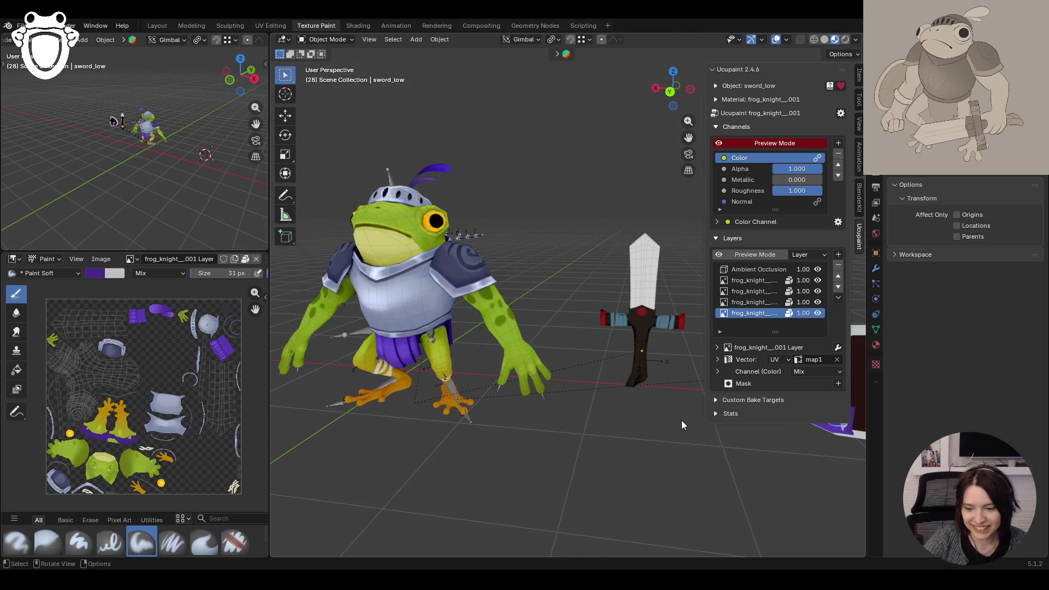
pyautogui.moveTo(682, 424)
pyautogui.mouseDown(button='middle')
pyautogui.moveTo(659, 487)
pyautogui.moveTo(678, 475)
pyautogui.mouseUp(button='middle')
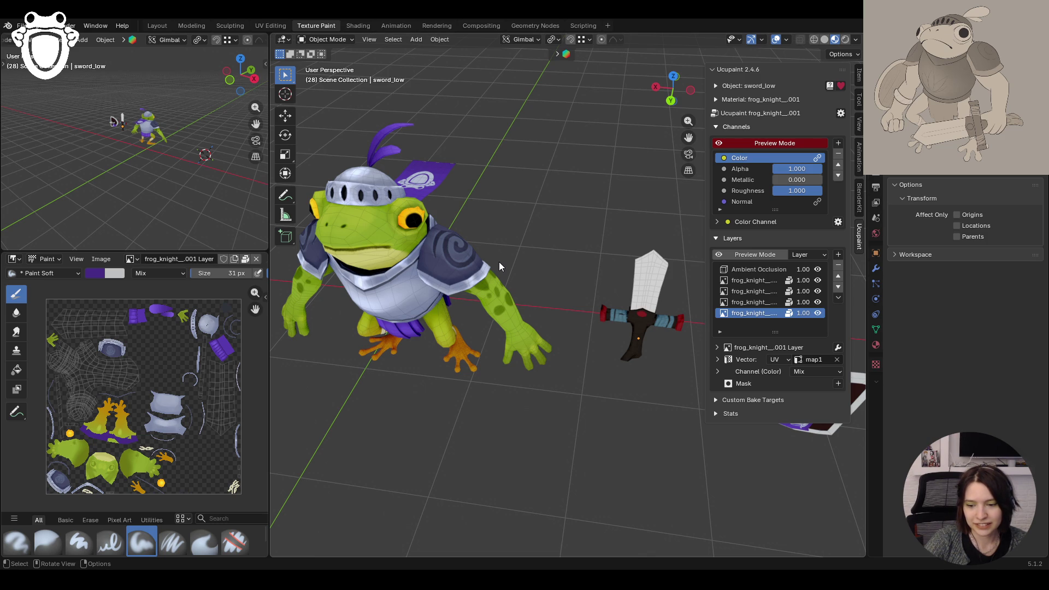
pyautogui.hotkey('ctrl', 's')
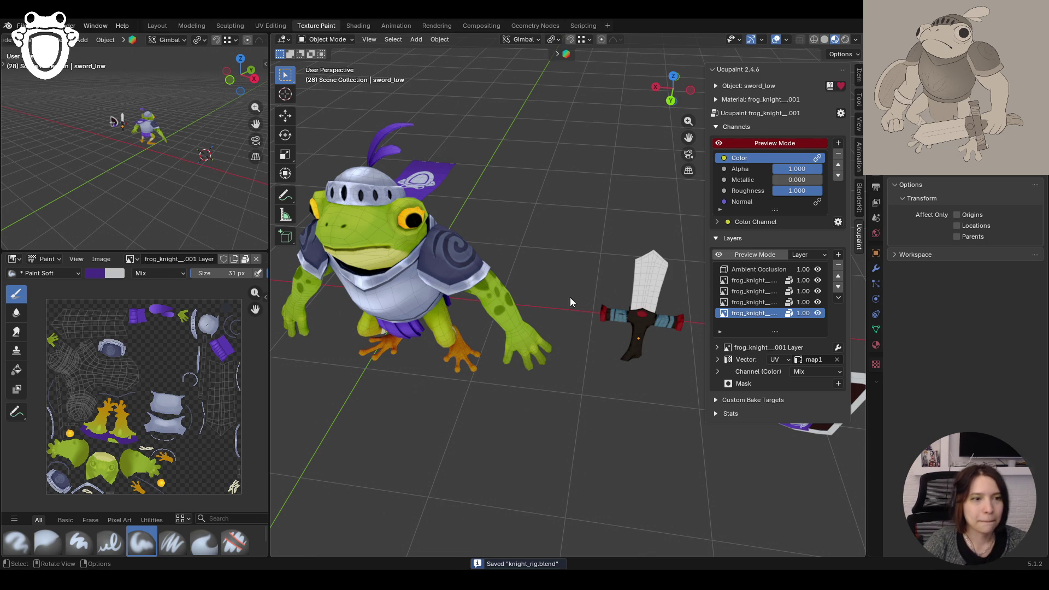
pyautogui.moveTo(522, 272); pyautogui.dragTo(623, 323, button='middle')
# Step: Enter Texture Paint on the sword with its UV layout shown, checking the Ambient Occlusion layer
pyautogui.click(326, 39)
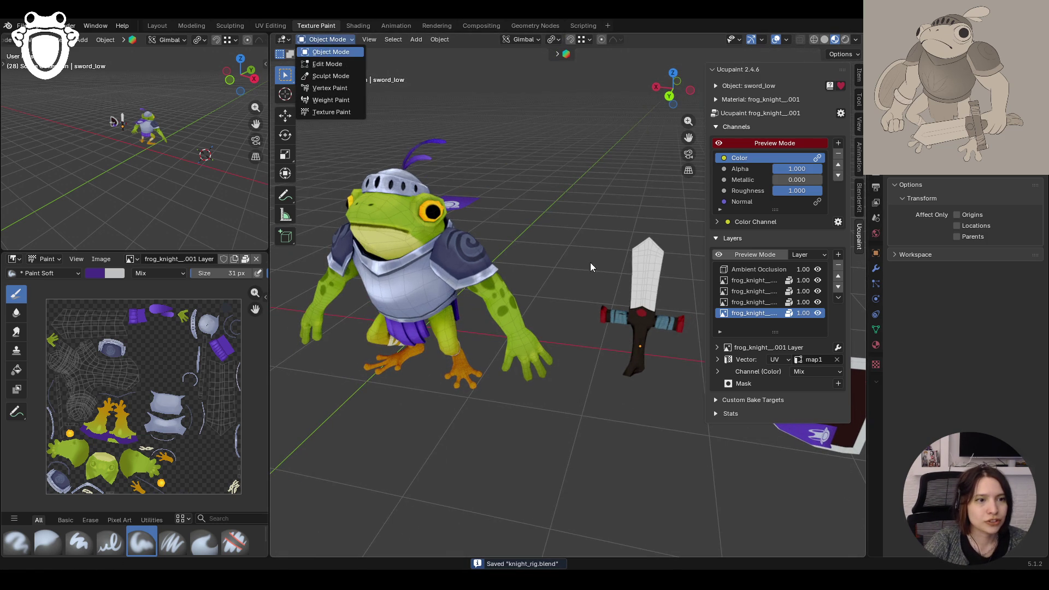
pyautogui.click(644, 277)
pyautogui.click(343, 40)
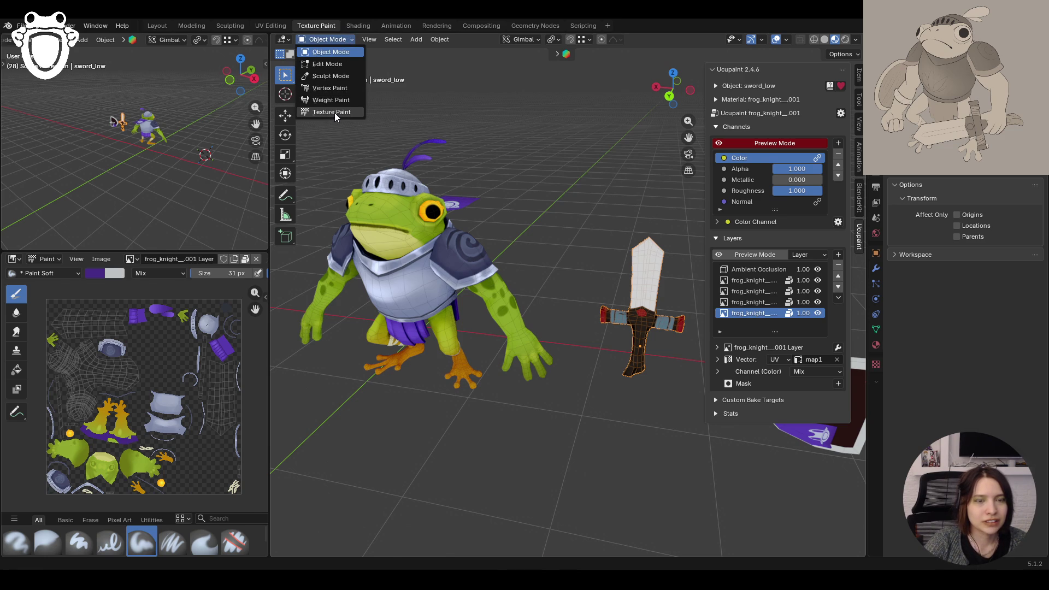
pyautogui.click(335, 113)
pyautogui.moveTo(529, 177); pyautogui.dragTo(535, 219, button='middle')
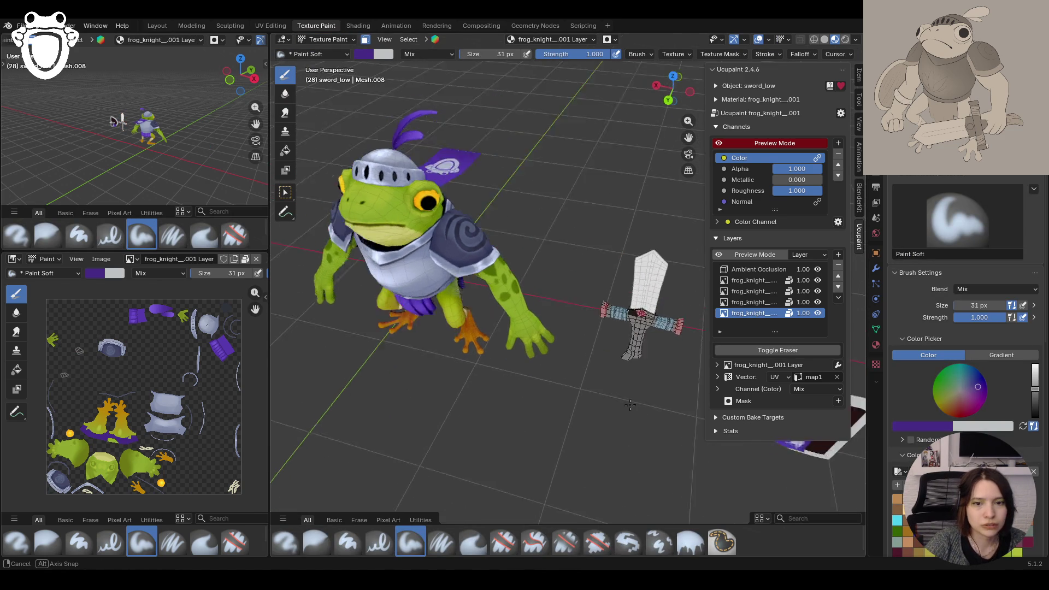
pyautogui.moveTo(631, 463); pyautogui.dragTo(573, 271, button='middle')
pyautogui.click(364, 39)
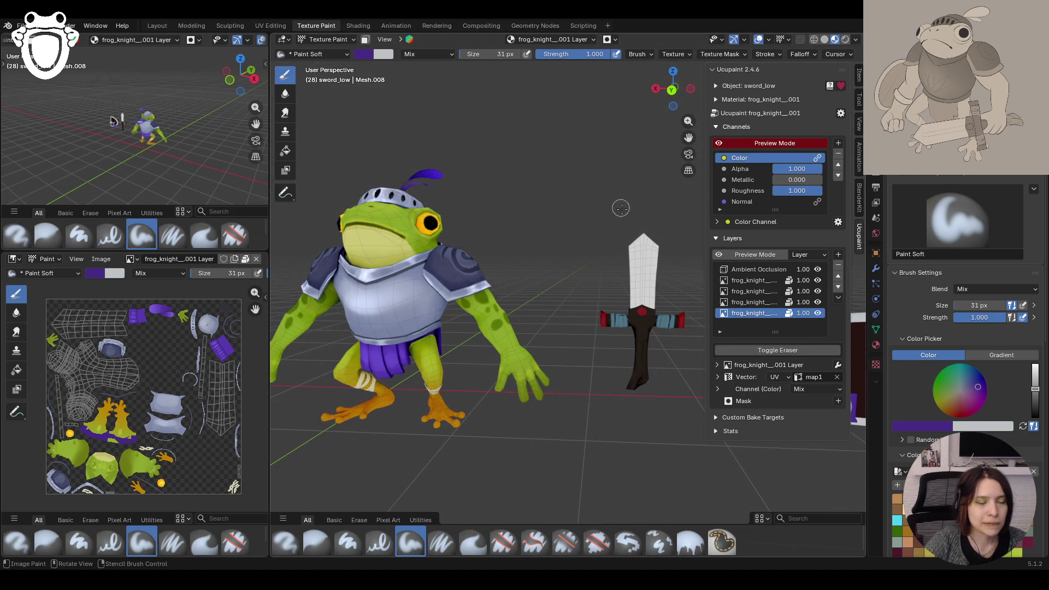
pyautogui.moveTo(620, 207)
pyautogui.mouseDown(button='middle')
pyautogui.moveTo(620, 257)
pyautogui.moveTo(550, 345)
pyautogui.mouseUp(button='middle')
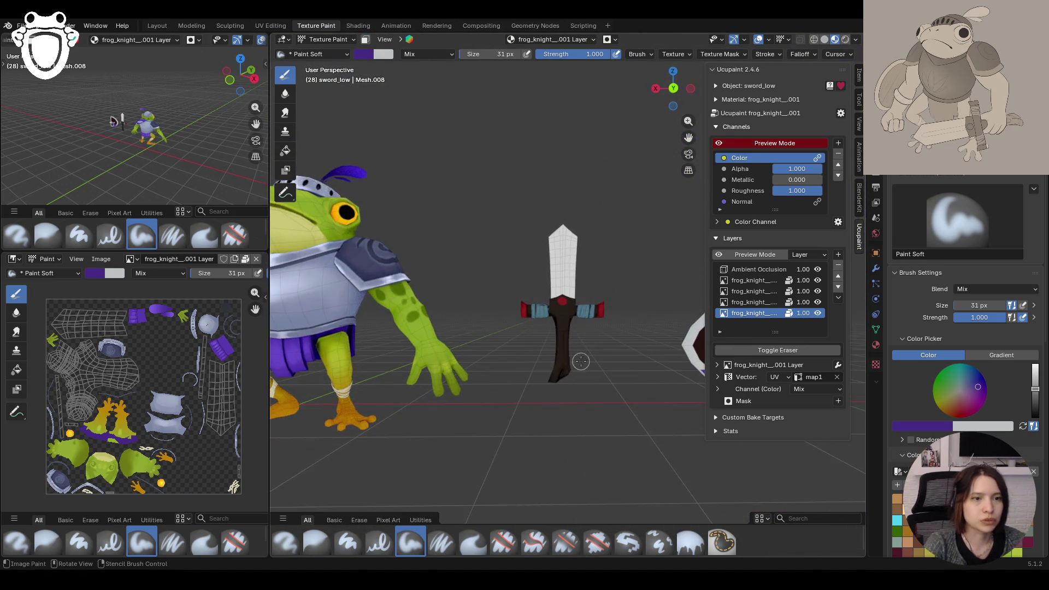
pyautogui.moveTo(551, 345); pyautogui.dragTo(571, 351, button='middle')
pyautogui.scroll(2, 571, 351)
pyautogui.scroll(3, 571, 351)
pyautogui.click(817, 269)
pyautogui.click(818, 269)
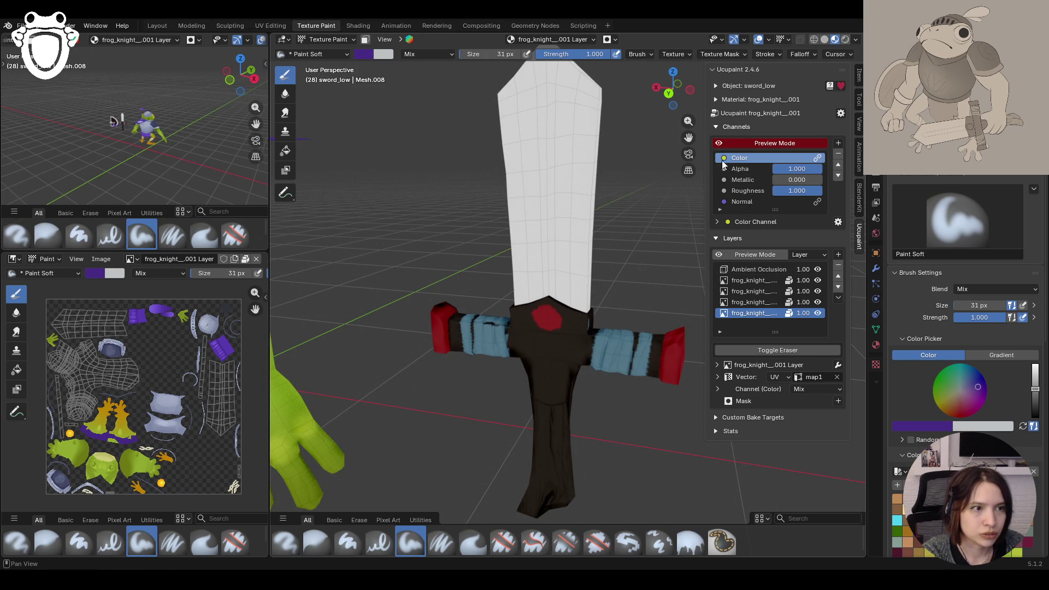
pyautogui.moveTo(574, 329)
pyautogui.mouseDown(button='middle')
pyautogui.moveTo(656, 314)
pyautogui.moveTo(648, 303)
pyautogui.mouseUp(button='middle')
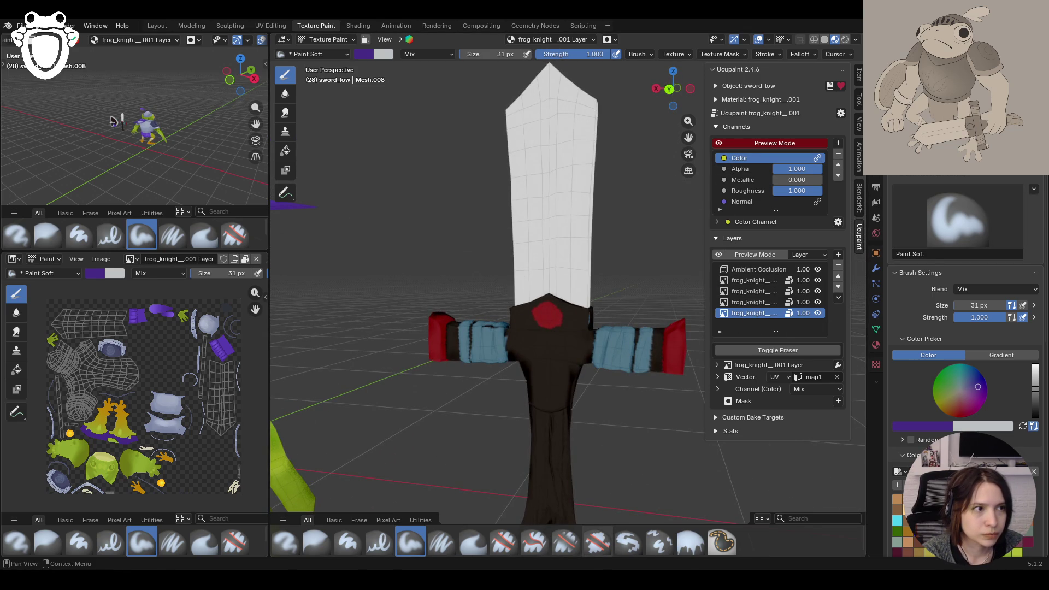
pyautogui.moveTo(367, 271)
pyautogui.mouseDown(button='middle')
pyautogui.moveTo(385, 276)
pyautogui.moveTo(383, 289)
pyautogui.mouseUp(button='middle')
# Step: Enable face-selection masking and select the whole blade in Edit Mode with Ctrl+L
pyautogui.click(340, 41)
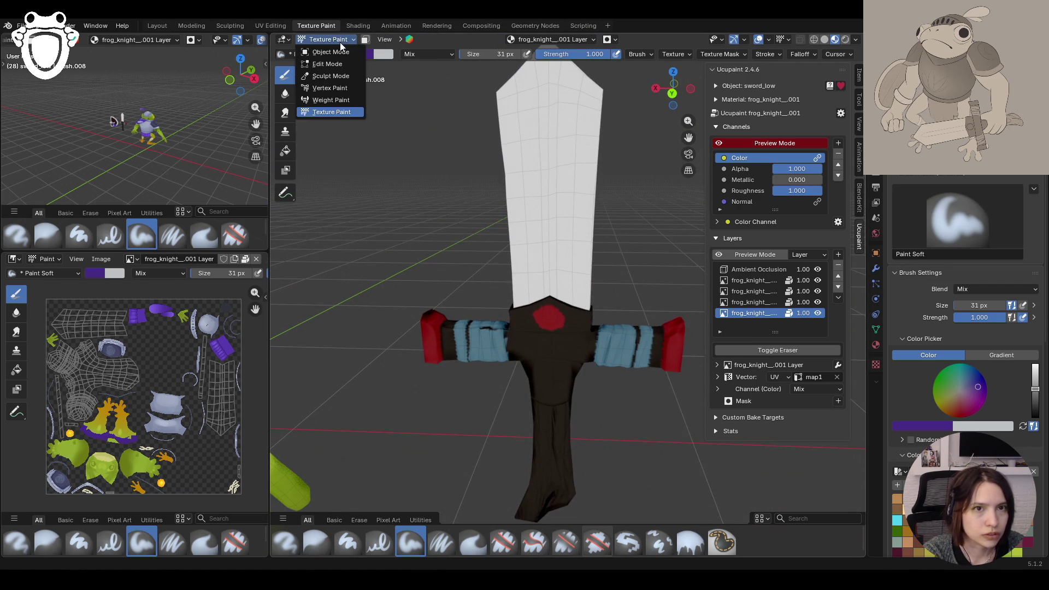
pyautogui.click(339, 39)
pyautogui.click(365, 39)
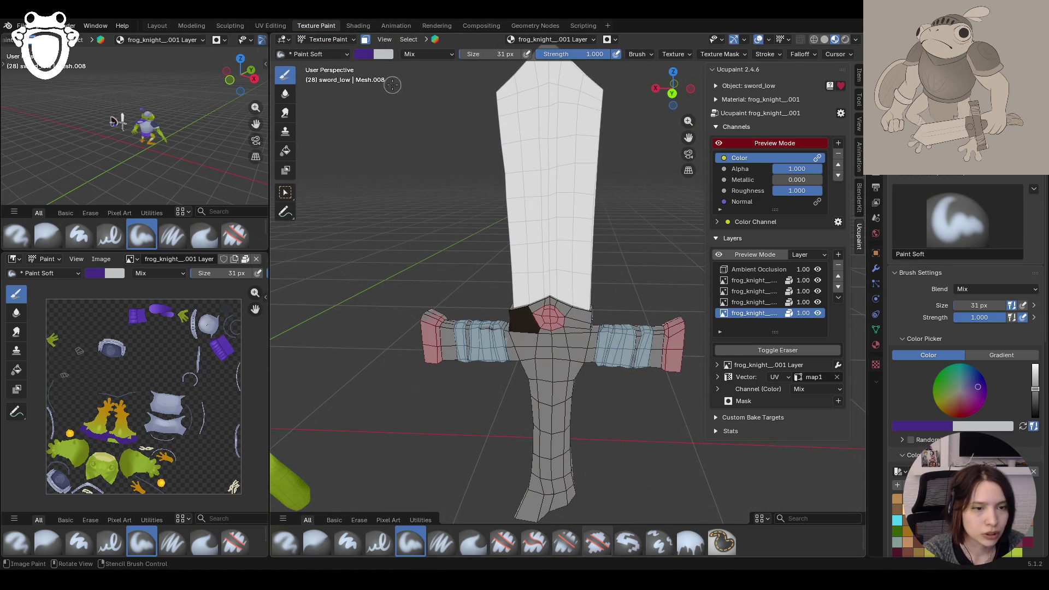
pyautogui.click(323, 39)
pyautogui.click(332, 64)
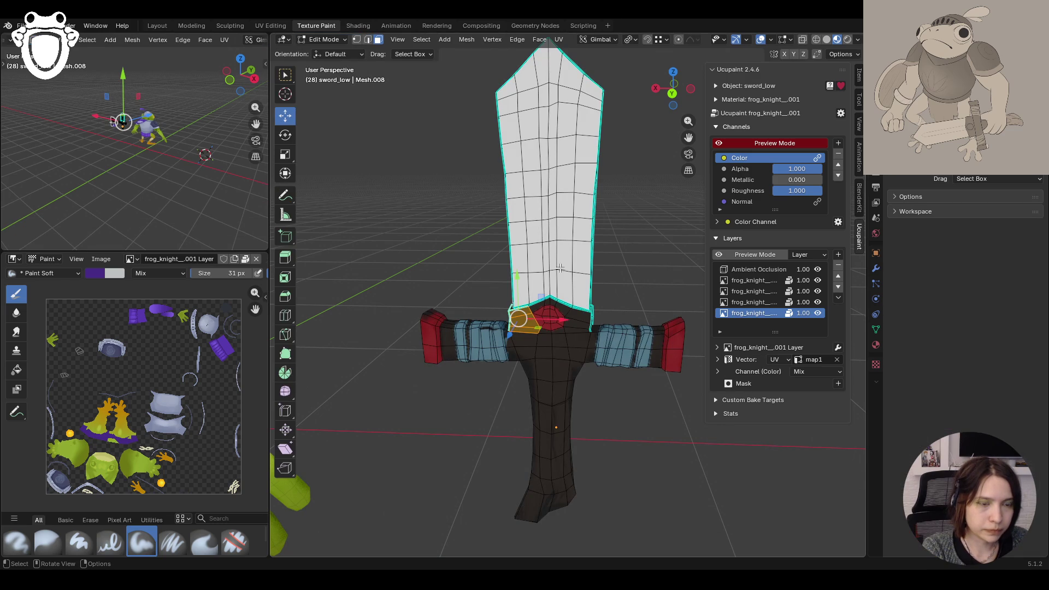
pyautogui.click(563, 251)
pyautogui.hotkey('ctrl', 'l')
pyautogui.moveTo(563, 250)
pyautogui.mouseDown(button='middle')
pyautogui.moveTo(577, 293)
pyautogui.moveTo(537, 297)
pyautogui.moveTo(460, 136)
pyautogui.moveTo(563, 107)
pyautogui.mouseUp(button='middle')
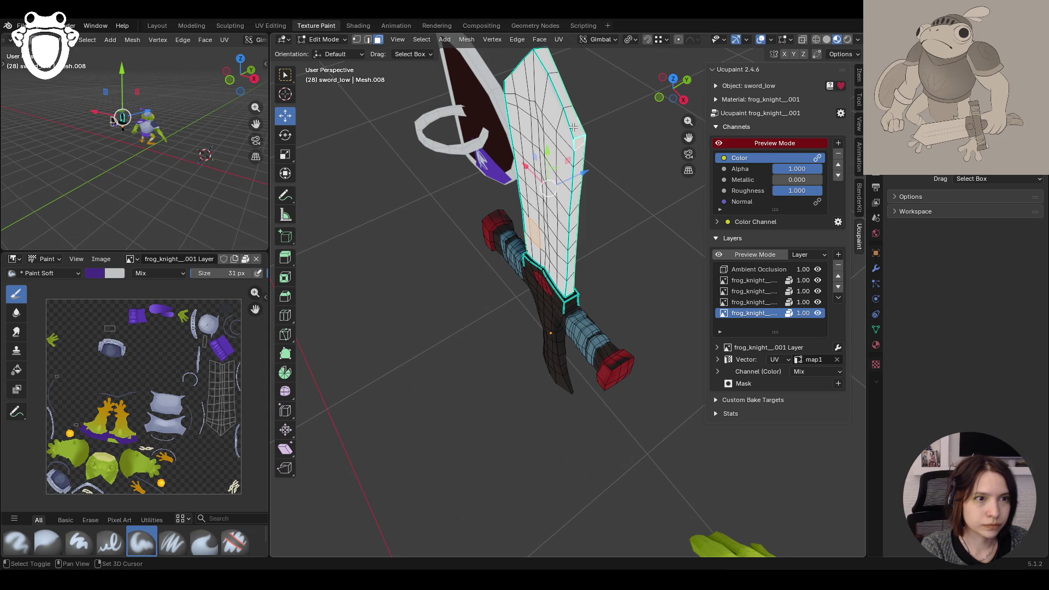
pyautogui.hotkey('ctrl', 'l')
pyautogui.moveTo(580, 136)
pyautogui.mouseDown(button='middle')
pyautogui.moveTo(516, 134)
pyautogui.moveTo(573, 132)
pyautogui.mouseUp(button='middle')
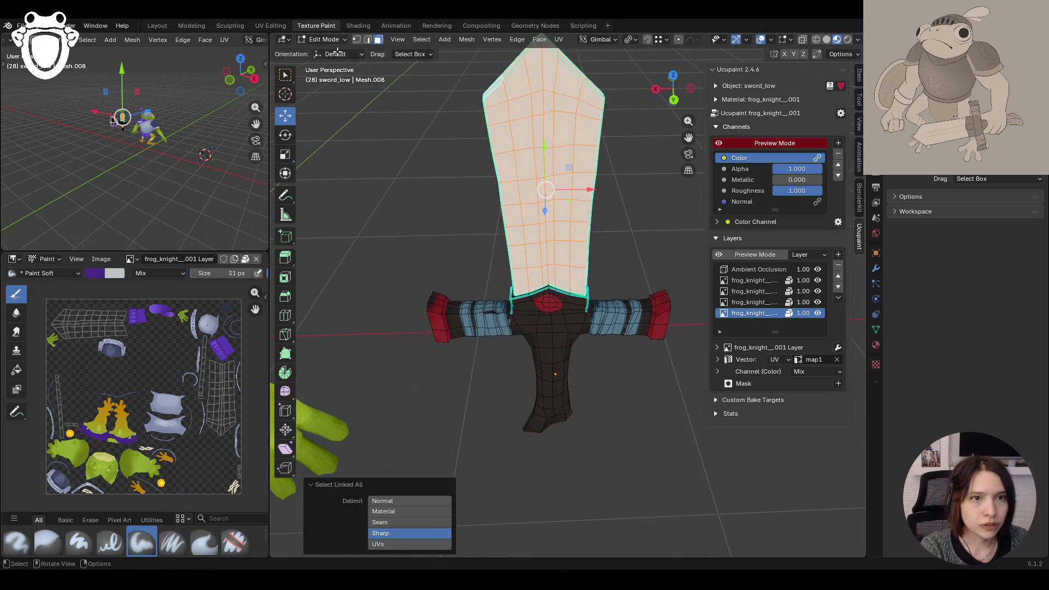
pyautogui.click(324, 40)
pyautogui.click(327, 114)
pyautogui.scroll(-3, 1044, 407)
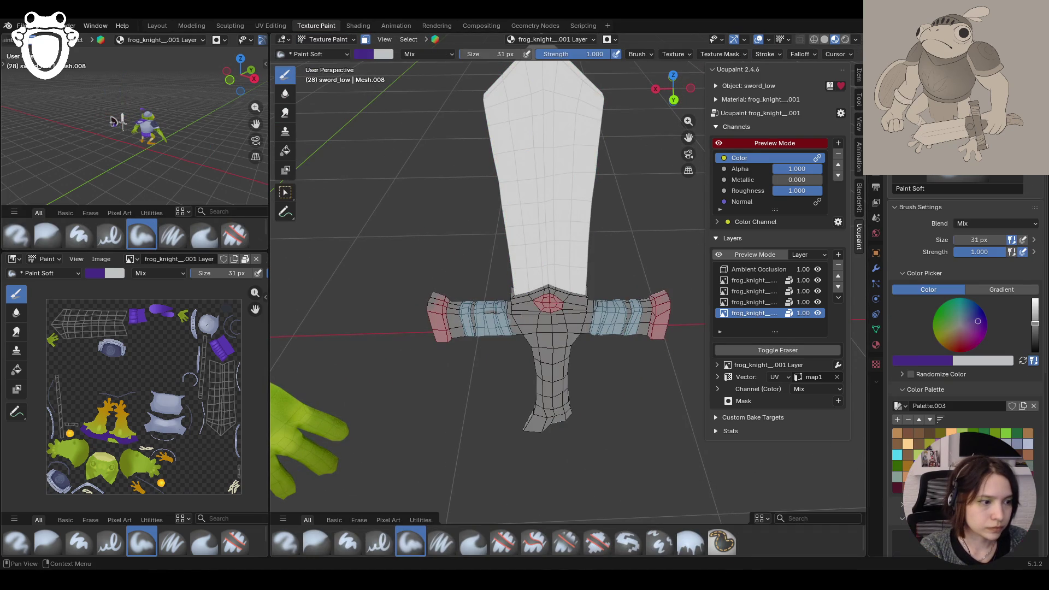
# Step: Fill the selected blade with a solid light blue using the Fill tool
pyautogui.click(285, 150)
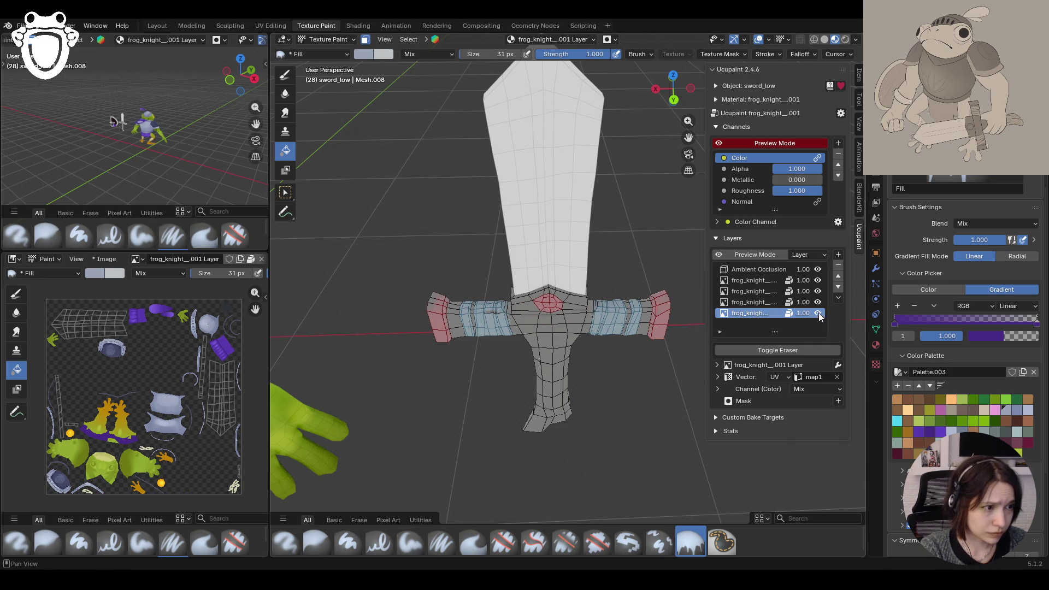
pyautogui.click(927, 291)
pyautogui.click(506, 221)
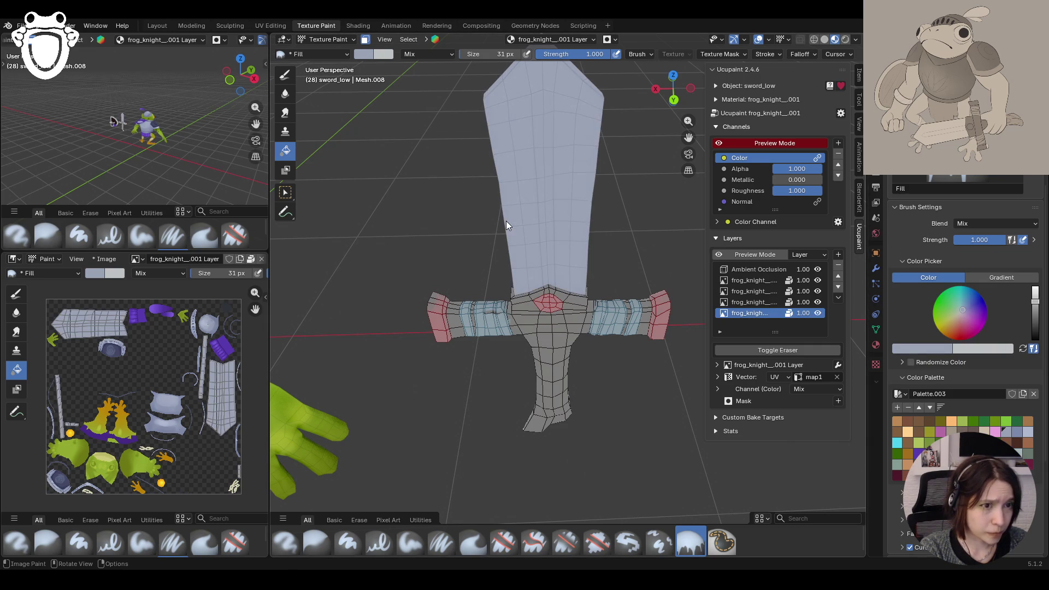
pyautogui.moveTo(506, 221)
pyautogui.mouseDown(button='middle')
pyautogui.moveTo(415, 230)
pyautogui.moveTo(293, 207)
pyautogui.moveTo(482, 197)
pyautogui.moveTo(471, 207)
pyautogui.moveTo(384, 118)
pyautogui.mouseUp(button='middle')
# Step: Select the crossguard and handle, sample a dark brown, and fill the hilt with it
pyautogui.click(329, 40)
pyautogui.click(333, 65)
pyautogui.click(555, 352)
pyautogui.moveTo(555, 352)
pyautogui.mouseDown(button='middle')
pyautogui.moveTo(662, 346)
pyautogui.moveTo(598, 351)
pyautogui.mouseUp(button='middle')
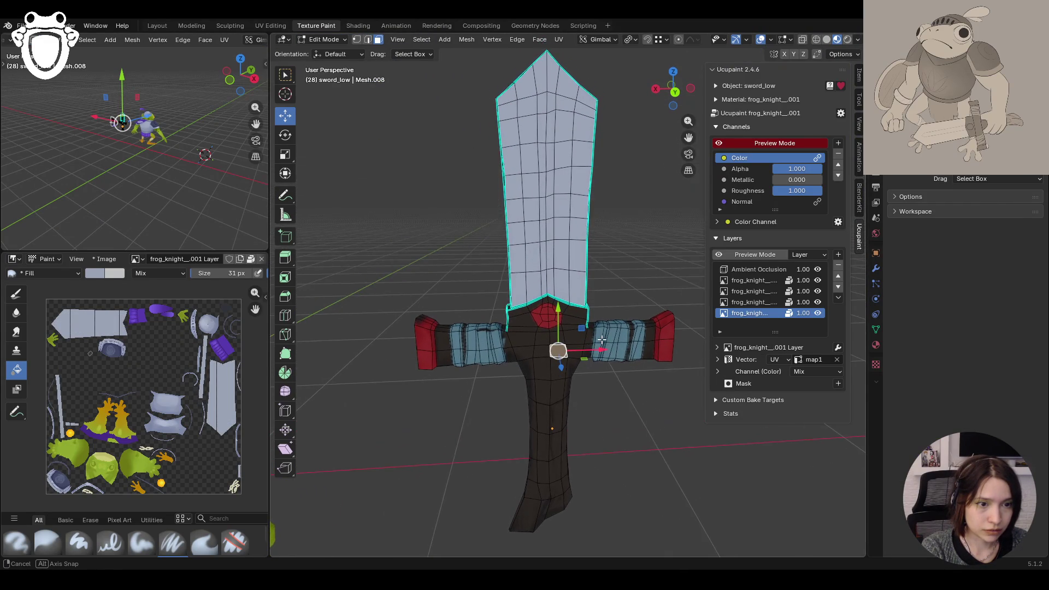
pyautogui.moveTo(597, 349)
pyautogui.mouseDown(button='middle')
pyautogui.moveTo(737, 348)
pyautogui.moveTo(555, 352)
pyautogui.mouseUp(button='middle')
pyautogui.hotkey('ctrl', 'l')
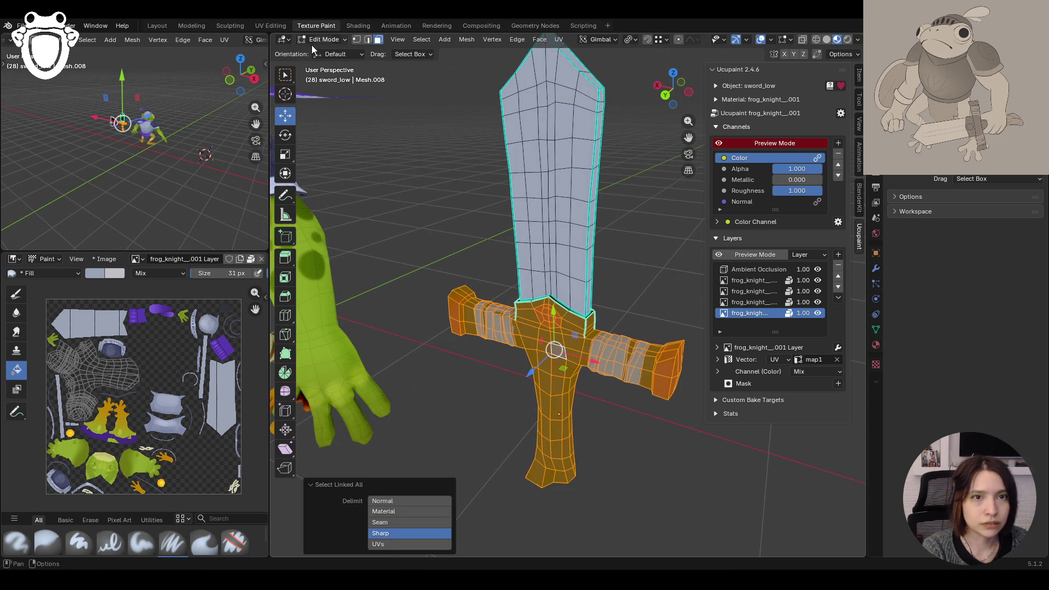
pyautogui.click(320, 40)
pyautogui.click(328, 110)
pyautogui.moveTo(499, 239); pyautogui.dragTo(526, 240, button='middle')
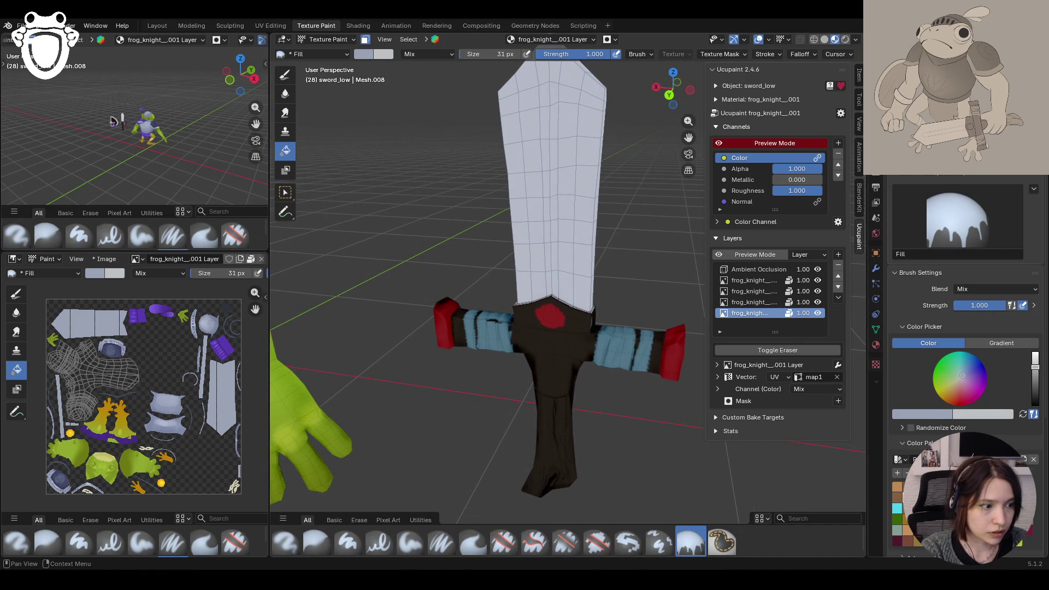
pyautogui.press('s')
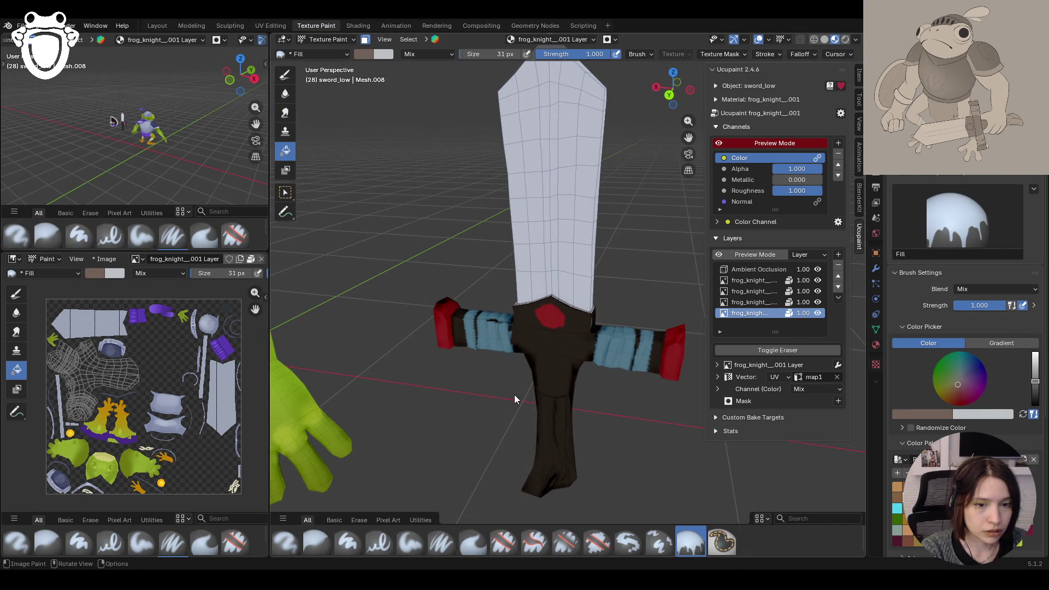
pyautogui.click(550, 344)
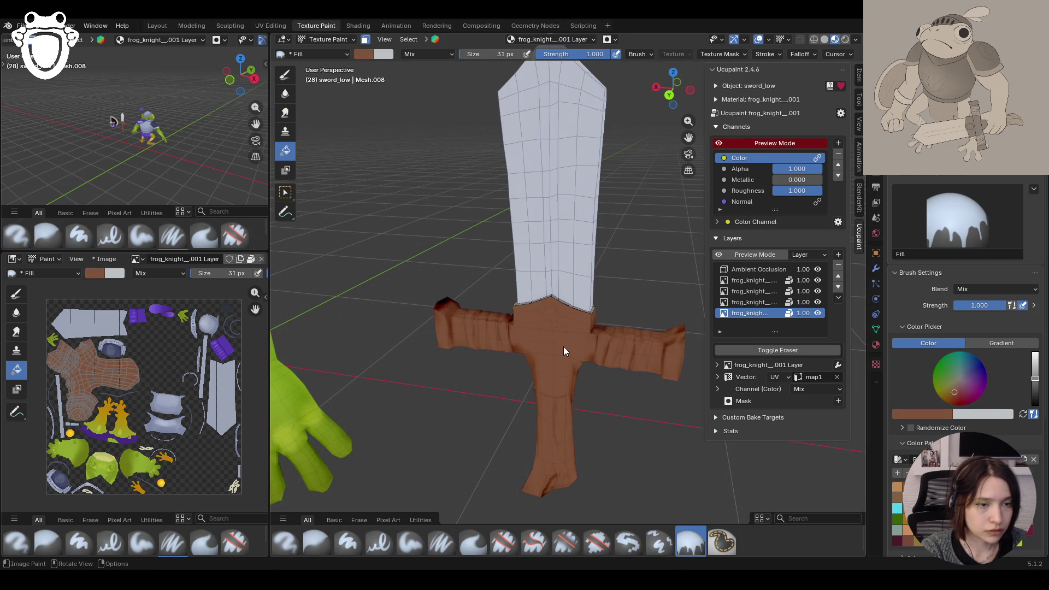
pyautogui.scroll(-10, 564, 351)
# Step: Refill the hilt with a tan colour, inspect the sword, and toggle the Ambient Occlusion layer
pyautogui.moveTo(566, 353); pyautogui.dragTo(510, 319, button='middle')
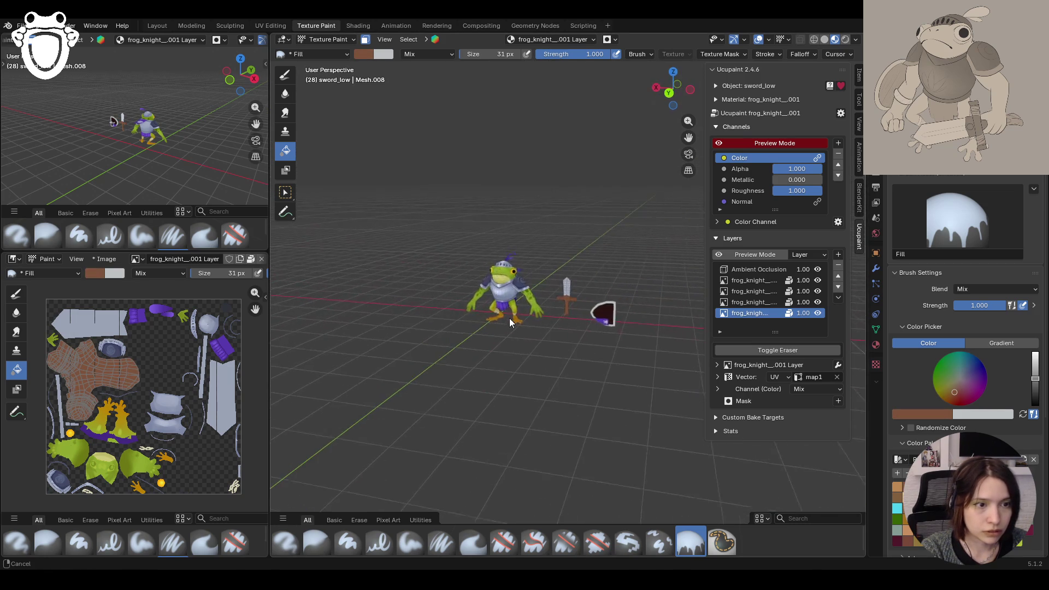
pyautogui.scroll(5, 497, 290)
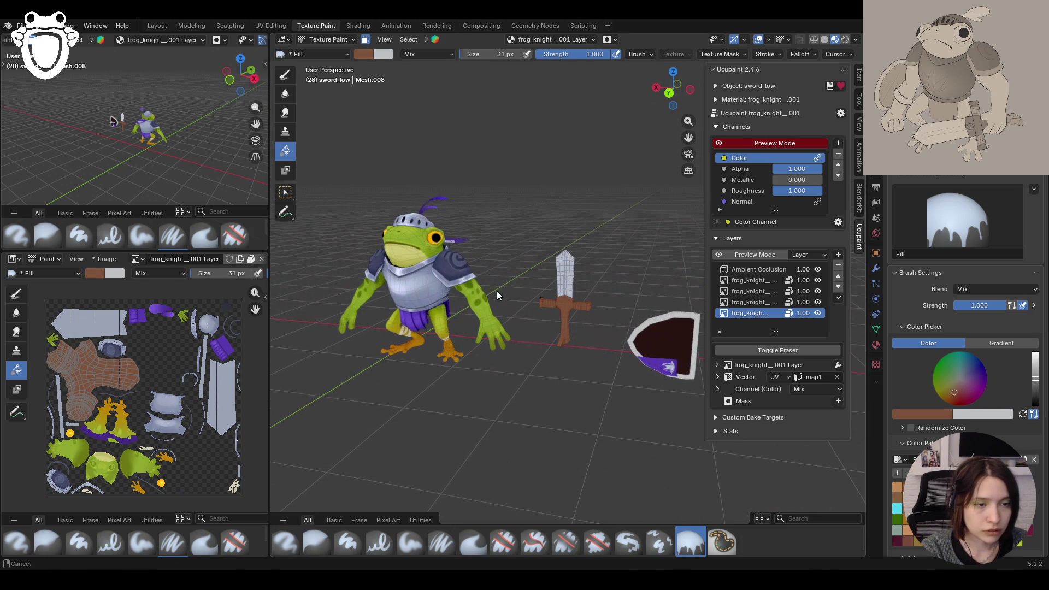
pyautogui.click(897, 486)
pyautogui.click(560, 337)
pyautogui.moveTo(584, 363); pyautogui.dragTo(620, 396, button='middle')
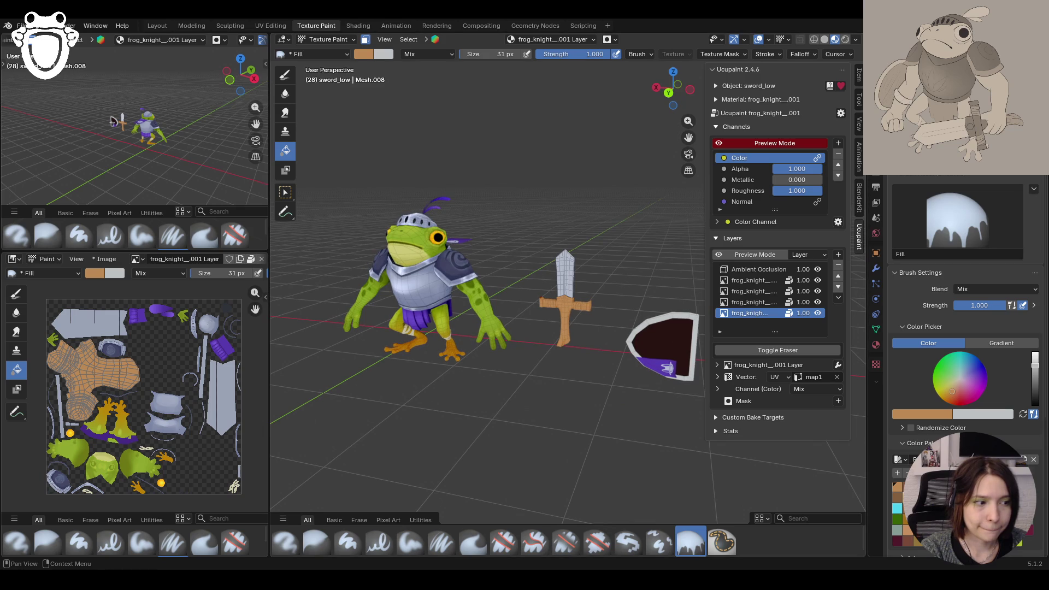
pyautogui.moveTo(565, 316)
pyautogui.mouseDown(button='middle')
pyautogui.moveTo(695, 375)
pyautogui.moveTo(586, 351)
pyautogui.mouseUp(button='middle')
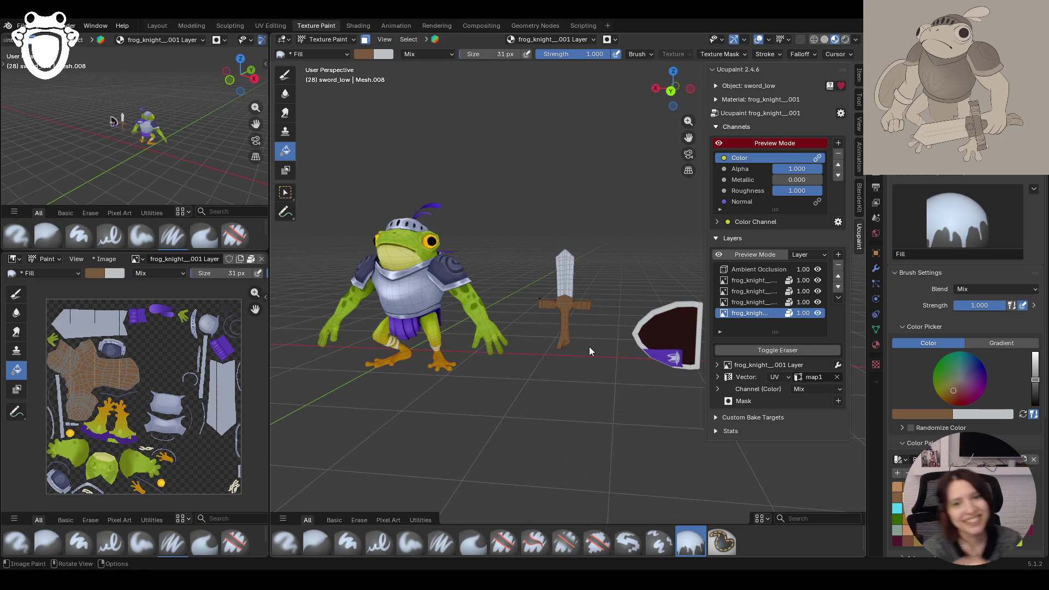
pyautogui.moveTo(583, 251); pyautogui.dragTo(594, 313, button='middle')
pyautogui.scroll(3, 588, 335)
pyautogui.scroll(3, 583, 324)
pyautogui.click(821, 272)
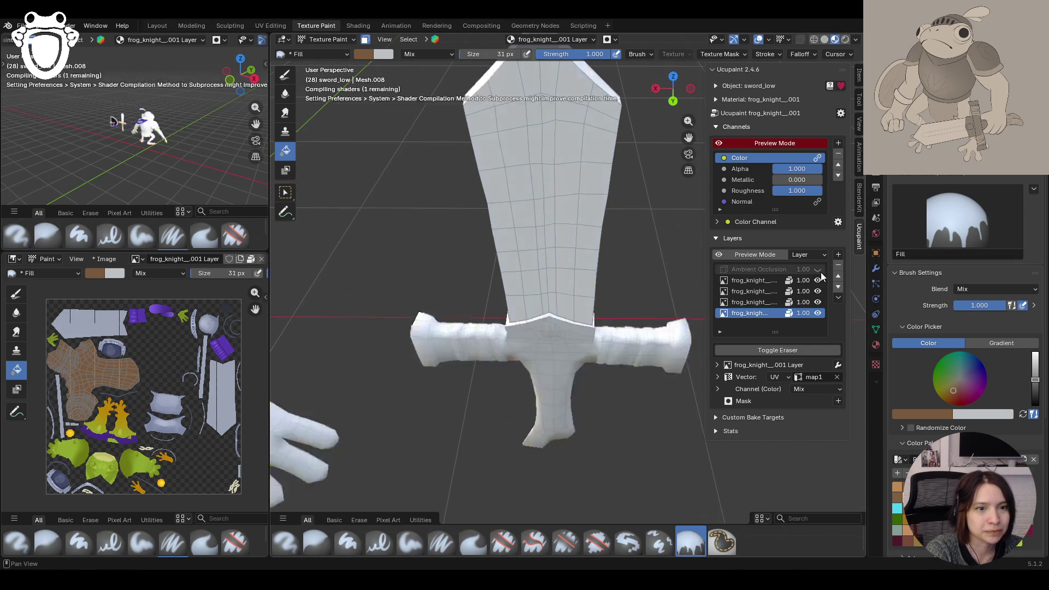
# Step: Add a new 2048 image mask to the Ambient Occlusion layer, with black colour and the Paint Soft brush ready
pyautogui.click(807, 271)
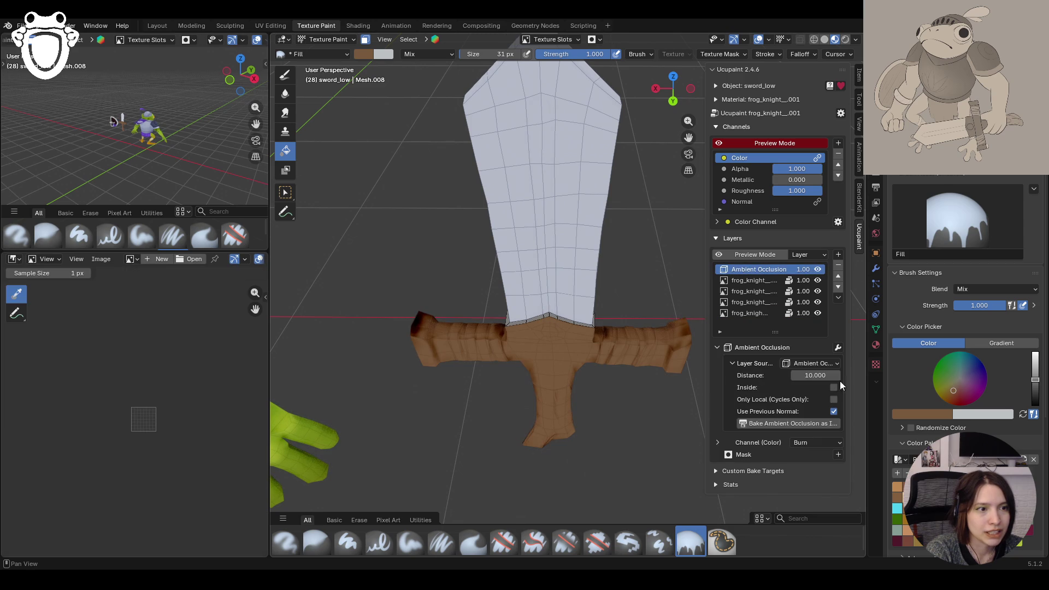
pyautogui.click(837, 455)
pyautogui.click(550, 299)
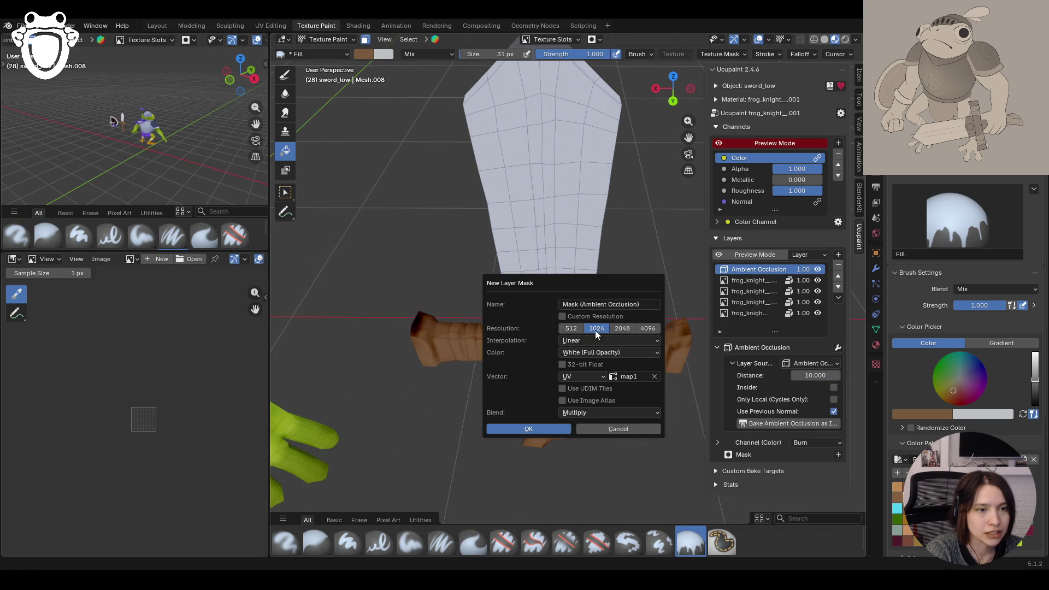
pyautogui.click(541, 430)
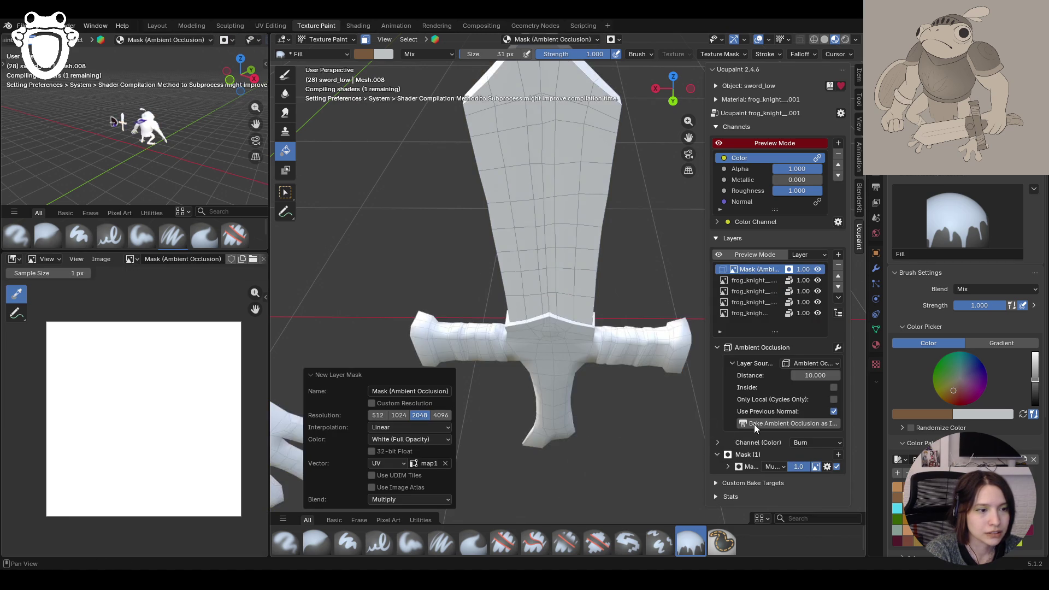
pyautogui.click(1035, 391)
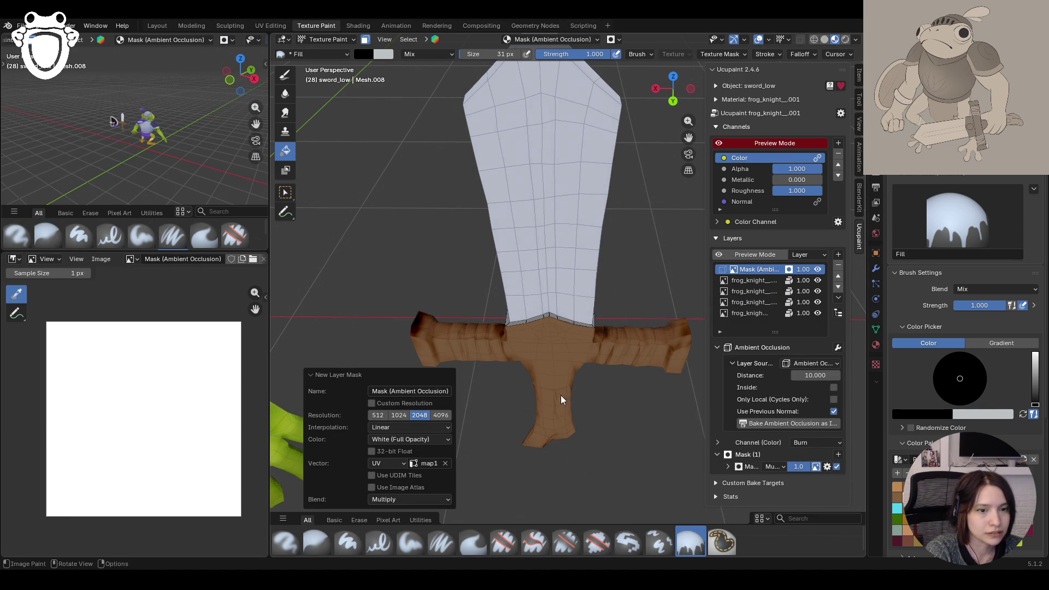
pyautogui.click(411, 542)
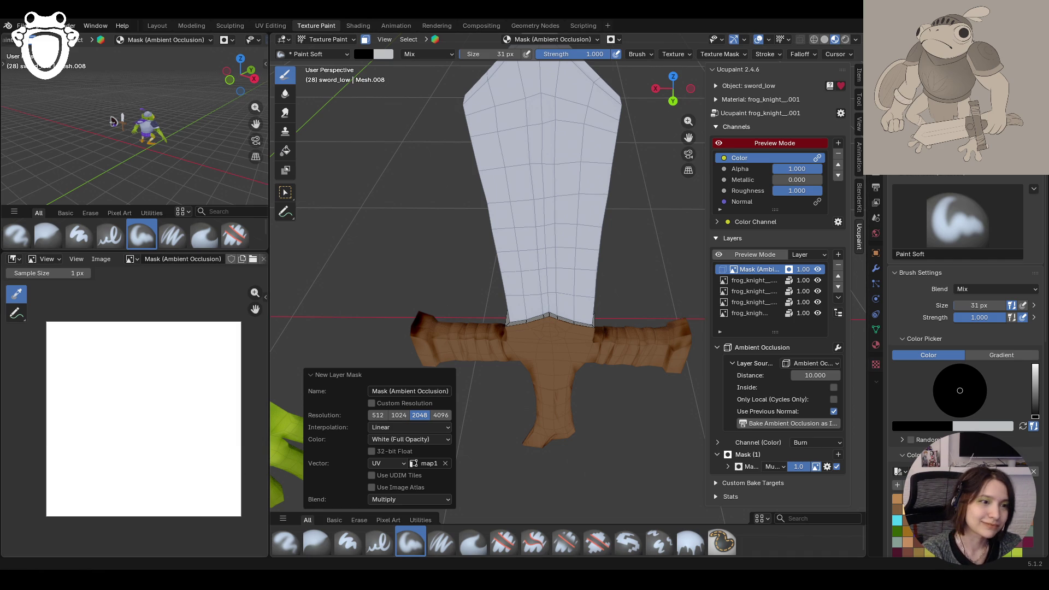
# Step: Paint dark strokes into the occlusion mask on the sword's handle and hilt, orbiting to reach them
pyautogui.moveTo(516, 337)
pyautogui.mouseDown(button='middle')
pyautogui.moveTo(625, 334)
pyautogui.moveTo(518, 391)
pyautogui.mouseUp(button='middle')
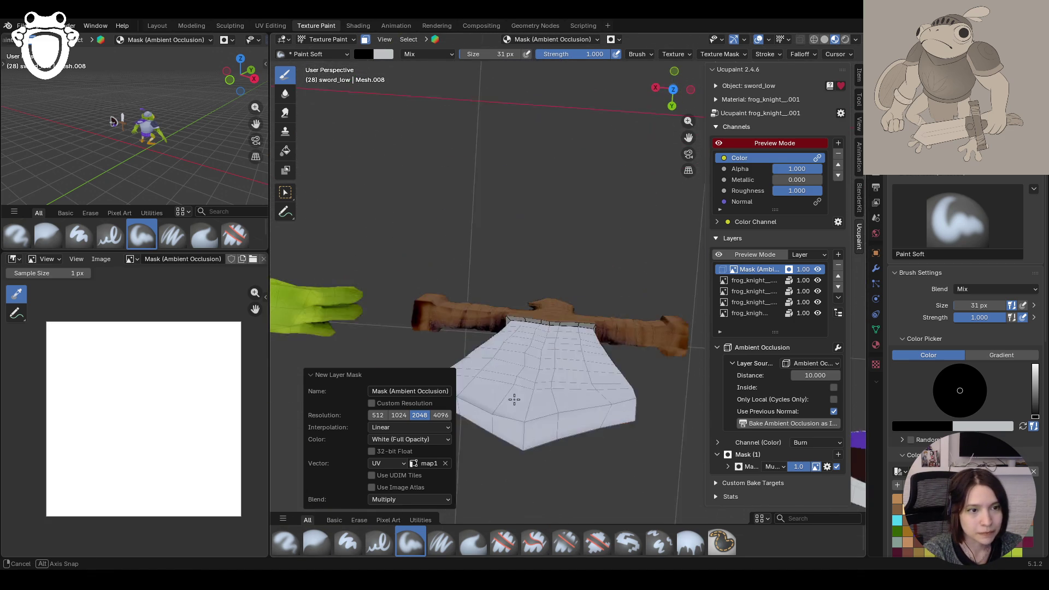
pyautogui.moveTo(690, 141); pyautogui.dragTo(662, 154, button='middle')
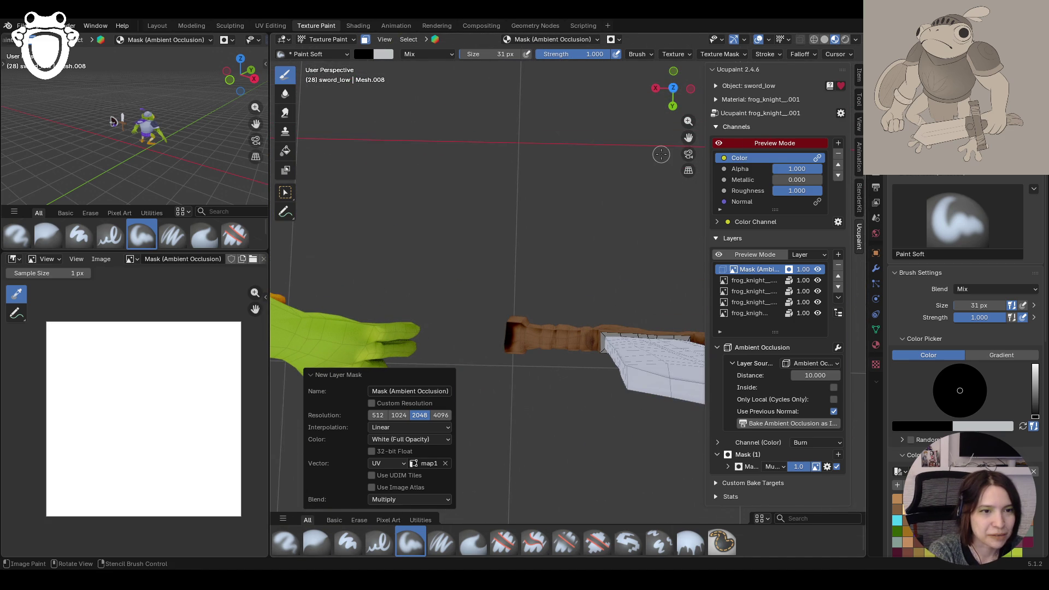
pyautogui.moveTo(511, 315)
pyautogui.mouseDown()
pyautogui.moveTo(507, 340)
pyautogui.moveTo(508, 330)
pyautogui.mouseUp()
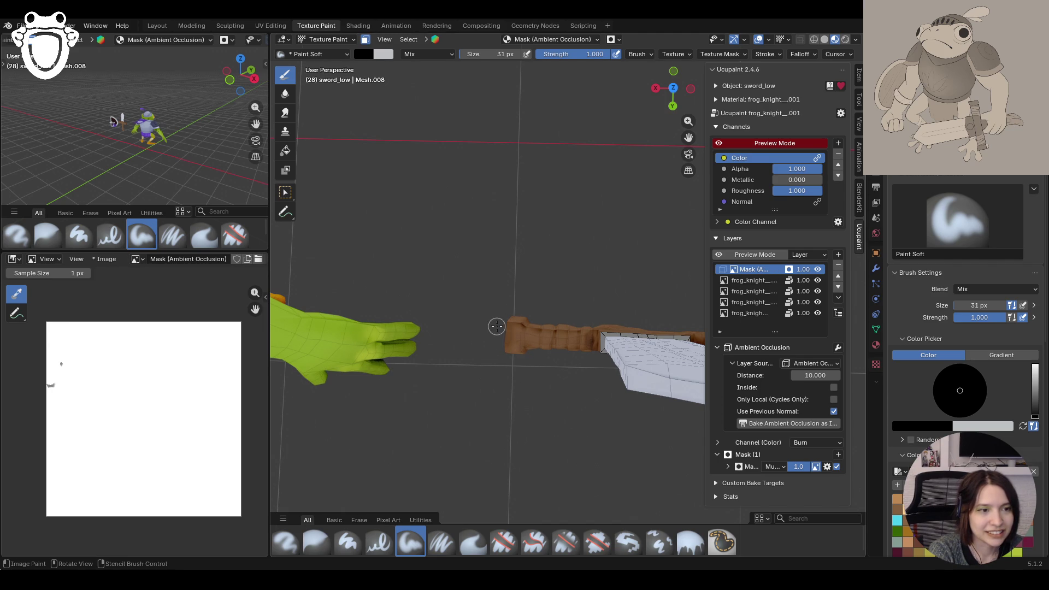
pyautogui.moveTo(689, 141); pyautogui.dragTo(689, 138)
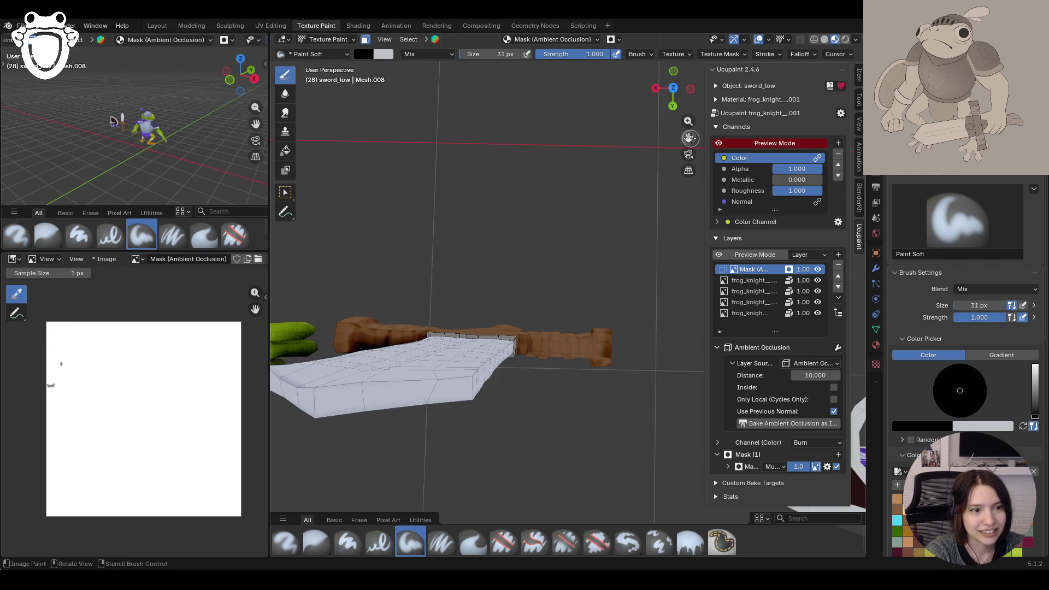
pyautogui.click(604, 329)
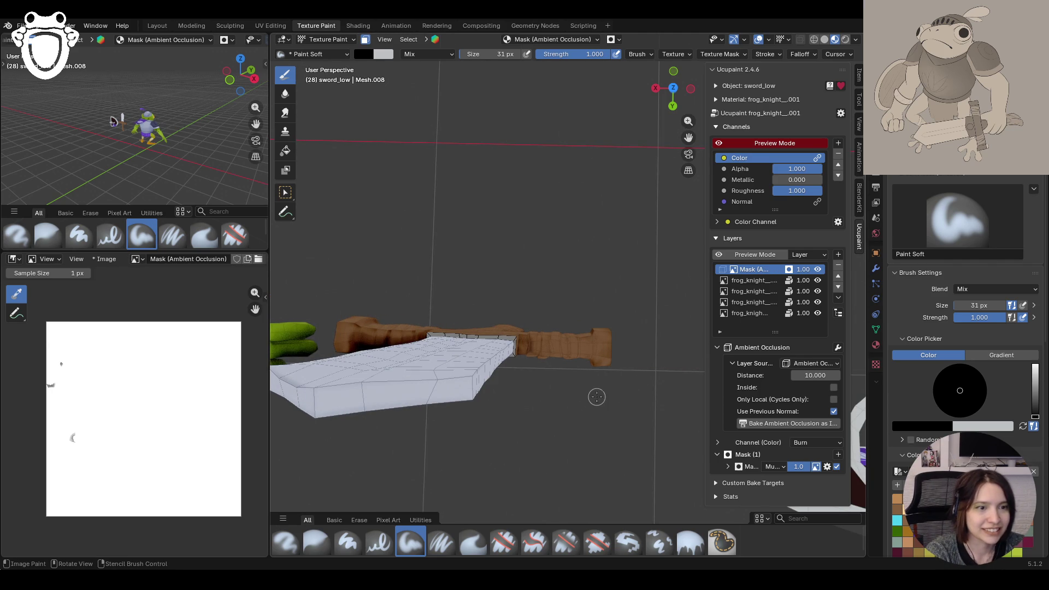
pyautogui.moveTo(559, 407)
pyautogui.mouseDown(button='middle')
pyautogui.moveTo(625, 383)
pyautogui.moveTo(538, 390)
pyautogui.mouseUp(button='middle')
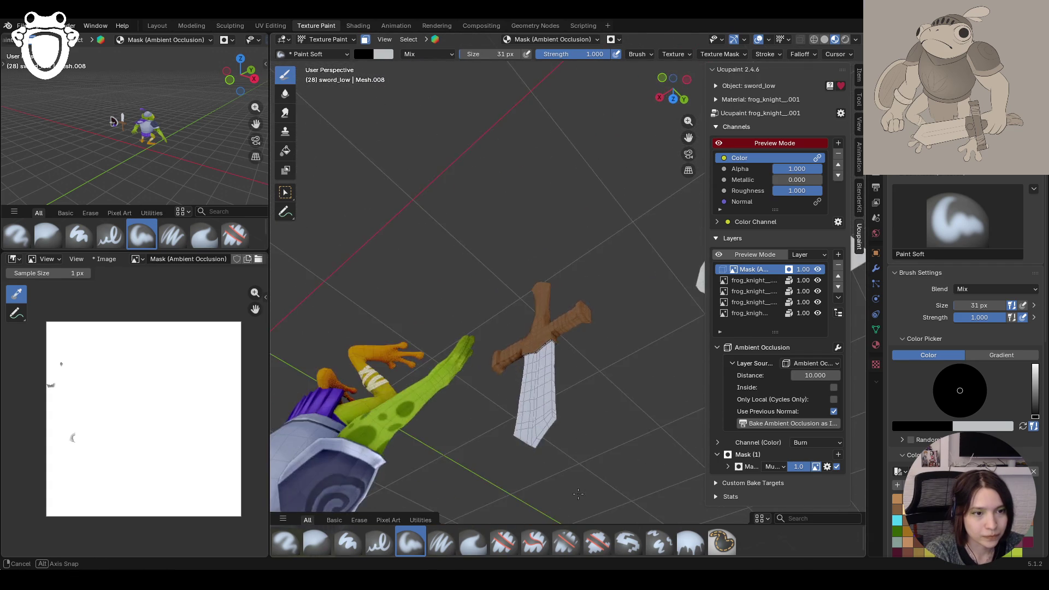
pyautogui.moveTo(539, 389)
pyautogui.mouseDown(button='middle')
pyautogui.moveTo(648, 268)
pyautogui.moveTo(613, 215)
pyautogui.mouseUp(button='middle')
pyautogui.moveTo(555, 281)
pyautogui.mouseDown()
pyautogui.moveTo(537, 269)
pyautogui.moveTo(576, 364)
pyautogui.mouseUp()
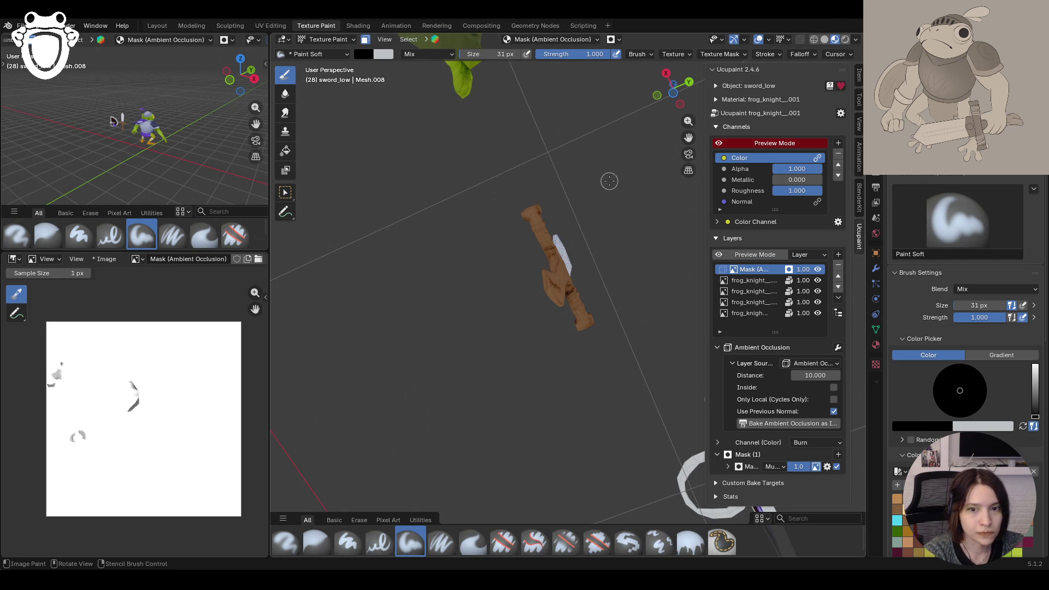
pyautogui.moveTo(609, 181); pyautogui.dragTo(492, 225, button='middle')
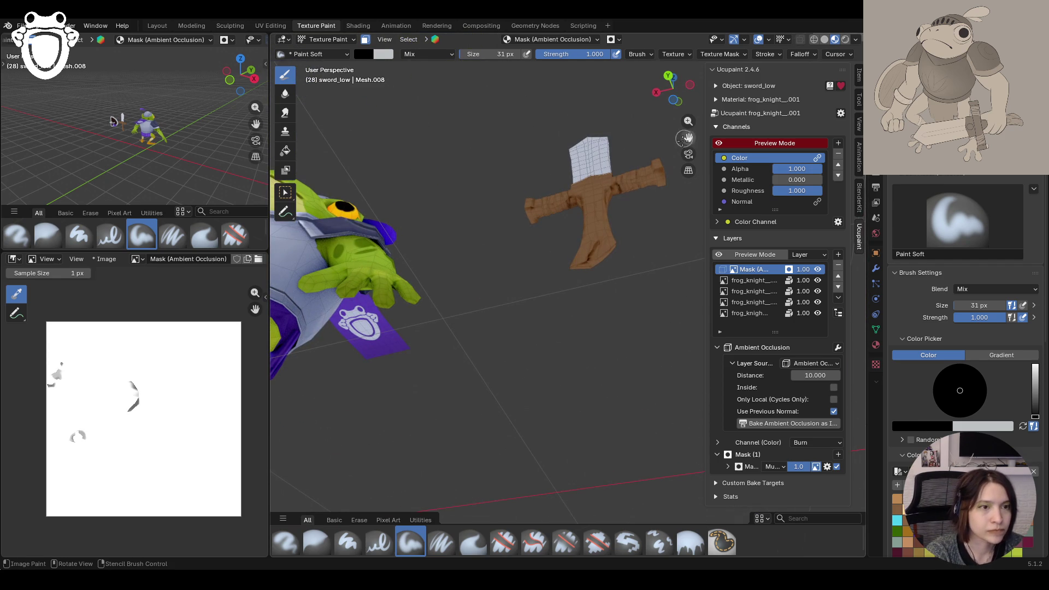
pyautogui.moveTo(622, 175)
pyautogui.mouseDown()
pyautogui.moveTo(616, 190)
pyautogui.moveTo(572, 187)
pyautogui.mouseUp()
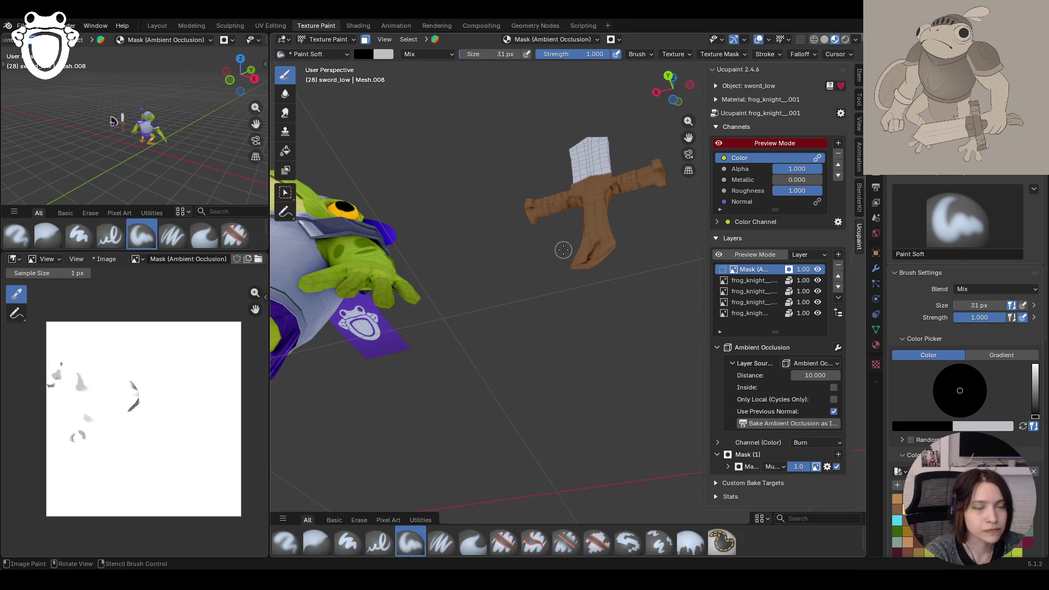
# Step: Check the sword from several angles and make the frog_knight skin layer the painting target
pyautogui.moveTo(598, 203); pyautogui.dragTo(587, 292, button='middle')
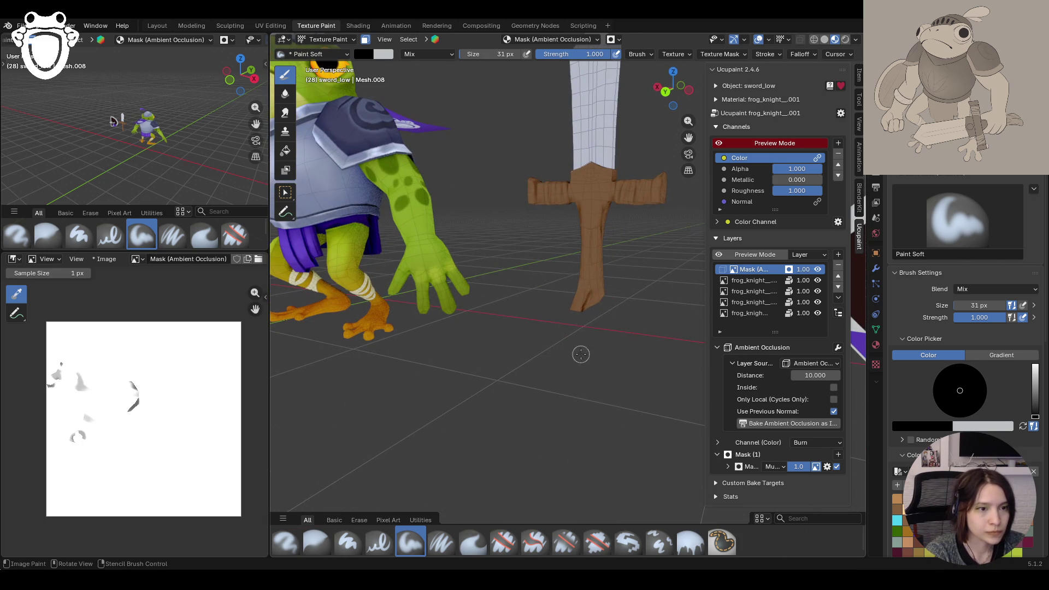
pyautogui.moveTo(603, 271)
pyautogui.mouseDown(button='middle')
pyautogui.moveTo(498, 272)
pyautogui.moveTo(423, 305)
pyautogui.mouseUp(button='middle')
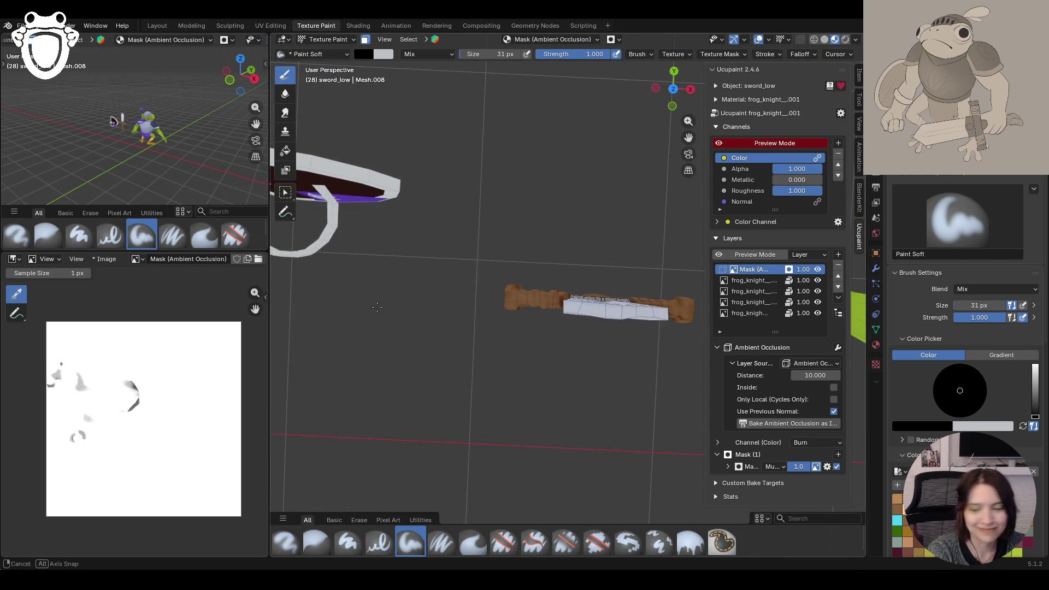
pyautogui.moveTo(422, 304); pyautogui.dragTo(587, 243, button='middle')
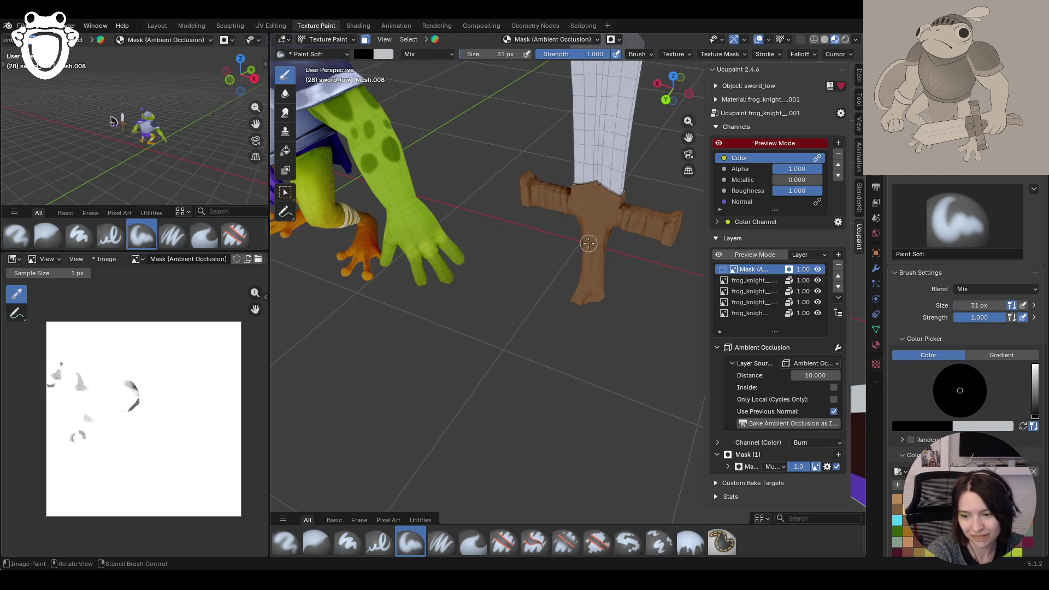
pyautogui.scroll(-3, 588, 243)
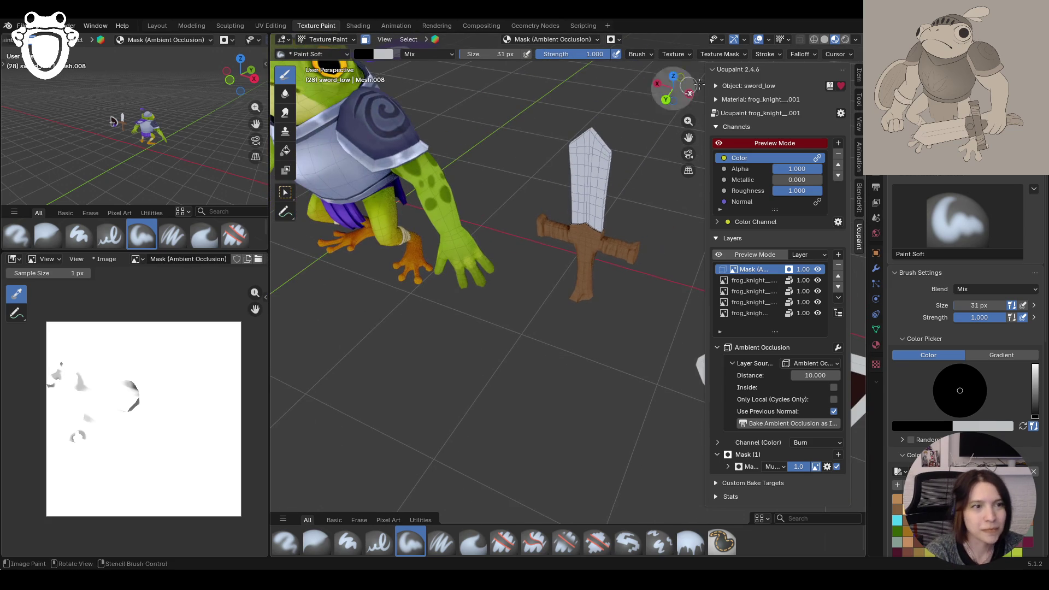
pyautogui.moveTo(688, 137); pyautogui.dragTo(659, 227)
pyautogui.scroll(2, 589, 297)
pyautogui.moveTo(574, 295)
pyautogui.mouseDown(button='middle')
pyautogui.moveTo(588, 297)
pyautogui.moveTo(603, 276)
pyautogui.mouseUp(button='middle')
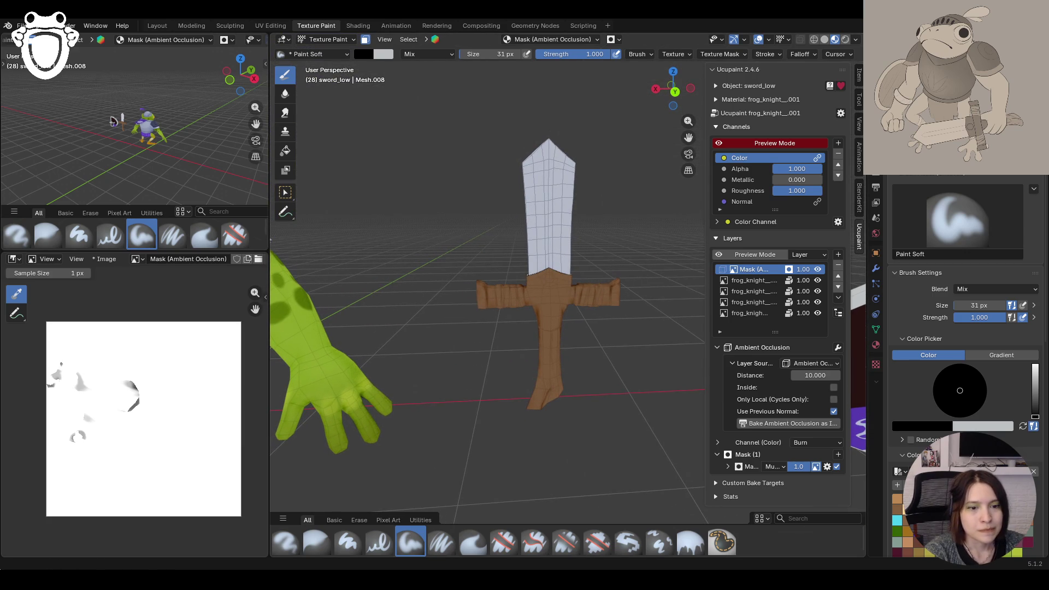
pyautogui.moveTo(453, 484)
pyautogui.mouseDown(button='middle')
pyautogui.moveTo(430, 397)
pyautogui.moveTo(526, 399)
pyautogui.mouseUp(button='middle')
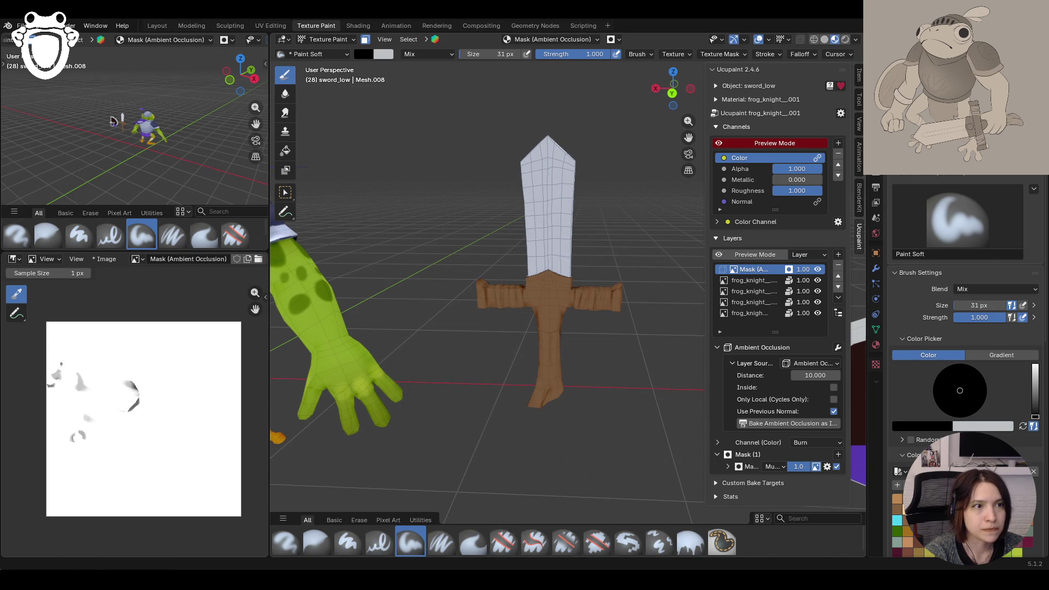
pyautogui.moveTo(555, 338)
pyautogui.mouseDown(button='middle')
pyautogui.moveTo(595, 336)
pyautogui.moveTo(574, 336)
pyautogui.mouseUp(button='middle')
pyautogui.scroll(3, 574, 336)
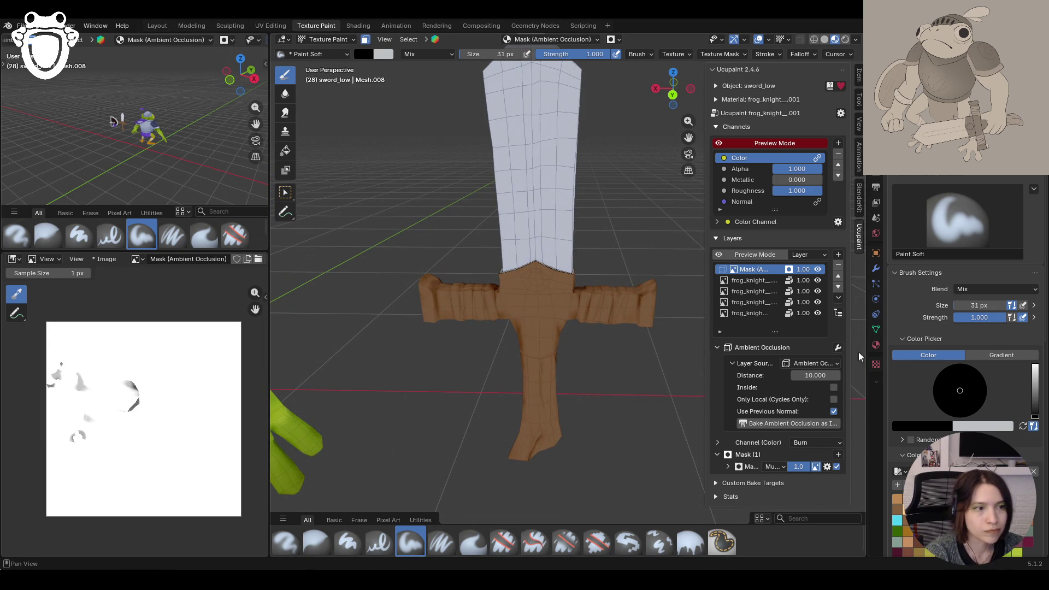
pyautogui.click(752, 291)
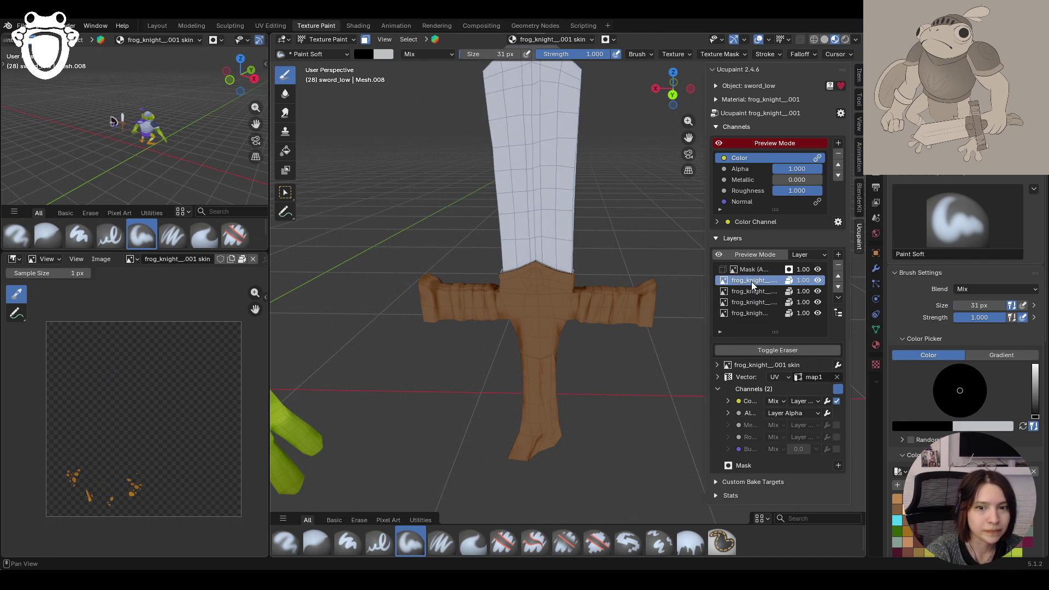
# Step: Switch painting to Layer 1 with face selection masking and frame a crossguard arm head-on
pyautogui.click(753, 290)
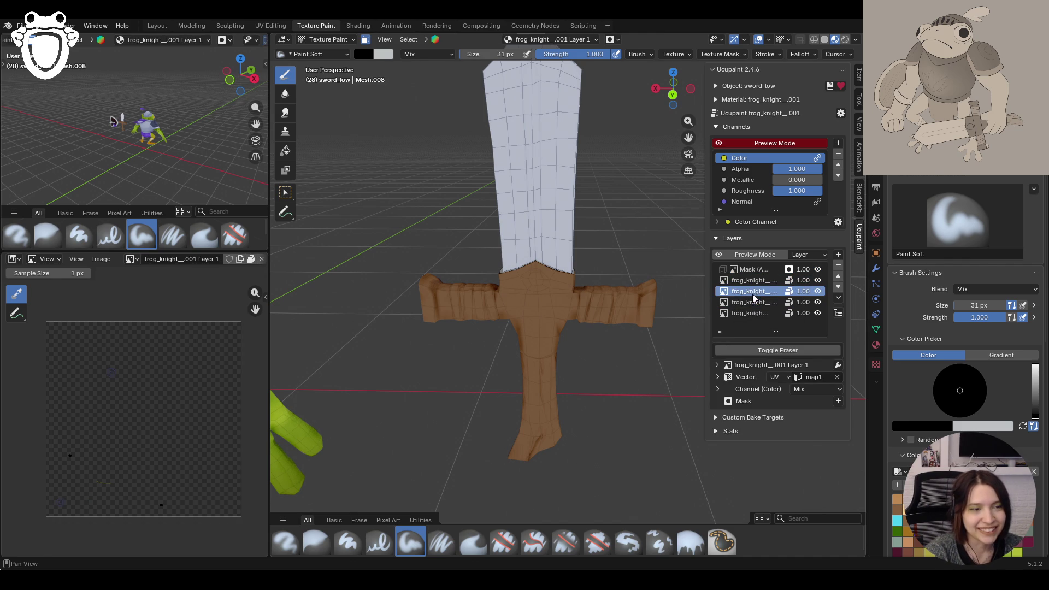
pyautogui.click(285, 192)
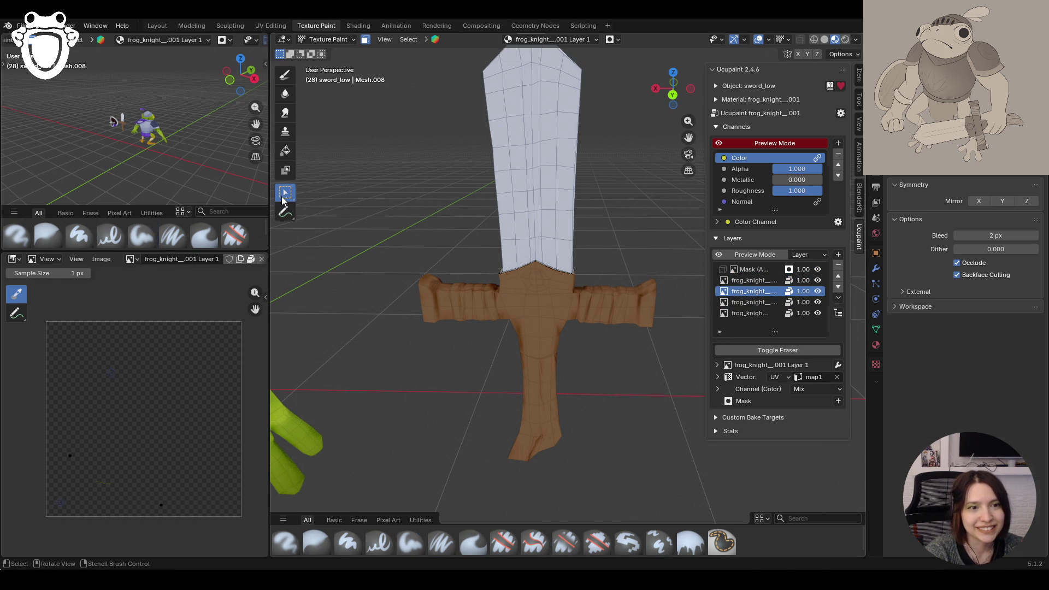
pyautogui.moveTo(515, 286)
pyautogui.mouseDown(button='middle')
pyautogui.moveTo(437, 334)
pyautogui.moveTo(512, 324)
pyautogui.moveTo(584, 219)
pyautogui.mouseUp(button='middle')
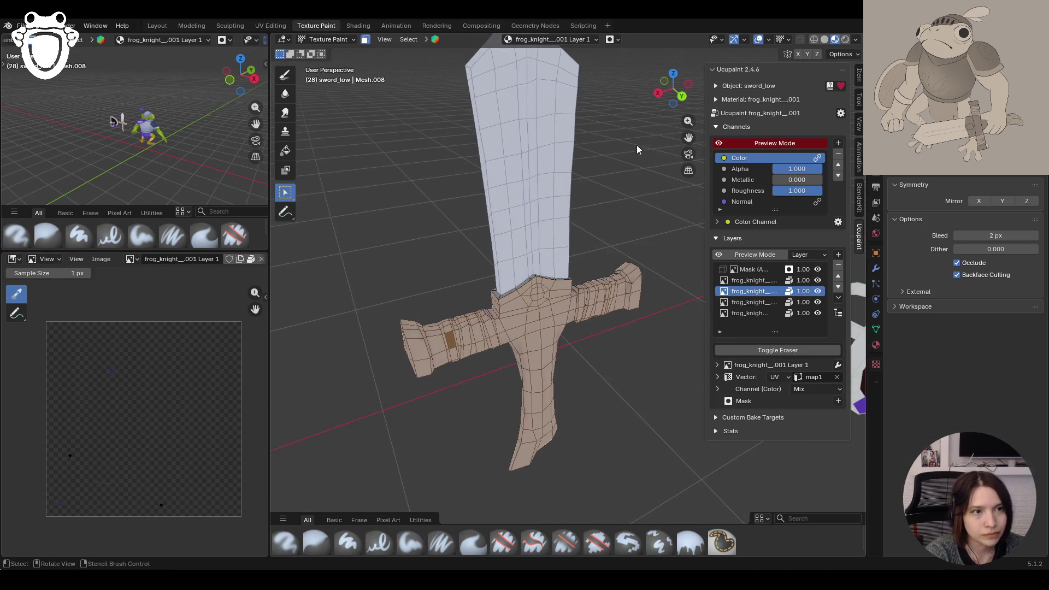
pyautogui.moveTo(688, 139); pyautogui.dragTo(642, 212, button='middle')
pyautogui.scroll(3, 542, 391)
pyautogui.scroll(-1, 541, 391)
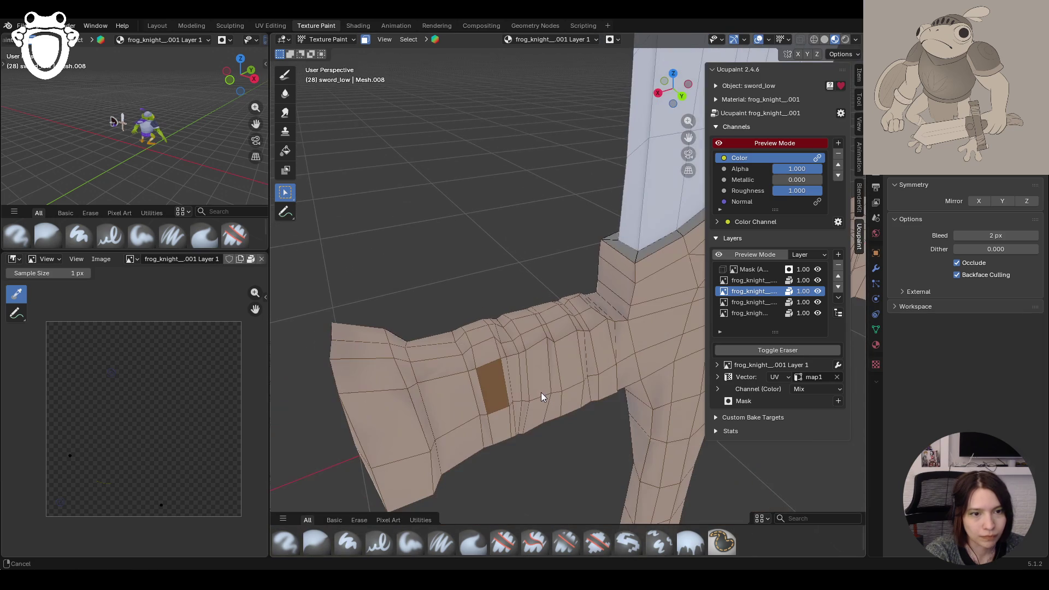
pyautogui.moveTo(505, 349)
pyautogui.mouseDown(button='middle')
pyautogui.moveTo(485, 357)
pyautogui.moveTo(512, 353)
pyautogui.mouseUp(button='middle')
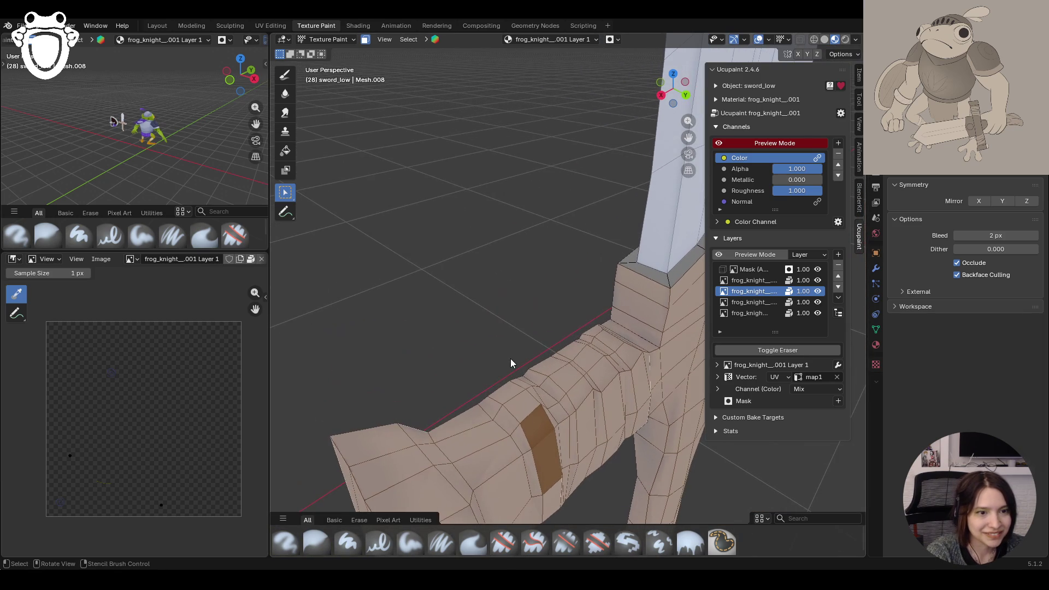
pyautogui.moveTo(523, 409)
pyautogui.mouseDown(button='middle')
pyautogui.moveTo(591, 421)
pyautogui.moveTo(524, 347)
pyautogui.mouseUp(button='middle')
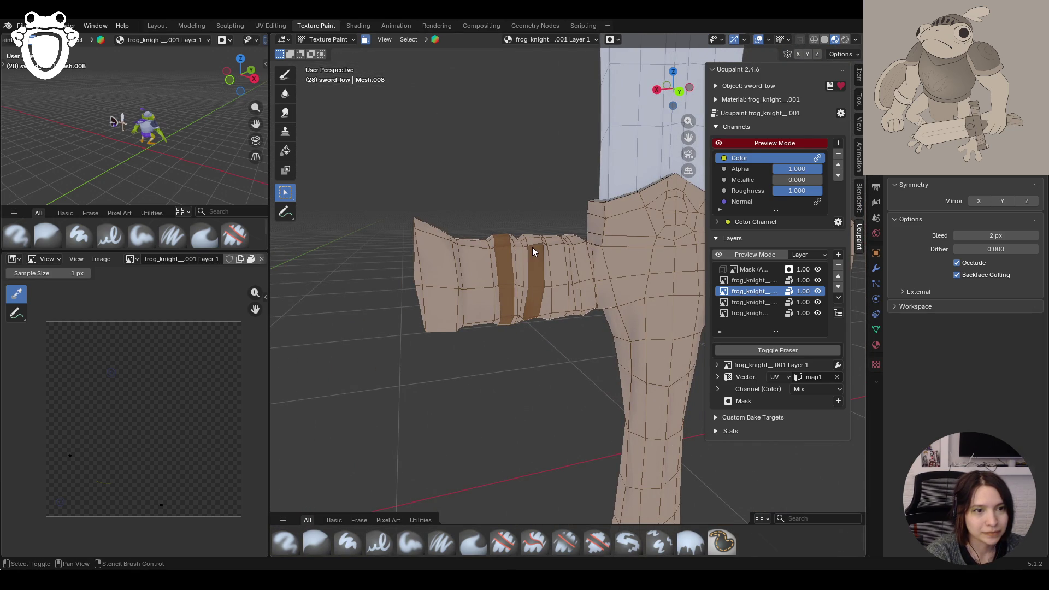
pyautogui.moveTo(532, 242)
pyautogui.mouseDown(button='middle')
pyautogui.moveTo(543, 260)
pyautogui.moveTo(507, 463)
pyautogui.mouseUp(button='middle')
pyautogui.moveTo(493, 515)
pyautogui.mouseDown(button='middle')
pyautogui.moveTo(523, 455)
pyautogui.moveTo(494, 358)
pyautogui.moveTo(534, 364)
pyautogui.mouseUp(button='middle')
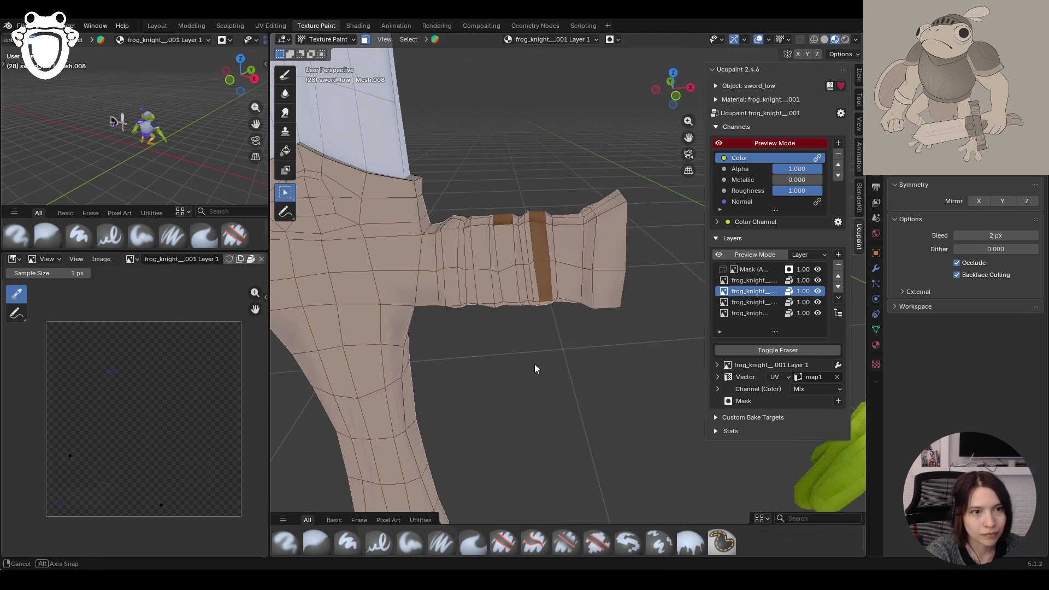
pyautogui.moveTo(531, 222)
pyautogui.mouseDown(button='middle')
pyautogui.moveTo(536, 245)
pyautogui.moveTo(513, 281)
pyautogui.mouseUp(button='middle')
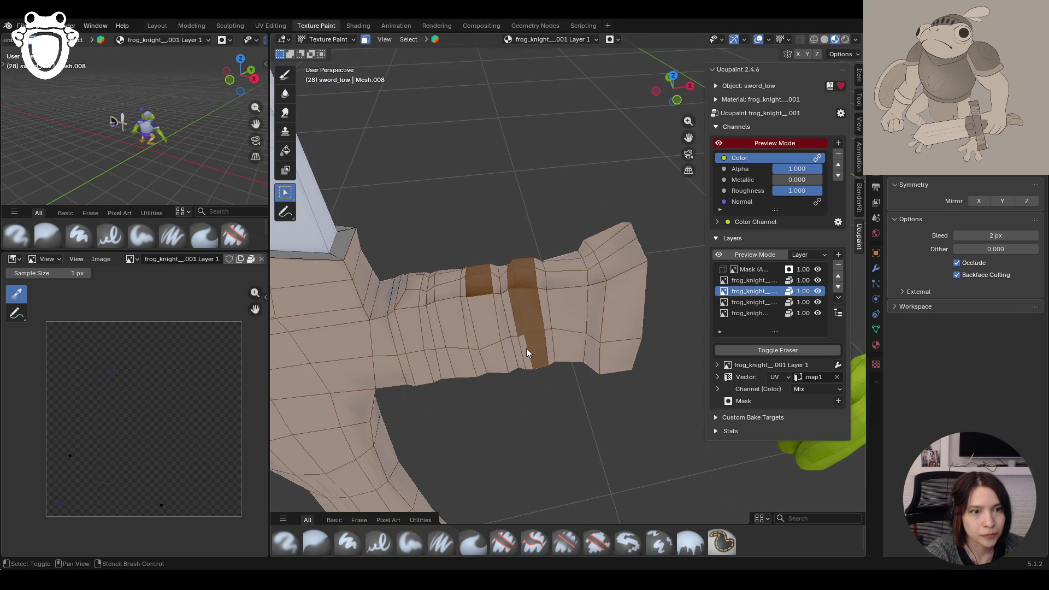
pyautogui.moveTo(493, 362); pyautogui.dragTo(533, 310, button='middle')
pyautogui.scroll(4, 534, 309)
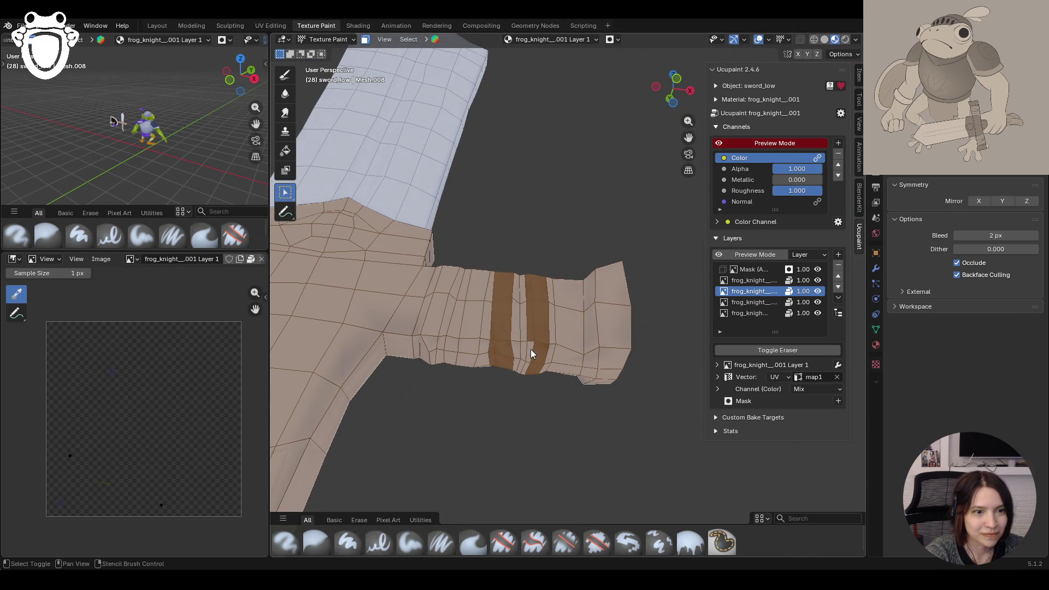
pyautogui.scroll(-2, 540, 368)
pyautogui.moveTo(560, 359)
pyautogui.mouseDown(button='middle')
pyautogui.moveTo(488, 334)
pyautogui.moveTo(453, 363)
pyautogui.moveTo(492, 344)
pyautogui.mouseUp(button='middle')
pyautogui.scroll(2, 453, 362)
pyautogui.moveTo(606, 337); pyautogui.dragTo(489, 443, button='middle')
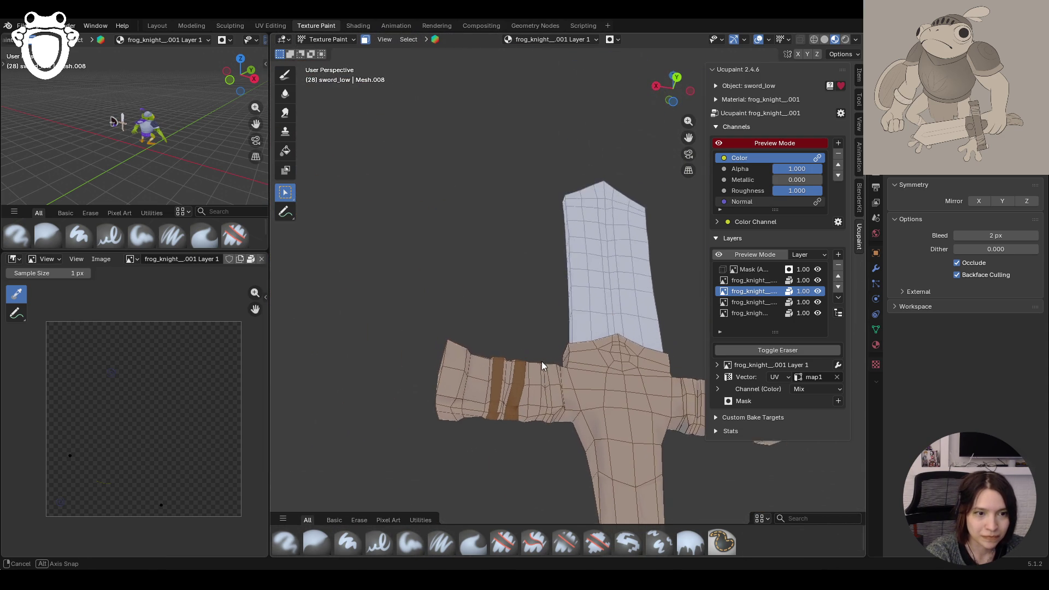
pyautogui.scroll(2, 488, 433)
pyautogui.scroll(2, 496, 391)
pyautogui.scroll(2, 431, 430)
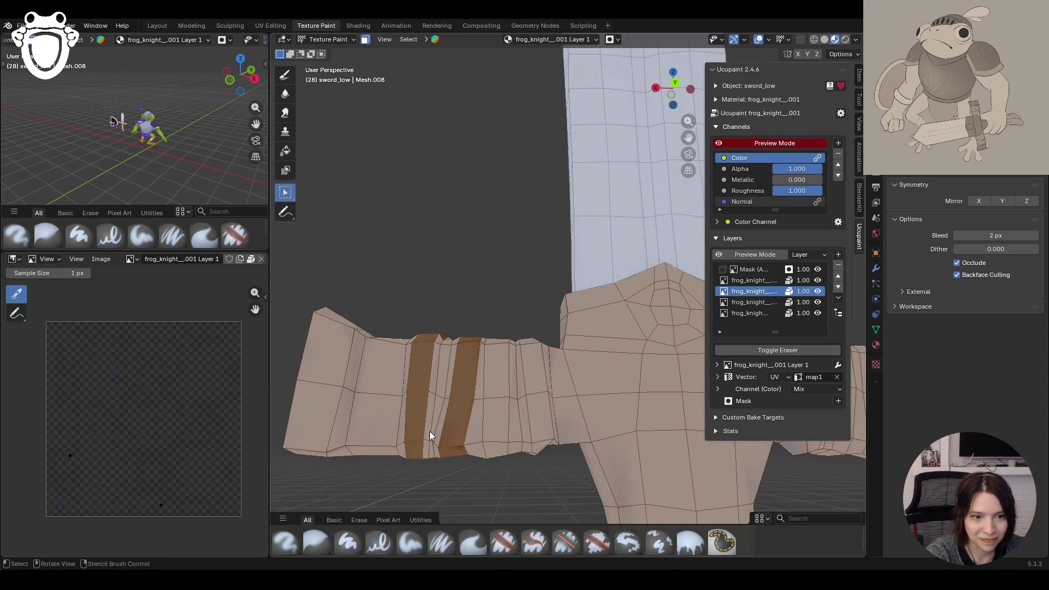
# Step: Fill three faces of the crossguard arm brown as wrap bands and inspect them from below and the side
pyautogui.keyDown('shift'); pyautogui.click(436, 340); pyautogui.keyUp('shift')
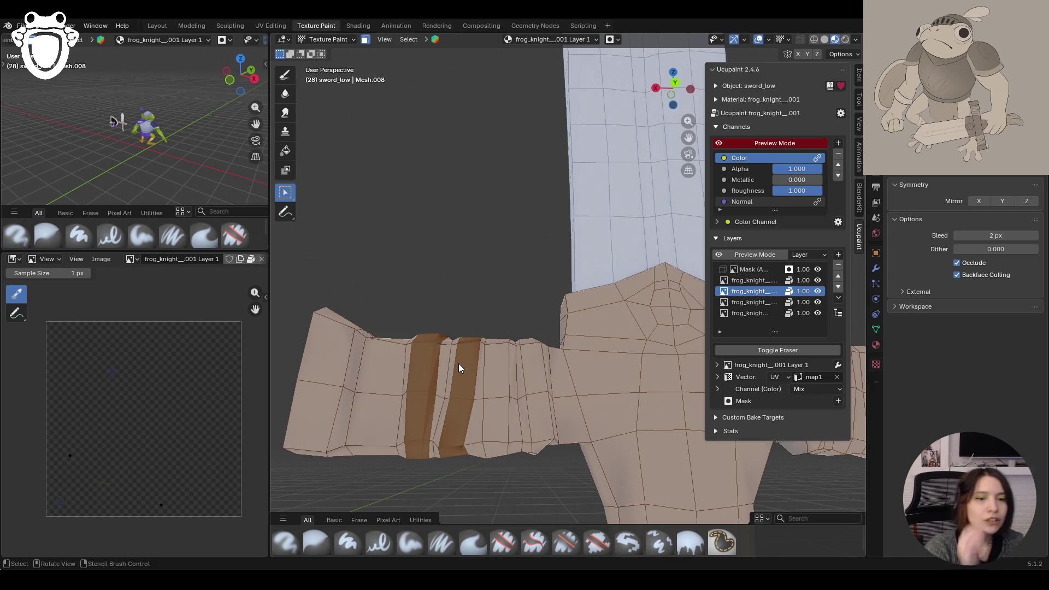
pyautogui.scroll(2, 460, 340)
pyautogui.scroll(1, 484, 352)
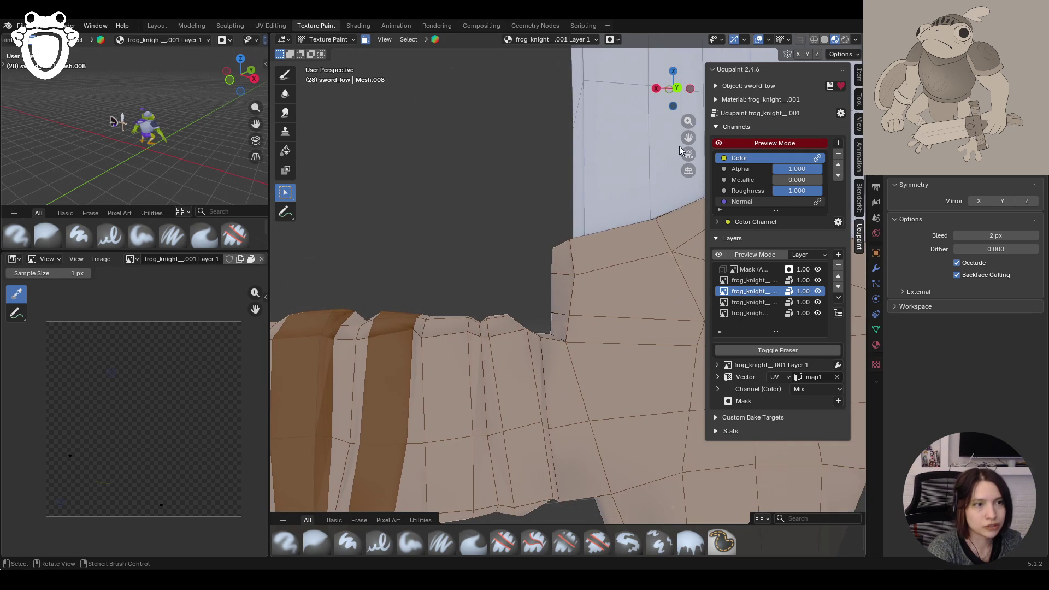
pyautogui.moveTo(679, 148); pyautogui.dragTo(529, 217, button='middle')
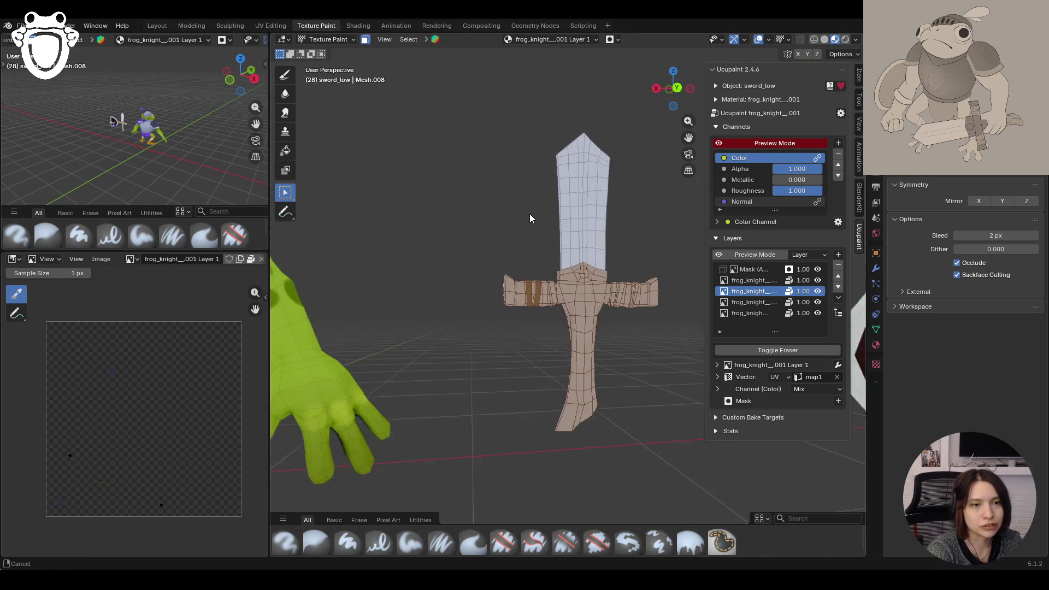
pyautogui.scroll(5, 530, 213)
pyautogui.moveTo(483, 270); pyautogui.dragTo(483, 307, button='middle')
pyautogui.click(446, 331)
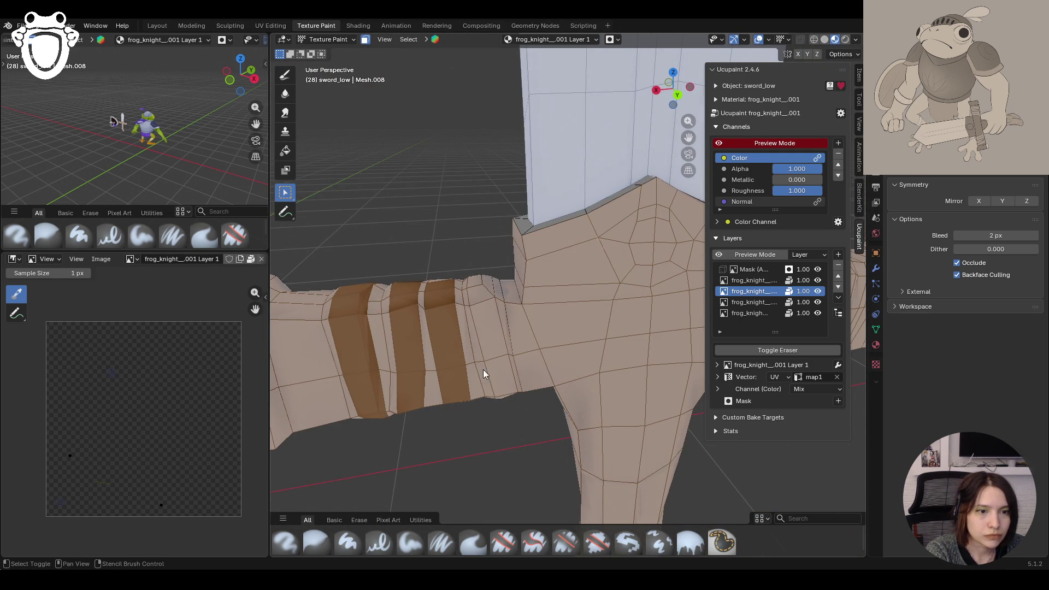
pyautogui.moveTo(474, 287); pyautogui.dragTo(507, 321, button='middle')
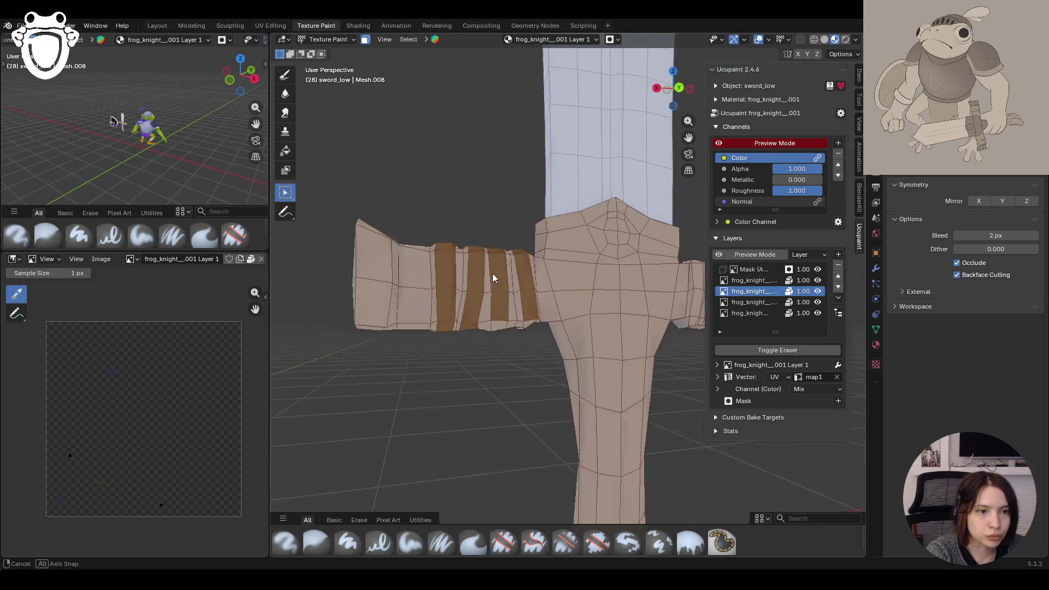
pyautogui.scroll(3, 510, 326)
pyautogui.moveTo(514, 366); pyautogui.dragTo(466, 367, button='middle')
pyautogui.click(474, 383)
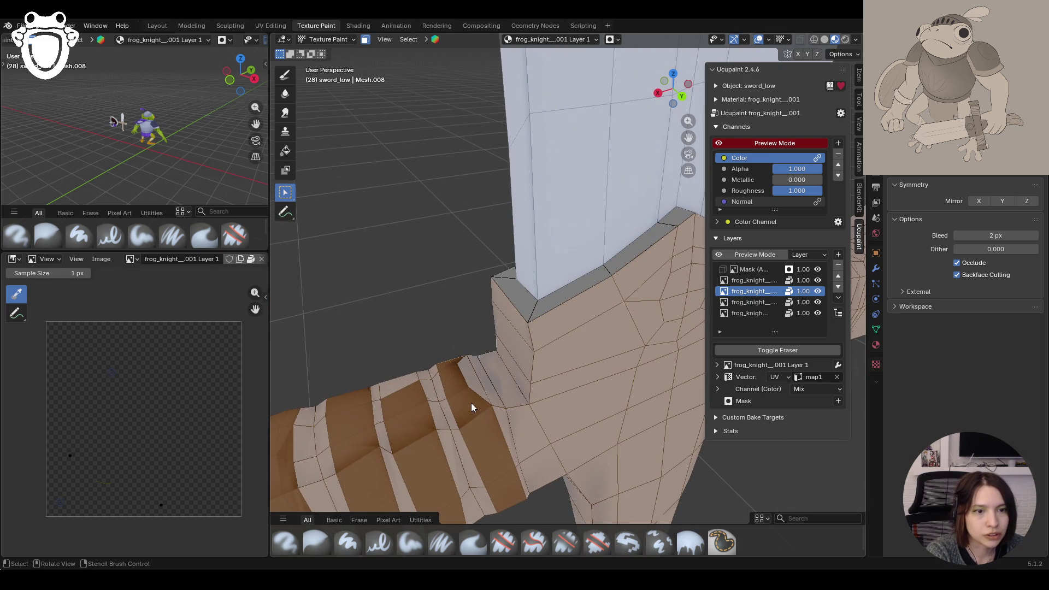
pyautogui.moveTo(403, 387); pyautogui.dragTo(459, 353, button='middle')
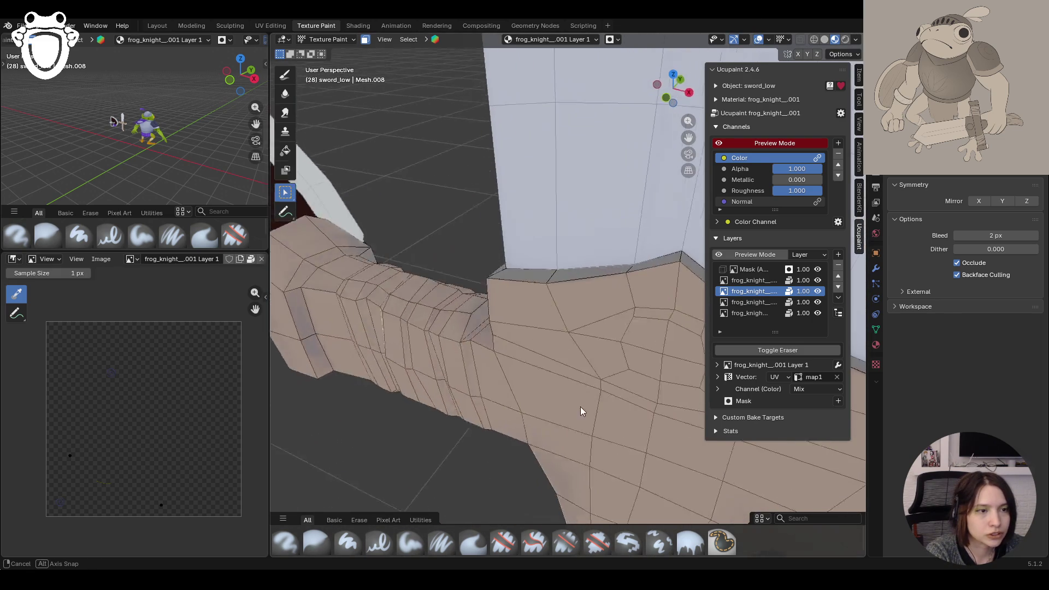
pyautogui.moveTo(459, 353); pyautogui.dragTo(472, 312, button='middle')
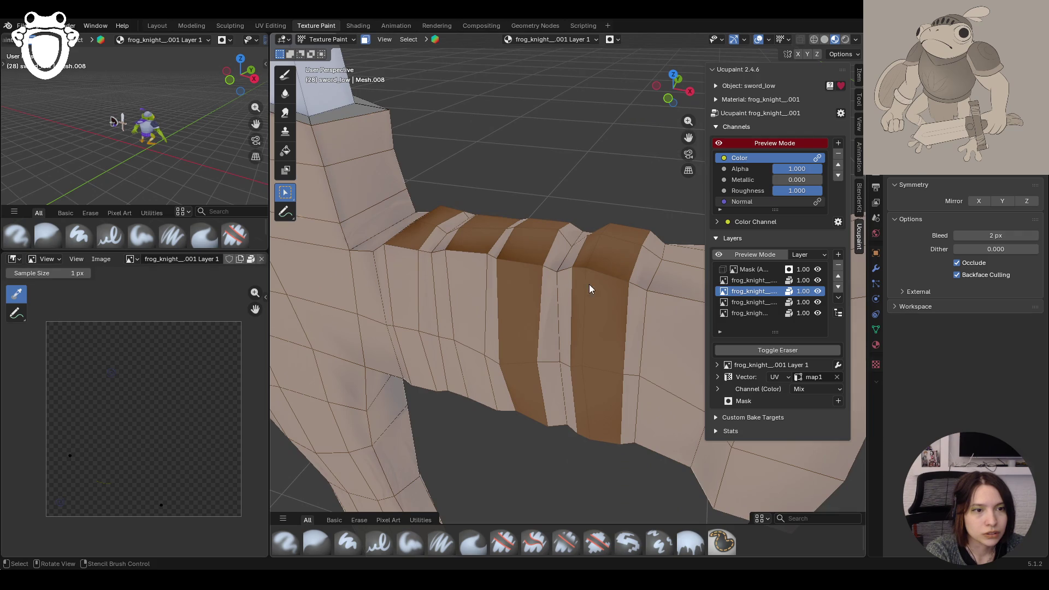
pyautogui.moveTo(408, 357); pyautogui.dragTo(548, 284, button='middle')
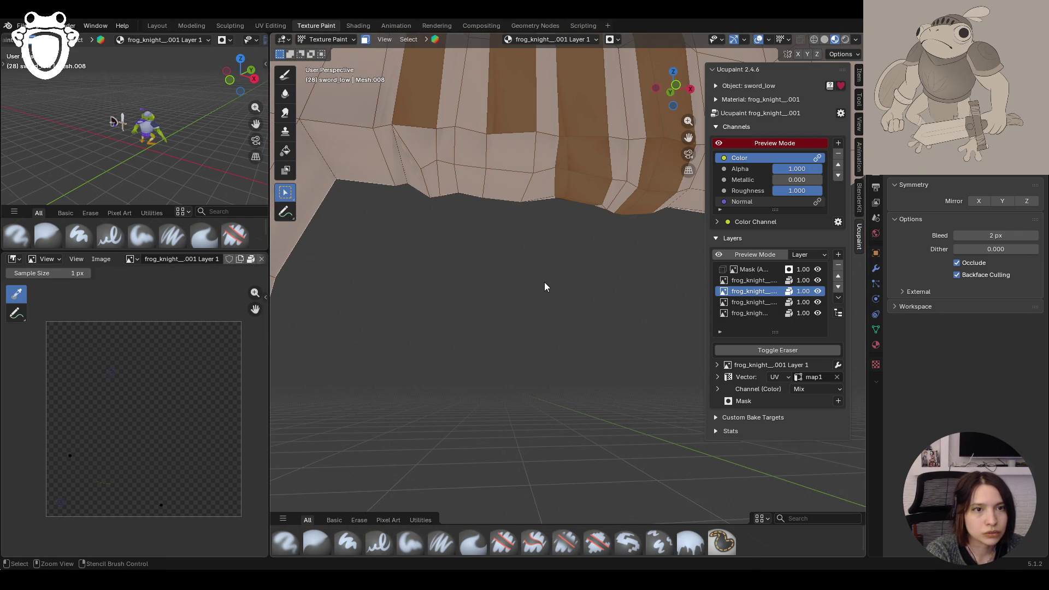
pyautogui.moveTo(489, 156); pyautogui.dragTo(562, 266, button='middle')
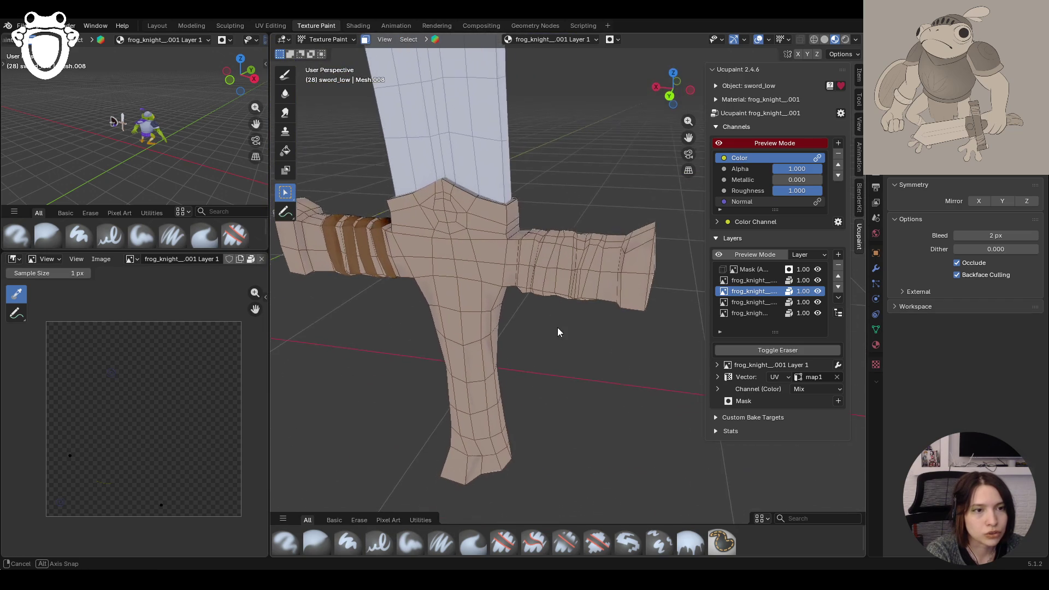
pyautogui.moveTo(561, 266); pyautogui.dragTo(572, 280, button='middle')
# Step: Mark three more alternating band faces on the crossguard arm so only they take paint
pyautogui.moveTo(687, 136); pyautogui.dragTo(457, 332, button='middle')
pyautogui.click(413, 344)
pyautogui.click(449, 344)
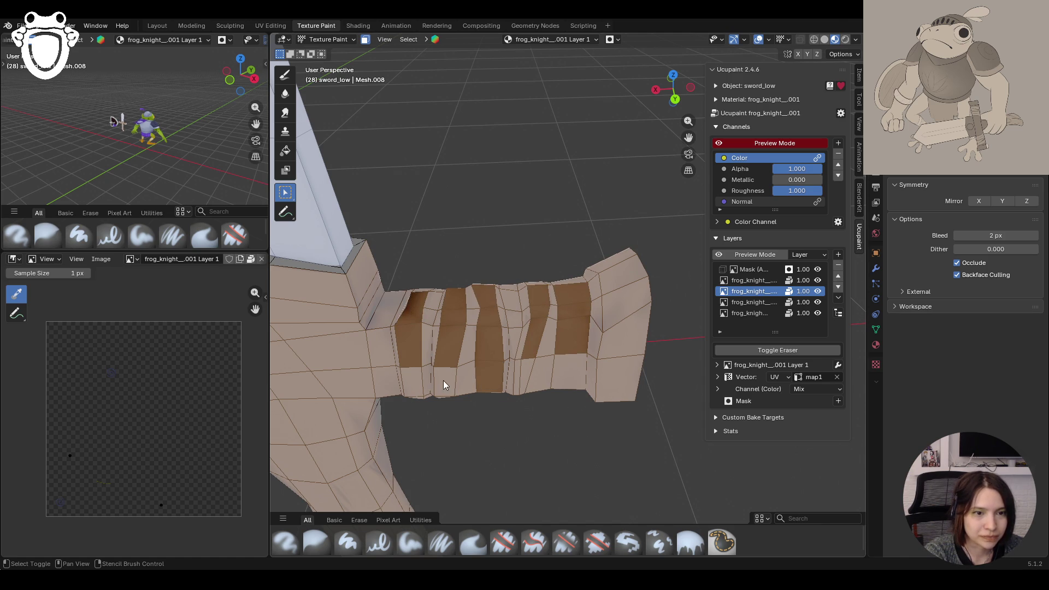
pyautogui.keyDown('shift'); pyautogui.click(566, 375); pyautogui.keyUp('shift')
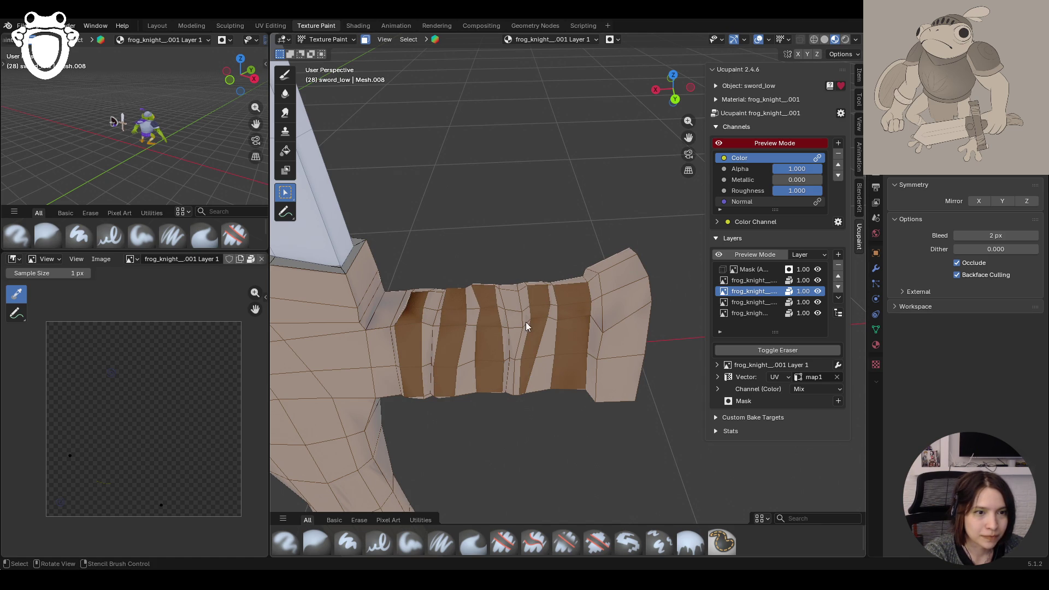
pyautogui.moveTo(528, 339); pyautogui.dragTo(521, 354, button='middle')
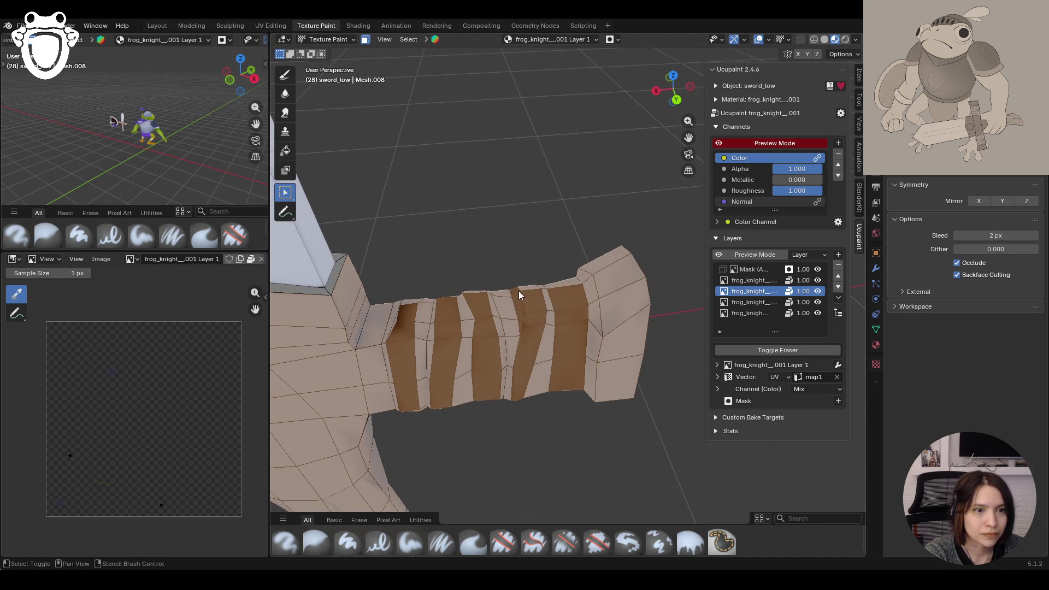
pyautogui.moveTo(567, 359); pyautogui.dragTo(577, 324, button='middle')
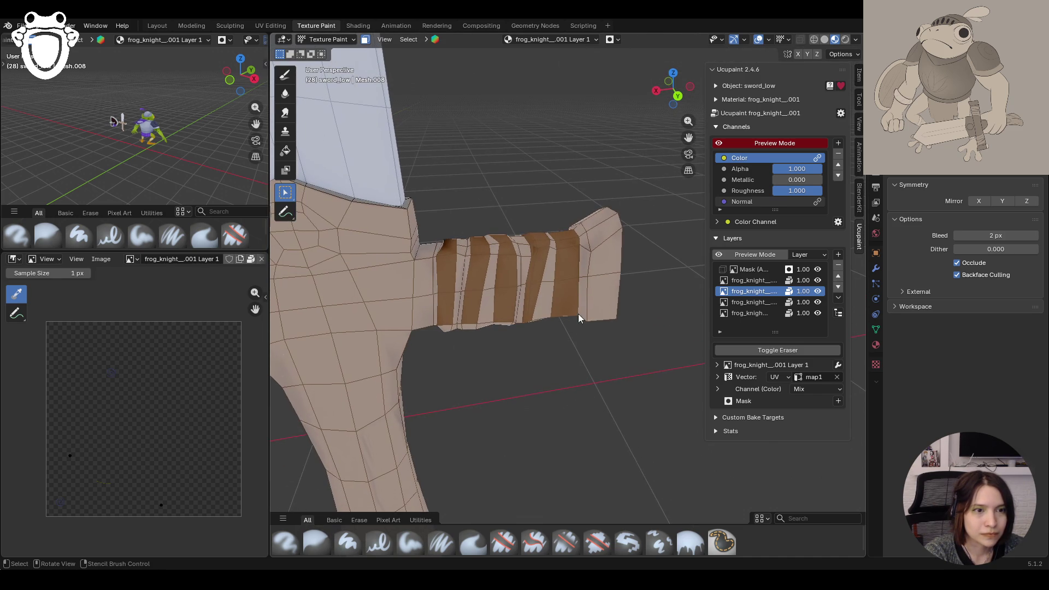
pyautogui.scroll(-4, 579, 315)
pyautogui.scroll(2, 577, 318)
pyautogui.scroll(2, 577, 309)
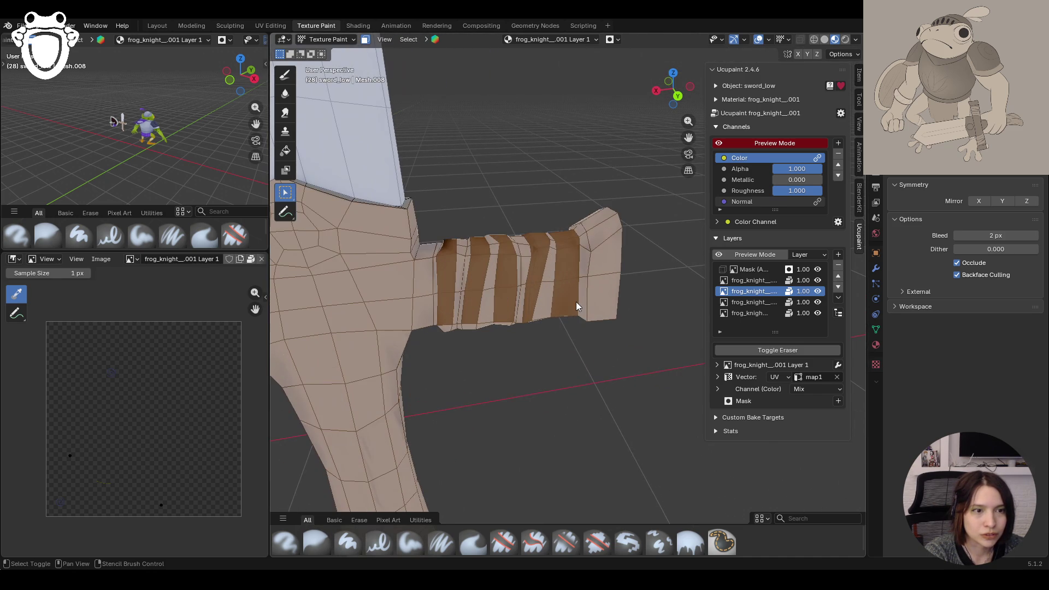
# Step: Orbit around the crossguard's stepped band faces and round to the other side of the sword
pyautogui.moveTo(557, 261)
pyautogui.mouseDown(button='middle')
pyautogui.moveTo(561, 392)
pyautogui.moveTo(548, 322)
pyautogui.mouseUp(button='middle')
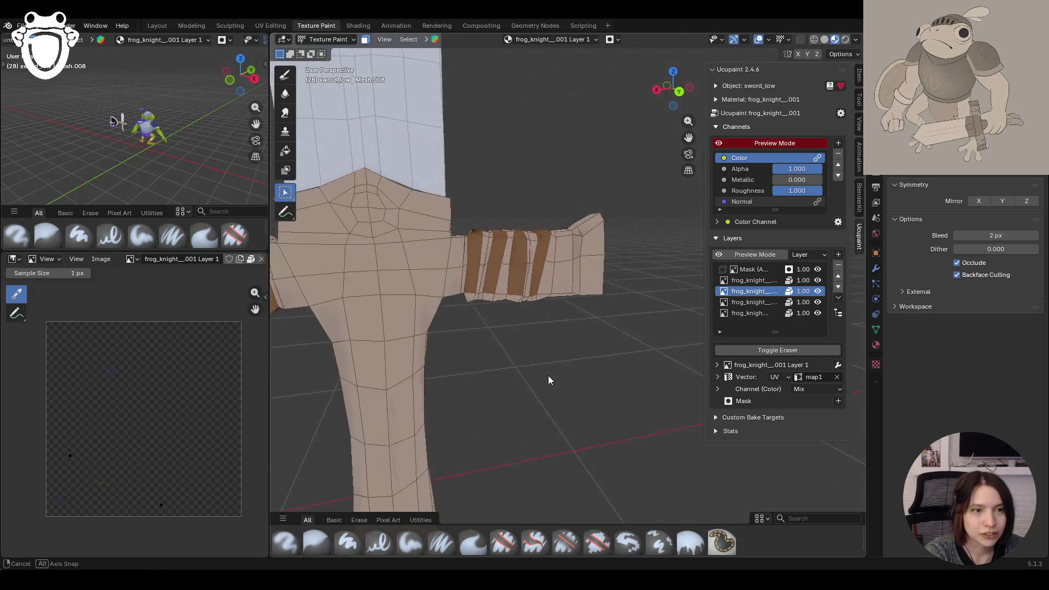
pyautogui.scroll(5, 549, 323)
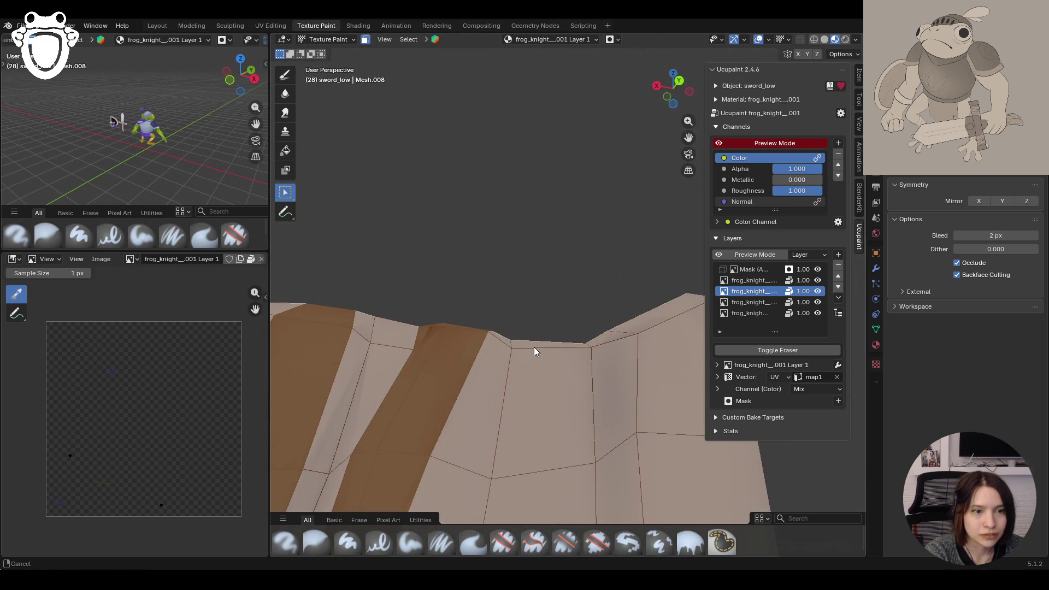
pyautogui.moveTo(533, 349)
pyautogui.mouseDown(button='middle')
pyautogui.moveTo(511, 357)
pyautogui.moveTo(526, 220)
pyautogui.mouseUp(button='middle')
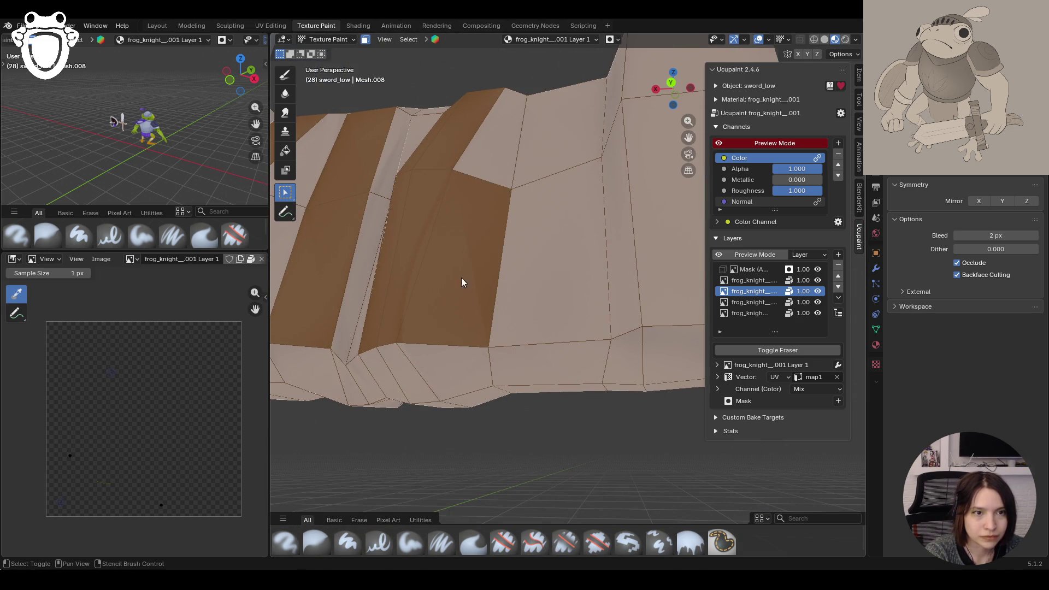
pyautogui.moveTo(526, 226); pyautogui.dragTo(431, 341, button='middle')
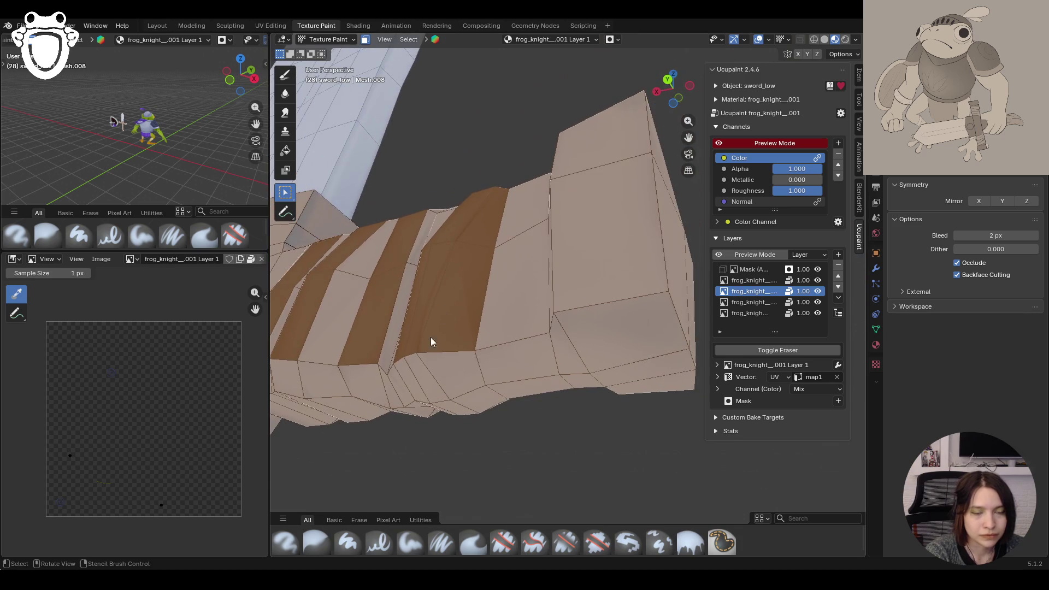
pyautogui.moveTo(405, 385); pyautogui.dragTo(434, 426, button='middle')
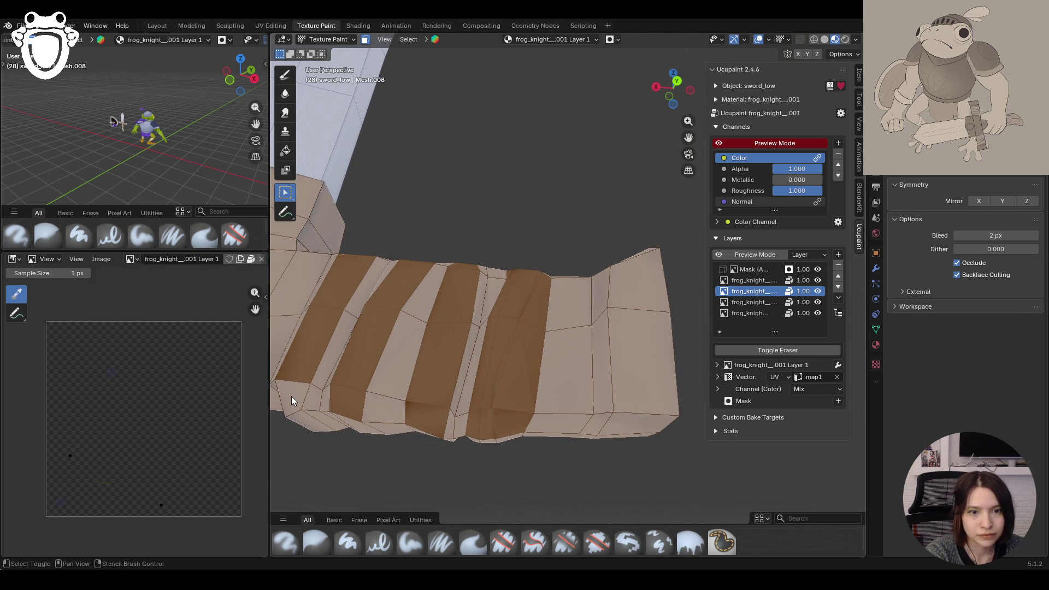
pyautogui.moveTo(461, 380)
pyautogui.mouseDown(button='middle')
pyautogui.moveTo(508, 332)
pyautogui.moveTo(478, 280)
pyautogui.mouseUp(button='middle')
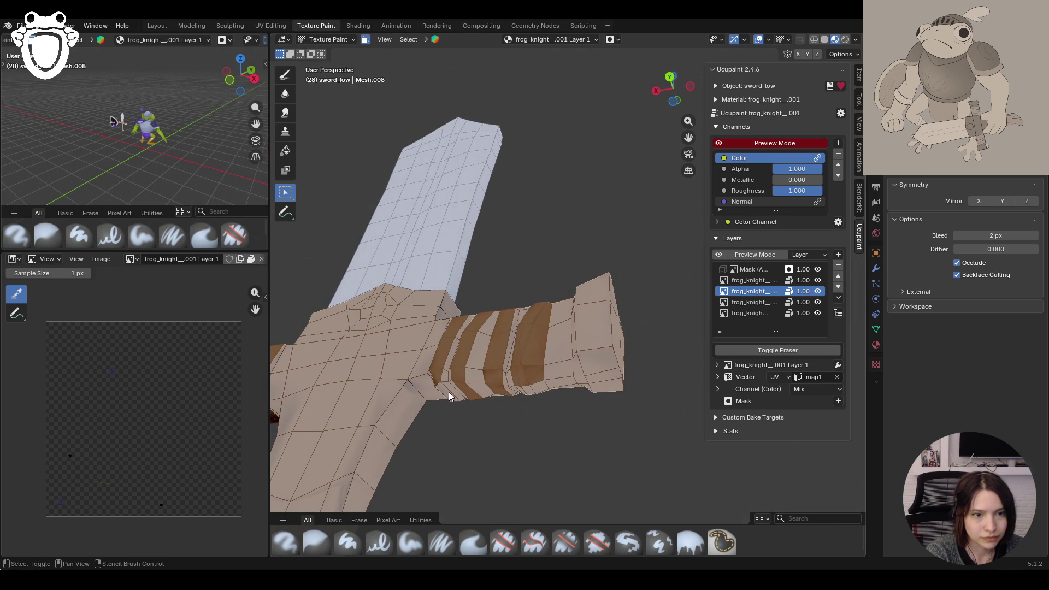
pyautogui.moveTo(531, 392)
pyautogui.mouseDown(button='middle')
pyautogui.moveTo(555, 394)
pyautogui.moveTo(439, 394)
pyautogui.moveTo(535, 275)
pyautogui.moveTo(574, 246)
pyautogui.moveTo(608, 173)
pyautogui.moveTo(623, 194)
pyautogui.moveTo(538, 257)
pyautogui.mouseUp(button='middle')
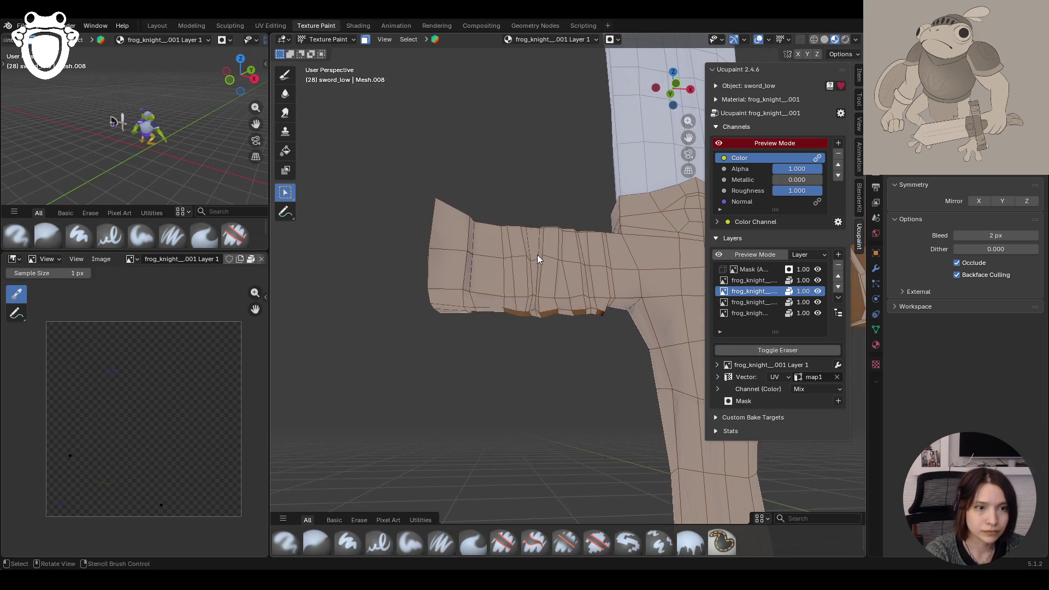
pyautogui.scroll(2, 543, 252)
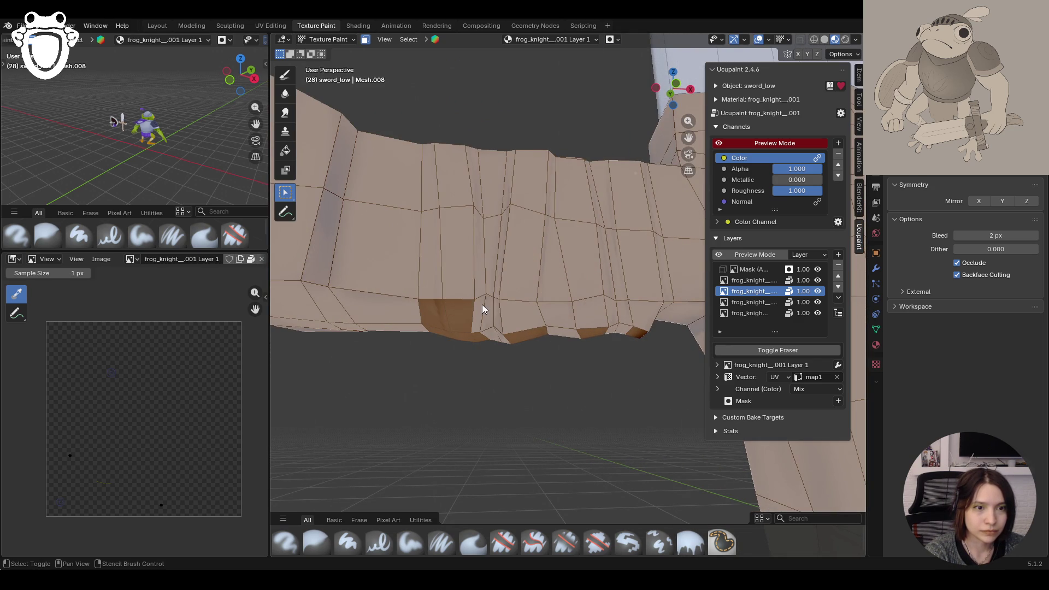
# Step: Mark the matching band face columns on the second crossguard arm and check them with the crossguard horizontal
pyautogui.click(475, 272)
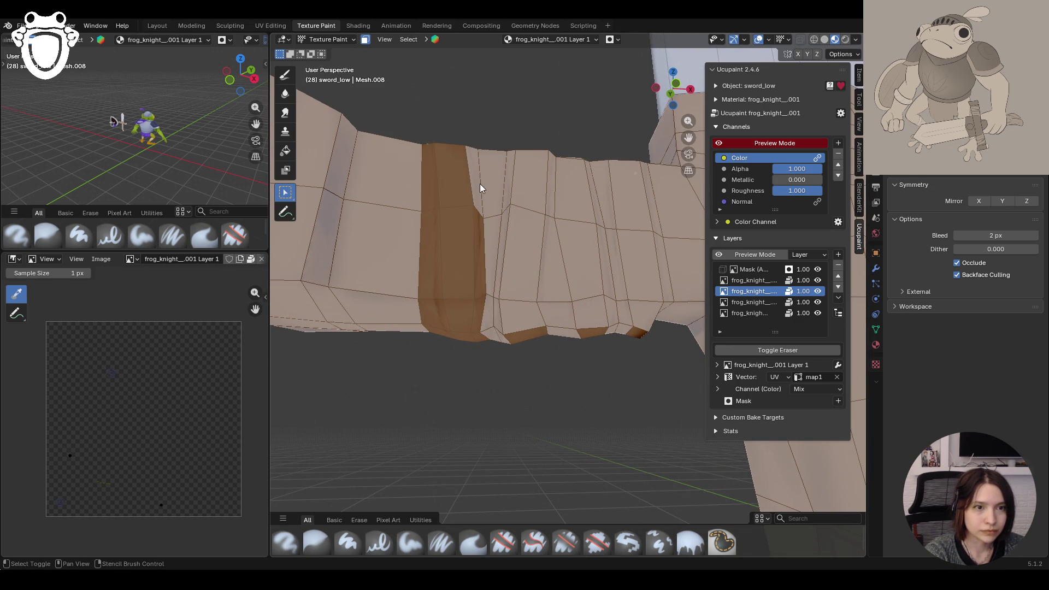
pyautogui.click(524, 216)
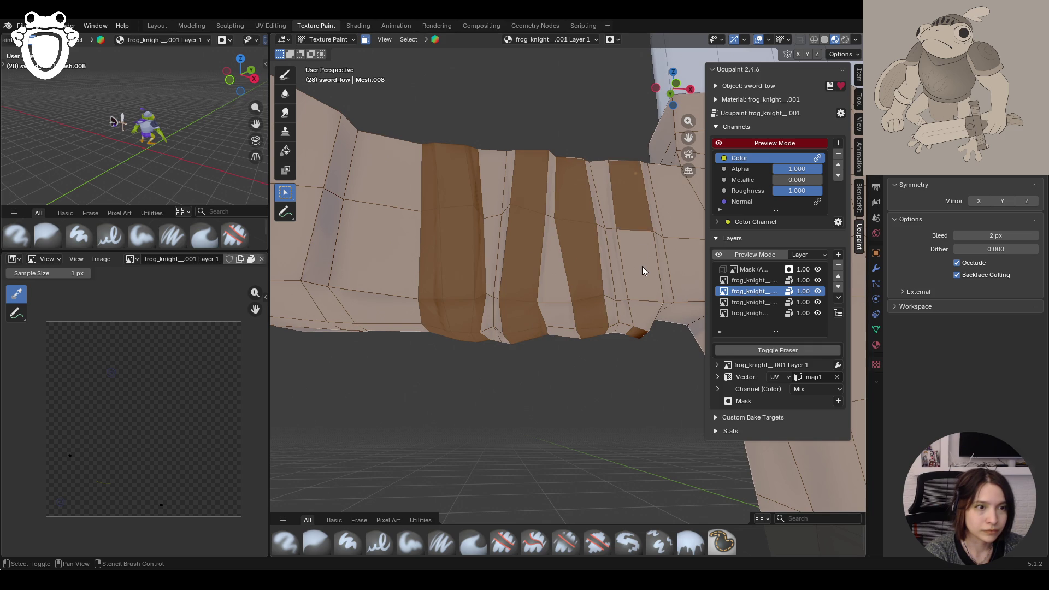
pyautogui.click(649, 329)
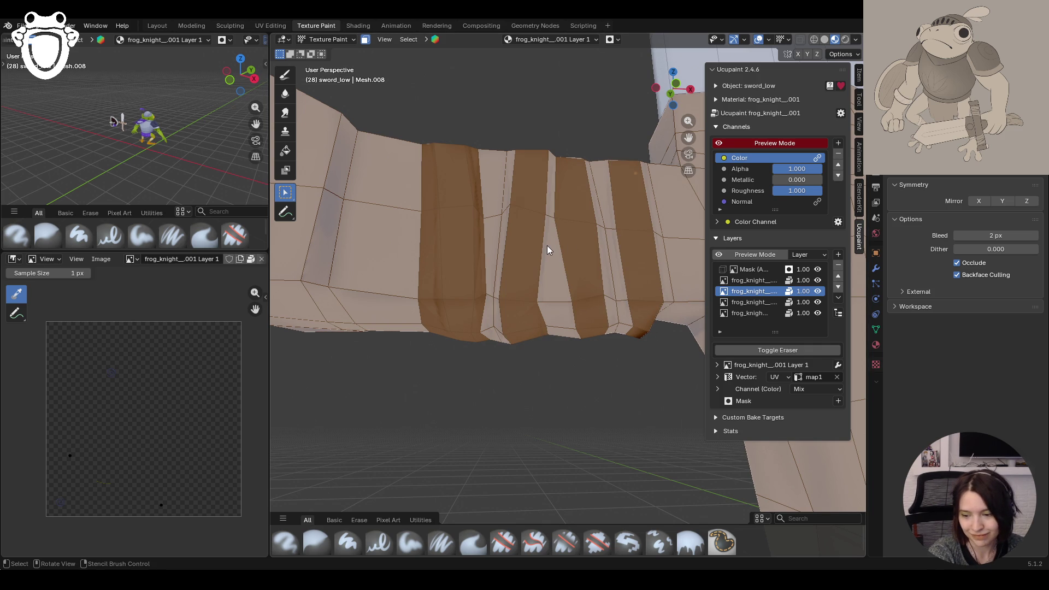
pyautogui.moveTo(548, 228); pyautogui.dragTo(550, 208, button='middle')
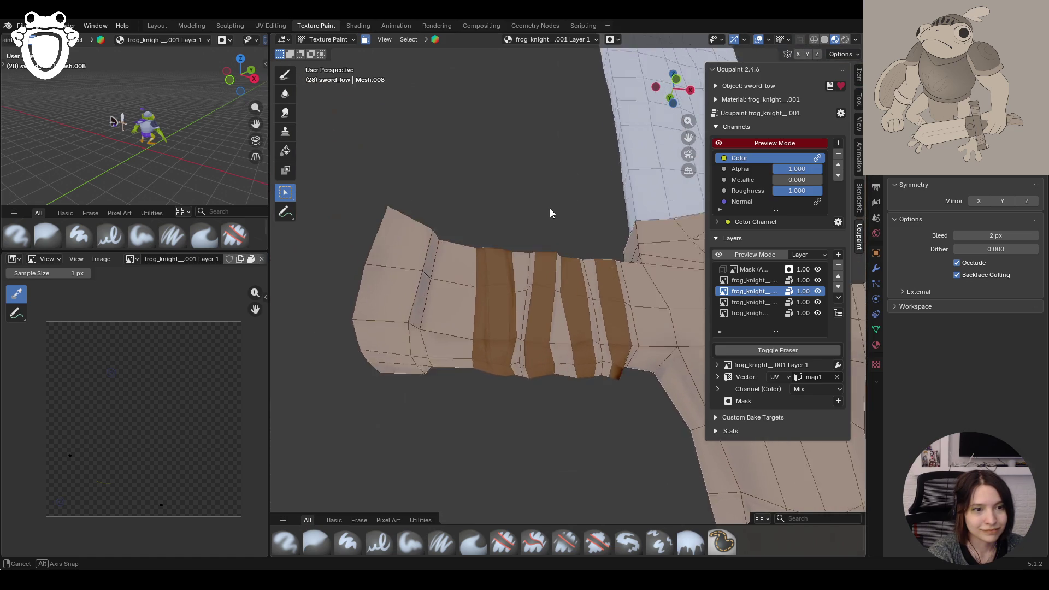
pyautogui.moveTo(550, 208); pyautogui.dragTo(570, 406, button='middle')
pyautogui.scroll(-5, 555, 222)
pyautogui.scroll(3, 560, 335)
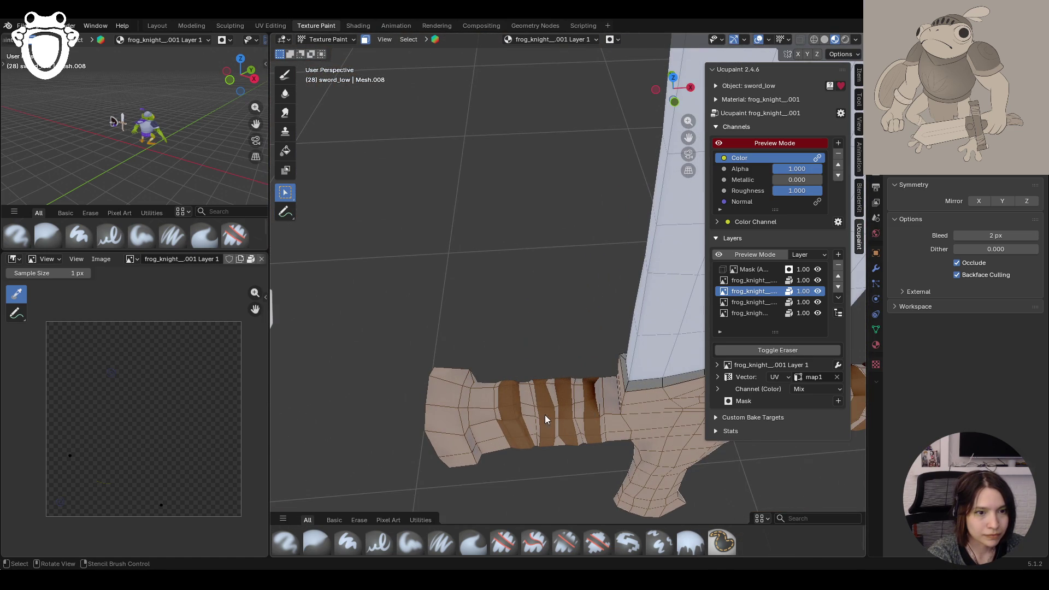
pyautogui.moveTo(497, 388)
pyautogui.mouseDown(button='middle')
pyautogui.moveTo(721, 114)
pyautogui.moveTo(292, 215)
pyautogui.mouseUp(button='middle')
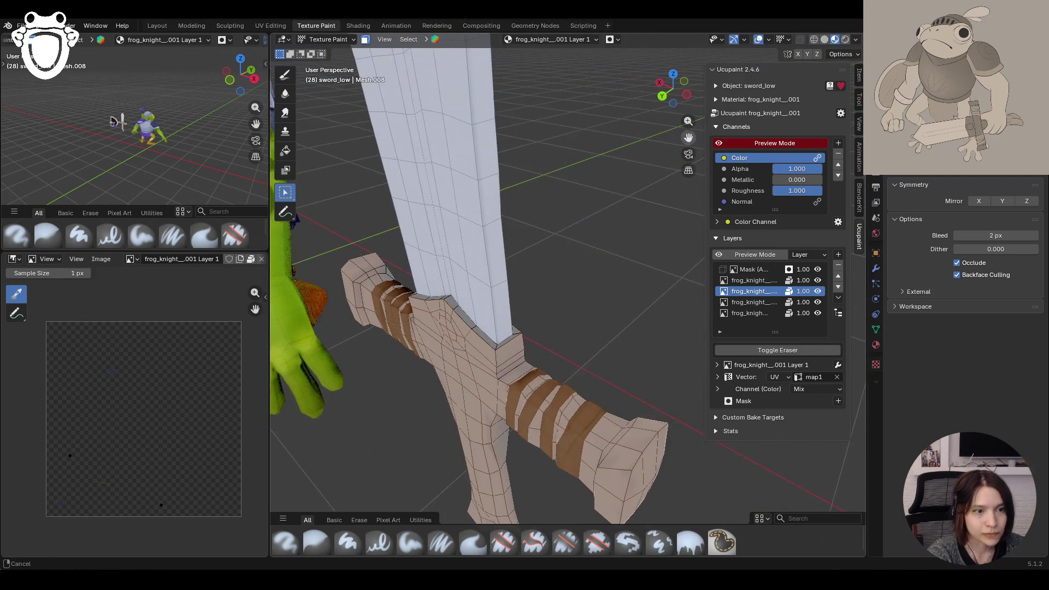
pyautogui.moveTo(573, 397)
pyautogui.mouseDown(button='middle')
pyautogui.moveTo(465, 358)
pyautogui.moveTo(587, 366)
pyautogui.moveTo(470, 381)
pyautogui.moveTo(388, 368)
pyautogui.mouseUp(button='middle')
pyautogui.scroll(-3, 388, 373)
pyautogui.scroll(-3, 515, 331)
pyautogui.keyDown('shift'); pyautogui.moveTo(555, 313); pyautogui.dragTo(441, 544, button='middle'); pyautogui.keyUp('shift')
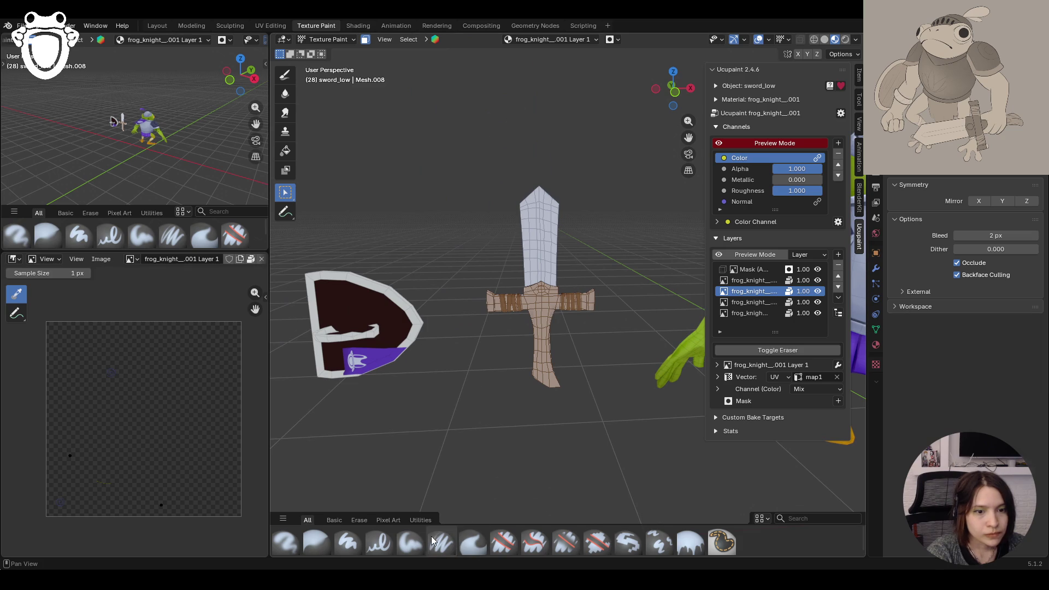
# Step: Eyedropper the cream from the frog's leg wrap and fill the marked crossguard bands with it
pyautogui.click(690, 541)
pyautogui.moveTo(525, 328); pyautogui.dragTo(623, 312, button='middle')
pyautogui.click(943, 413)
pyautogui.click(574, 344)
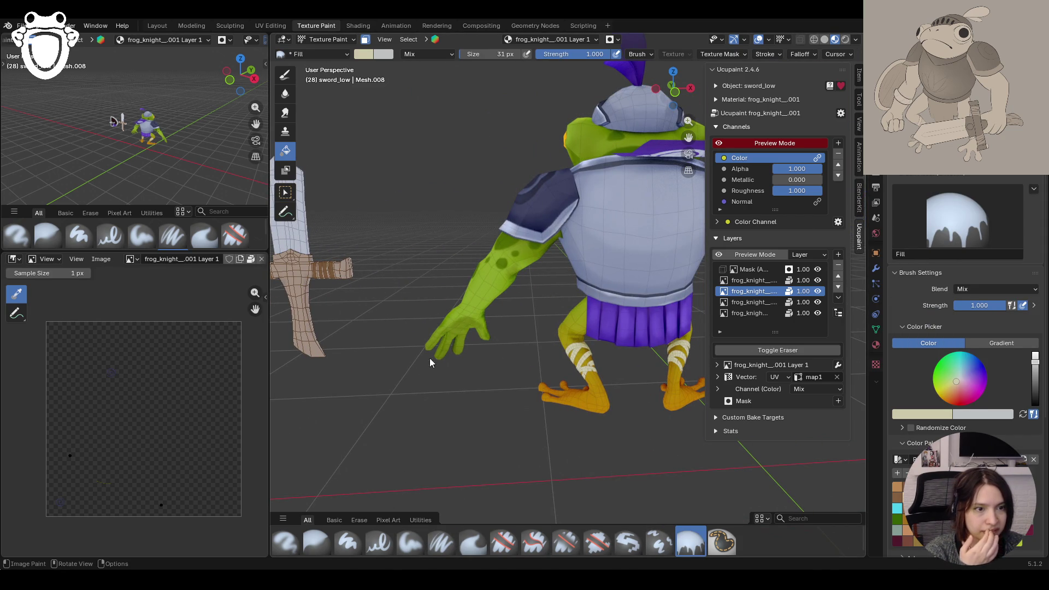
pyautogui.moveTo(687, 136); pyautogui.dragTo(688, 137)
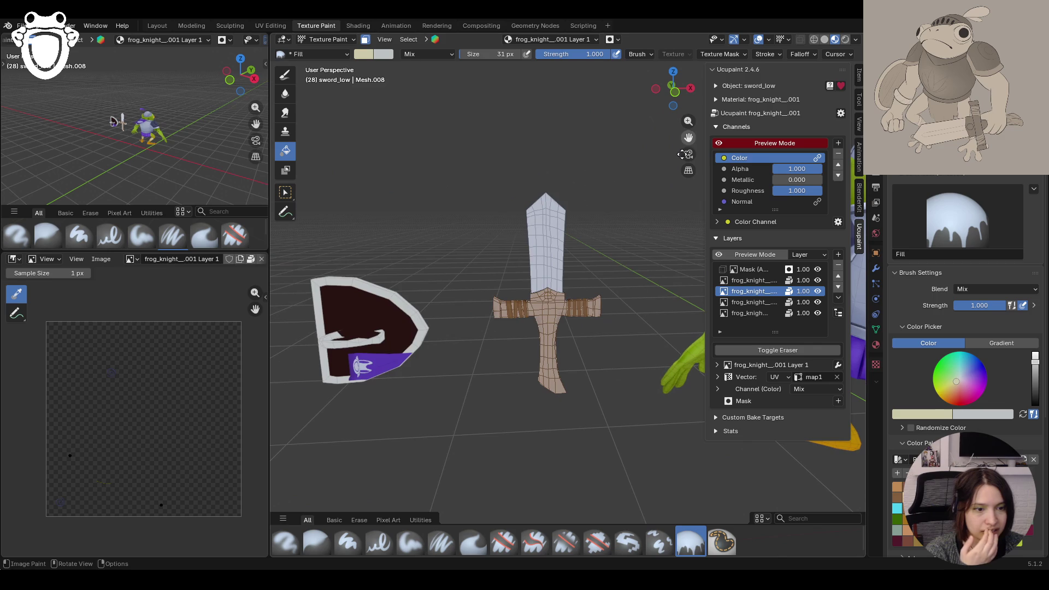
pyautogui.click(520, 313)
pyautogui.click(364, 39)
# Step: Inspect the cream bands up close and limit painting to the selected faces again
pyautogui.moveTo(517, 283)
pyautogui.mouseDown(button='middle')
pyautogui.moveTo(531, 270)
pyautogui.moveTo(624, 255)
pyautogui.mouseUp(button='middle')
pyautogui.moveTo(688, 137); pyautogui.dragTo(687, 137)
pyautogui.keyDown('ctrl'); pyautogui.moveTo(577, 289); pyautogui.dragTo(582, 280, button='middle'); pyautogui.keyUp('ctrl')
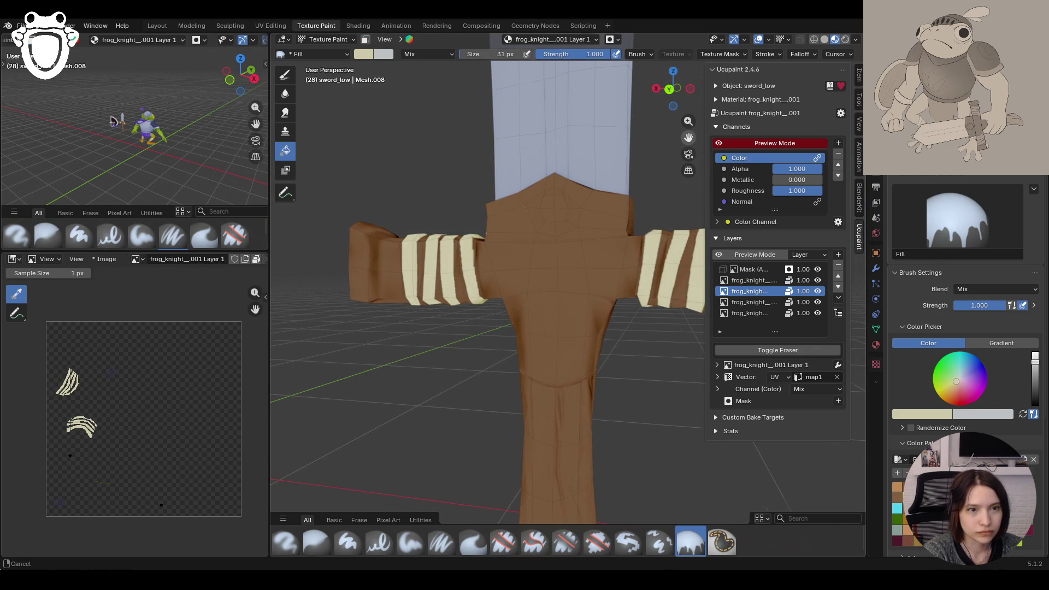
pyautogui.moveTo(554, 335); pyautogui.dragTo(574, 296, button='middle')
pyautogui.scroll(-3, 574, 296)
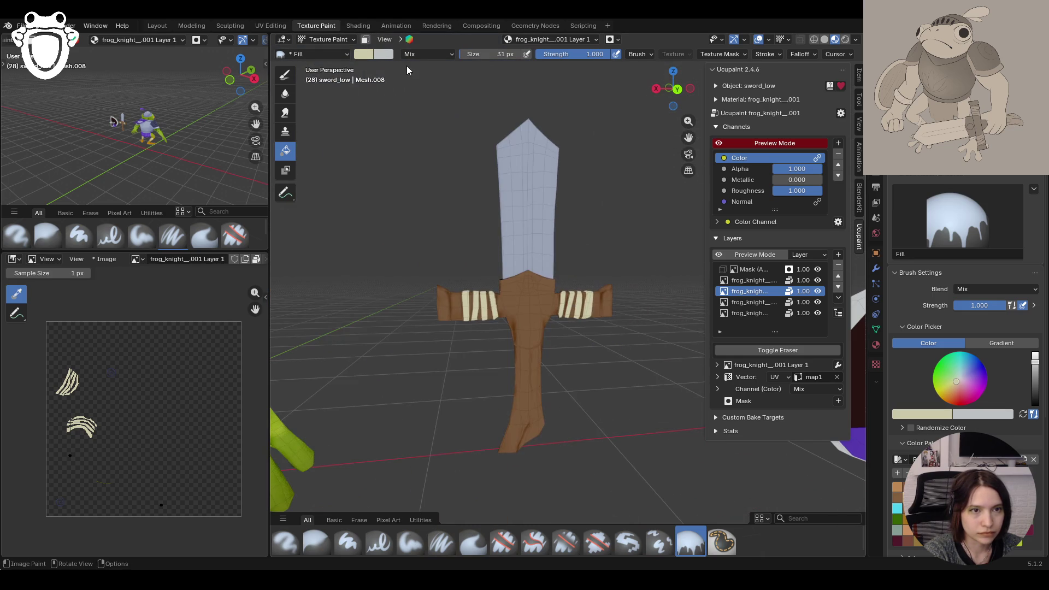
pyautogui.click(363, 41)
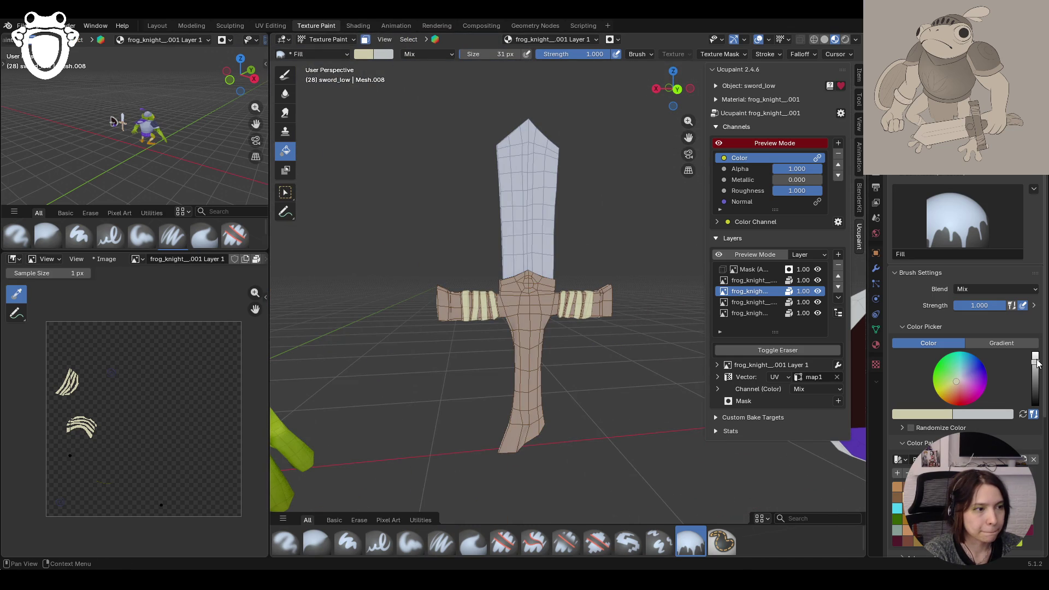
pyautogui.keyDown('ctrl'); pyautogui.scroll(-1, 962, 382); pyautogui.keyUp('ctrl')
pyautogui.keyDown('ctrl'); pyautogui.scroll(-1, 961, 382); pyautogui.keyUp('ctrl')
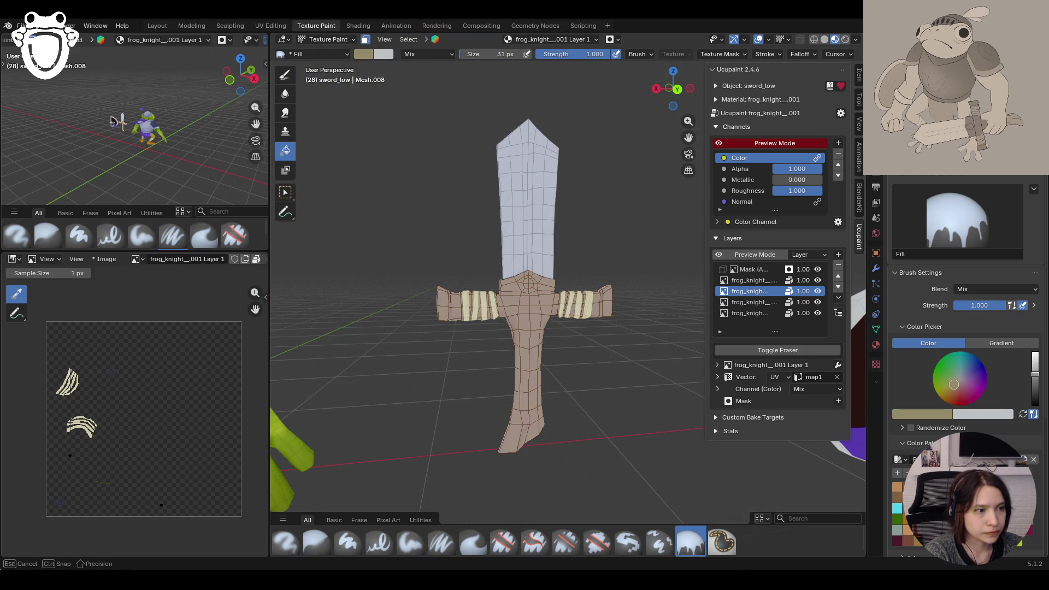
# Step: Switch the colour to a gradient and sample the bands' cream for its end stop
pyautogui.moveTo(953, 384); pyautogui.dragTo(953, 383)
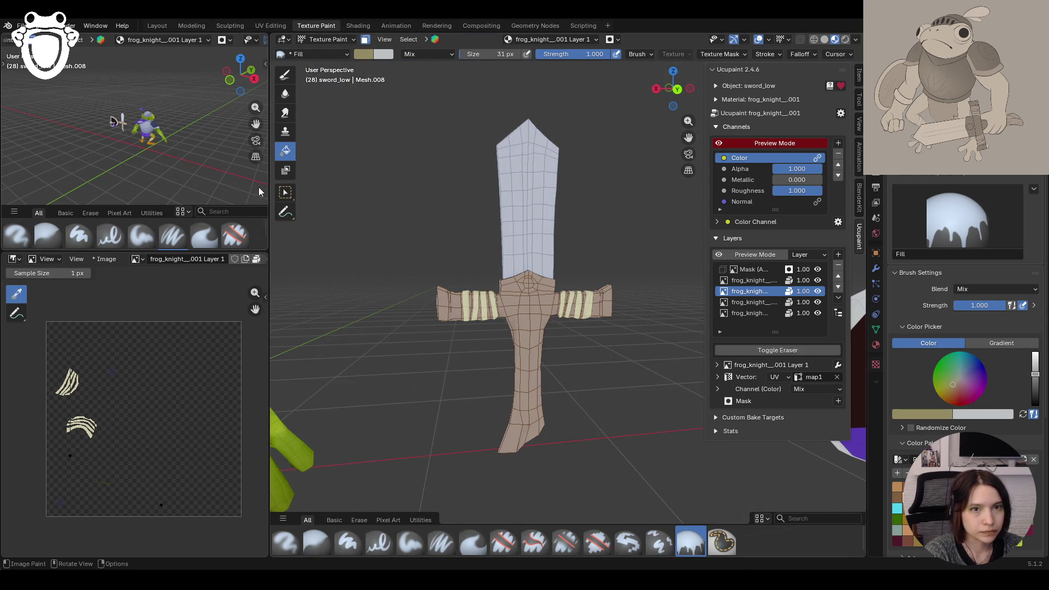
pyautogui.click(1005, 343)
pyautogui.click(1005, 407)
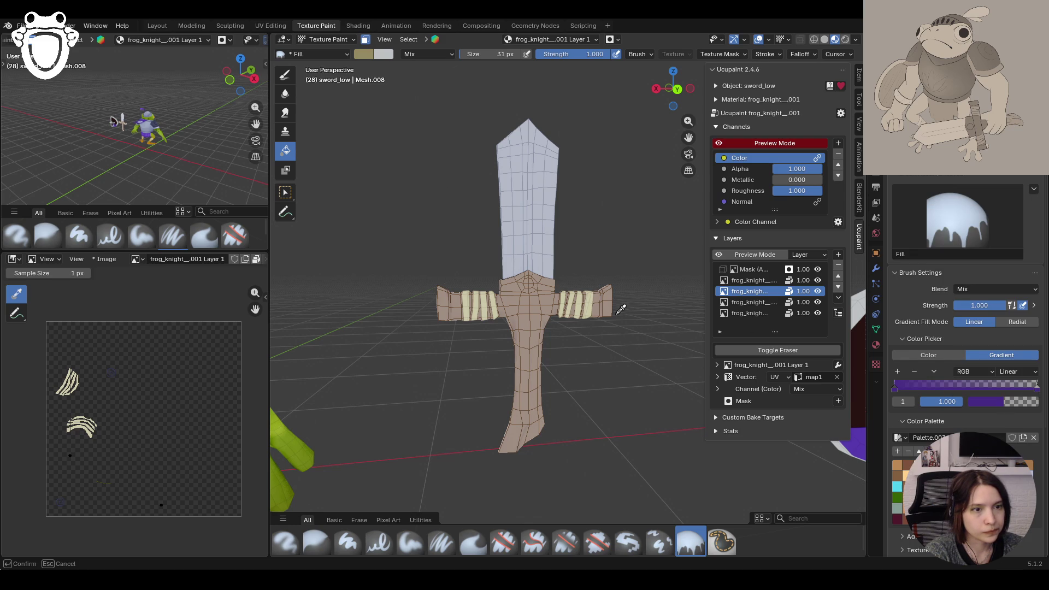
pyautogui.click(595, 306)
pyautogui.click(995, 400)
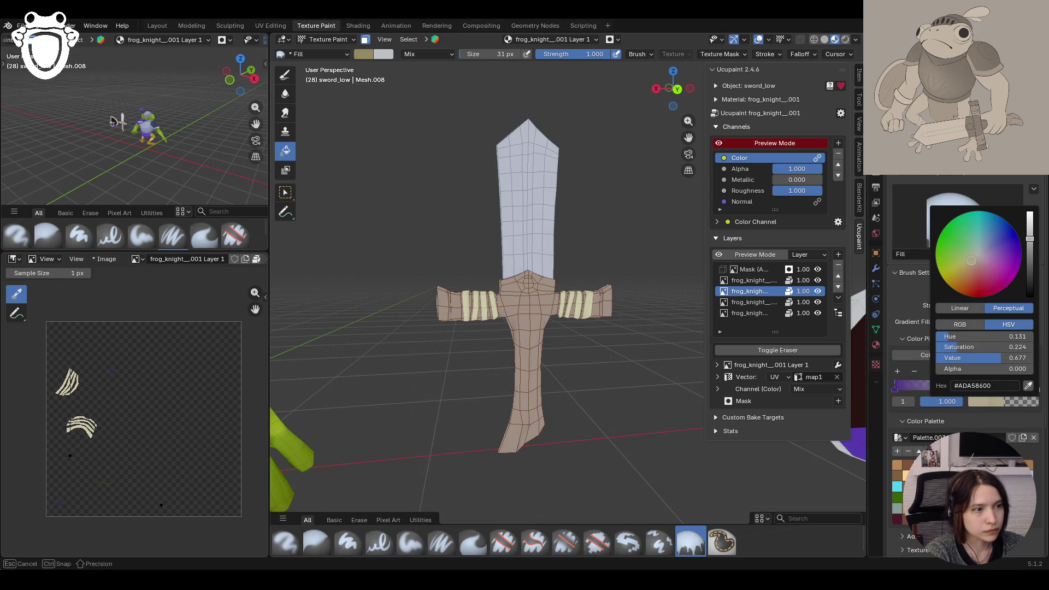
pyautogui.click(895, 387)
# Step: Sample the hilt's tan for the gradient's start stop and return to the soft paint brush
pyautogui.click(995, 398)
pyautogui.click(1034, 385)
pyautogui.click(586, 320)
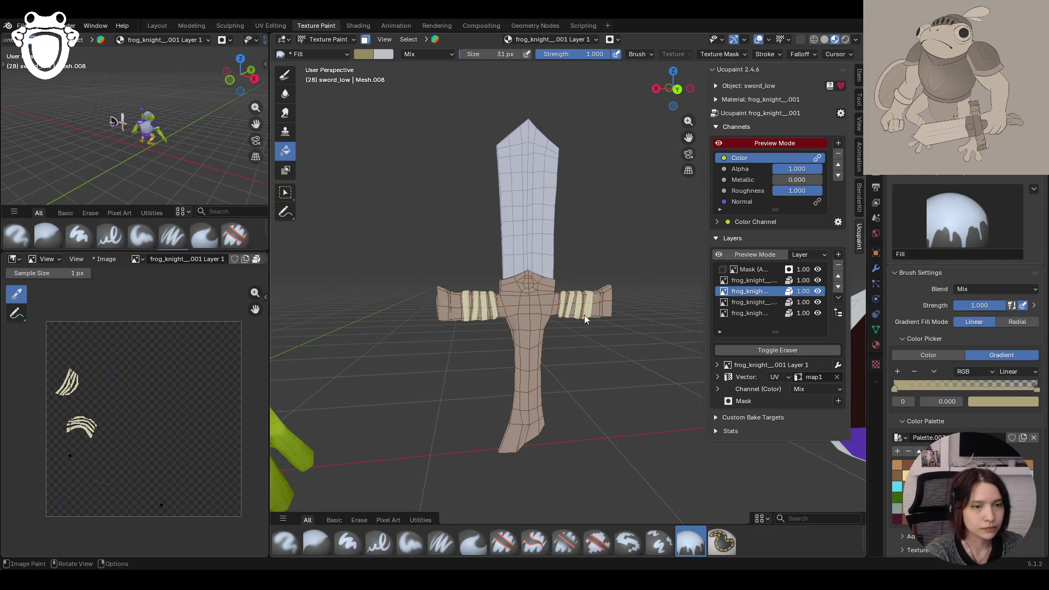
pyautogui.moveTo(560, 340)
pyautogui.mouseDown(button='middle')
pyautogui.moveTo(607, 350)
pyautogui.moveTo(599, 345)
pyautogui.mouseUp(button='middle')
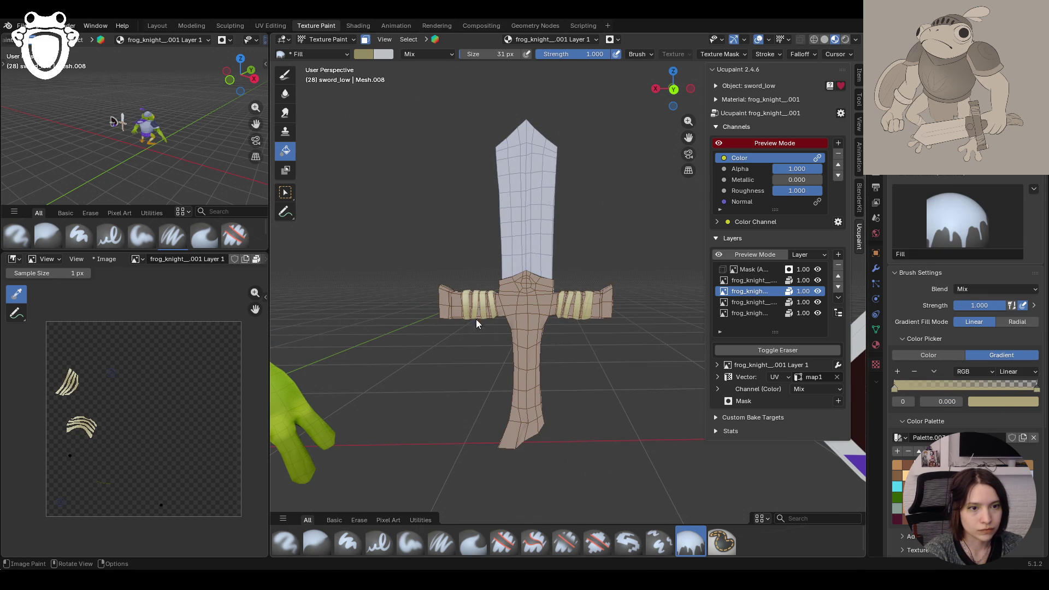
pyautogui.moveTo(605, 346)
pyautogui.mouseDown(button='middle')
pyautogui.moveTo(398, 335)
pyautogui.moveTo(336, 345)
pyautogui.moveTo(599, 348)
pyautogui.mouseUp(button='middle')
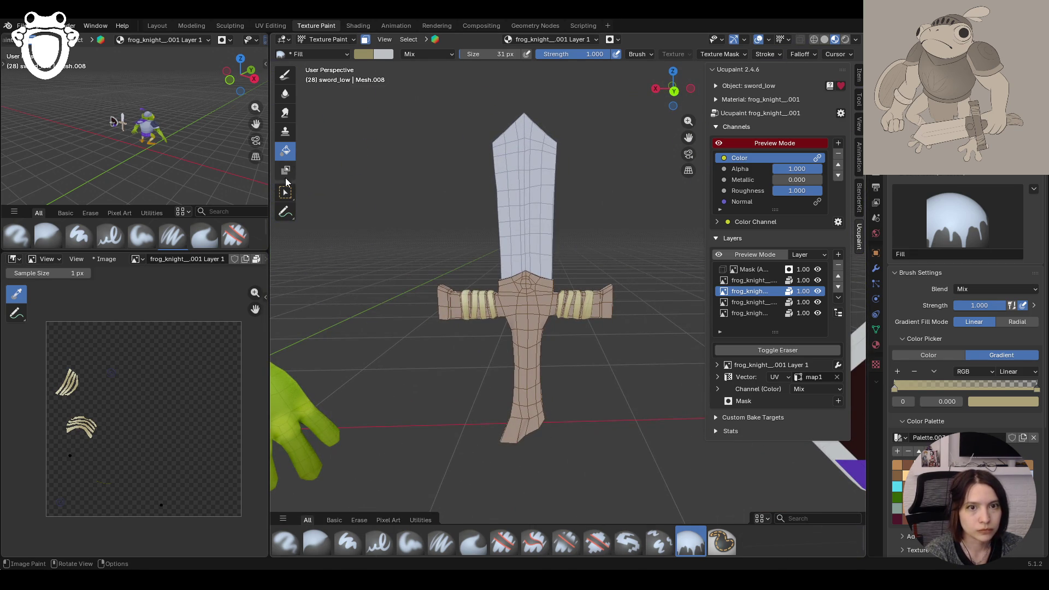
pyautogui.click(286, 76)
pyautogui.moveTo(492, 311)
pyautogui.mouseDown(button='middle')
pyautogui.moveTo(548, 319)
pyautogui.moveTo(543, 276)
pyautogui.mouseUp(button='middle')
pyautogui.scroll(5, 548, 320)
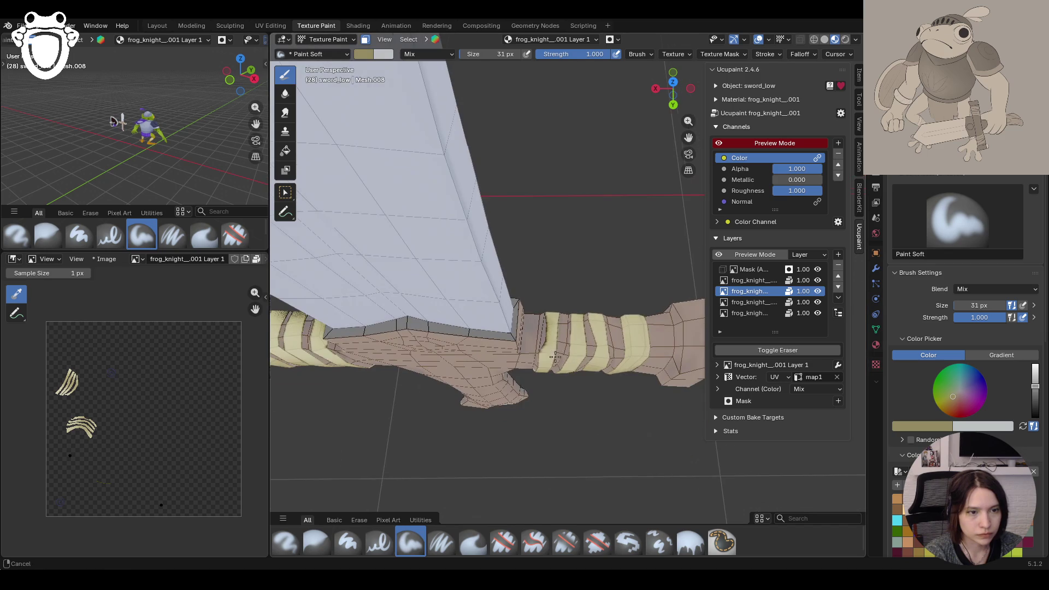
# Step: Paint soft gradient shading strokes across the cream bands on both crossguard arms
pyautogui.moveTo(543, 276)
pyautogui.mouseDown()
pyautogui.moveTo(528, 368)
pyautogui.moveTo(565, 339)
pyautogui.moveTo(561, 389)
pyautogui.mouseUp()
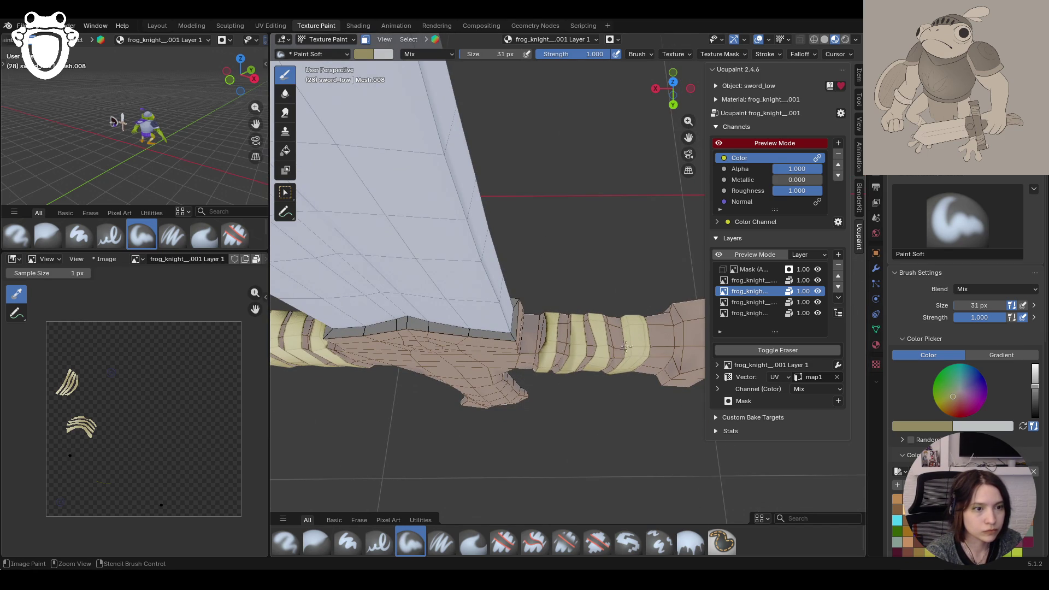
pyautogui.hotkey('shift', 'space')
pyautogui.click(284, 76)
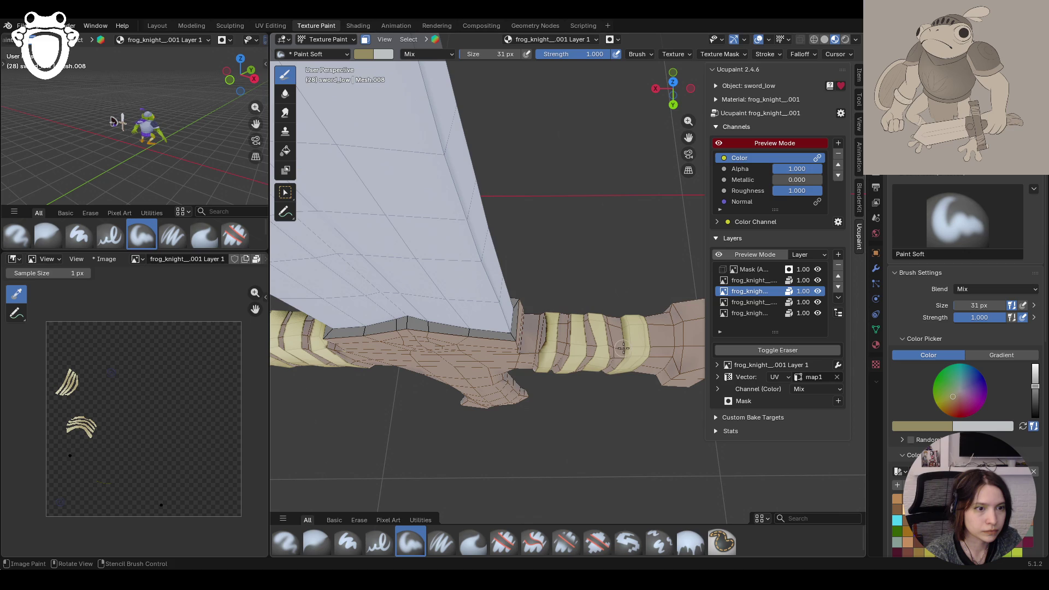
pyautogui.moveTo(578, 369); pyautogui.dragTo(619, 323, button='middle')
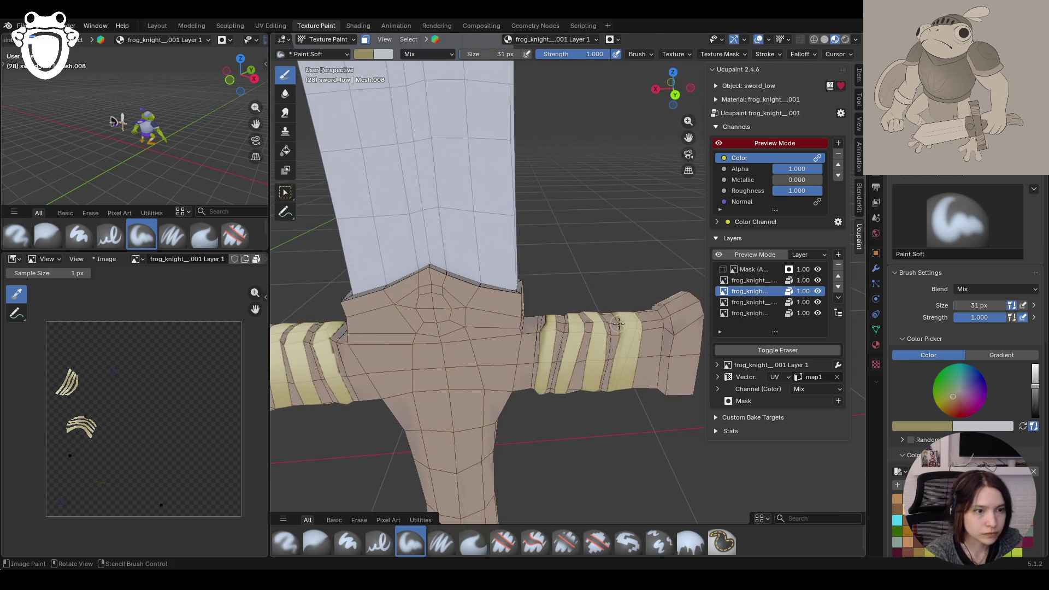
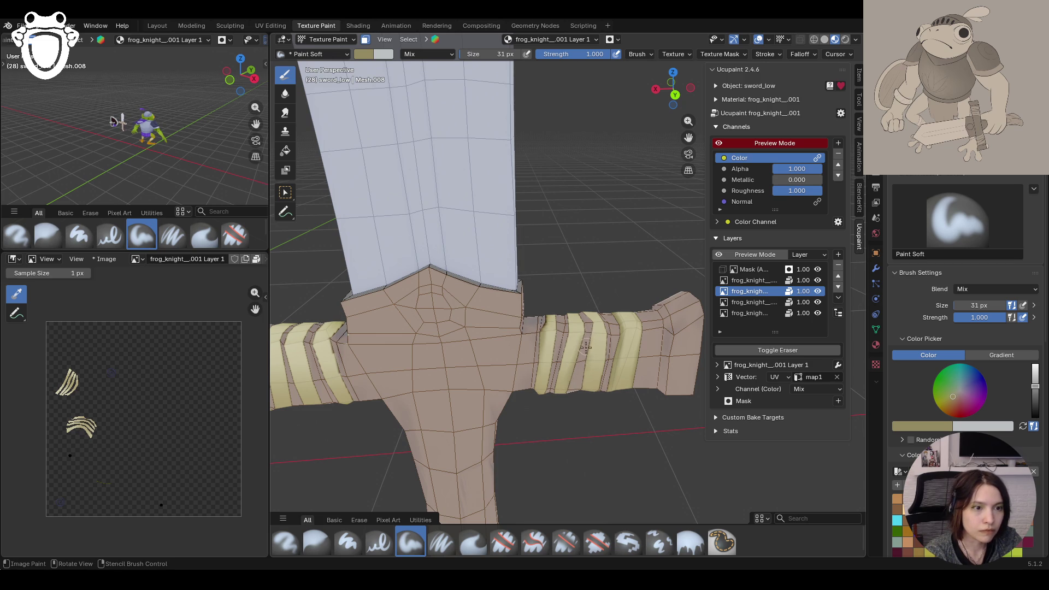
# Step: Stroke cream paint over the wrap stripes at both ends of the grip
pyautogui.moveTo(345, 329)
pyautogui.mouseDown()
pyautogui.moveTo(314, 367)
pyautogui.moveTo(316, 382)
pyautogui.mouseUp()
pyautogui.moveTo(306, 342); pyautogui.dragTo(314, 365)
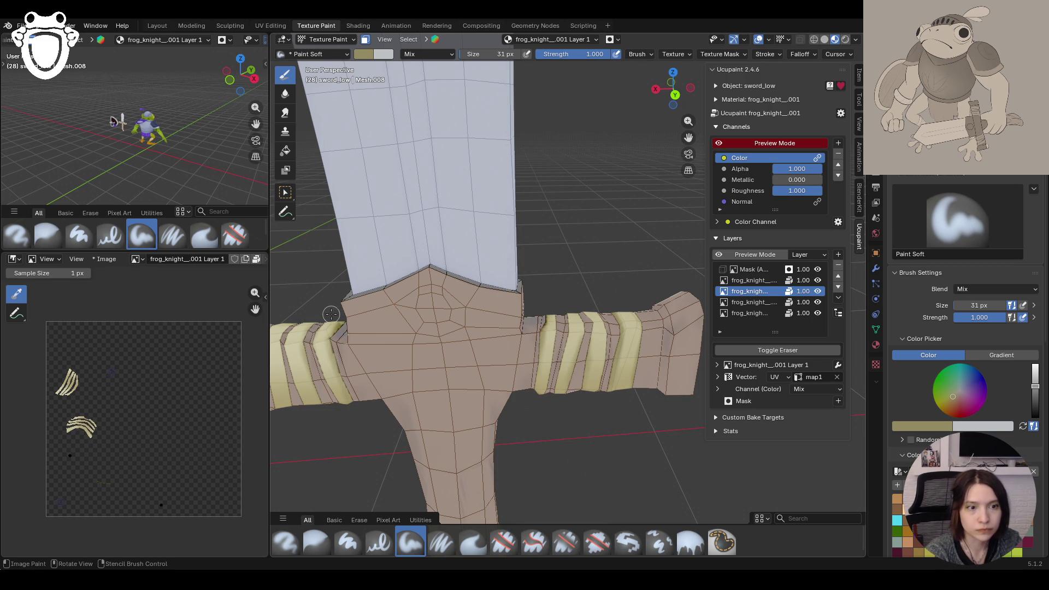
pyautogui.moveTo(687, 137); pyautogui.dragTo(905, 141)
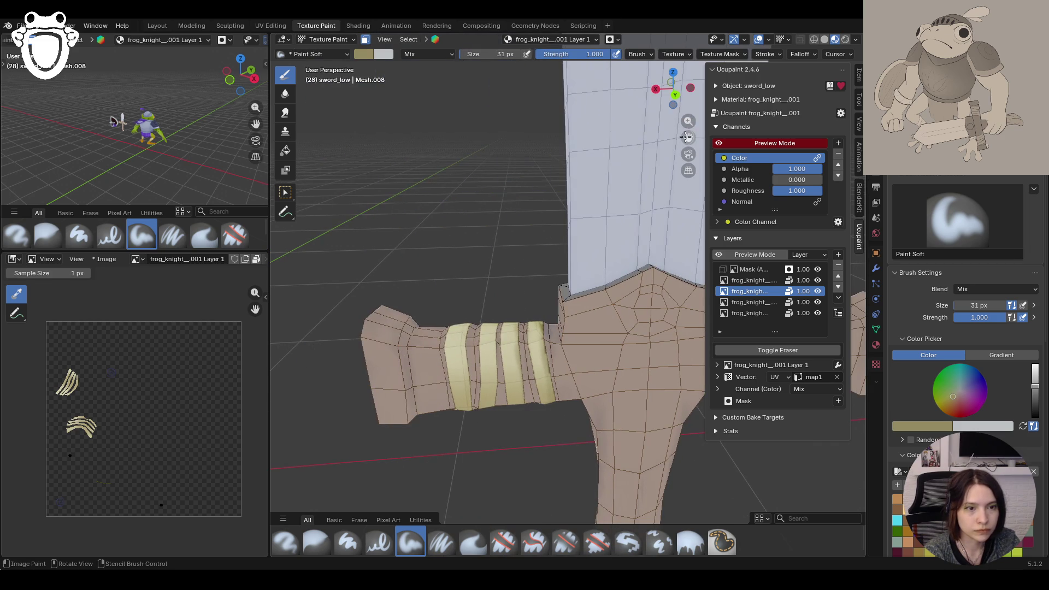
pyautogui.moveTo(469, 321); pyautogui.dragTo(471, 386)
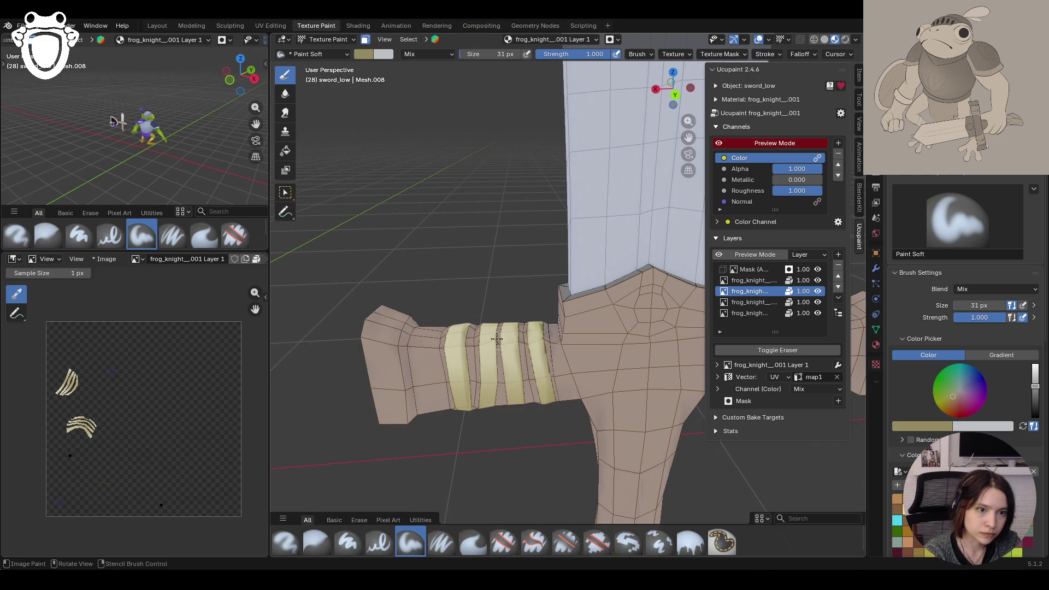
pyautogui.moveTo(499, 342); pyautogui.dragTo(506, 415)
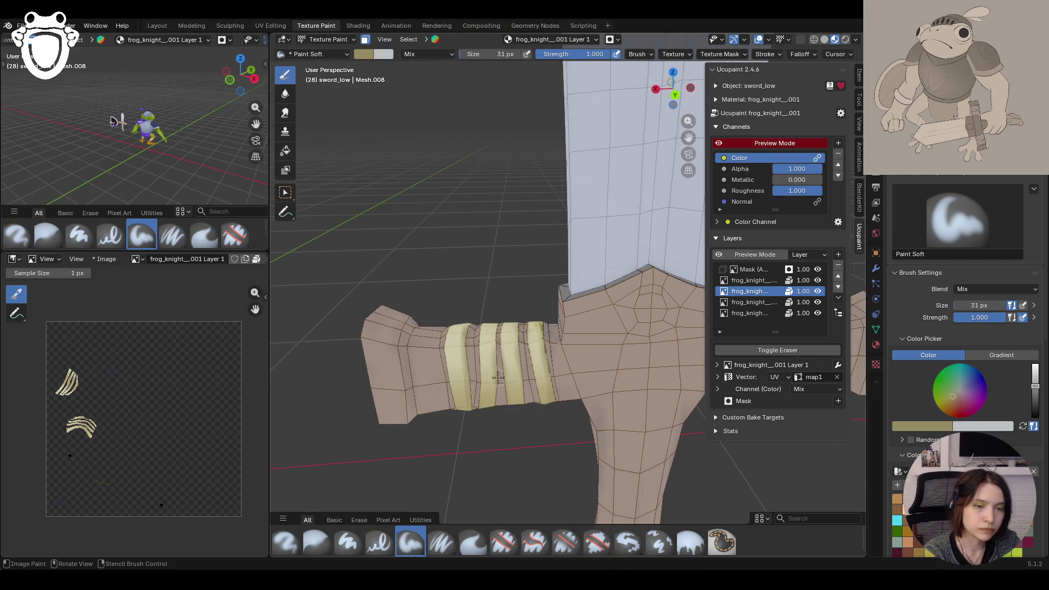
# Step: Orbit around the sword and frame the scene to check the painted wraps
pyautogui.moveTo(506, 416)
pyautogui.mouseDown(button='middle')
pyautogui.moveTo(594, 363)
pyautogui.moveTo(591, 373)
pyautogui.mouseUp(button='middle')
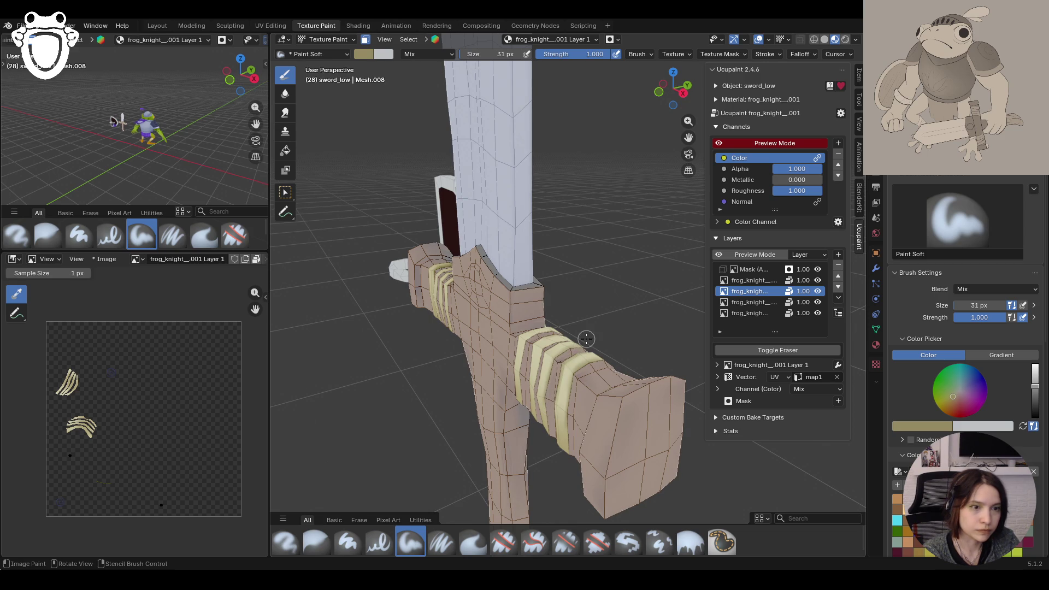
pyautogui.moveTo(579, 348); pyautogui.dragTo(618, 338, button='middle')
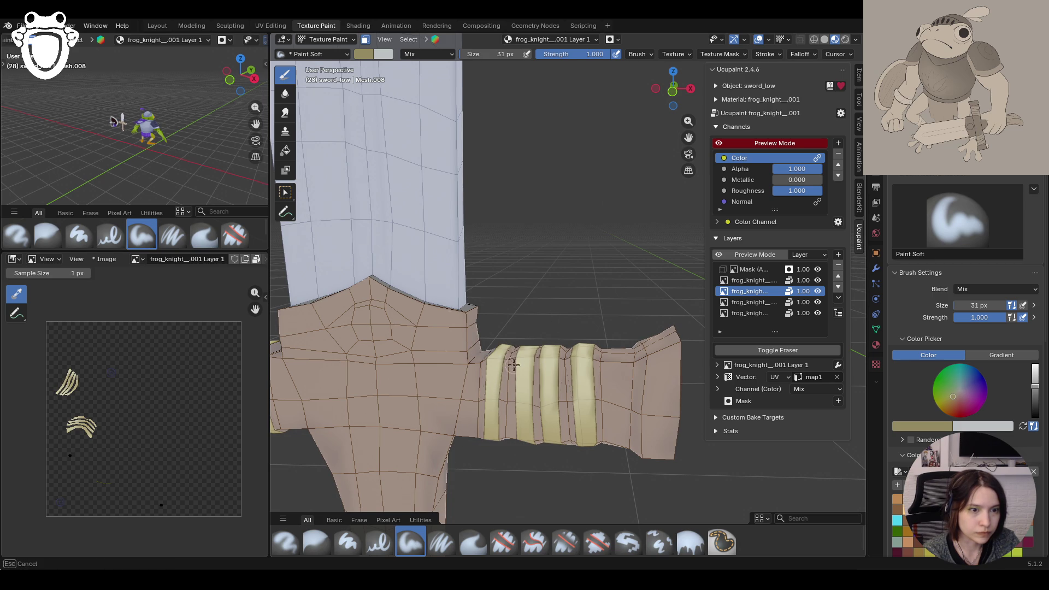
pyautogui.moveTo(507, 440); pyautogui.dragTo(439, 321, button='middle')
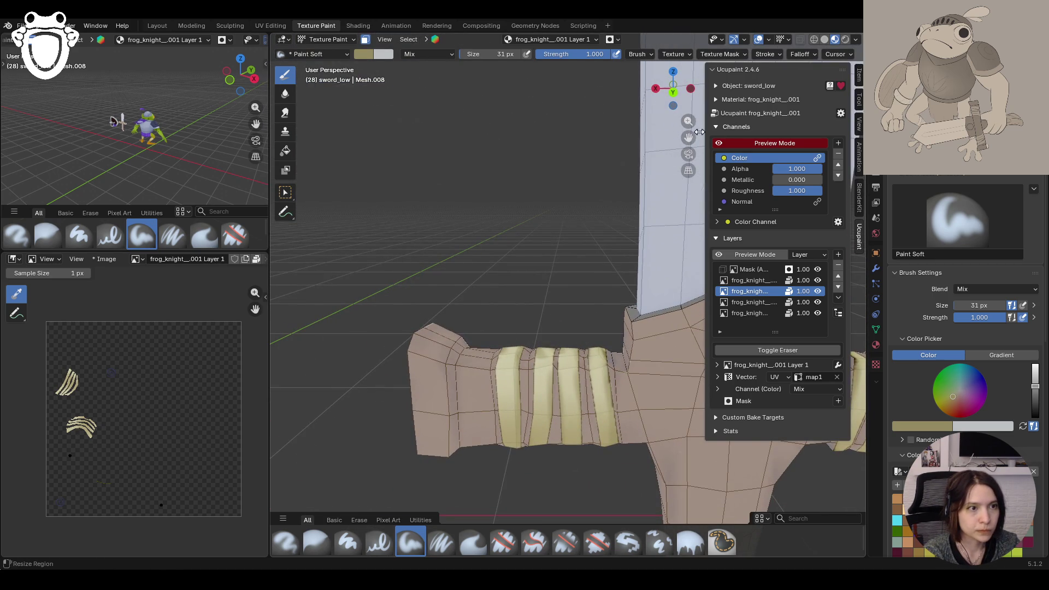
pyautogui.scroll(3, 621, 334)
pyautogui.moveTo(501, 464); pyautogui.dragTo(590, 423, button='middle')
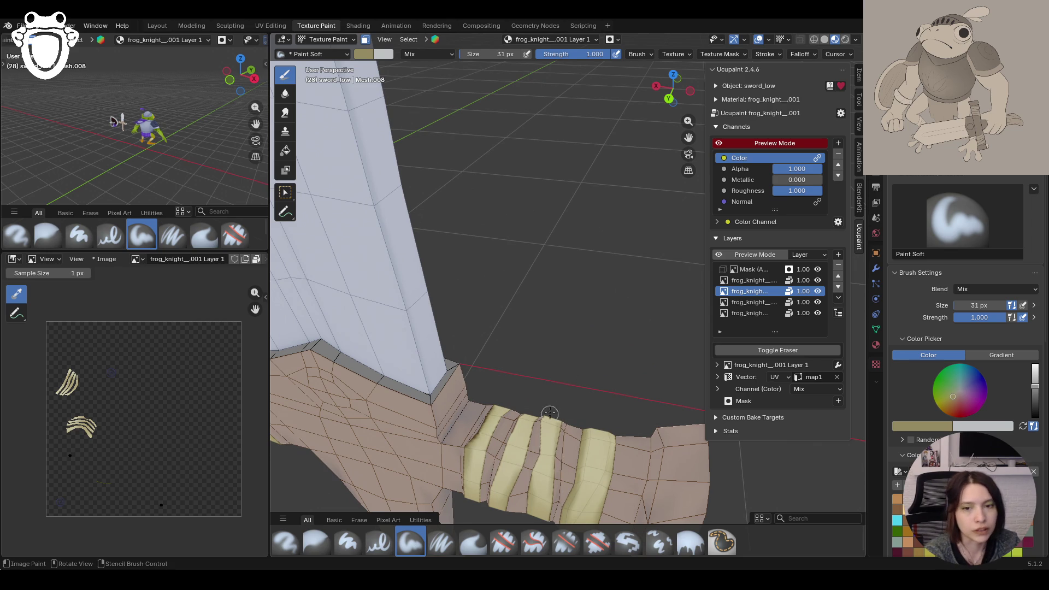
pyautogui.press('Home')
pyautogui.moveTo(566, 222)
pyautogui.mouseDown(button='middle')
pyautogui.moveTo(604, 220)
pyautogui.moveTo(574, 270)
pyautogui.mouseUp(button='middle')
pyautogui.scroll(8, 533, 341)
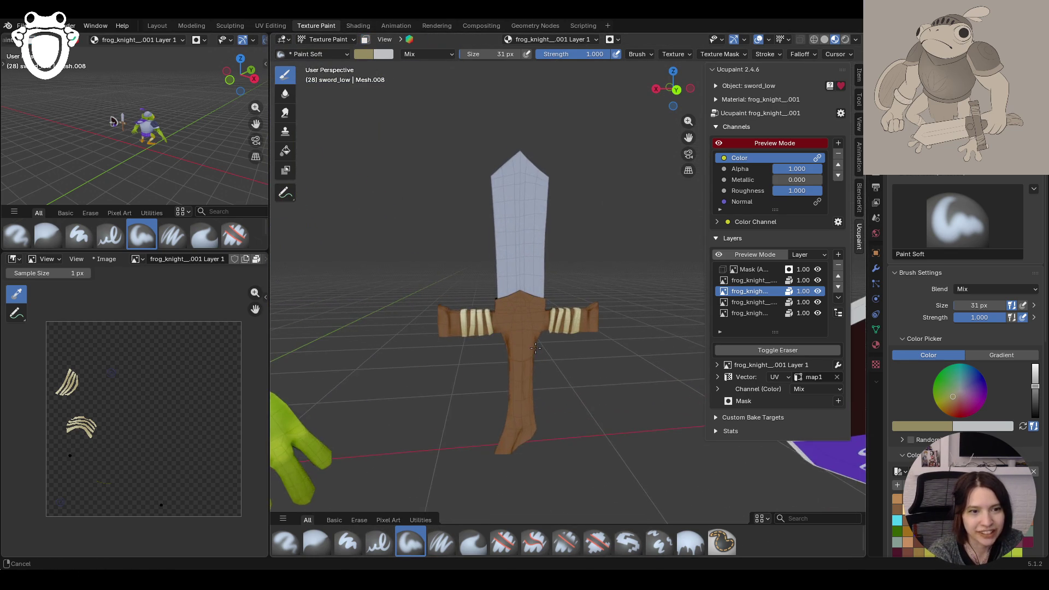
pyautogui.moveTo(534, 341)
pyautogui.mouseDown(button='middle')
pyautogui.moveTo(492, 392)
pyautogui.moveTo(508, 415)
pyautogui.moveTo(489, 376)
pyautogui.mouseUp(button='middle')
# Step: Enable face selection masking and select the guard faces next to the blade
pyautogui.click(365, 39)
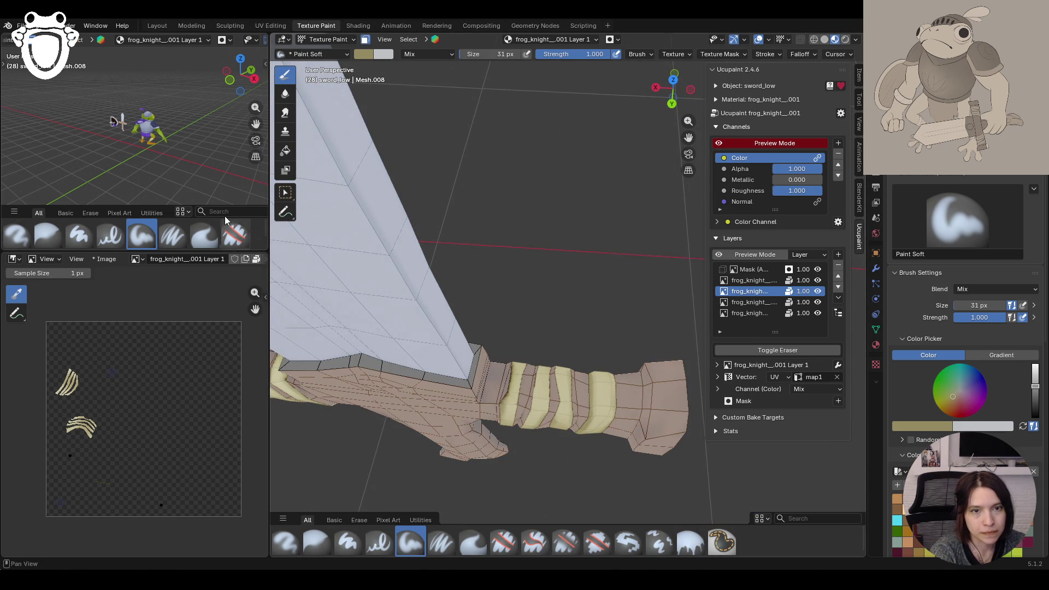
pyautogui.click(285, 193)
pyautogui.click(425, 379)
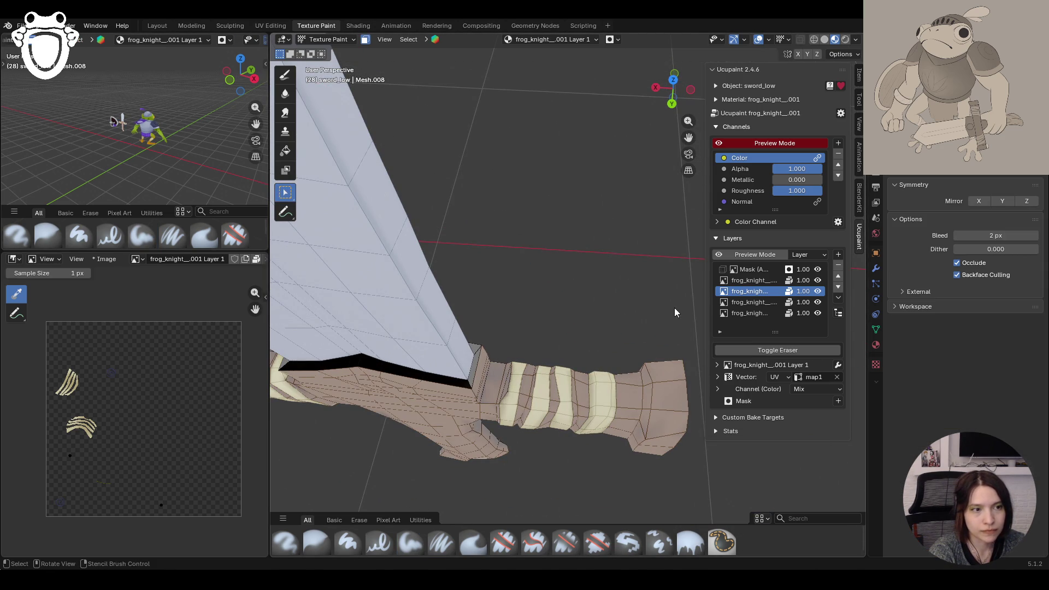
# Step: Make the base paint layer active while viewing the guard and handle
pyautogui.moveTo(471, 346); pyautogui.dragTo(424, 330, button='middle')
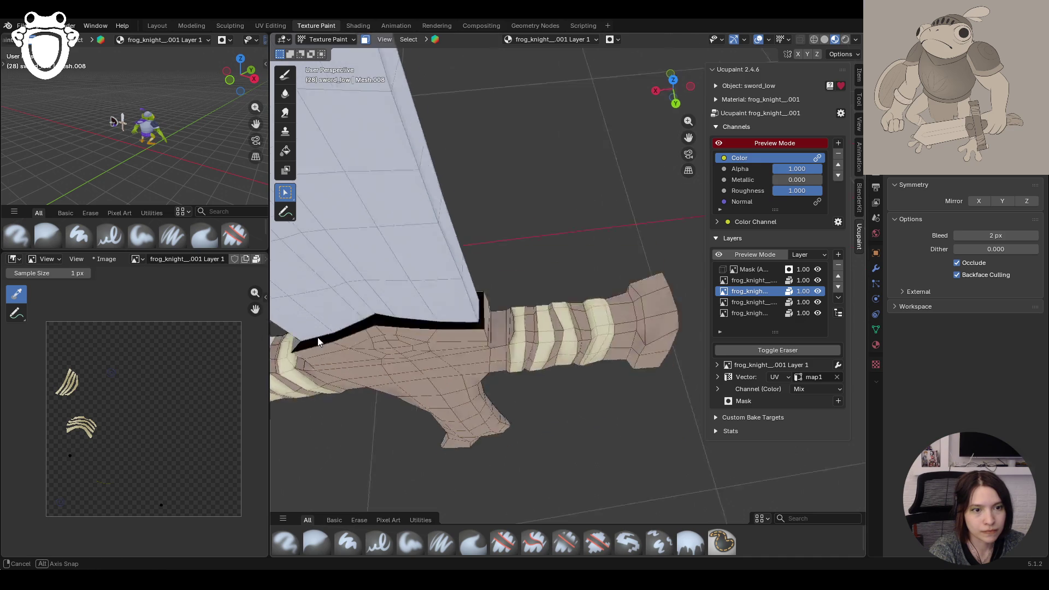
pyautogui.moveTo(689, 137); pyautogui.dragTo(688, 140)
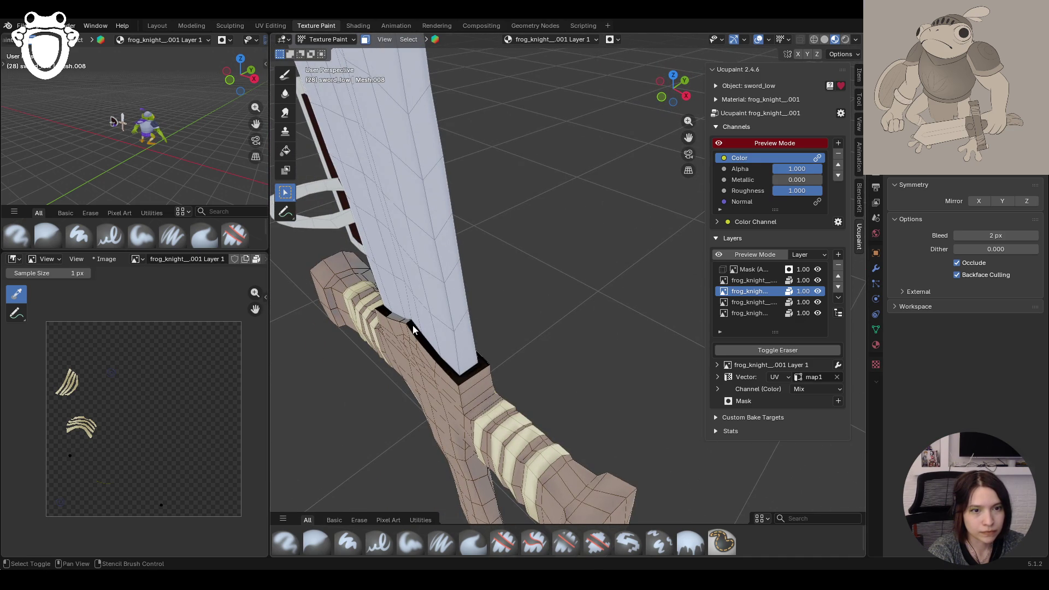
pyautogui.click(757, 313)
pyautogui.moveTo(500, 330); pyautogui.dragTo(386, 362, button='middle')
pyautogui.scroll(-2, 527, 321)
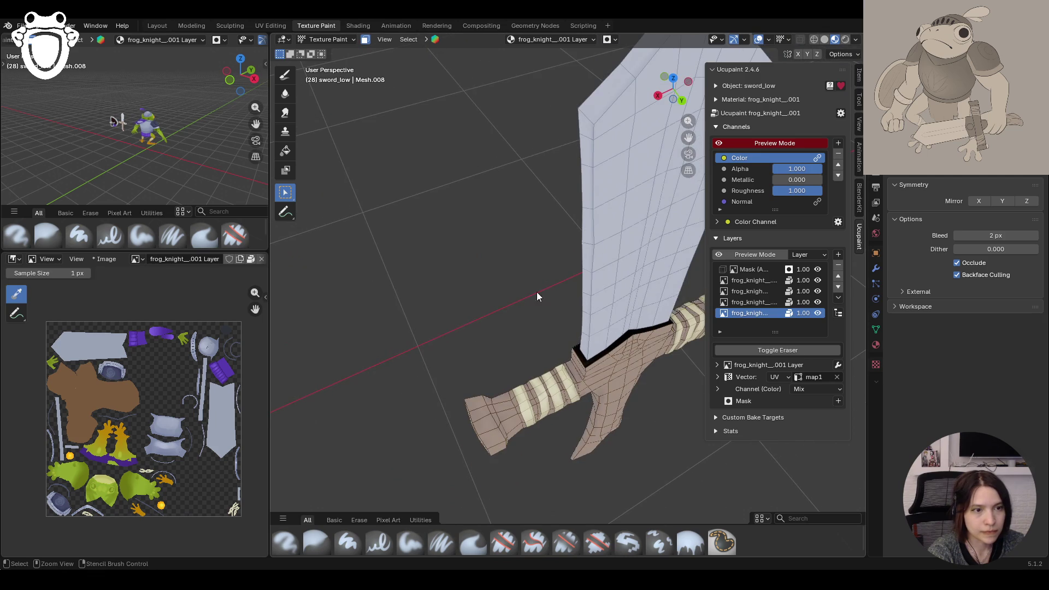
pyautogui.moveTo(527, 320); pyautogui.dragTo(484, 328, button='middle')
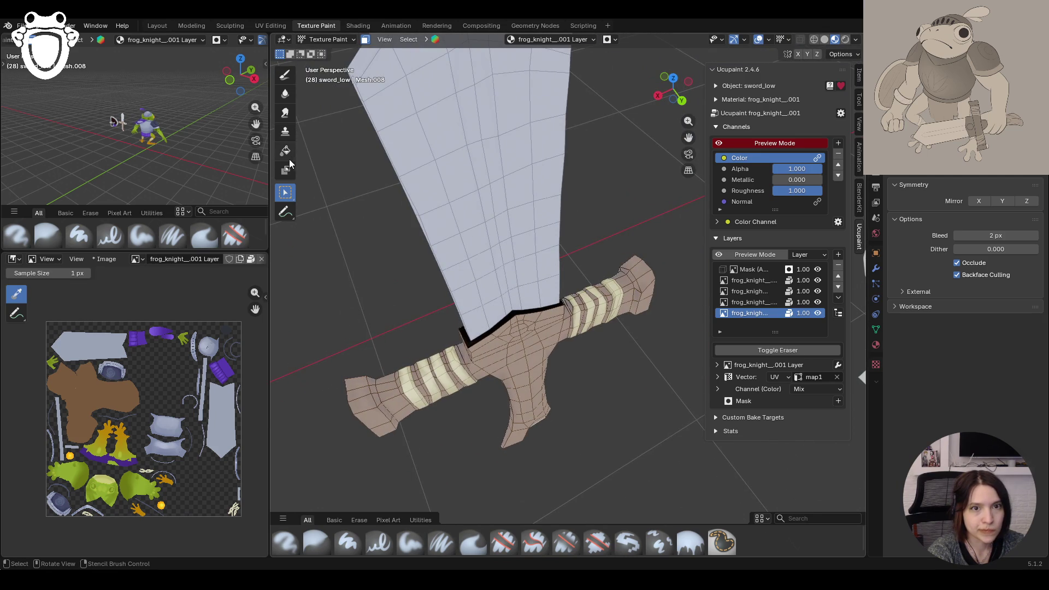
# Step: Fill the selected hilt faces with solid brown, then switch to the ambient-occlusion mask
pyautogui.click(286, 151)
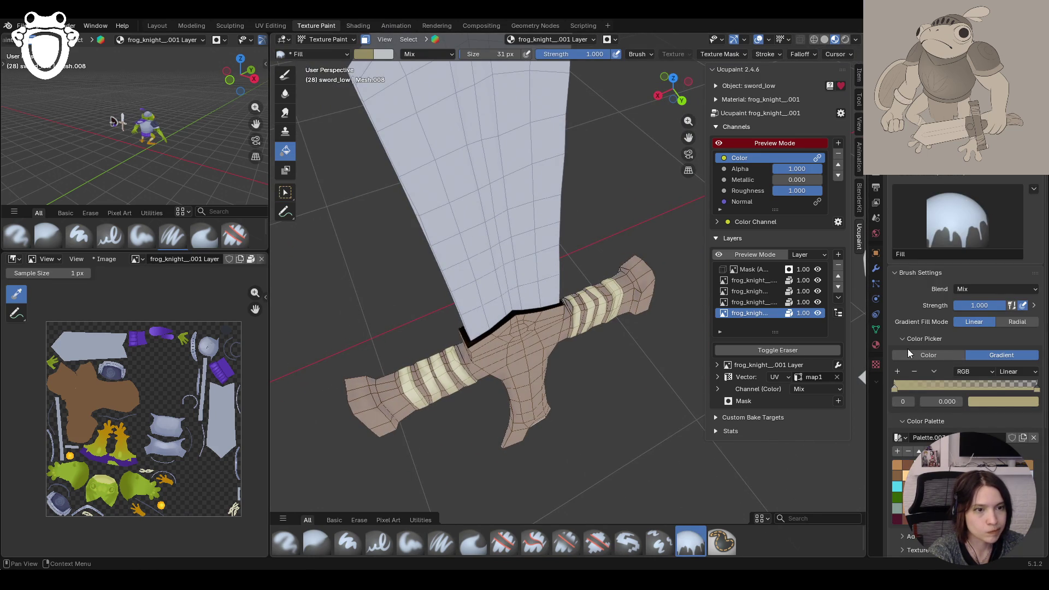
pyautogui.click(926, 354)
pyautogui.moveTo(1035, 374); pyautogui.dragTo(1035, 390)
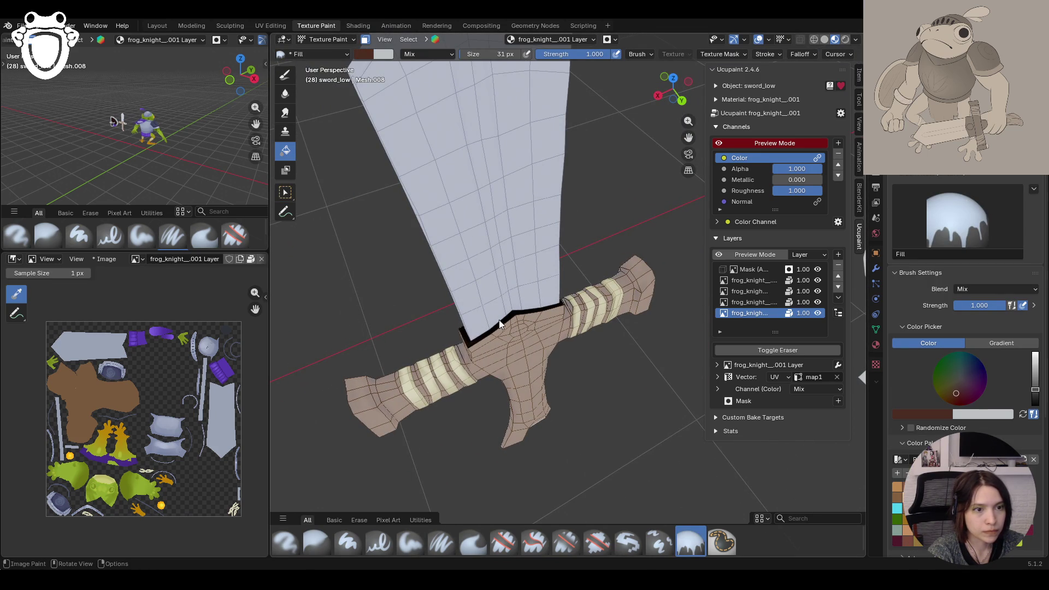
pyautogui.click(365, 40)
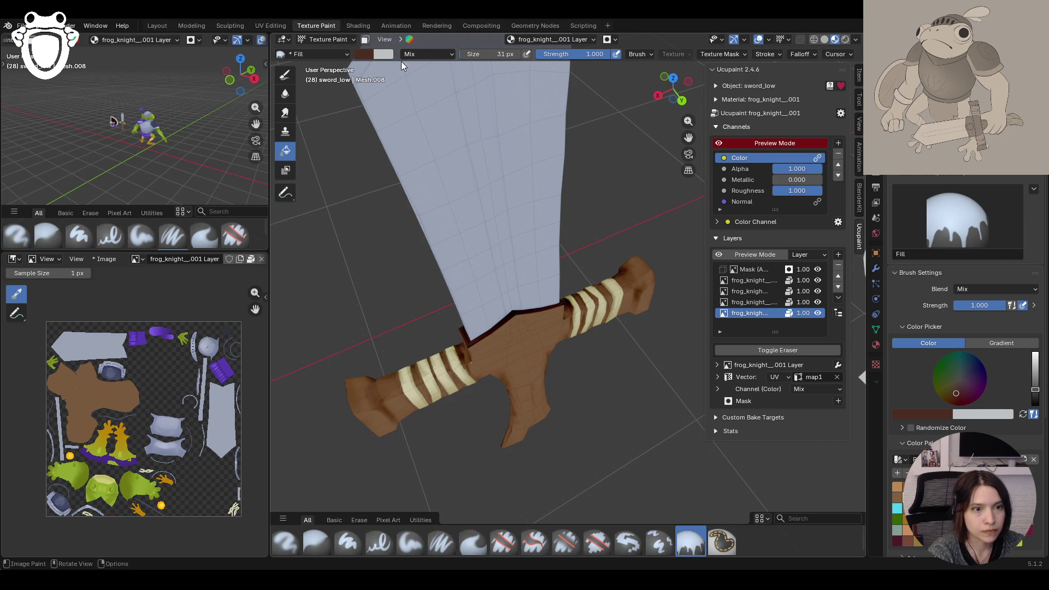
pyautogui.click(763, 269)
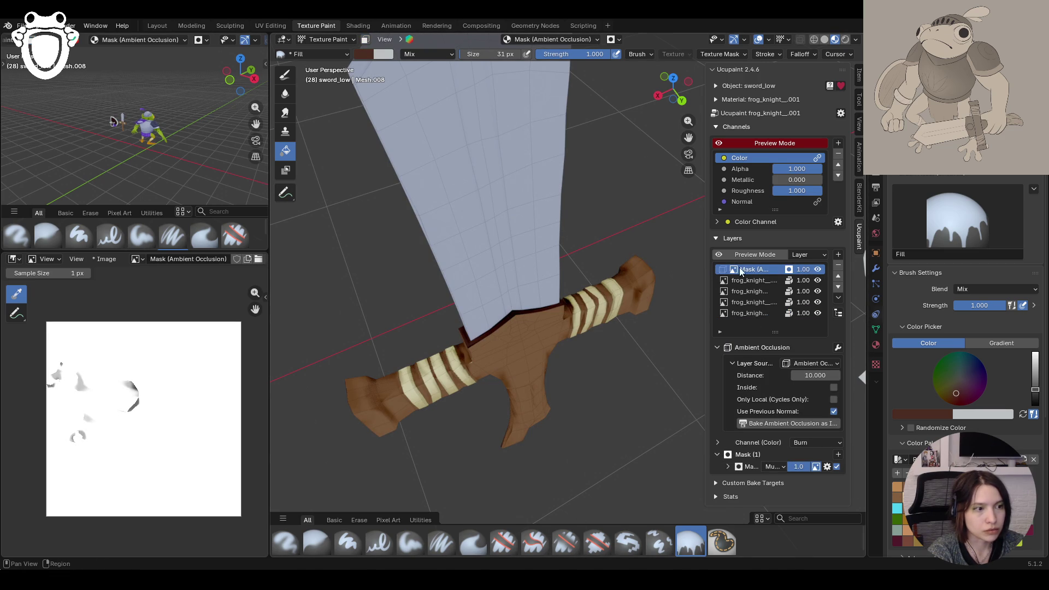
# Step: Paint dark AO shading along the blade-guard seam with the soft brush
pyautogui.click(284, 74)
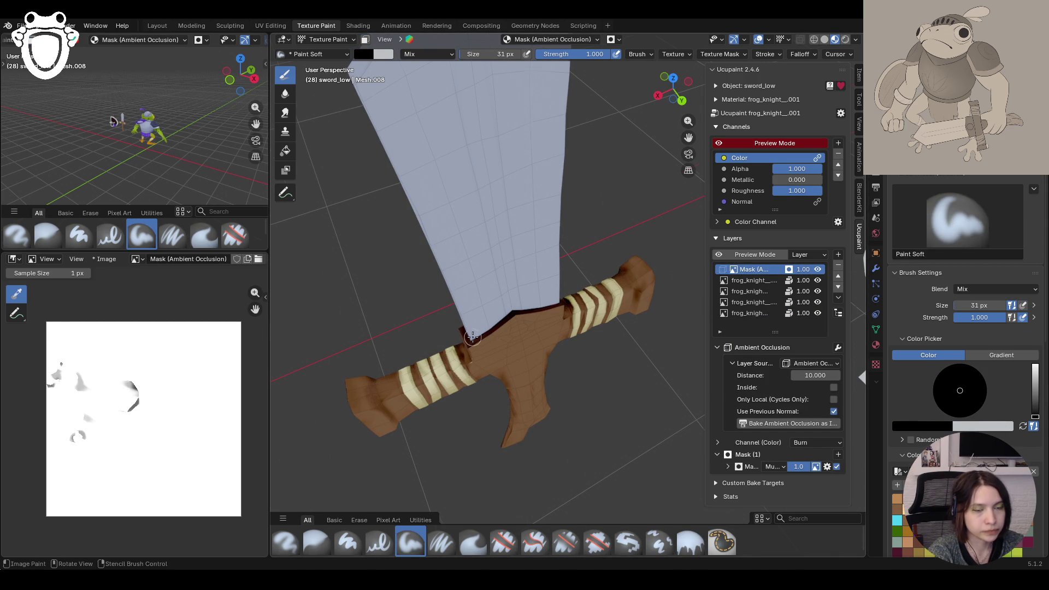
pyautogui.moveTo(454, 329); pyautogui.dragTo(469, 430, button='middle')
pyautogui.moveTo(466, 326)
pyautogui.mouseDown()
pyautogui.moveTo(534, 294)
pyautogui.moveTo(476, 339)
pyautogui.moveTo(459, 332)
pyautogui.mouseUp()
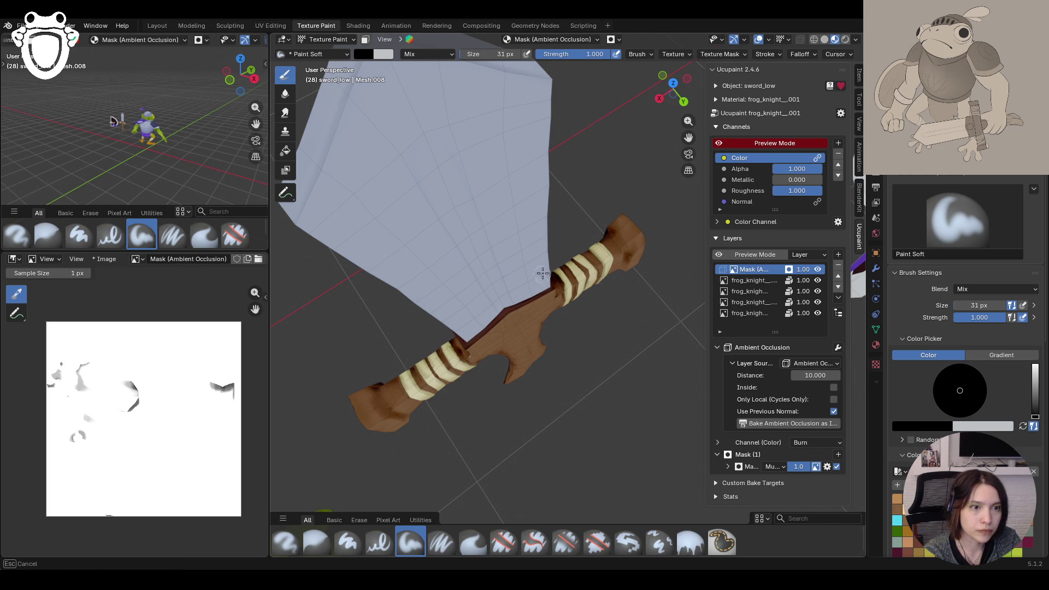
pyautogui.moveTo(544, 247); pyautogui.dragTo(471, 406, button='middle')
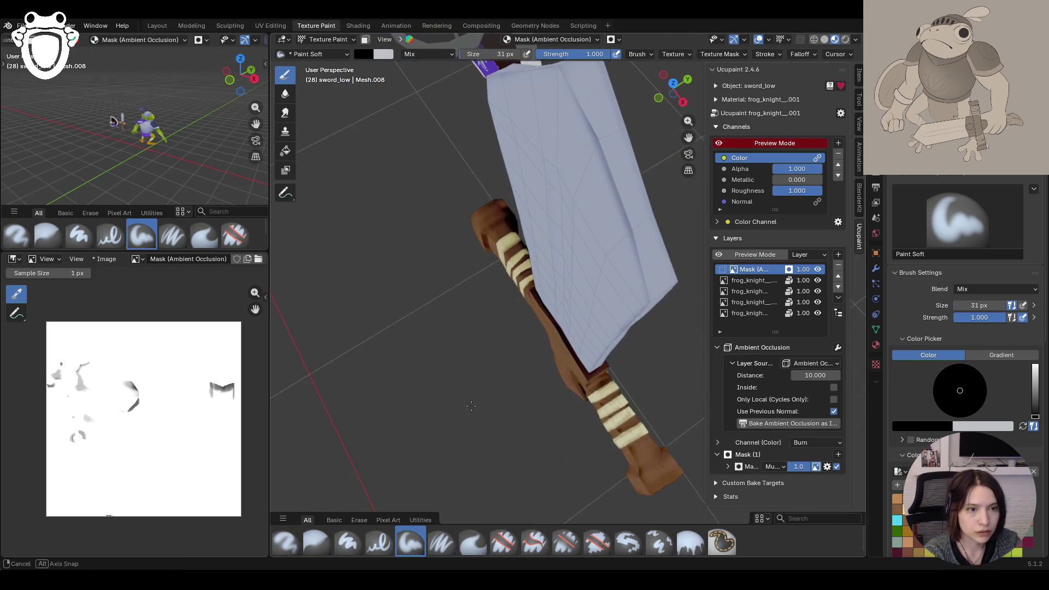
pyautogui.moveTo(555, 279); pyautogui.dragTo(579, 361)
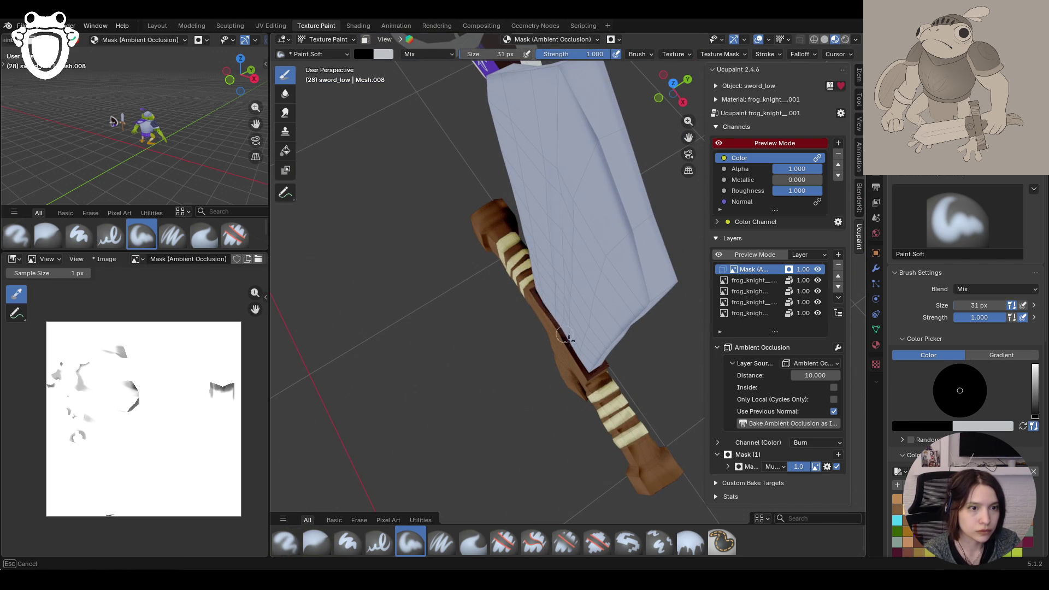
pyautogui.moveTo(541, 295); pyautogui.dragTo(604, 361)
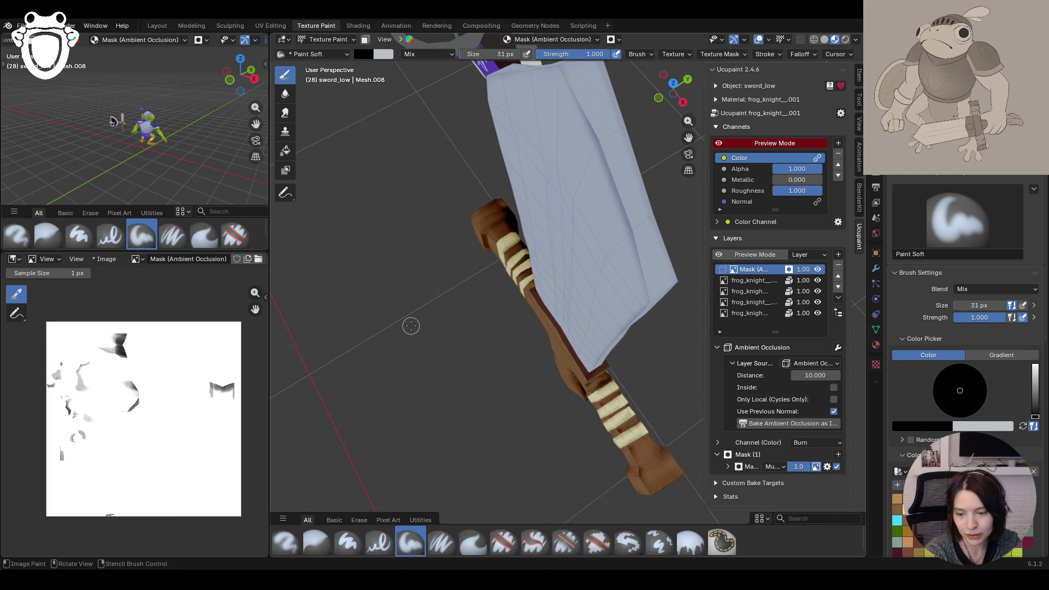
pyautogui.moveTo(411, 325); pyautogui.dragTo(555, 315, button='middle')
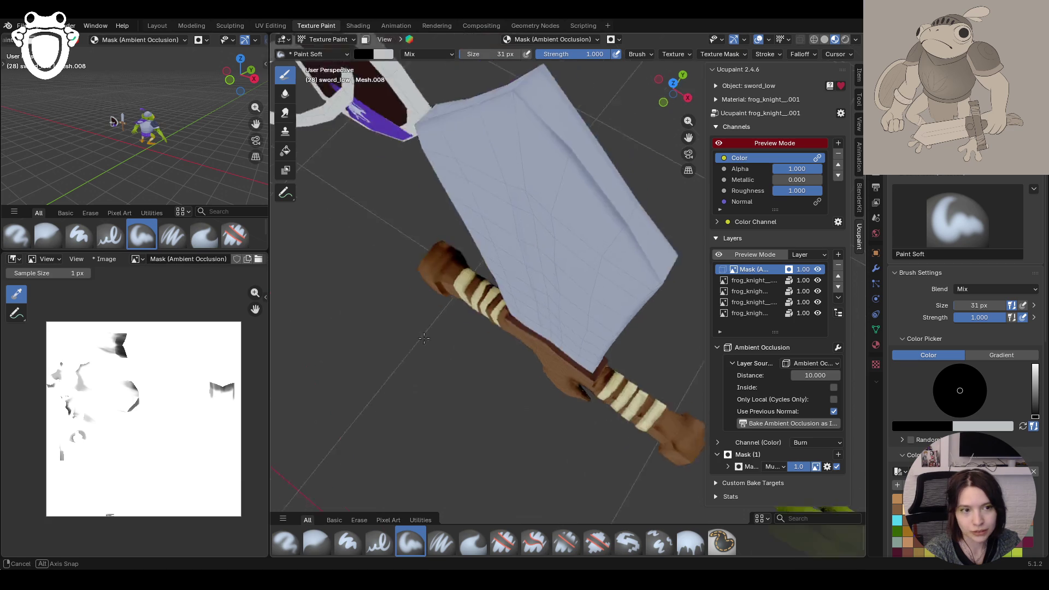
pyautogui.click(535, 474)
# Step: Recentre the upright sword in view and return to the base frog_knight colour layer
pyautogui.moveTo(359, 276)
pyautogui.mouseDown(button='middle')
pyautogui.moveTo(538, 234)
pyautogui.moveTo(608, 338)
pyautogui.moveTo(589, 283)
pyautogui.moveTo(542, 415)
pyautogui.mouseUp(button='middle')
pyautogui.scroll(-5, 539, 235)
pyautogui.scroll(3, 609, 338)
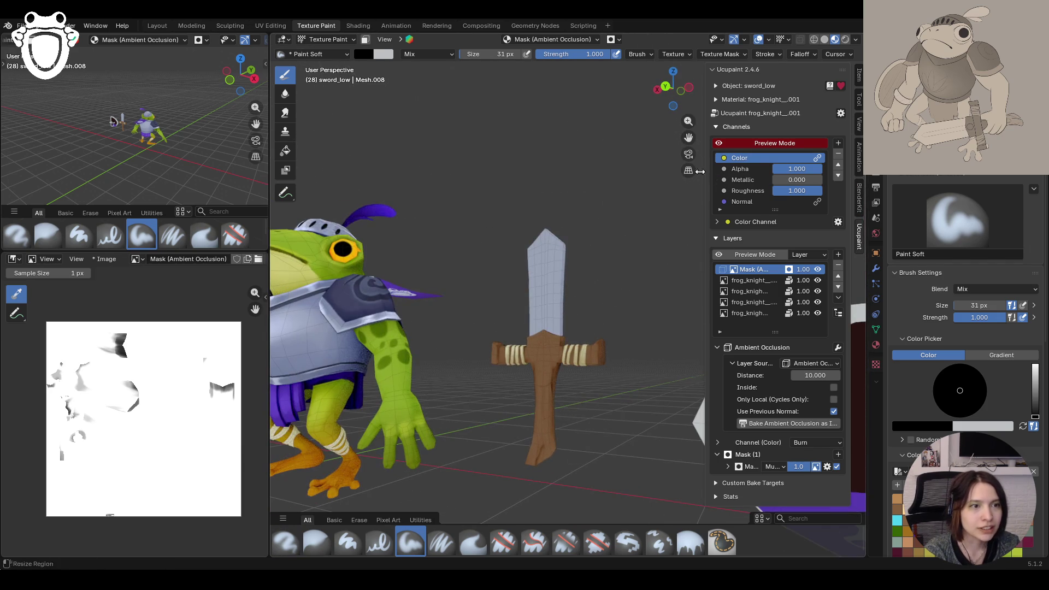
pyautogui.moveTo(542, 416); pyautogui.dragTo(603, 213, button='middle')
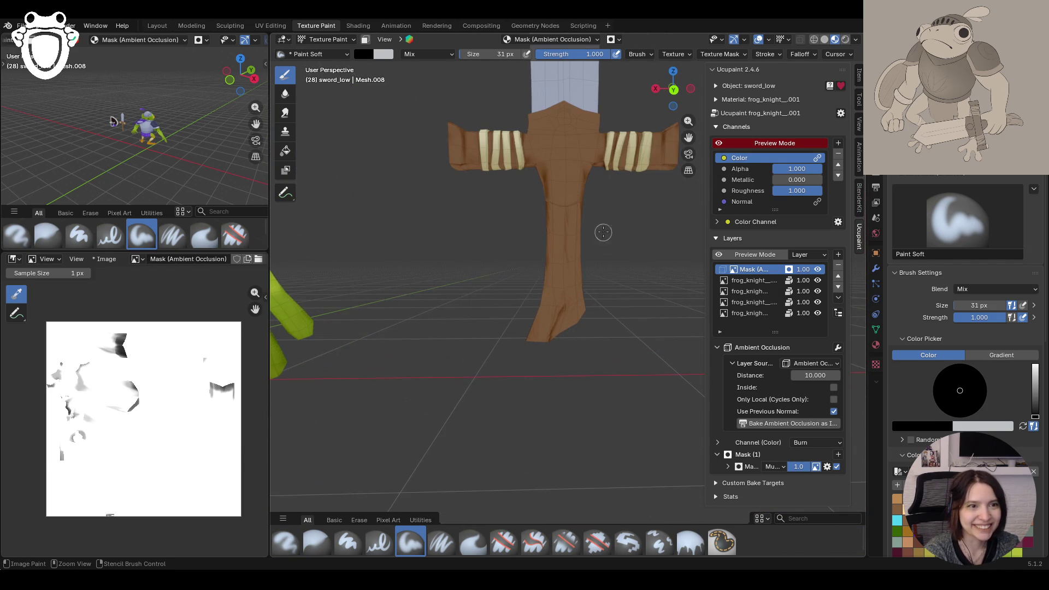
pyautogui.moveTo(689, 137); pyautogui.dragTo(689, 344)
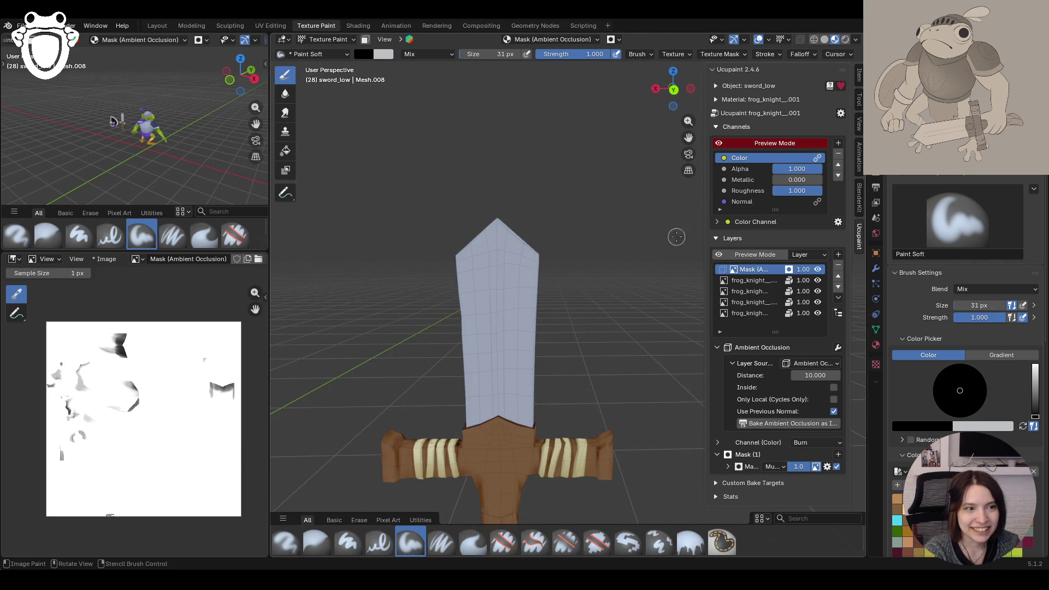
pyautogui.moveTo(677, 237)
pyautogui.mouseDown(button='middle')
pyautogui.moveTo(574, 262)
pyautogui.moveTo(557, 312)
pyautogui.mouseUp(button='middle')
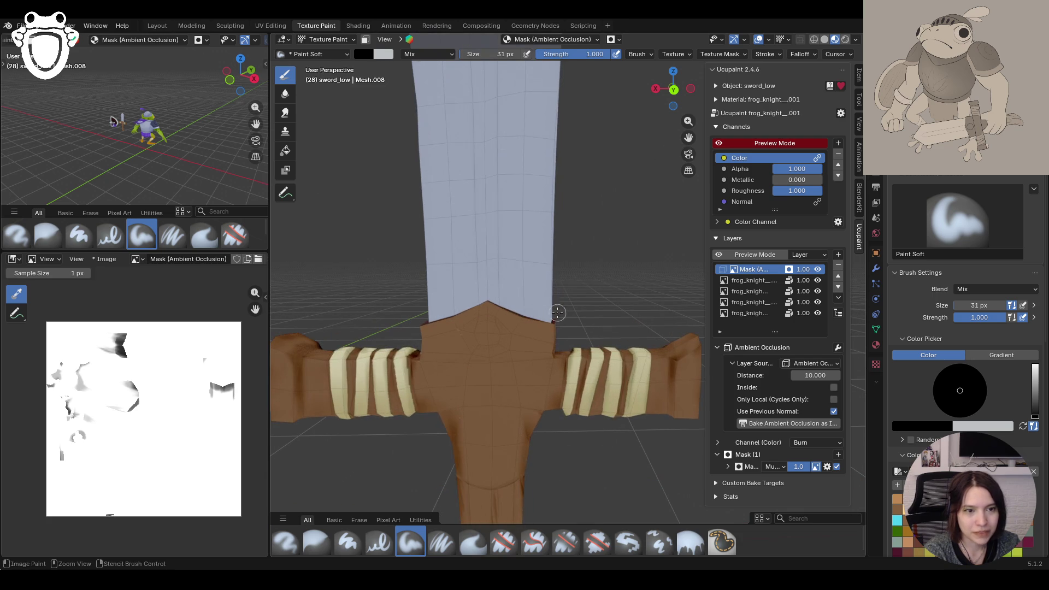
pyautogui.click(749, 291)
pyautogui.click(750, 312)
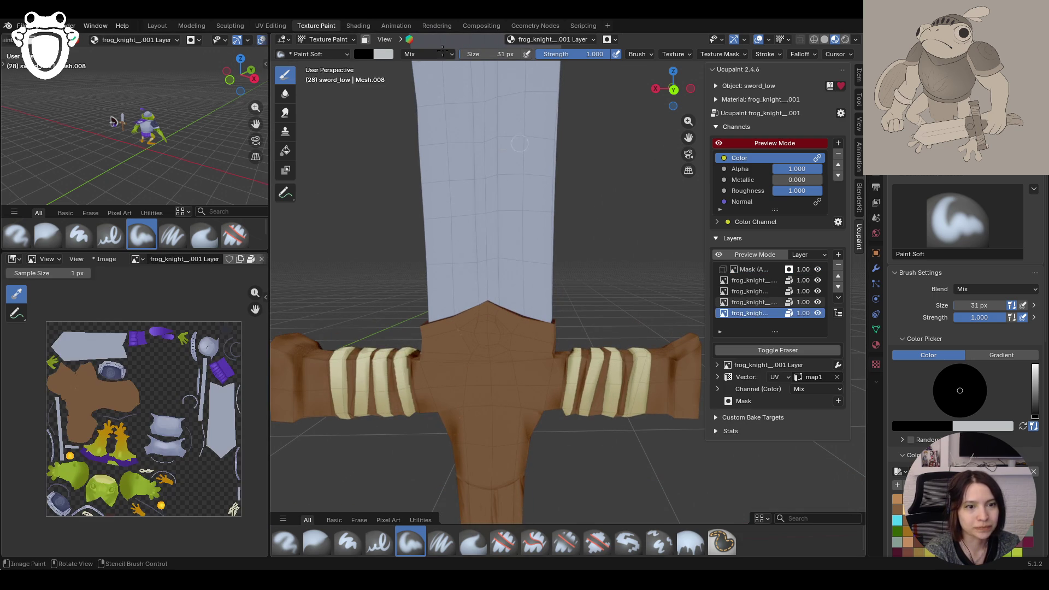
# Step: Enable face selection masking and select the guard face below the blade
pyautogui.click(365, 39)
pyautogui.click(287, 194)
pyautogui.click(525, 355)
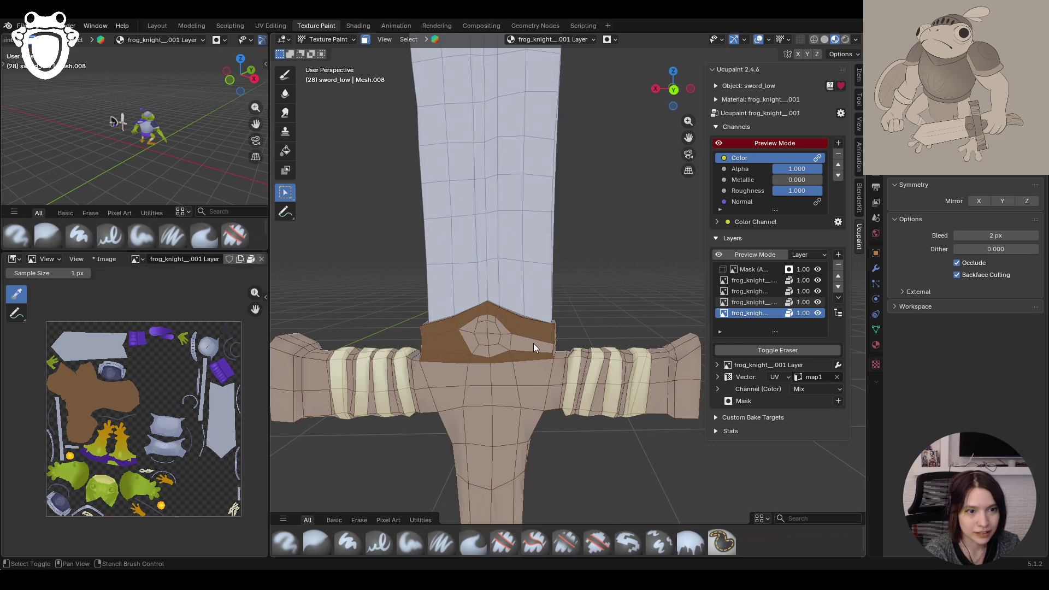
# Step: Inspect the hilt from several sides and switch to the Fill tool
pyautogui.moveTo(534, 343); pyautogui.dragTo(553, 356, button='middle')
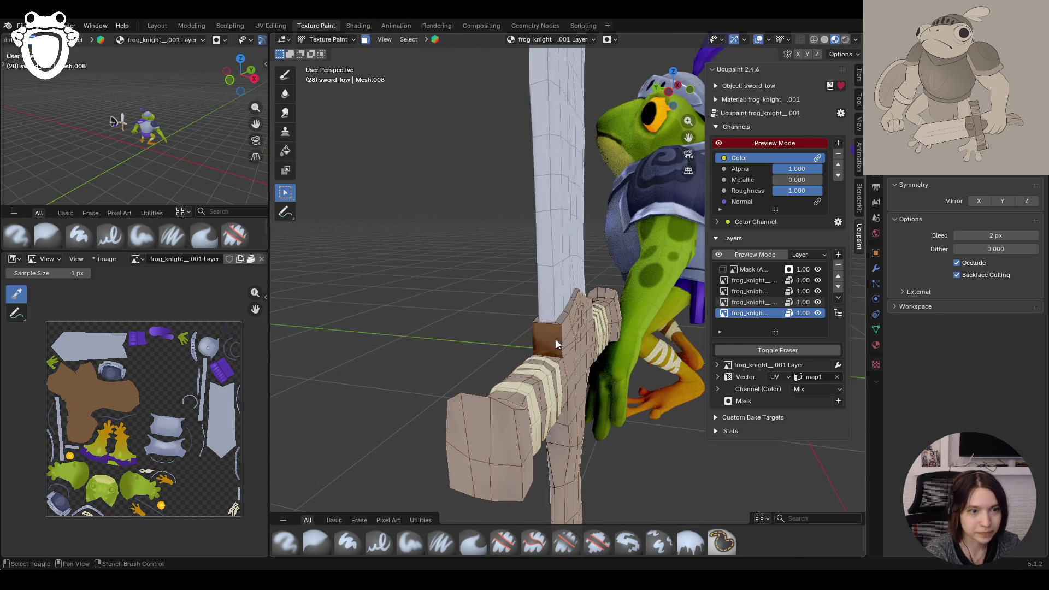
pyautogui.moveTo(565, 337)
pyautogui.mouseDown(button='middle')
pyautogui.moveTo(593, 330)
pyautogui.moveTo(600, 351)
pyautogui.mouseUp(button='middle')
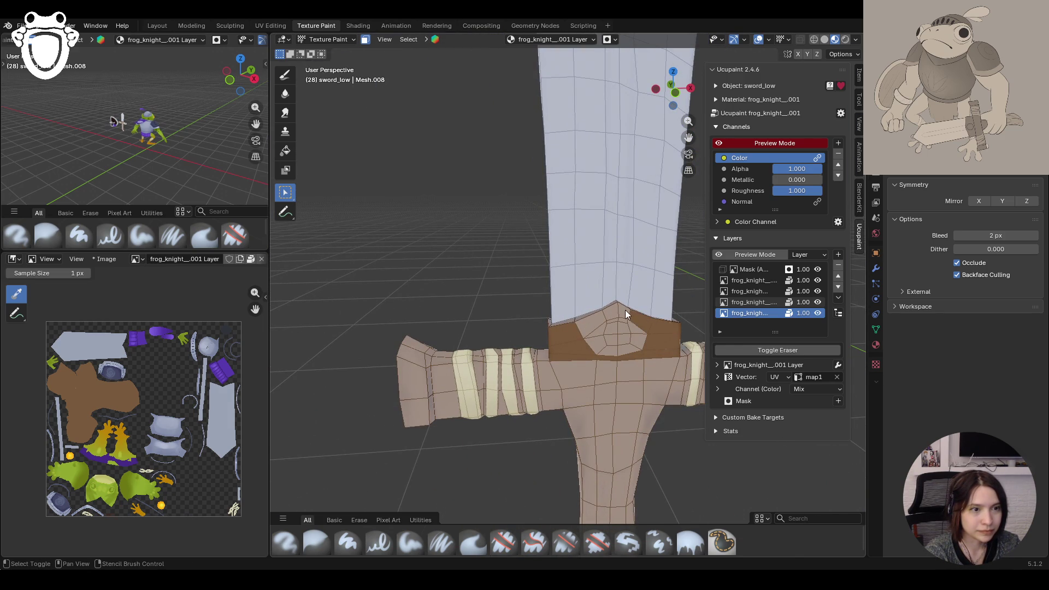
pyautogui.moveTo(585, 337)
pyautogui.mouseDown(button='middle')
pyautogui.moveTo(667, 357)
pyautogui.moveTo(526, 349)
pyautogui.moveTo(545, 397)
pyautogui.moveTo(557, 362)
pyautogui.moveTo(334, 127)
pyautogui.mouseUp(button='middle')
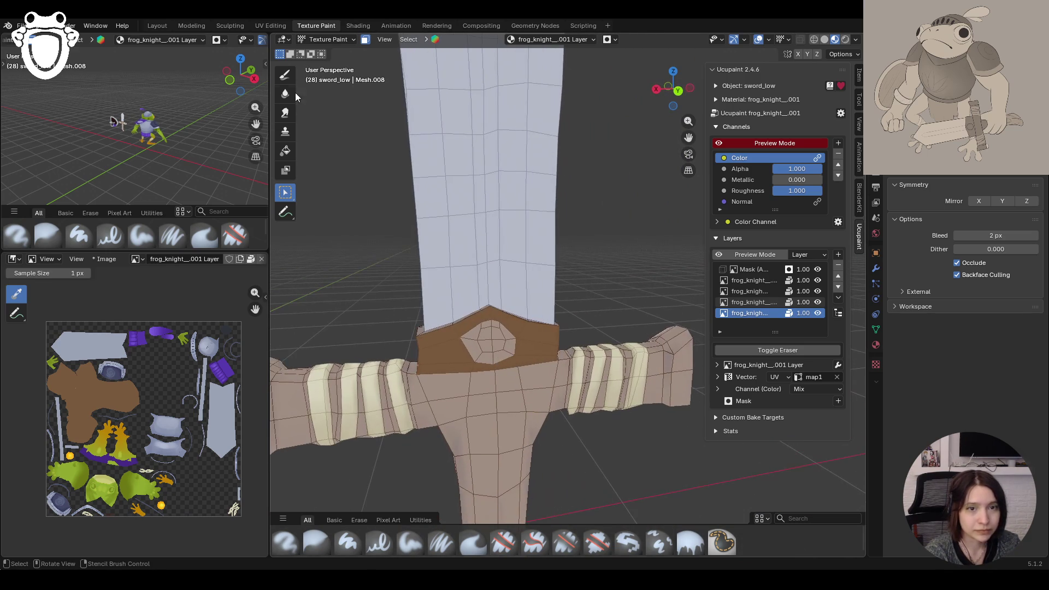
pyautogui.click(285, 150)
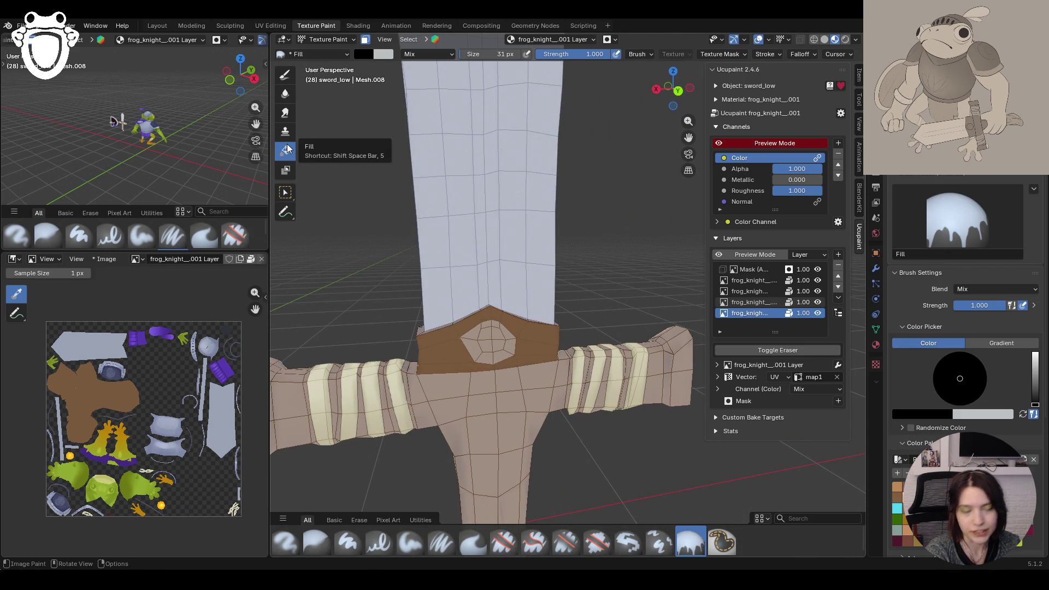
# Step: Set the Fill colour picker to Gradient with a second stop and preview with masking toggled
pyautogui.click(1000, 342)
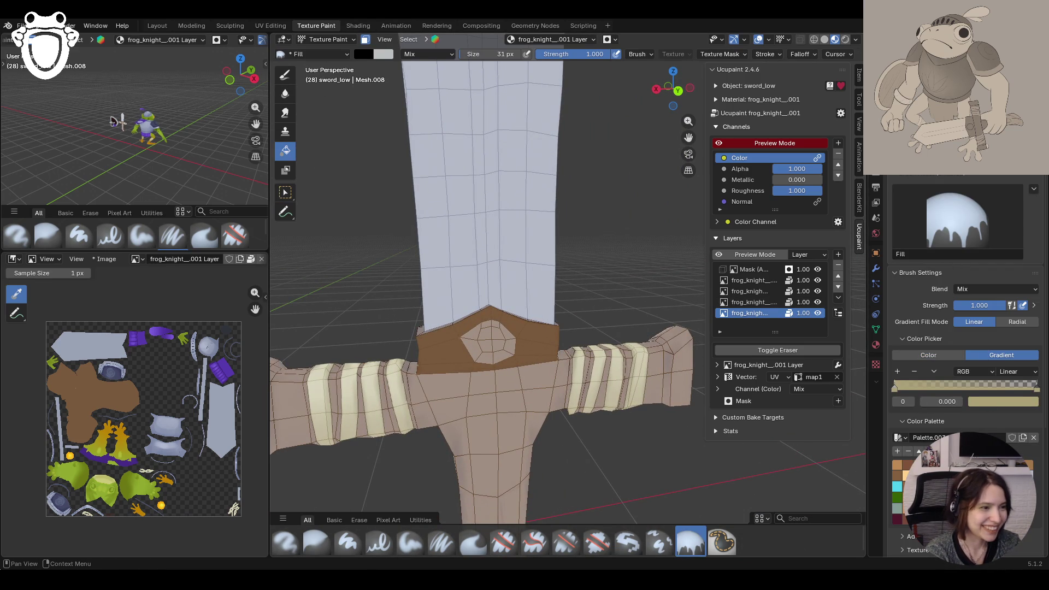
pyautogui.click(1039, 392)
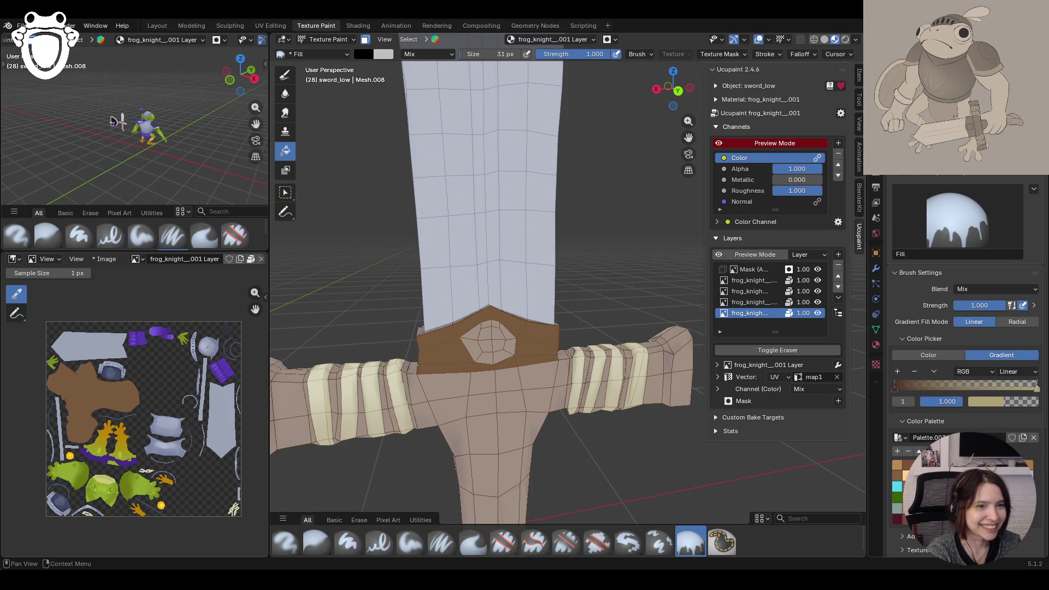
pyautogui.moveTo(597, 399); pyautogui.dragTo(601, 394, button='middle')
pyautogui.moveTo(553, 325)
pyautogui.mouseDown(button='middle')
pyautogui.moveTo(566, 404)
pyautogui.moveTo(388, 393)
pyautogui.mouseUp(button='middle')
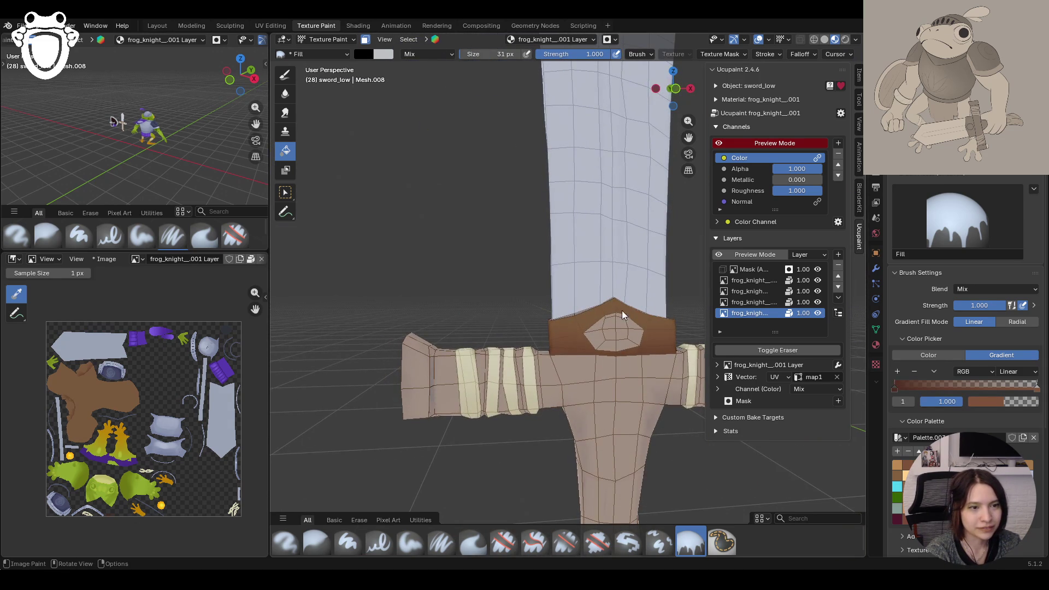
pyautogui.moveTo(523, 357)
pyautogui.mouseDown(button='middle')
pyautogui.moveTo(545, 372)
pyautogui.moveTo(617, 316)
pyautogui.moveTo(641, 379)
pyautogui.moveTo(600, 374)
pyautogui.moveTo(639, 387)
pyautogui.mouseUp(button='middle')
pyautogui.moveTo(580, 409)
pyautogui.mouseDown(button='middle')
pyautogui.moveTo(700, 406)
pyautogui.moveTo(547, 384)
pyautogui.moveTo(641, 383)
pyautogui.moveTo(606, 386)
pyautogui.mouseUp(button='middle')
pyautogui.click(366, 39)
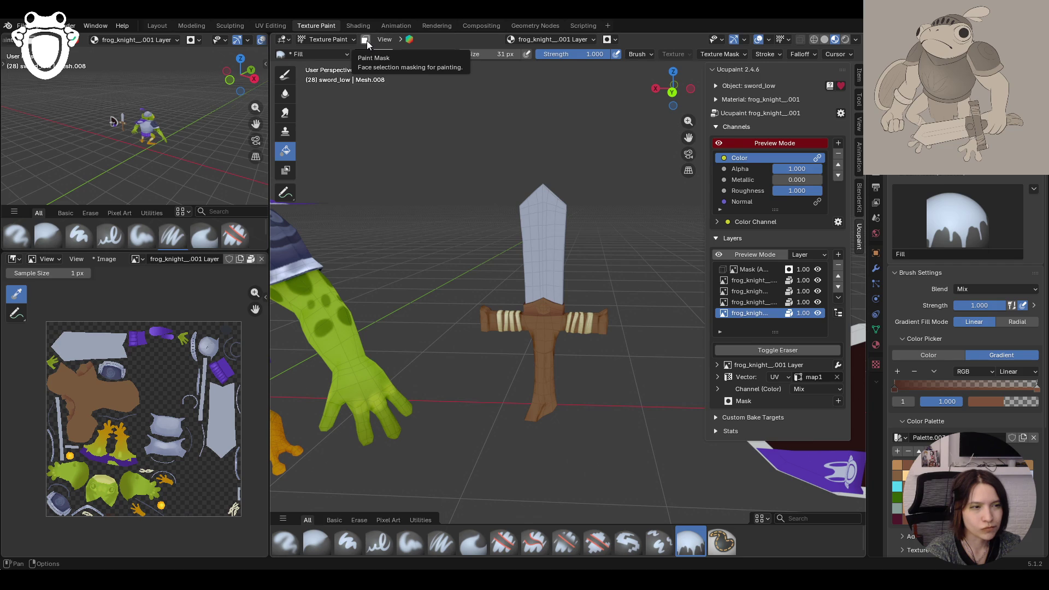
pyautogui.click(367, 40)
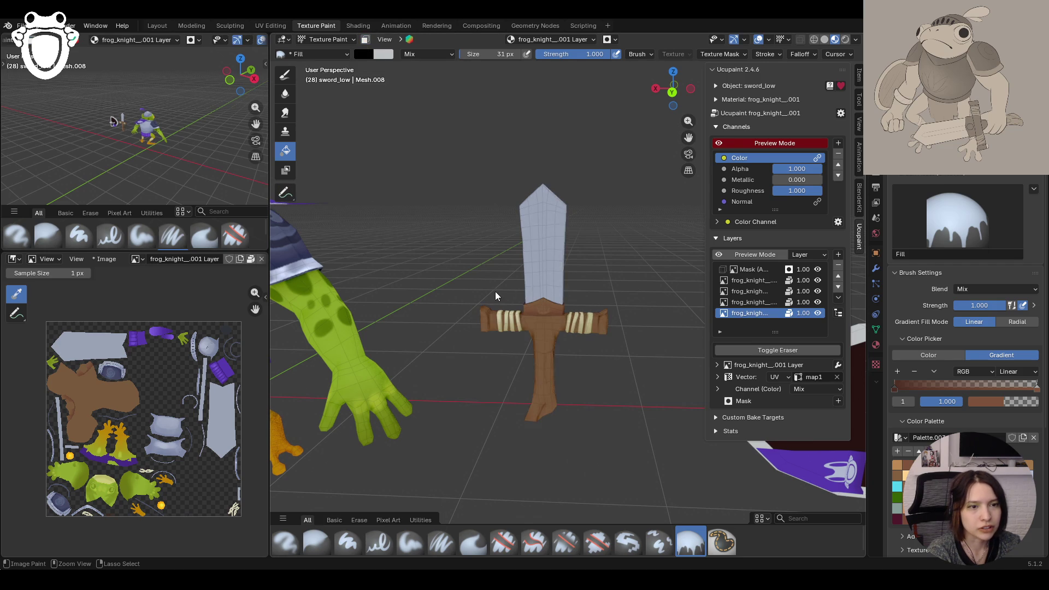
# Step: Darken the gradient end colour and drag a dark-to-brown gradient along the handle
pyautogui.moveTo(480, 305)
pyautogui.mouseDown(button='middle')
pyautogui.moveTo(709, 320)
pyautogui.moveTo(610, 305)
pyautogui.mouseUp(button='middle')
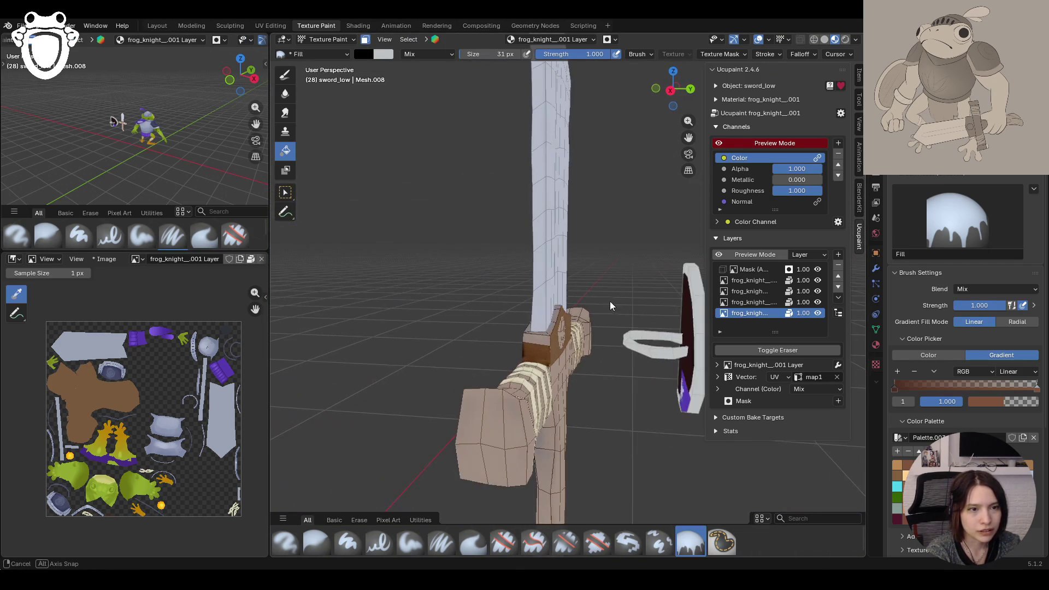
pyautogui.click(286, 192)
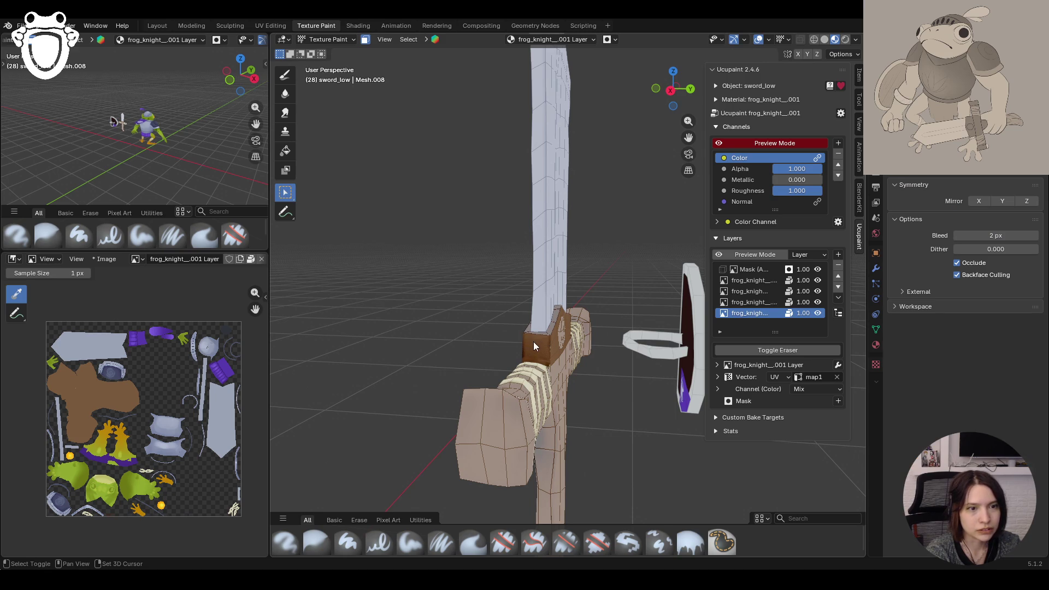
pyautogui.moveTo(532, 341); pyautogui.dragTo(501, 331, button='middle')
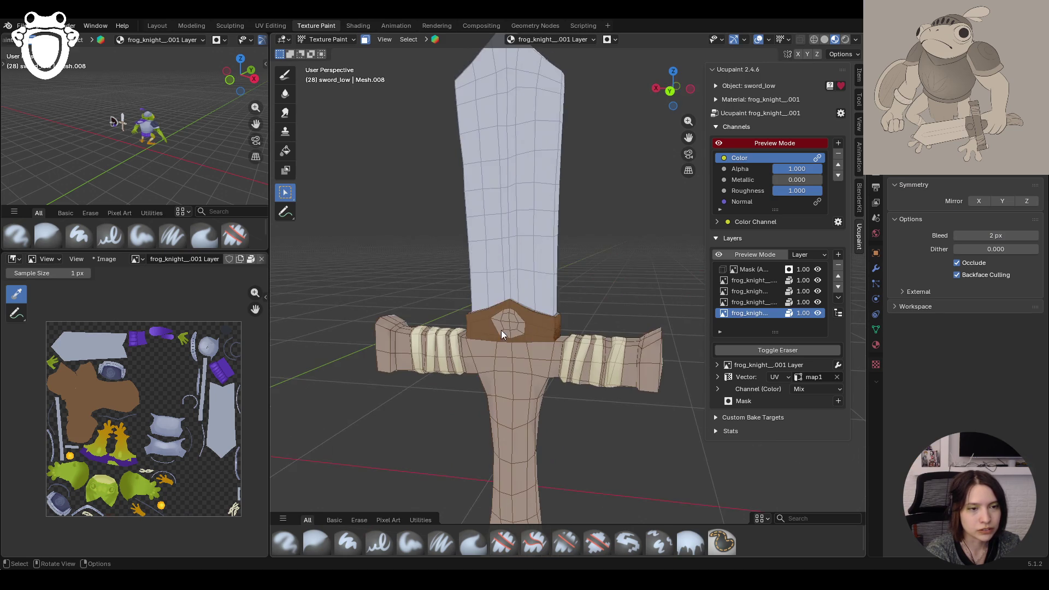
pyautogui.click(286, 153)
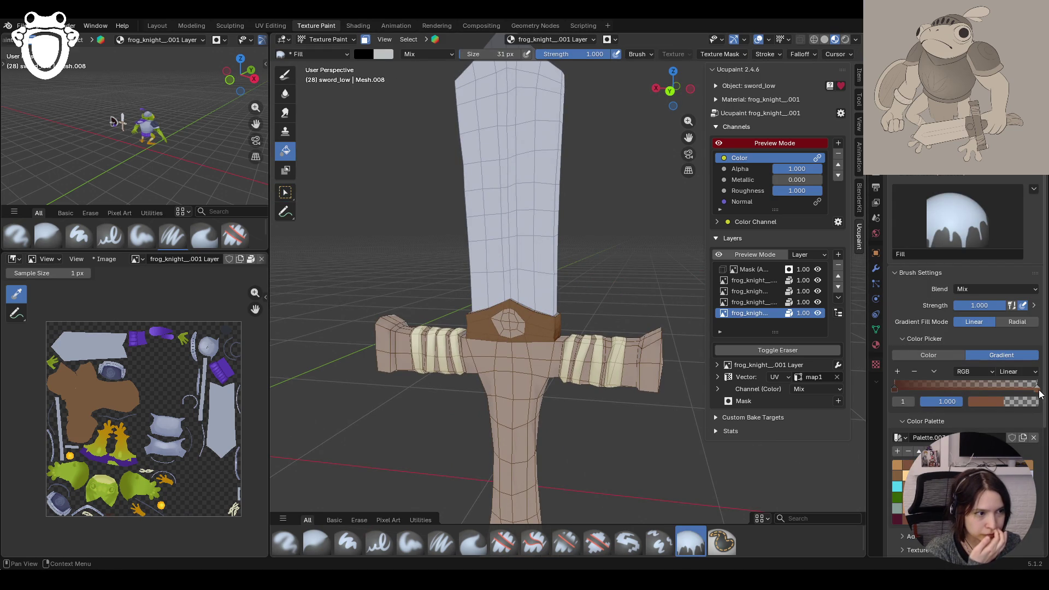
pyautogui.click(926, 492)
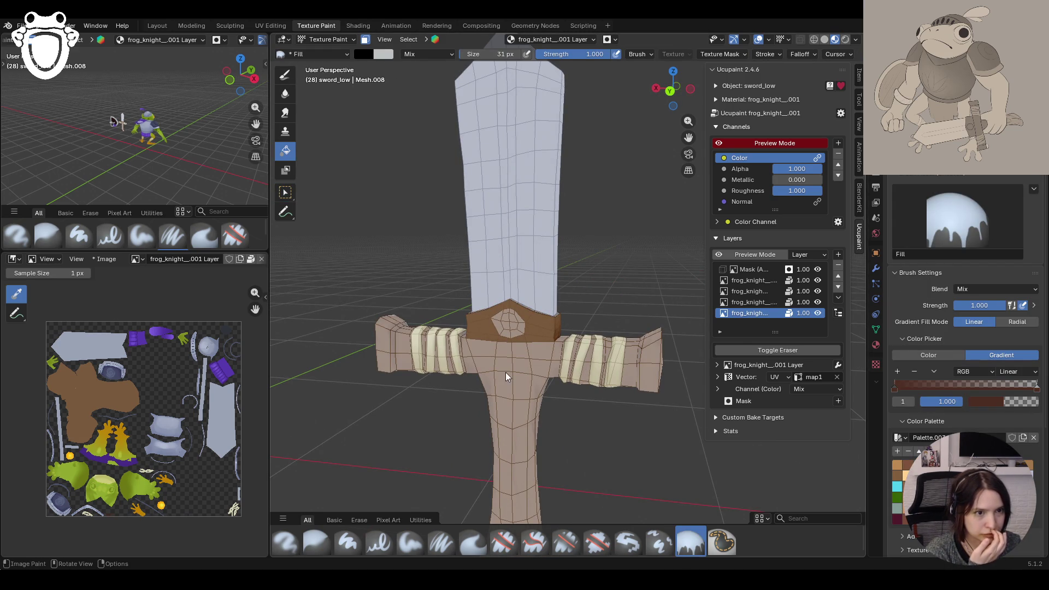
pyautogui.moveTo(520, 363); pyautogui.dragTo(542, 353, button='middle')
pyautogui.moveTo(516, 356); pyautogui.dragTo(514, 314)
# Step: Check the gradient with face masking off, then re-enable masking and face selection
pyautogui.moveTo(638, 321)
pyautogui.mouseDown(button='middle')
pyautogui.moveTo(523, 341)
pyautogui.moveTo(525, 360)
pyautogui.moveTo(578, 321)
pyautogui.moveTo(596, 376)
pyautogui.moveTo(712, 363)
pyautogui.moveTo(780, 377)
pyautogui.moveTo(375, 47)
pyautogui.mouseUp(button='middle')
pyautogui.click(365, 38)
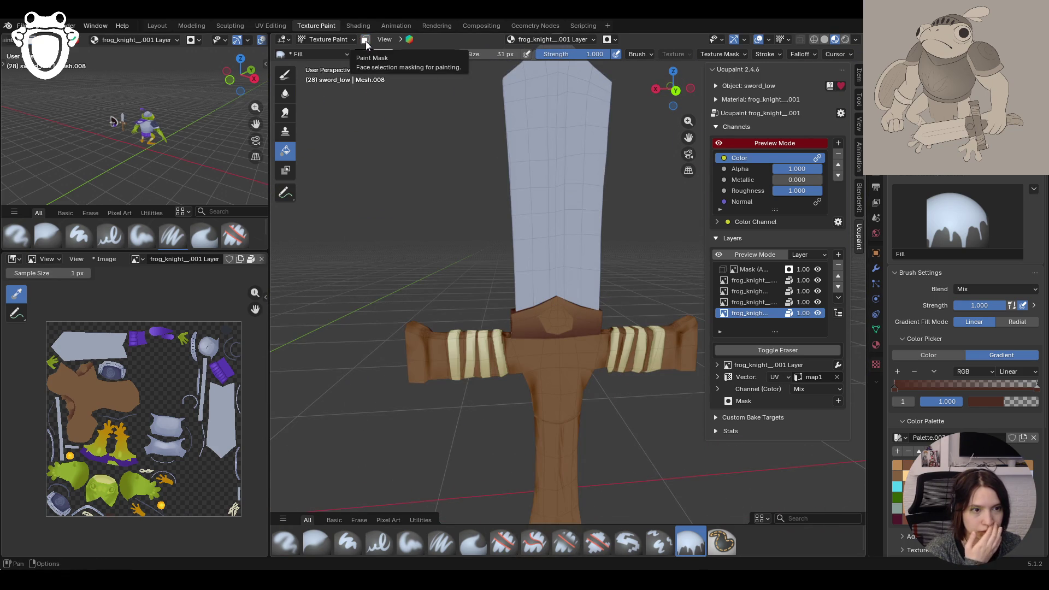
pyautogui.scroll(-10, 524, 334)
pyautogui.scroll(4, 534, 333)
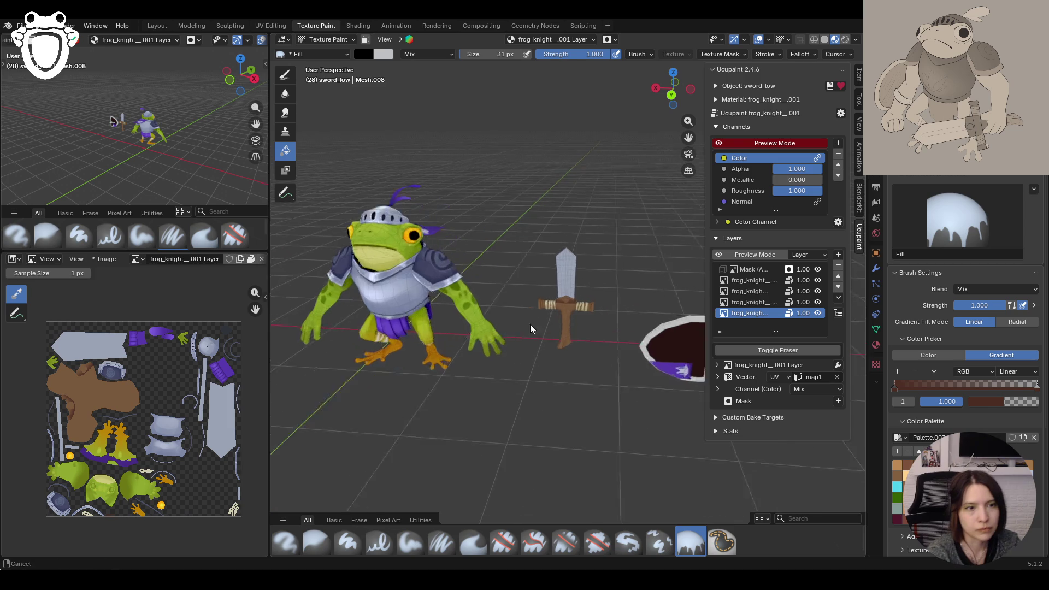
pyautogui.scroll(5, 531, 324)
pyautogui.moveTo(533, 310)
pyautogui.mouseDown(button='middle')
pyautogui.moveTo(628, 332)
pyautogui.moveTo(639, 352)
pyautogui.mouseUp(button='middle')
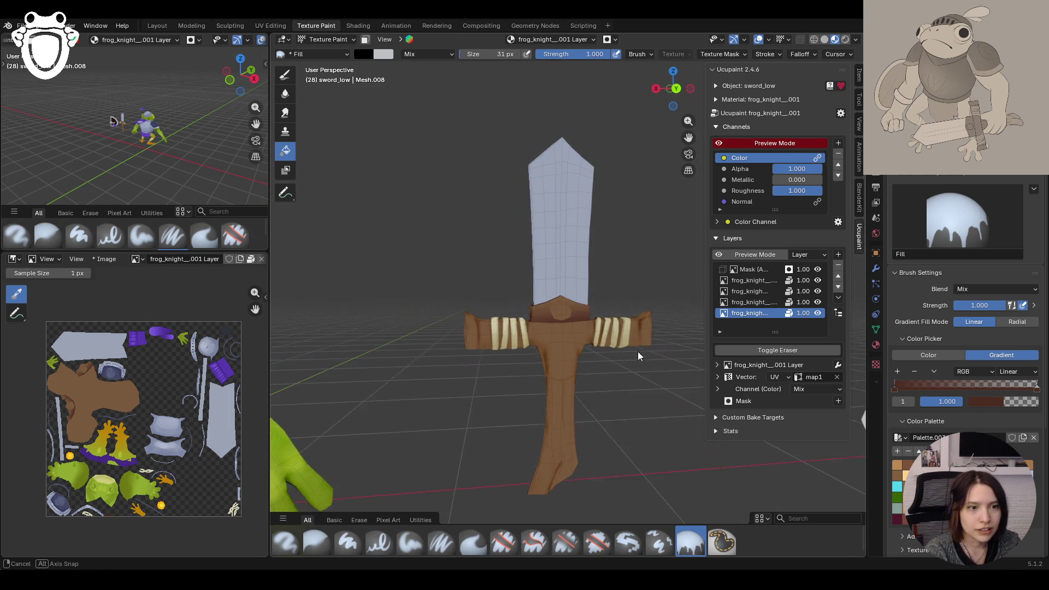
pyautogui.click(363, 40)
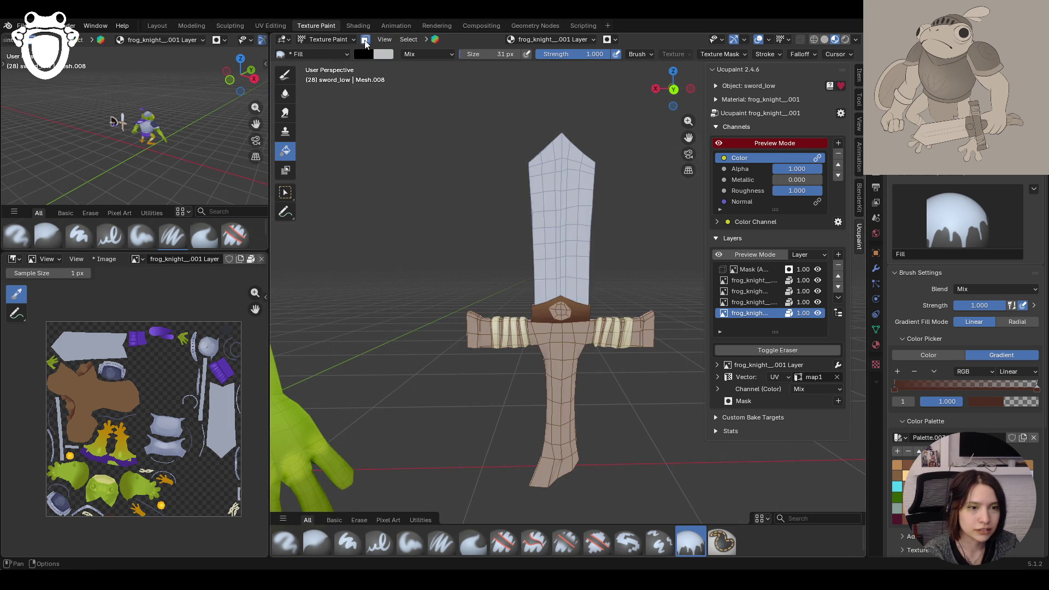
pyautogui.click(286, 196)
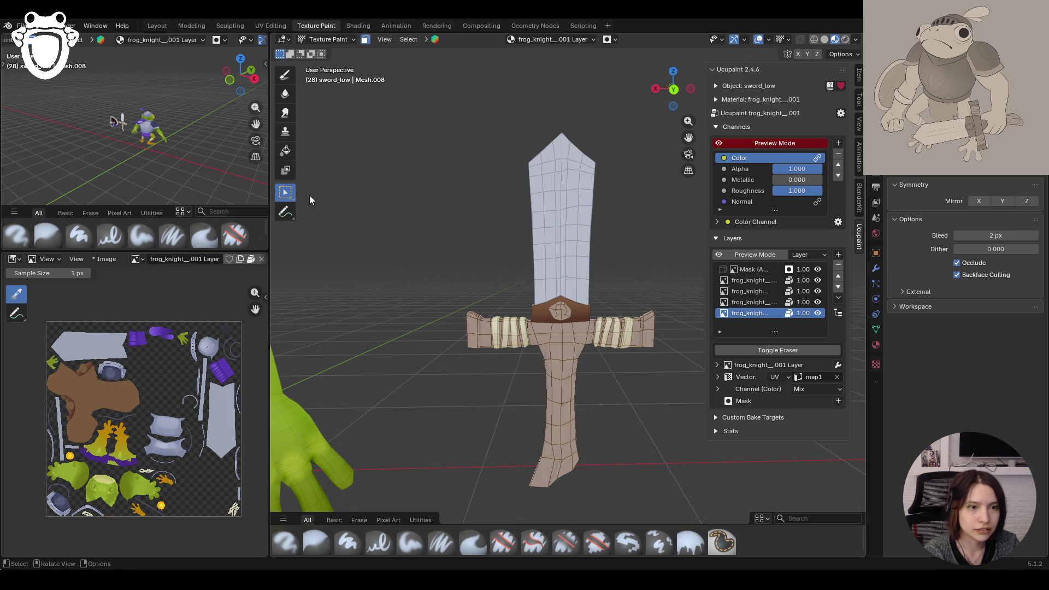
# Step: Orbit the sword to a front view of the crossguard
pyautogui.moveTo(535, 308)
pyautogui.mouseDown(button='middle')
pyautogui.moveTo(533, 336)
pyautogui.moveTo(625, 322)
pyautogui.moveTo(614, 323)
pyautogui.moveTo(631, 306)
pyautogui.mouseUp(button='middle')
pyautogui.scroll(5, 599, 366)
pyautogui.scroll(-4, 609, 373)
pyautogui.scroll(1, 606, 363)
pyautogui.moveTo(607, 349)
pyautogui.mouseDown(button='middle')
pyautogui.moveTo(487, 326)
pyautogui.moveTo(514, 365)
pyautogui.moveTo(539, 360)
pyautogui.moveTo(525, 365)
pyautogui.moveTo(562, 378)
pyautogui.moveTo(621, 343)
pyautogui.mouseUp(button='middle')
pyautogui.scroll(2, 632, 354)
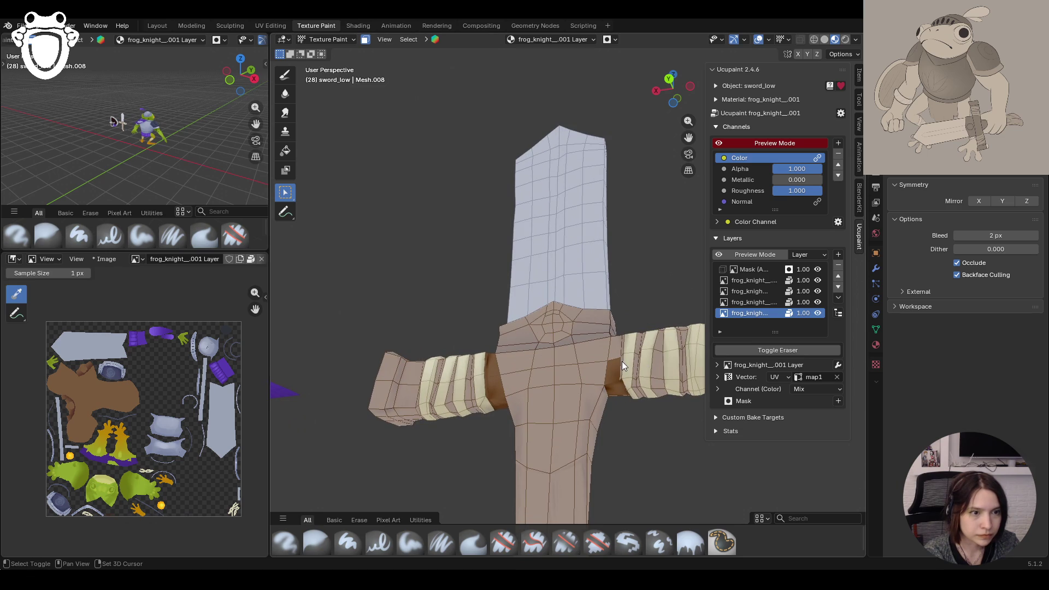
pyautogui.moveTo(619, 349)
pyautogui.mouseDown(button='middle')
pyautogui.moveTo(630, 389)
pyautogui.moveTo(578, 404)
pyautogui.moveTo(598, 407)
pyautogui.moveTo(513, 377)
pyautogui.moveTo(505, 387)
pyautogui.mouseUp(button='middle')
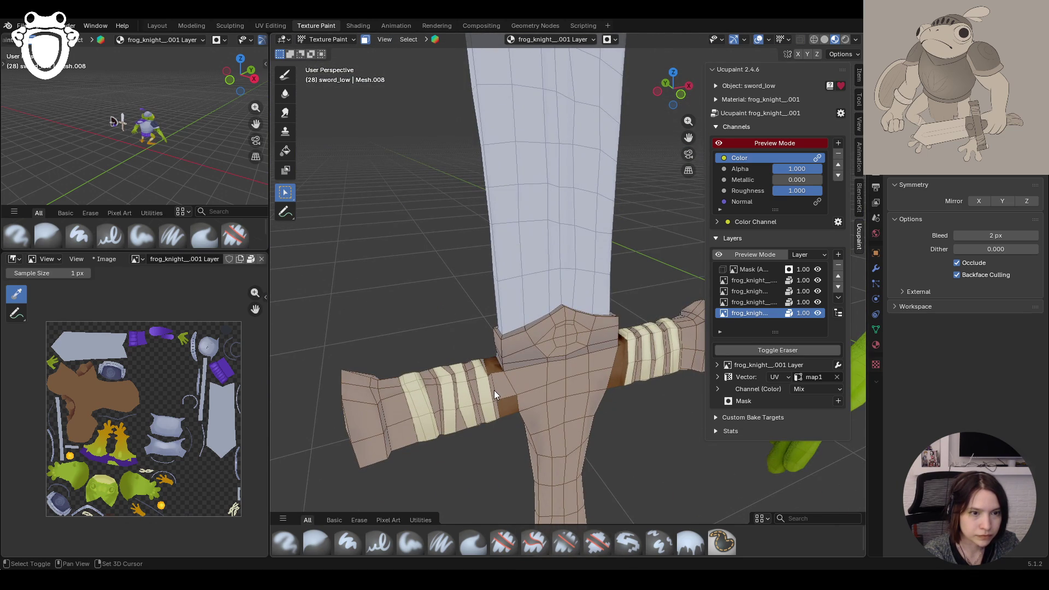
pyautogui.moveTo(484, 361)
pyautogui.mouseDown(button='middle')
pyautogui.moveTo(521, 379)
pyautogui.moveTo(542, 270)
pyautogui.moveTo(482, 334)
pyautogui.moveTo(541, 430)
pyautogui.moveTo(495, 444)
pyautogui.moveTo(530, 488)
pyautogui.moveTo(533, 399)
pyautogui.moveTo(476, 378)
pyautogui.moveTo(478, 395)
pyautogui.moveTo(564, 422)
pyautogui.moveTo(553, 417)
pyautogui.mouseUp(button='middle')
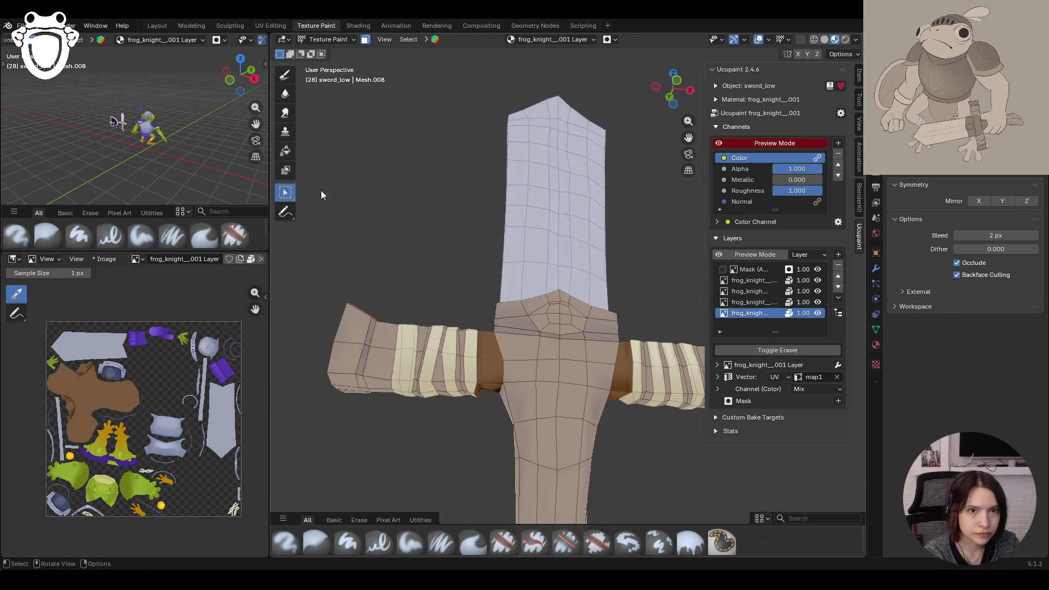
# Step: Solid-fill the exposed grip black, refill it brown, then pick the Paint Soft brush
pyautogui.click(285, 151)
pyautogui.scroll(2, 574, 307)
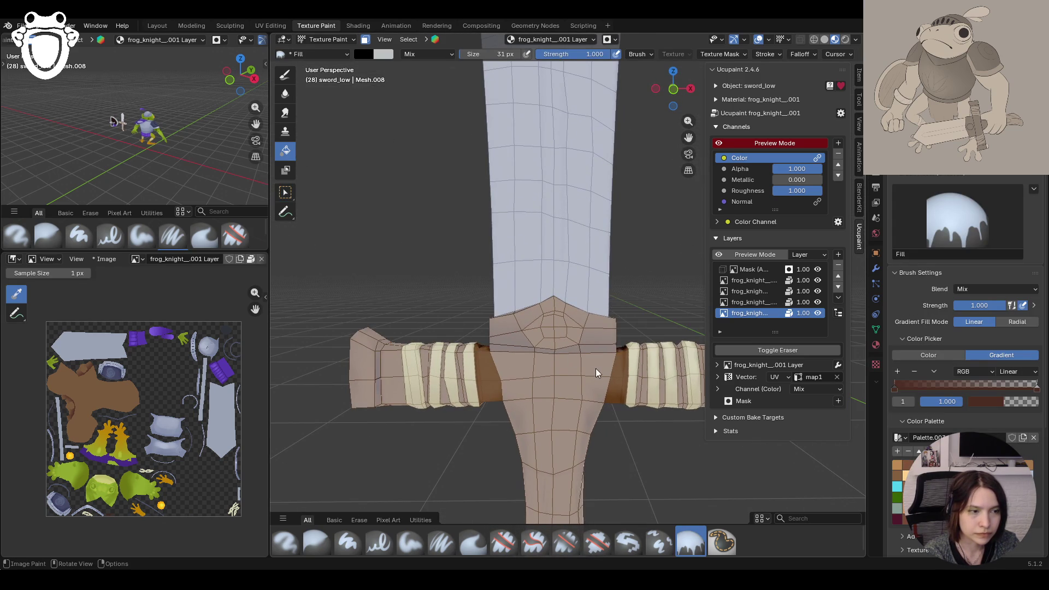
pyautogui.click(927, 354)
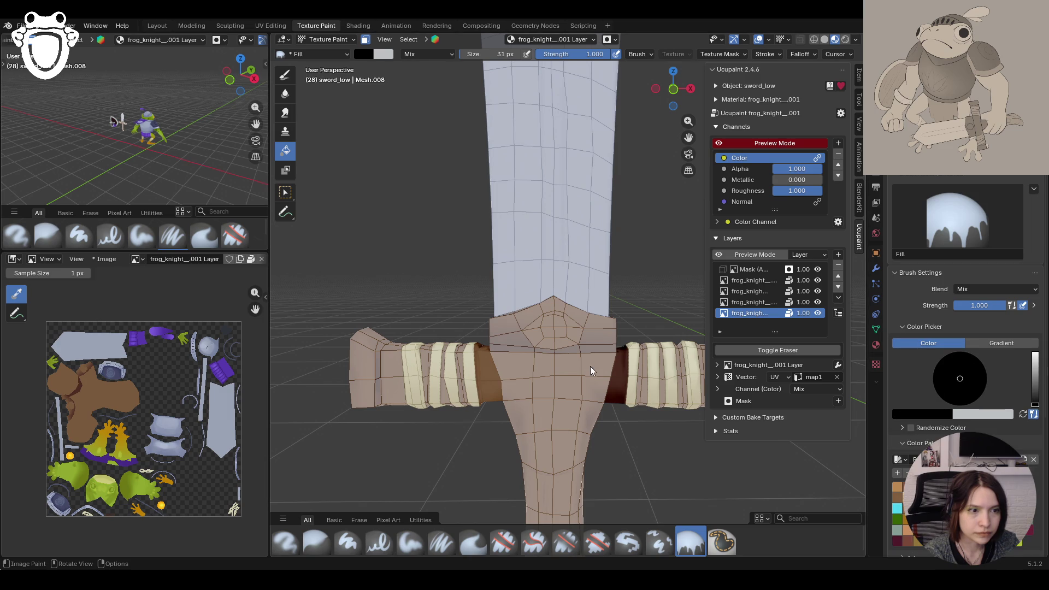
pyautogui.click(571, 377)
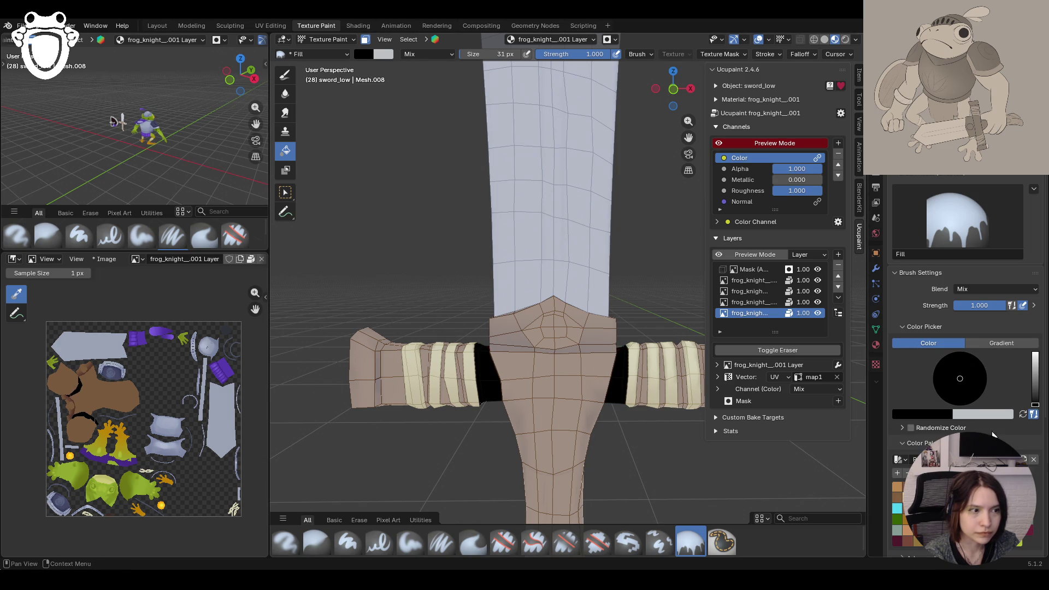
pyautogui.click(956, 393)
pyautogui.click(527, 382)
pyautogui.moveTo(480, 360)
pyautogui.mouseDown(button='middle')
pyautogui.moveTo(619, 369)
pyautogui.moveTo(521, 208)
pyautogui.moveTo(447, 288)
pyautogui.moveTo(461, 303)
pyautogui.moveTo(466, 395)
pyautogui.mouseUp(button='middle')
pyautogui.click(410, 542)
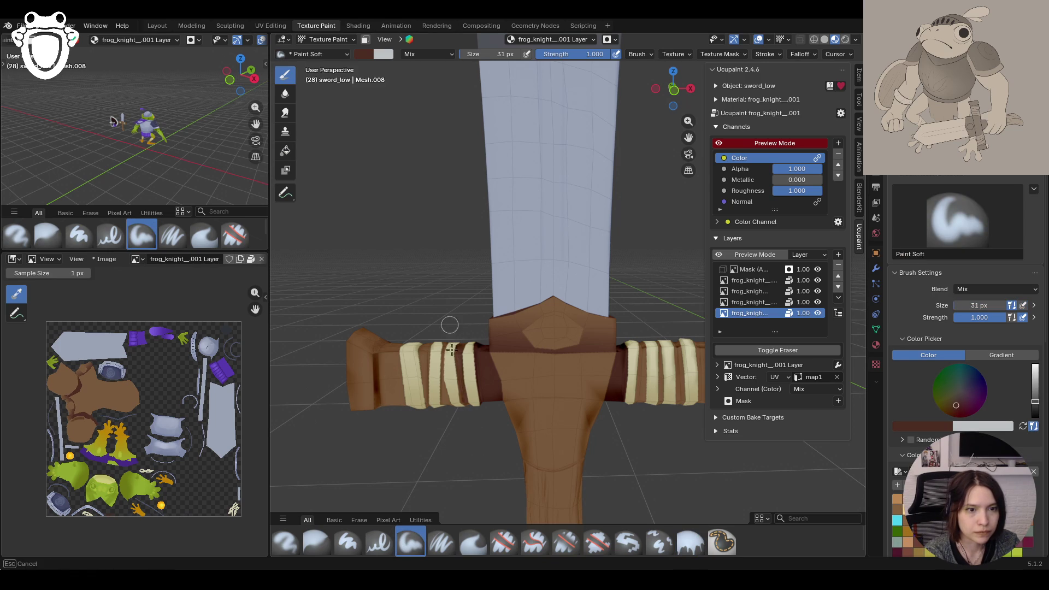
# Step: Sample a colour and paint soft shading across the crossguard
pyautogui.moveTo(482, 354)
pyautogui.mouseDown(button='middle')
pyautogui.moveTo(466, 422)
pyautogui.moveTo(681, 424)
pyautogui.mouseUp(button='middle')
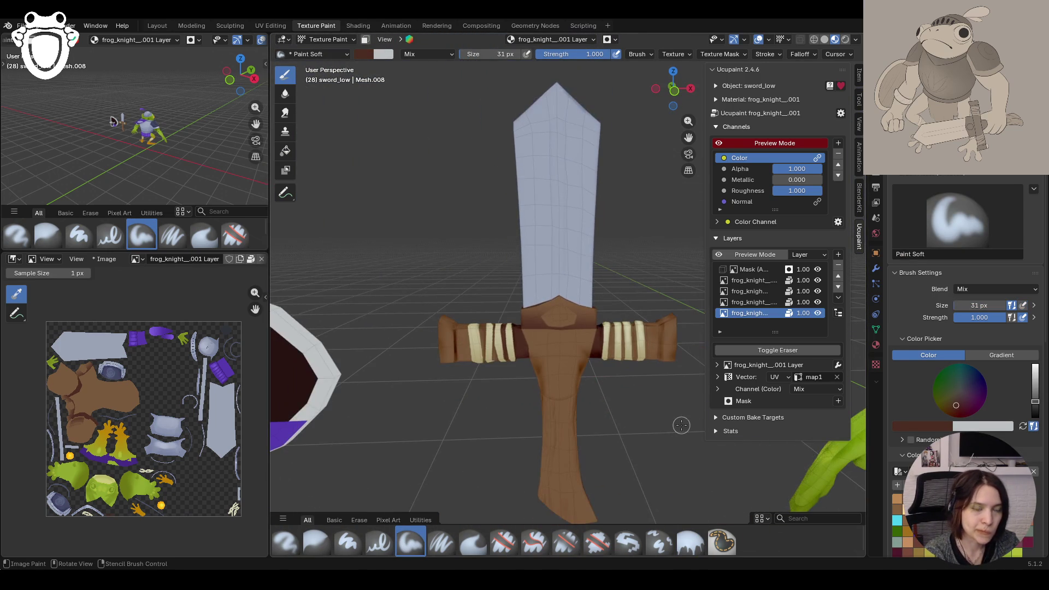
pyautogui.press('s')
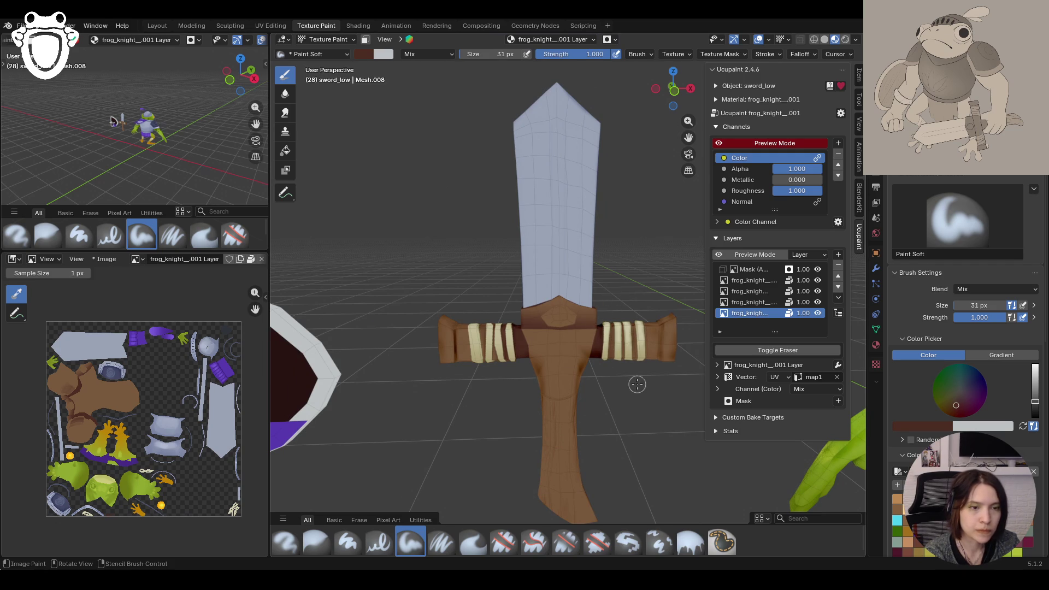
pyautogui.moveTo(630, 355); pyautogui.dragTo(528, 321, button='middle')
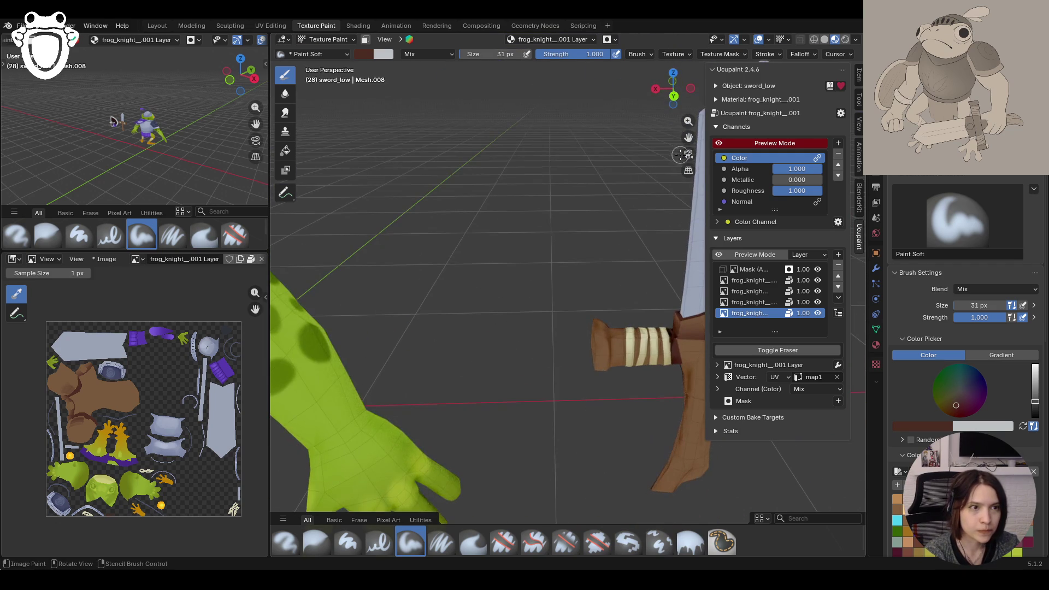
pyautogui.moveTo(529, 320); pyautogui.dragTo(574, 328, button='middle')
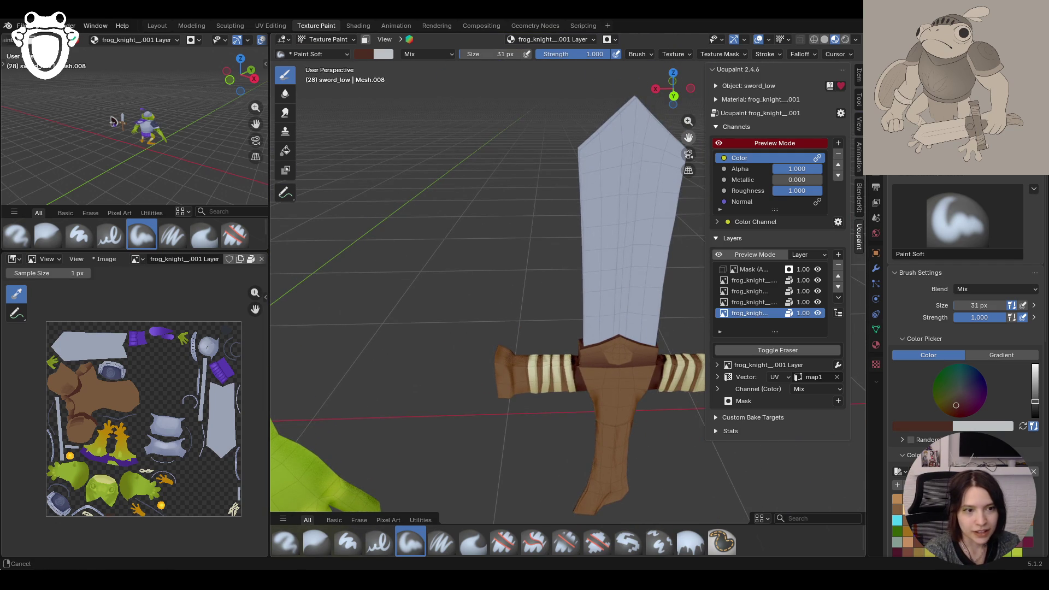
pyautogui.moveTo(574, 329); pyautogui.dragTo(576, 327, button='middle')
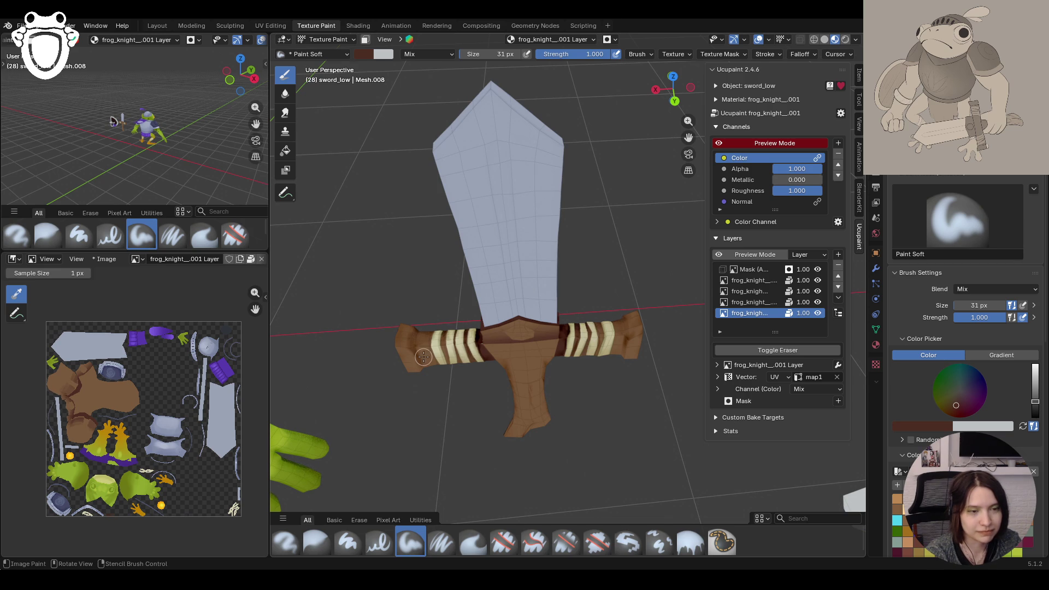
pyautogui.moveTo(423, 356); pyautogui.dragTo(461, 366, button='middle')
pyautogui.moveTo(457, 381); pyautogui.dragTo(566, 381)
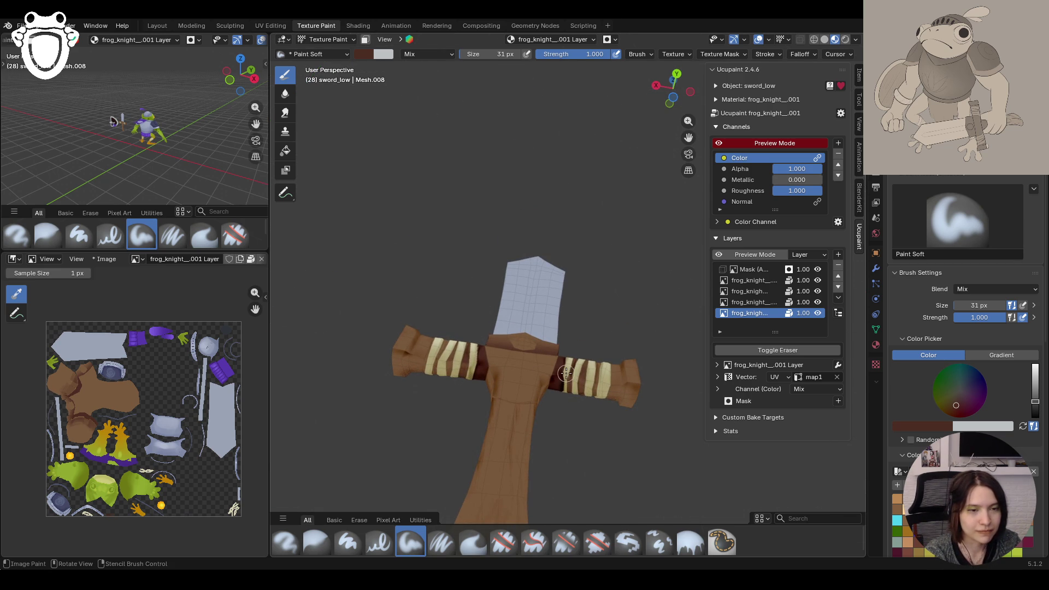
pyautogui.moveTo(566, 375); pyautogui.dragTo(574, 327, button='middle')
# Step: Eyedrop the sword's brown and paint it onto the guard
pyautogui.click(944, 425)
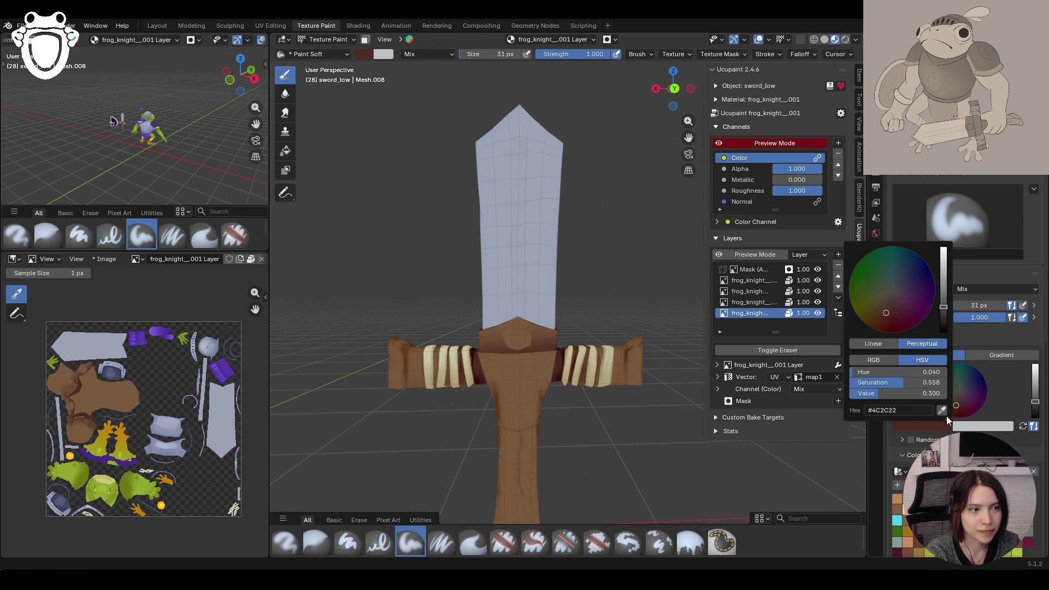
pyautogui.click(942, 412)
pyautogui.click(476, 352)
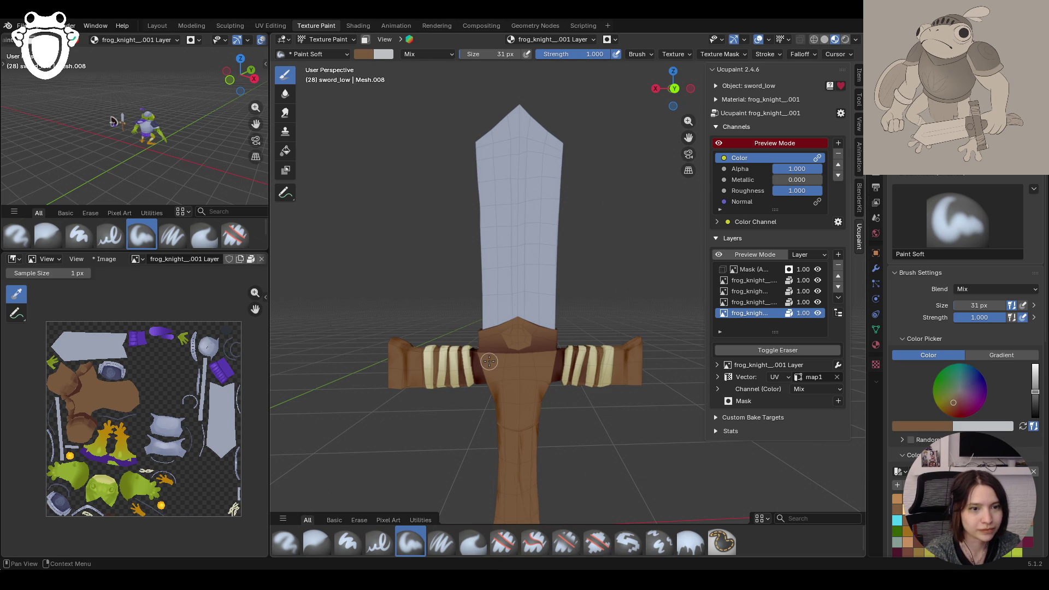
pyautogui.press('s')
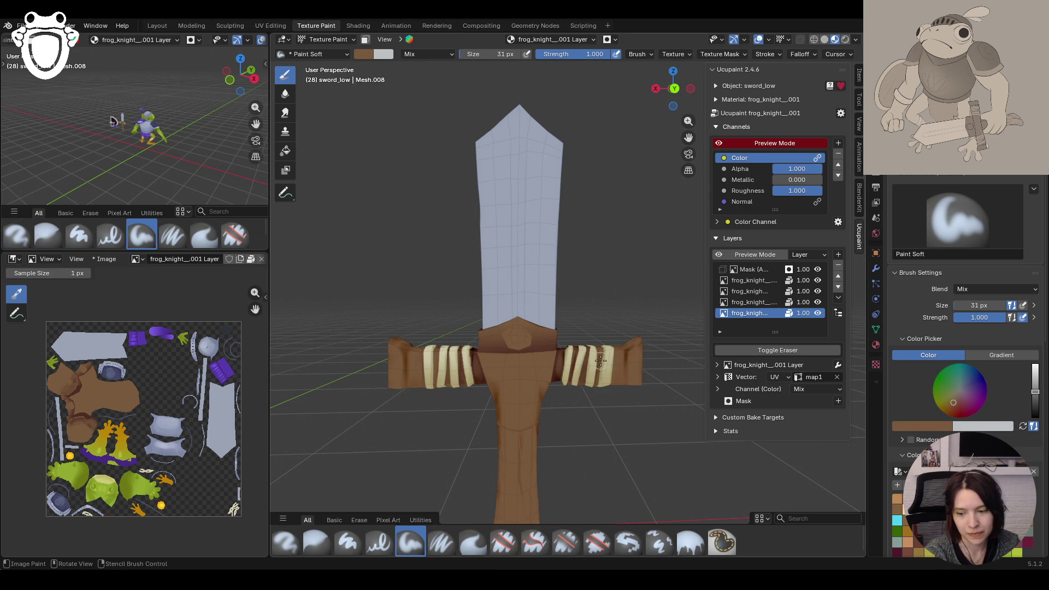
pyautogui.moveTo(600, 373); pyautogui.dragTo(599, 452, button='middle')
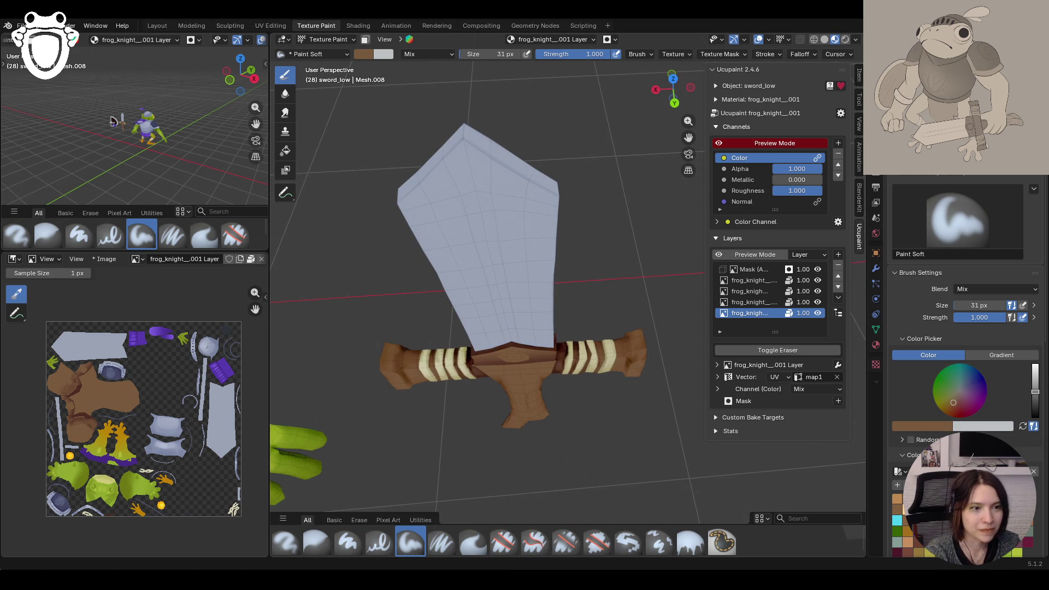
pyautogui.moveTo(581, 369); pyautogui.dragTo(581, 445, button='middle')
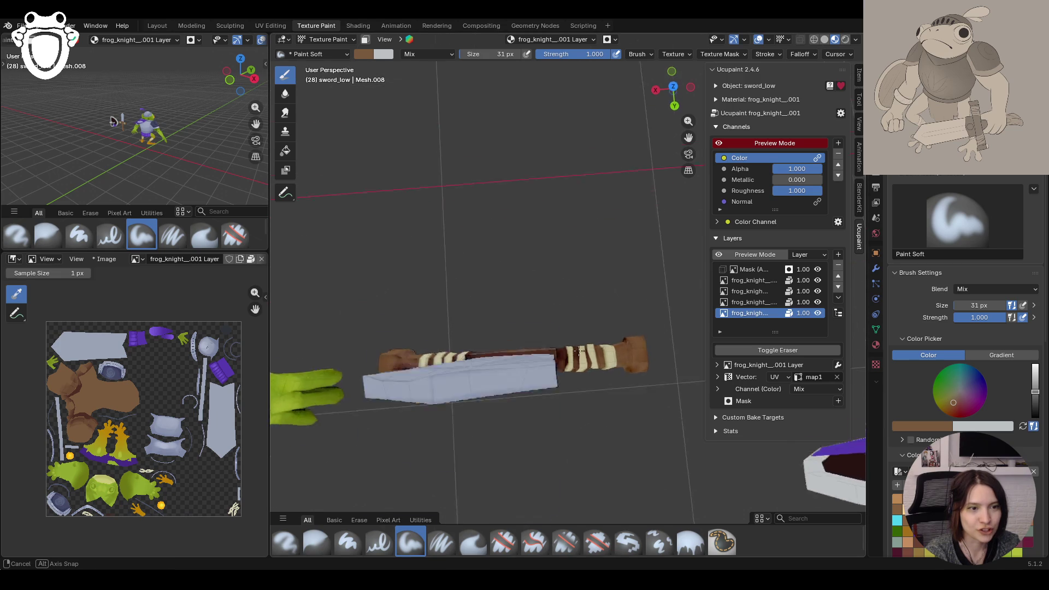
pyautogui.moveTo(591, 333)
pyautogui.mouseDown()
pyautogui.moveTo(482, 353)
pyautogui.moveTo(478, 340)
pyautogui.mouseUp()
pyautogui.moveTo(460, 386); pyautogui.dragTo(464, 379)
# Step: Return to a front view and activate the layer holding the cream wrap strokes
pyautogui.moveTo(486, 166); pyautogui.dragTo(634, 143, button='middle')
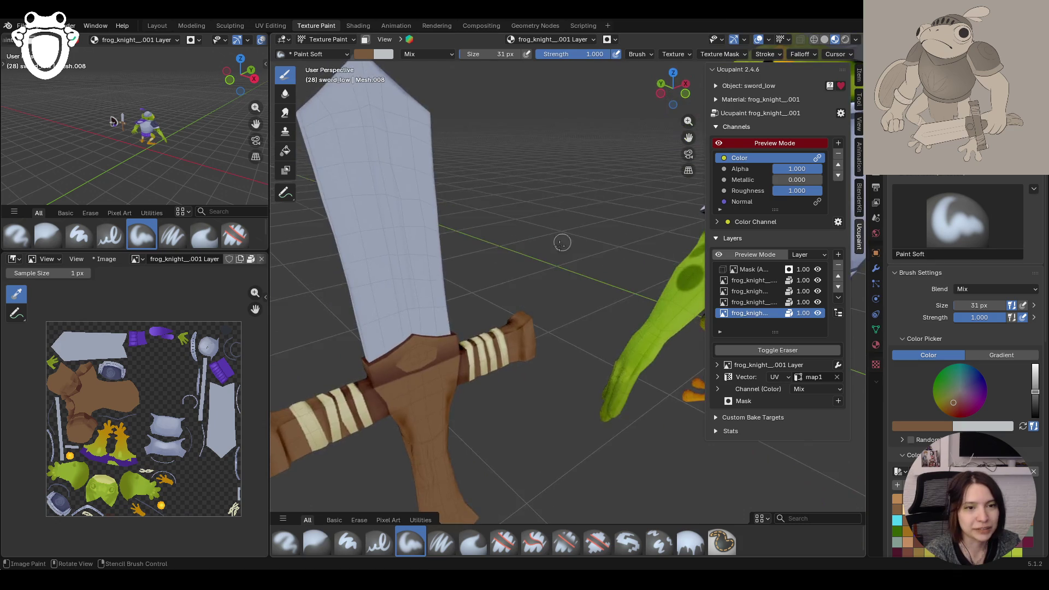
pyautogui.moveTo(634, 143)
pyautogui.mouseDown(button='middle')
pyautogui.moveTo(673, 136)
pyautogui.moveTo(549, 192)
pyautogui.mouseUp(button='middle')
pyautogui.scroll(-4, 548, 192)
pyautogui.scroll(1, 565, 176)
pyautogui.scroll(4, 574, 168)
pyautogui.moveTo(576, 164); pyautogui.dragTo(611, 274, button='middle')
pyautogui.click(750, 291)
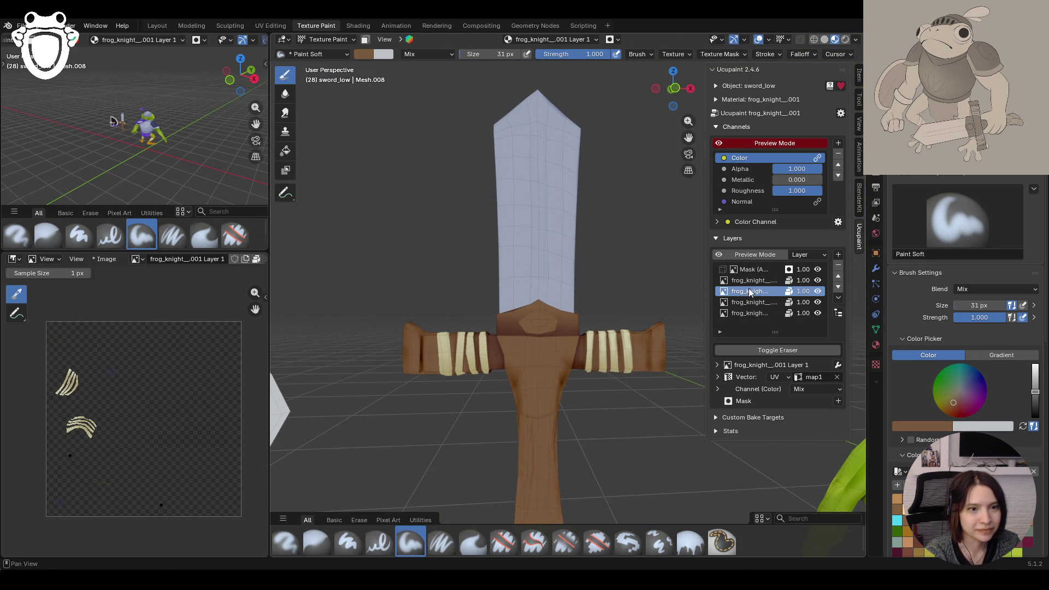
pyautogui.scroll(2, 549, 415)
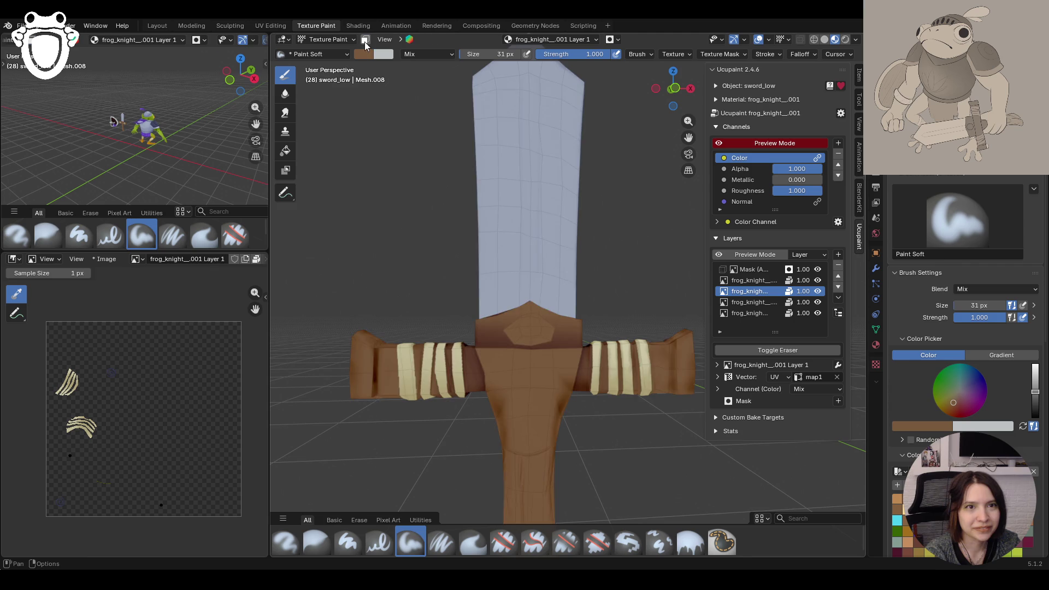
# Step: Mask to the selected gem face at the hilt top and set the Fill colour to cyan
pyautogui.click(365, 39)
pyautogui.keyDown('shift'); pyautogui.click(520, 339); pyautogui.keyUp('shift')
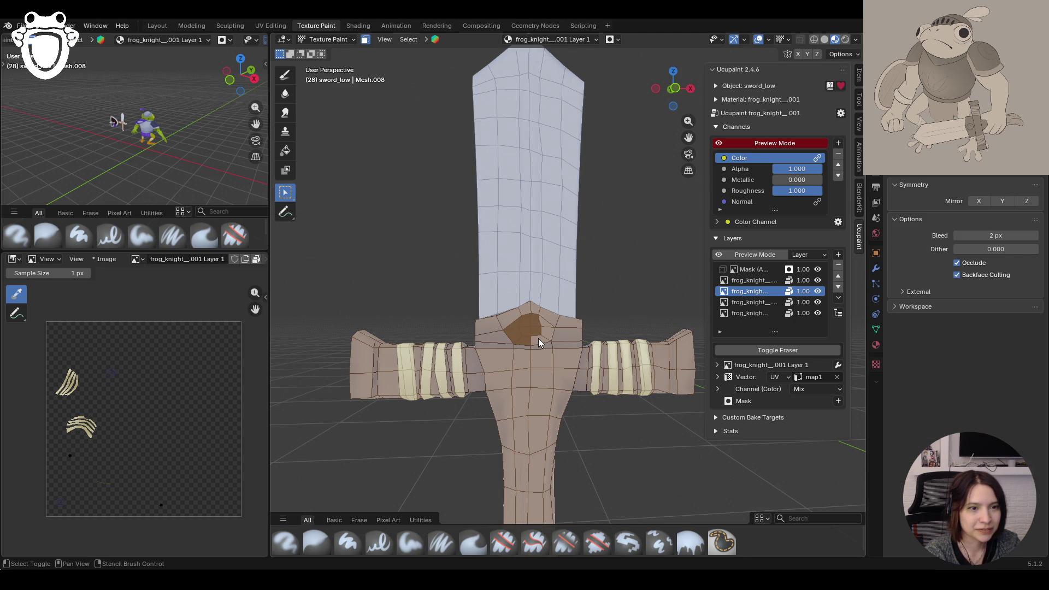
pyautogui.moveTo(593, 334); pyautogui.dragTo(344, 345, button='middle')
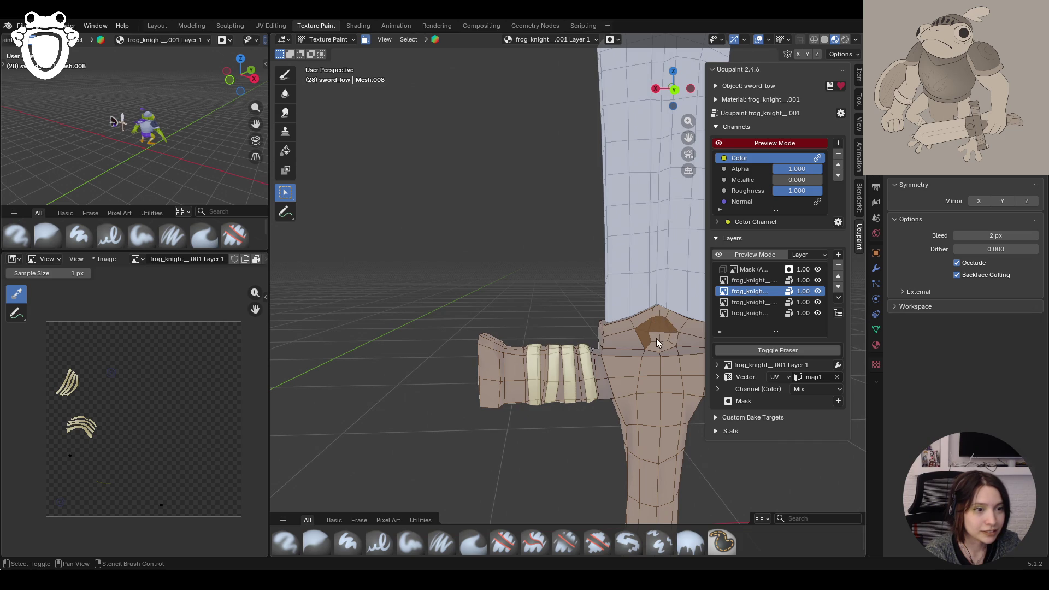
pyautogui.click(690, 542)
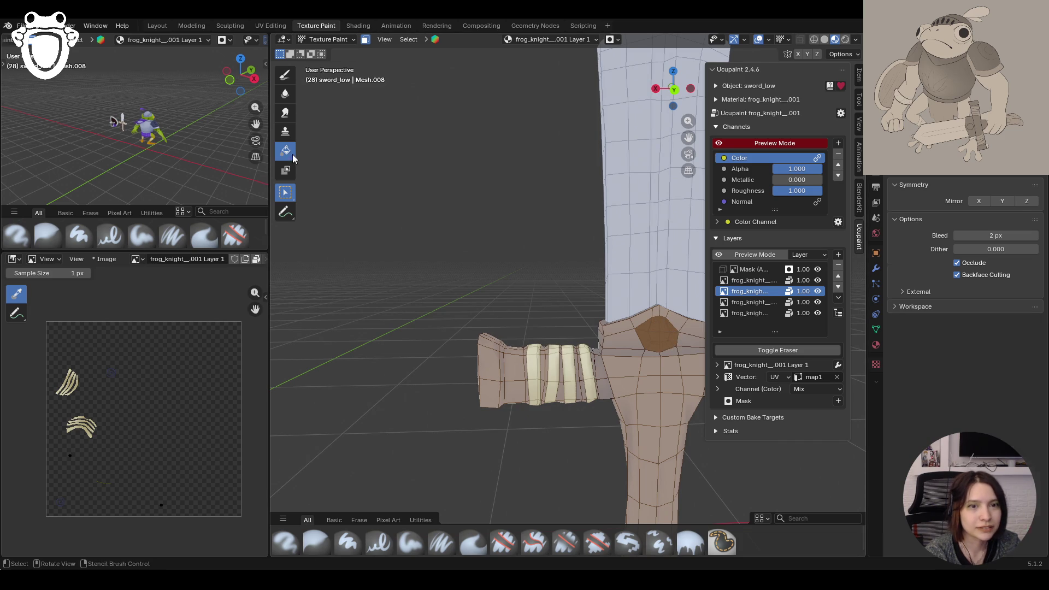
pyautogui.click(897, 509)
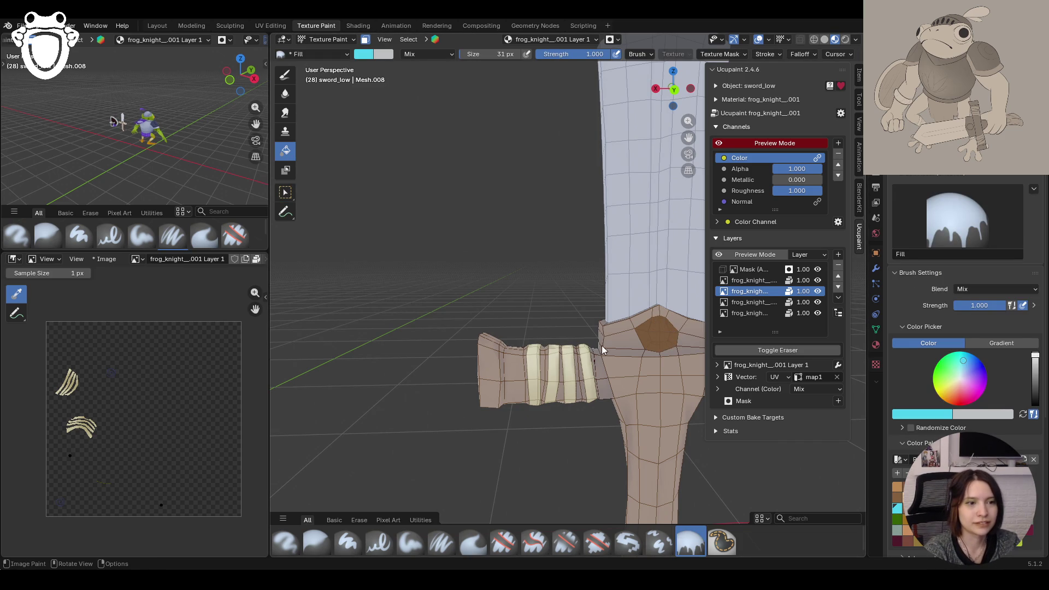
pyautogui.moveTo(632, 335)
pyautogui.mouseDown(button='middle')
pyautogui.moveTo(440, 369)
pyautogui.moveTo(354, 80)
pyautogui.moveTo(525, 303)
pyautogui.mouseUp(button='middle')
pyautogui.scroll(-10, 525, 303)
pyautogui.scroll(5, 532, 337)
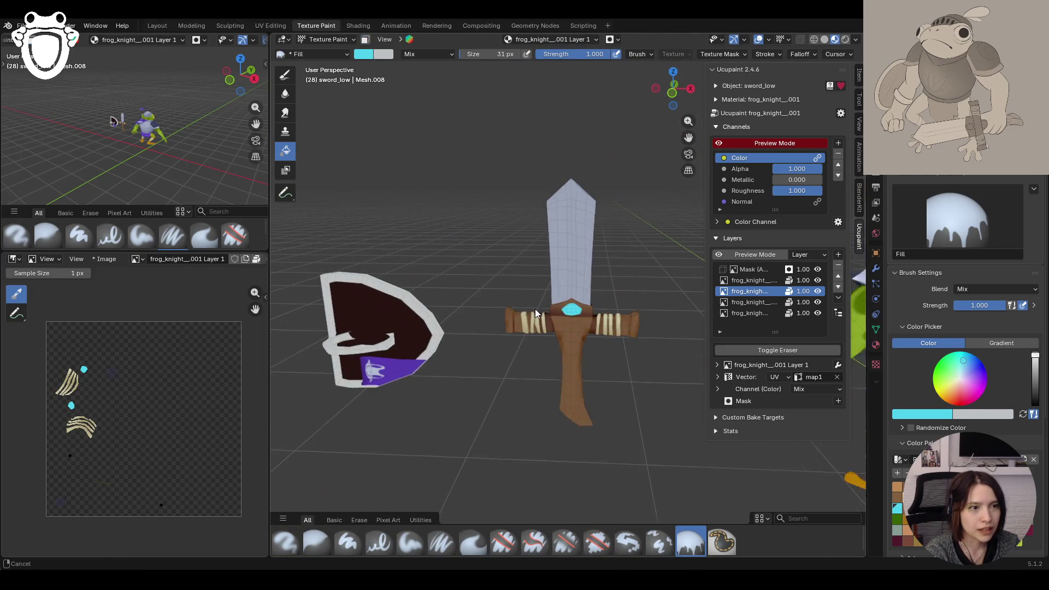
# Step: On the bottom layer, switch Fill to Gradient and darken the lower handle
pyautogui.click(749, 313)
pyautogui.moveTo(584, 344); pyautogui.dragTo(311, 306, button='middle')
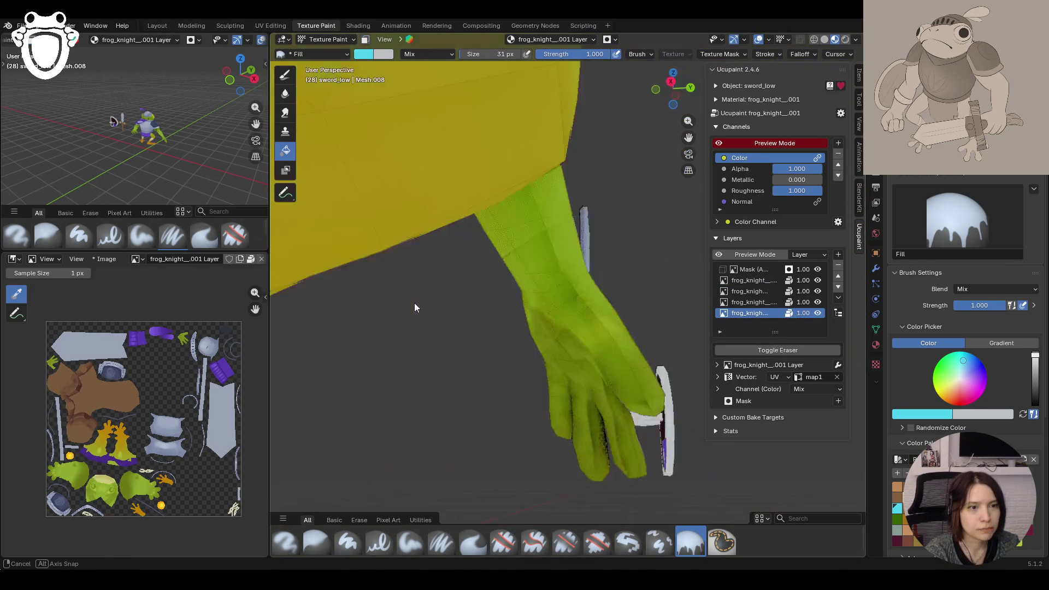
pyautogui.moveTo(311, 306); pyautogui.dragTo(360, 297, button='middle')
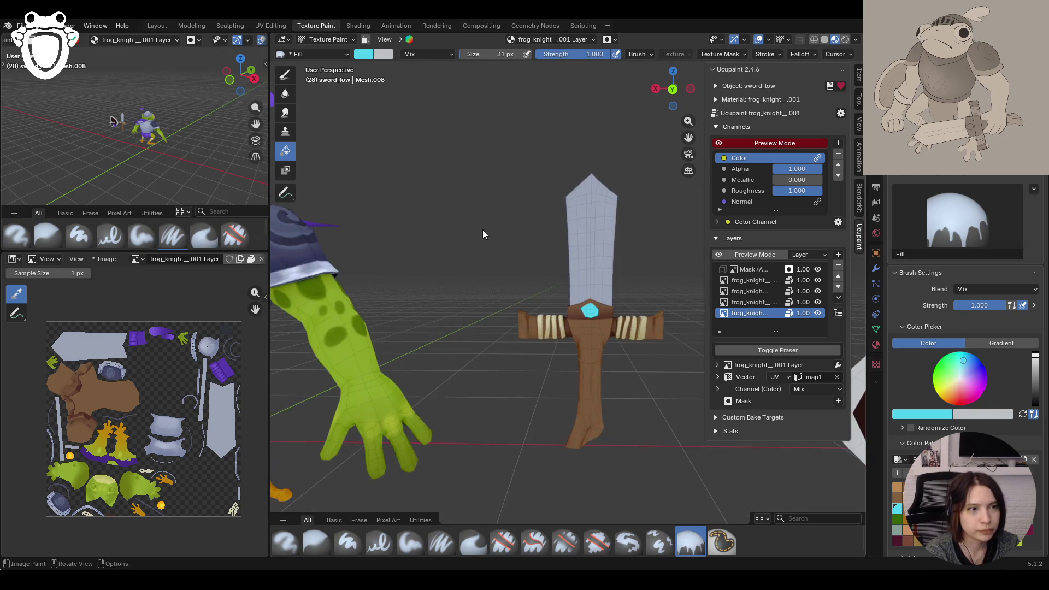
pyautogui.moveTo(689, 139); pyautogui.dragTo(600, 168)
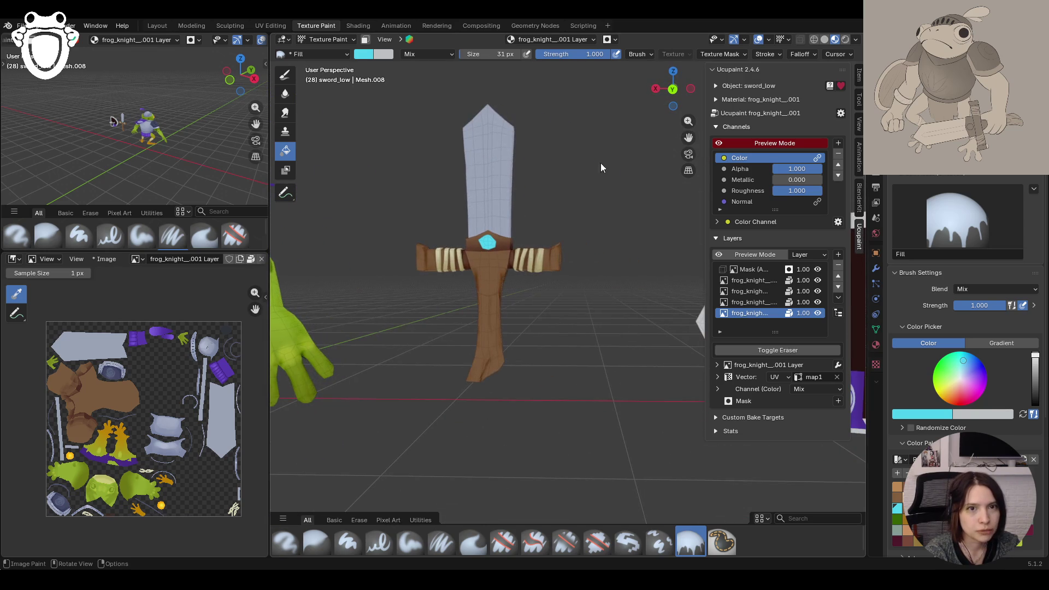
pyautogui.click(1001, 344)
pyautogui.moveTo(481, 394); pyautogui.dragTo(472, 319)
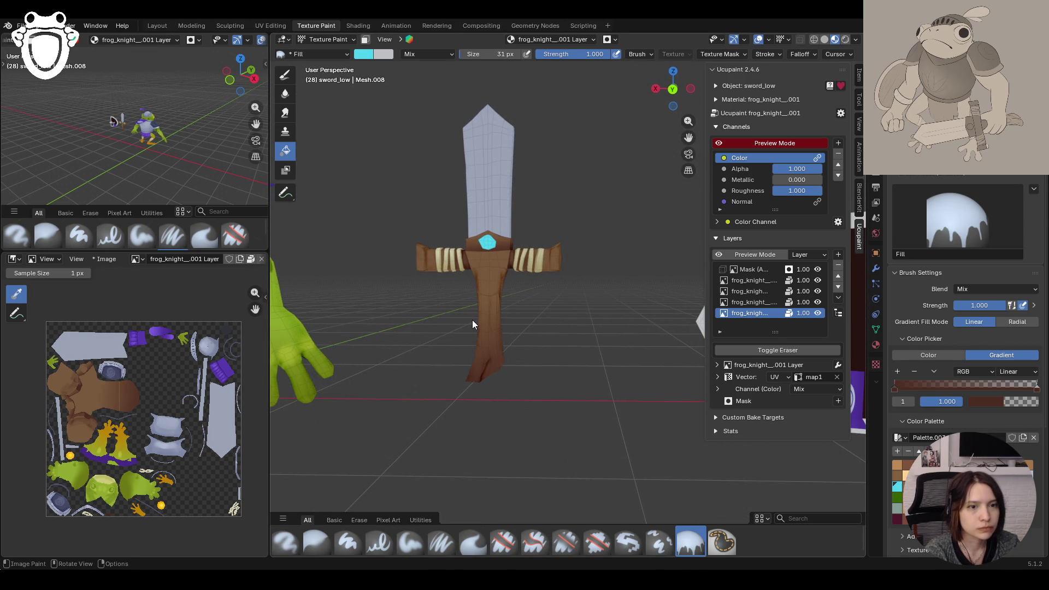
# Step: Orbit to check the handle gradient, then re-enable face selection masking
pyautogui.moveTo(500, 346)
pyautogui.mouseDown(button='middle')
pyautogui.moveTo(503, 364)
pyautogui.moveTo(606, 389)
pyautogui.moveTo(588, 405)
pyautogui.mouseUp(button='middle')
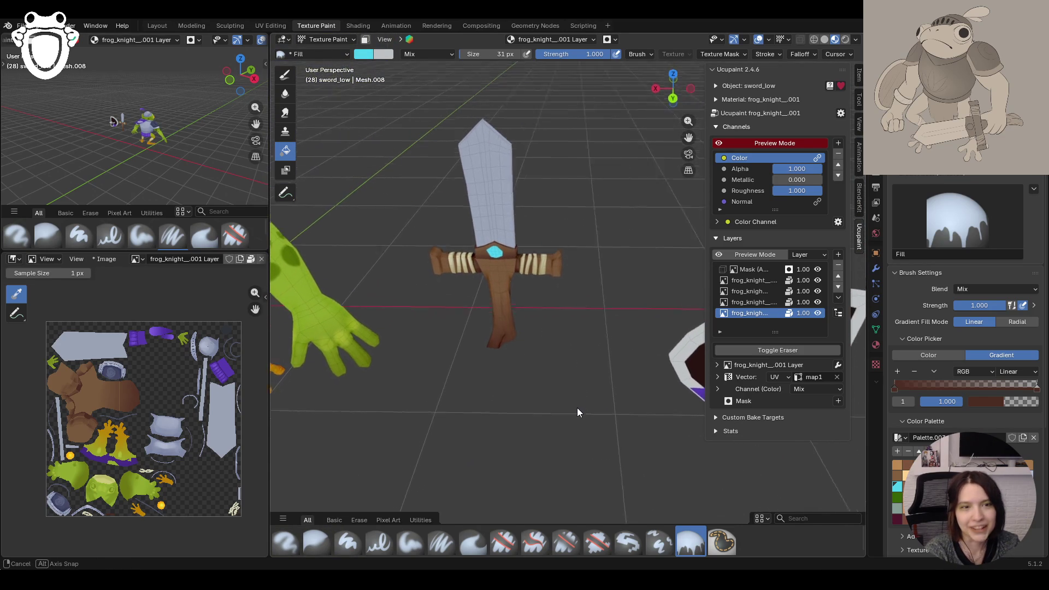
pyautogui.moveTo(588, 404)
pyautogui.mouseDown(button='middle')
pyautogui.moveTo(576, 407)
pyautogui.moveTo(590, 414)
pyautogui.mouseUp(button='middle')
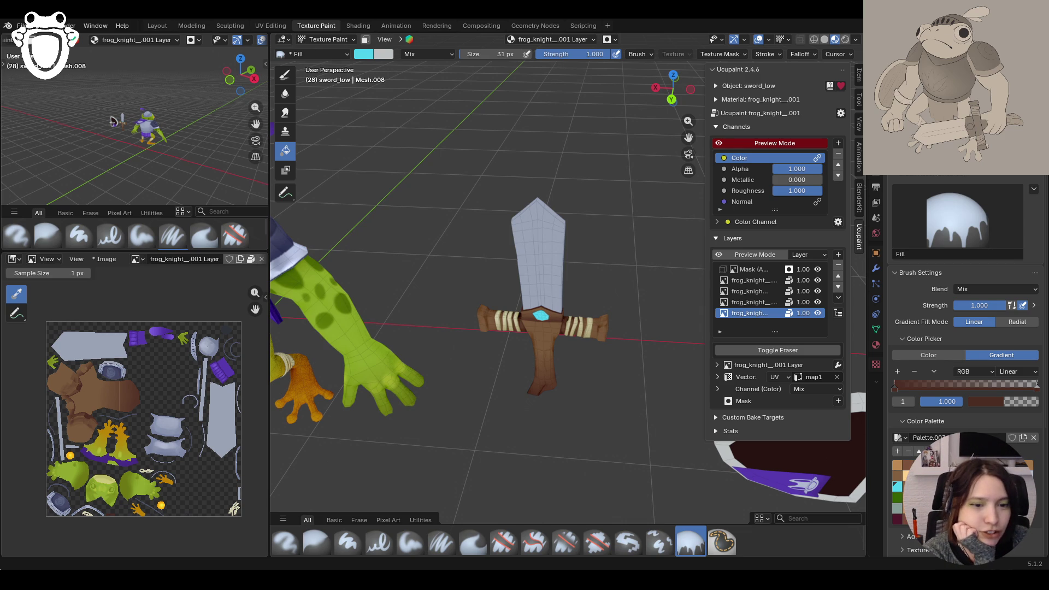
pyautogui.moveTo(513, 363)
pyautogui.mouseDown(button='middle')
pyautogui.moveTo(526, 340)
pyautogui.moveTo(559, 342)
pyautogui.mouseUp(button='middle')
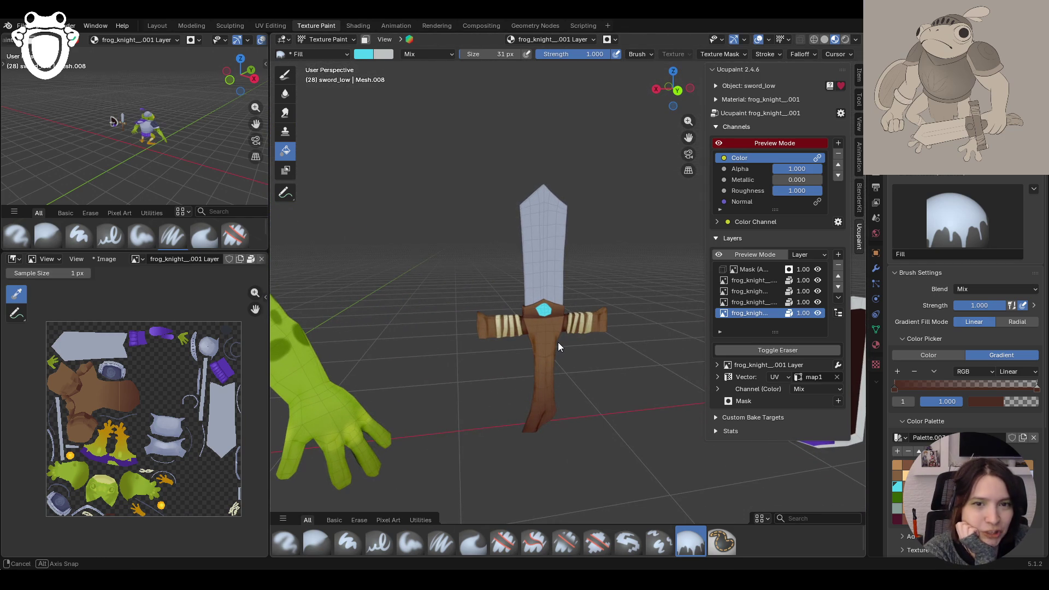
pyautogui.moveTo(497, 378); pyautogui.dragTo(490, 377, button='middle')
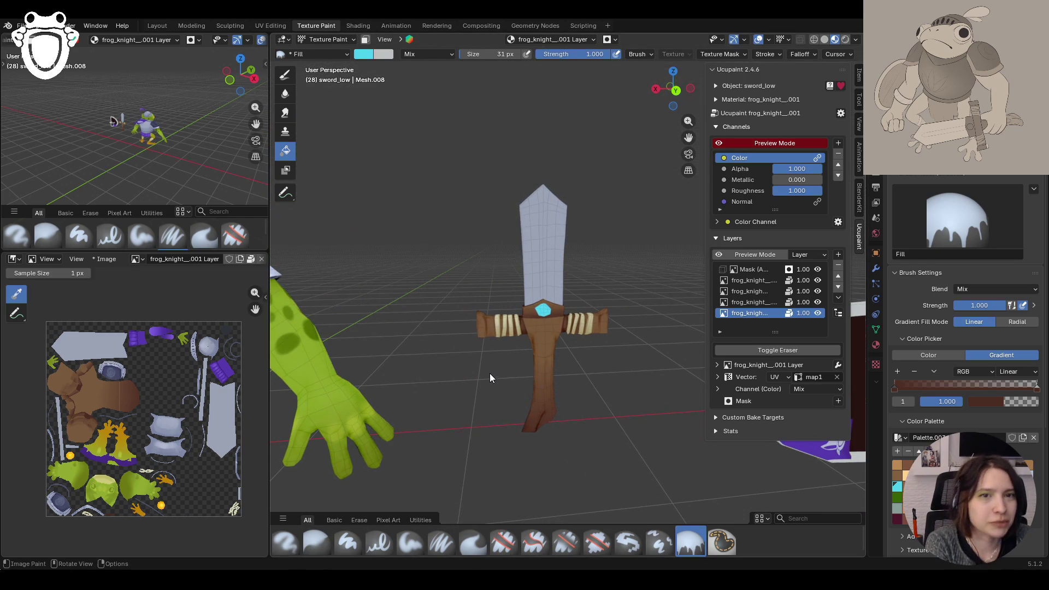
pyautogui.moveTo(594, 290)
pyautogui.mouseDown(button='middle')
pyautogui.moveTo(541, 293)
pyautogui.moveTo(574, 296)
pyautogui.moveTo(650, 181)
pyautogui.moveTo(643, 295)
pyautogui.moveTo(623, 287)
pyautogui.mouseUp(button='middle')
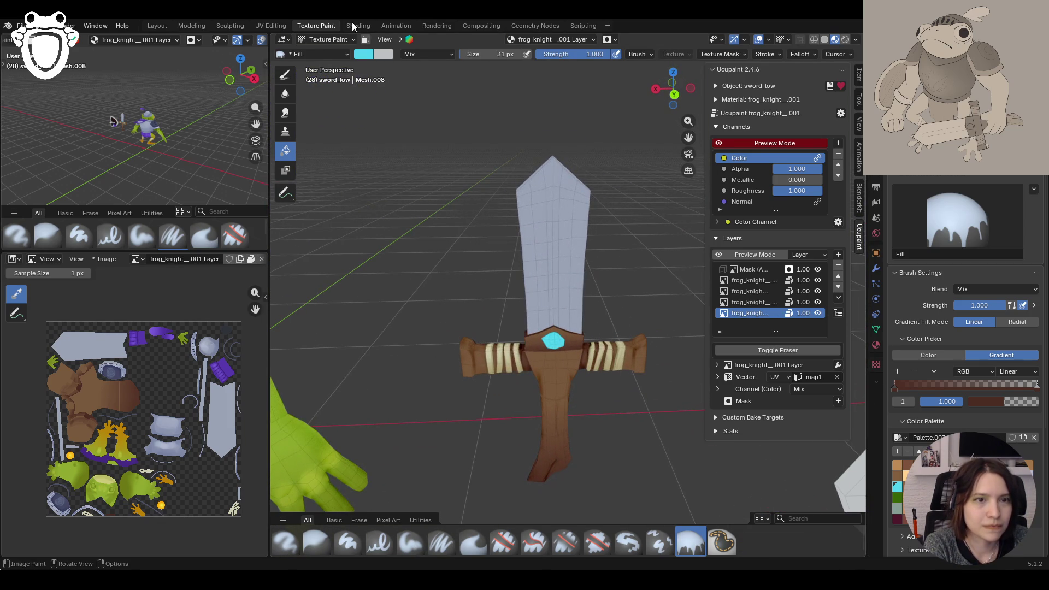
pyautogui.click(317, 40)
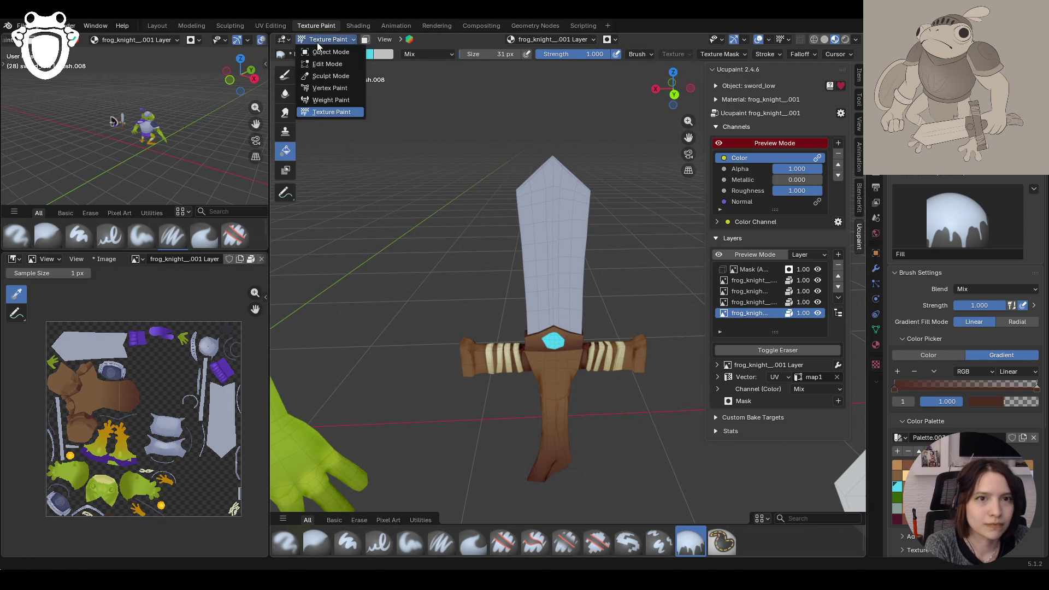
pyautogui.click(365, 41)
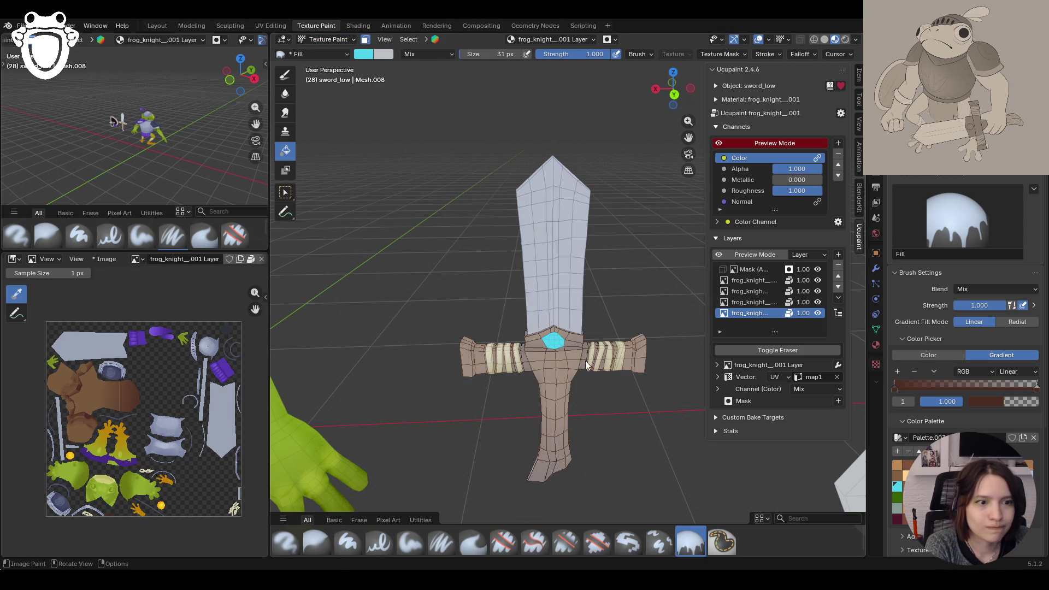
# Step: Shift-select the blade's centre strip of faces and return to the Fill brush
pyautogui.click(286, 193)
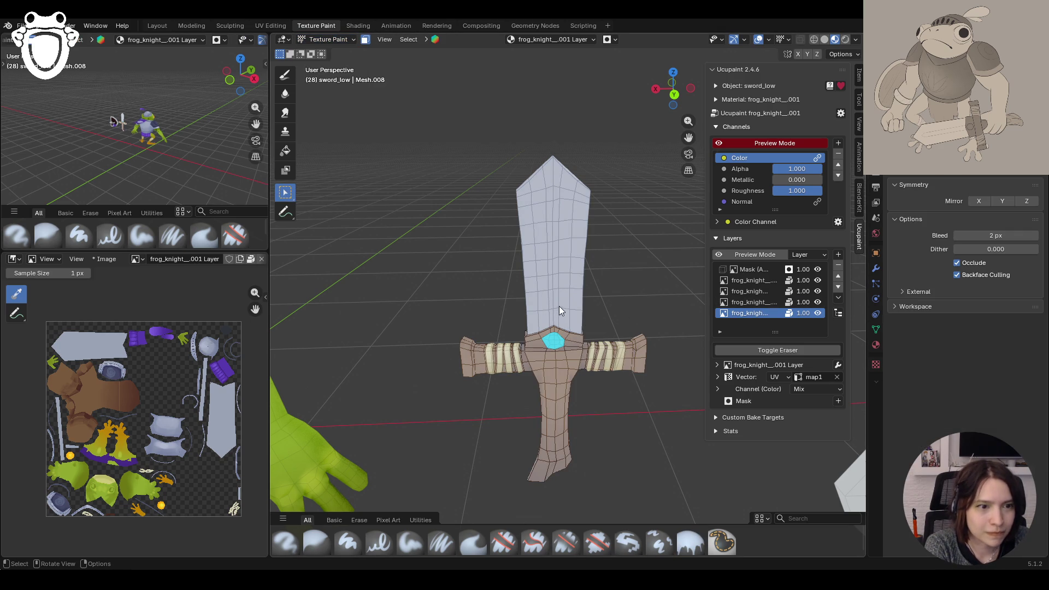
pyautogui.press('shift')
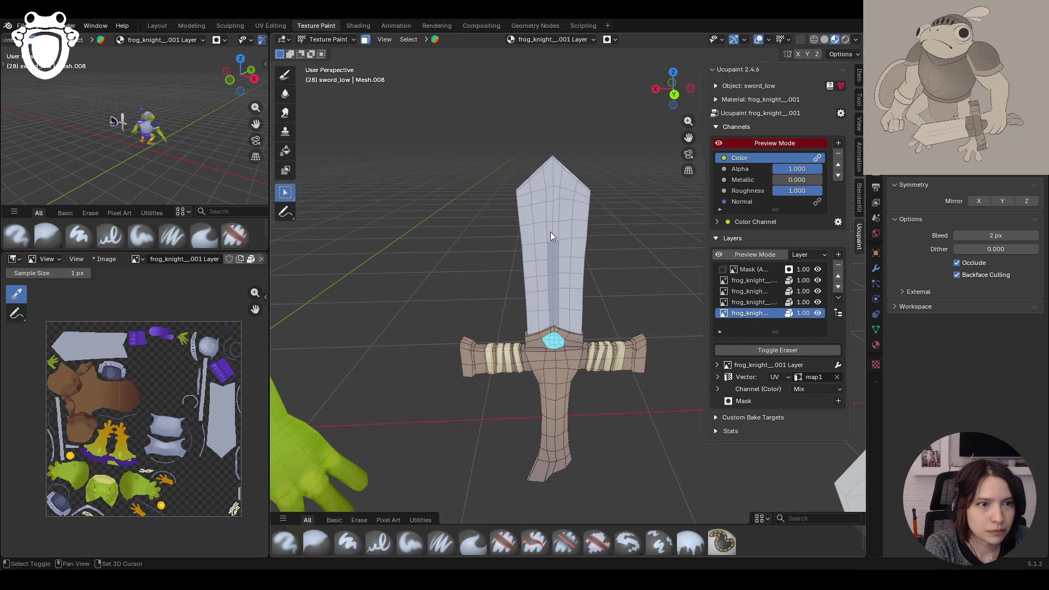
pyautogui.moveTo(593, 216); pyautogui.dragTo(395, 270, button='middle')
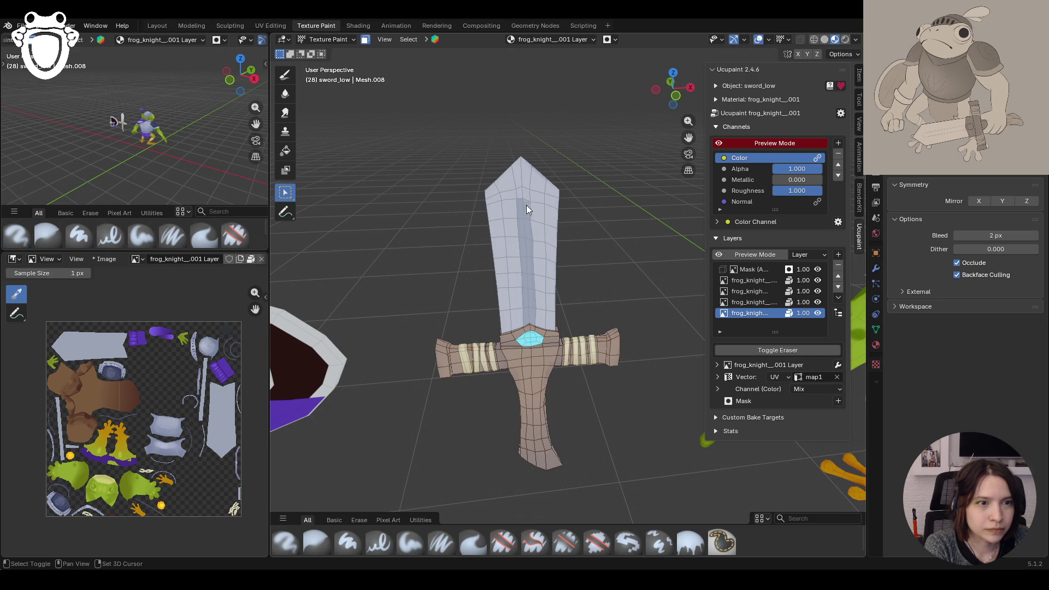
pyautogui.moveTo(406, 257); pyautogui.dragTo(603, 256, button='middle')
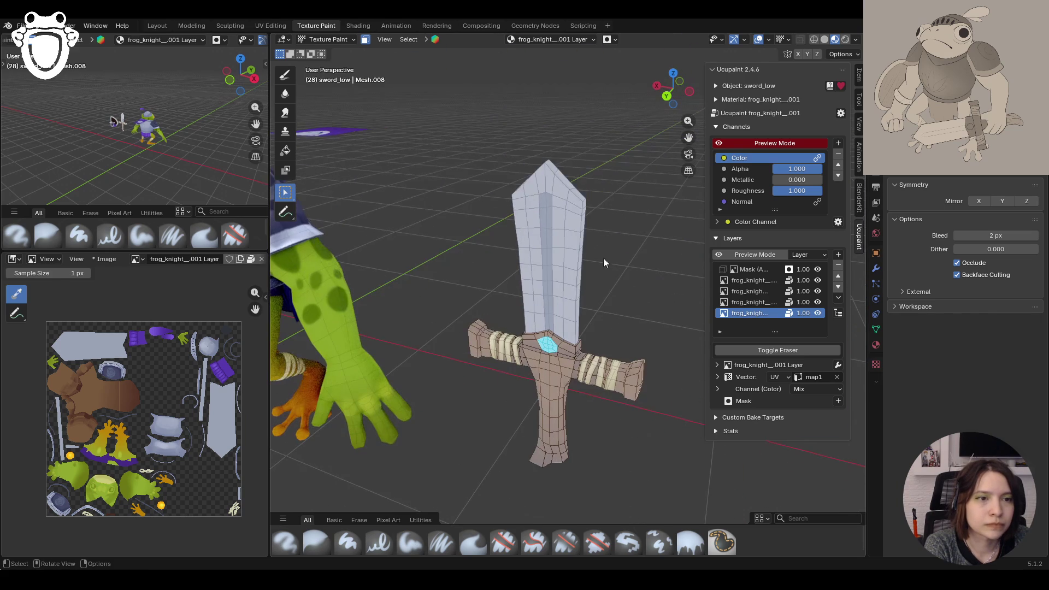
pyautogui.click(285, 151)
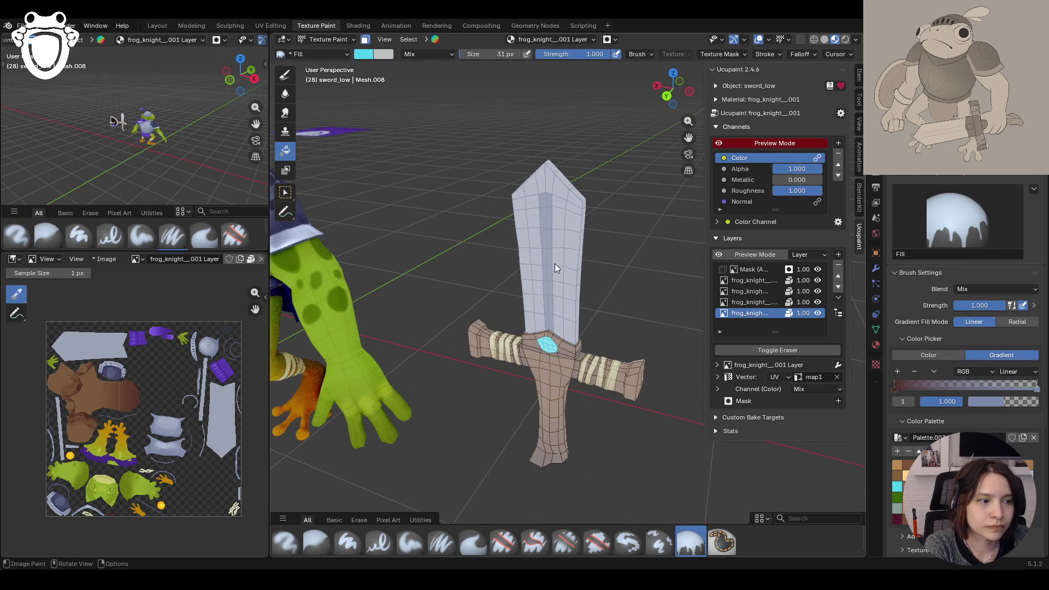
# Step: Turn the sword toward a frontal view and stop restricting painting to selected faces
pyautogui.moveTo(579, 256); pyautogui.dragTo(548, 286, button='middle')
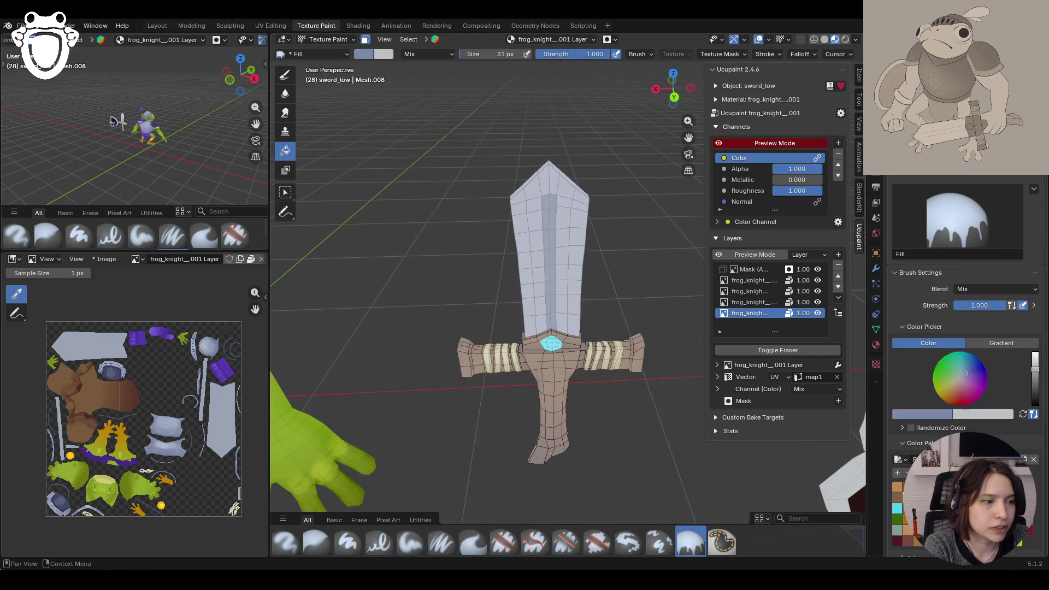
pyautogui.moveTo(660, 275); pyautogui.dragTo(398, 273, button='middle')
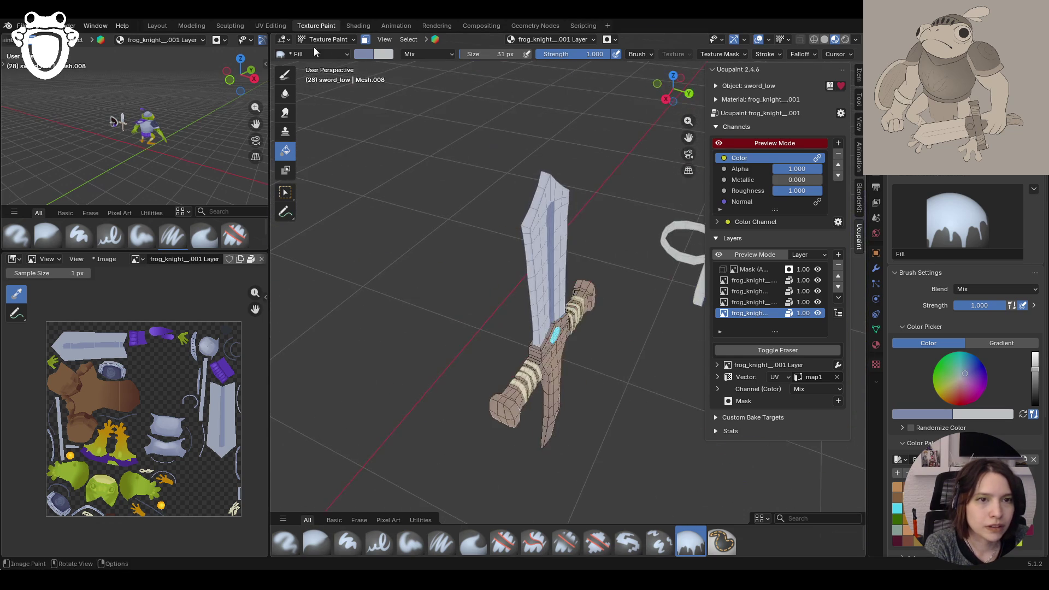
pyautogui.click(365, 39)
pyautogui.moveTo(578, 267); pyautogui.dragTo(614, 277, button='middle')
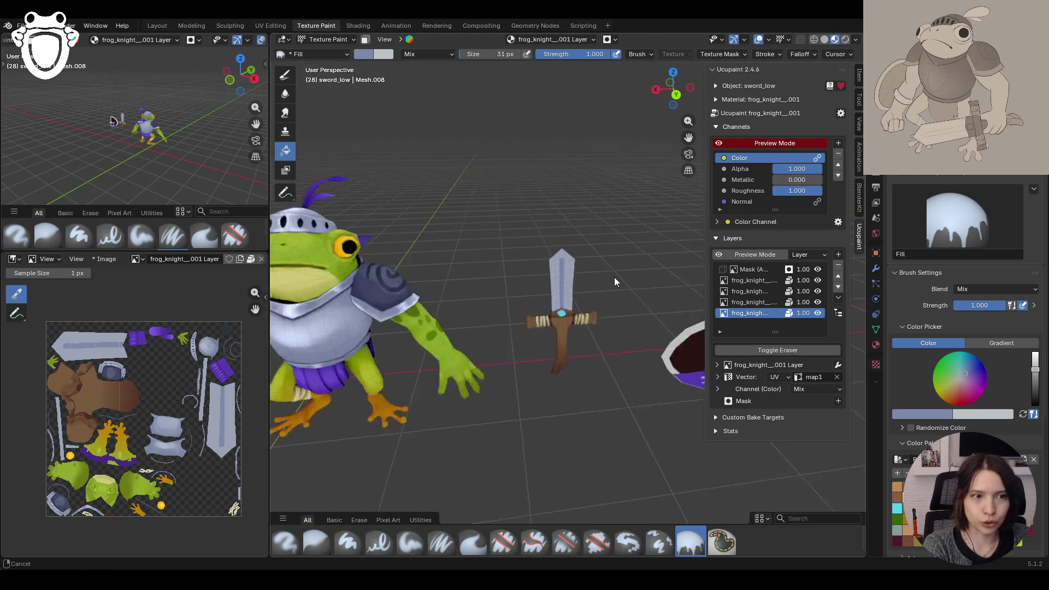
pyautogui.scroll(4, 614, 277)
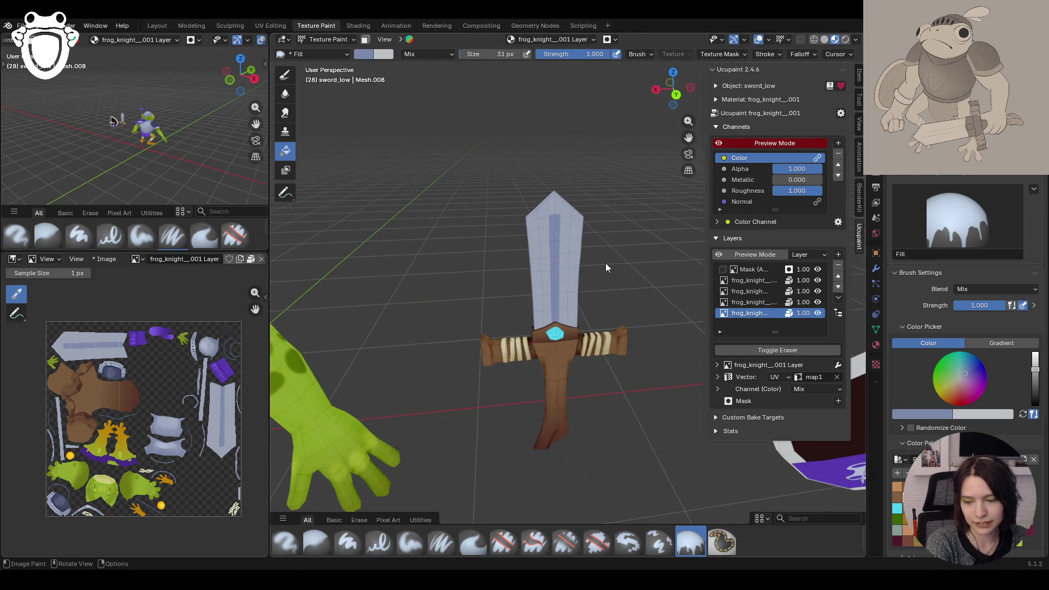
# Step: Lighten the brush colour for highlights and switch to the Paint Soft brush facing the blade
pyautogui.moveTo(595, 278); pyautogui.dragTo(587, 269, button='middle')
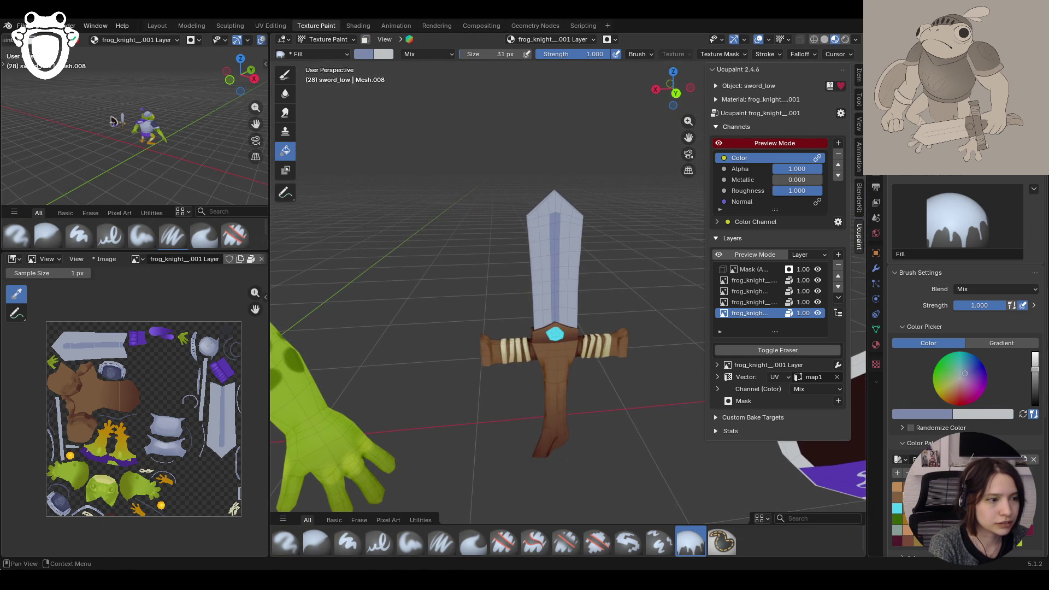
pyautogui.click(1035, 361)
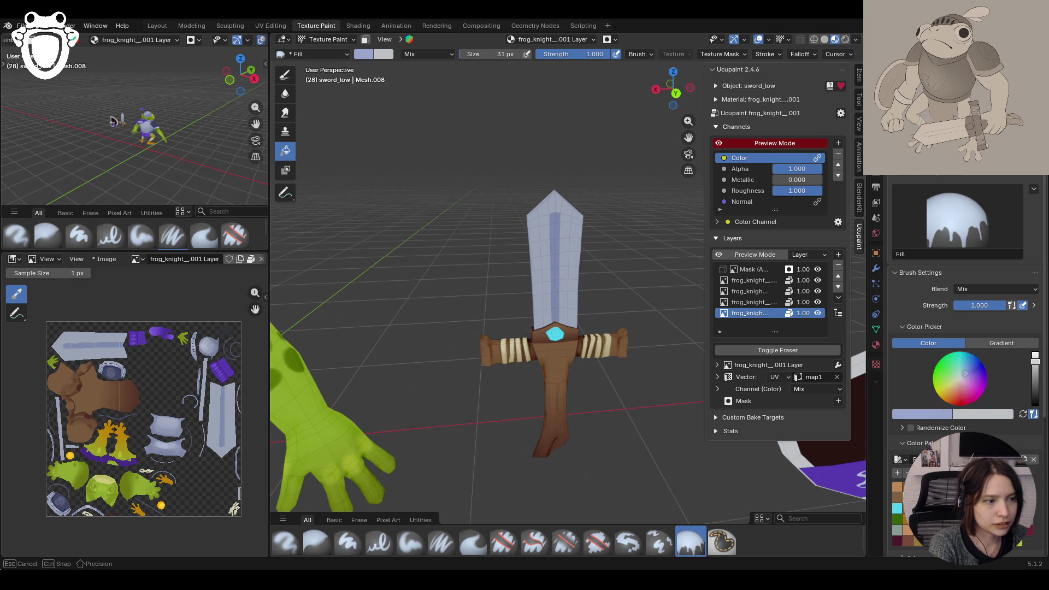
pyautogui.moveTo(543, 254)
pyautogui.mouseDown(button='middle')
pyautogui.moveTo(574, 293)
pyautogui.moveTo(557, 412)
pyautogui.mouseUp(button='middle')
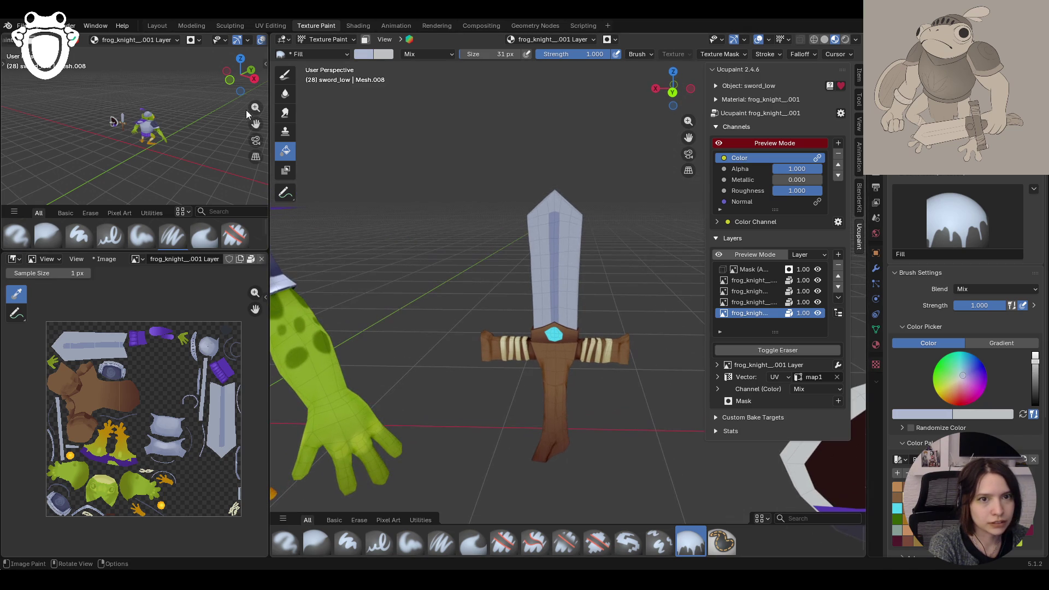
pyautogui.press('d')
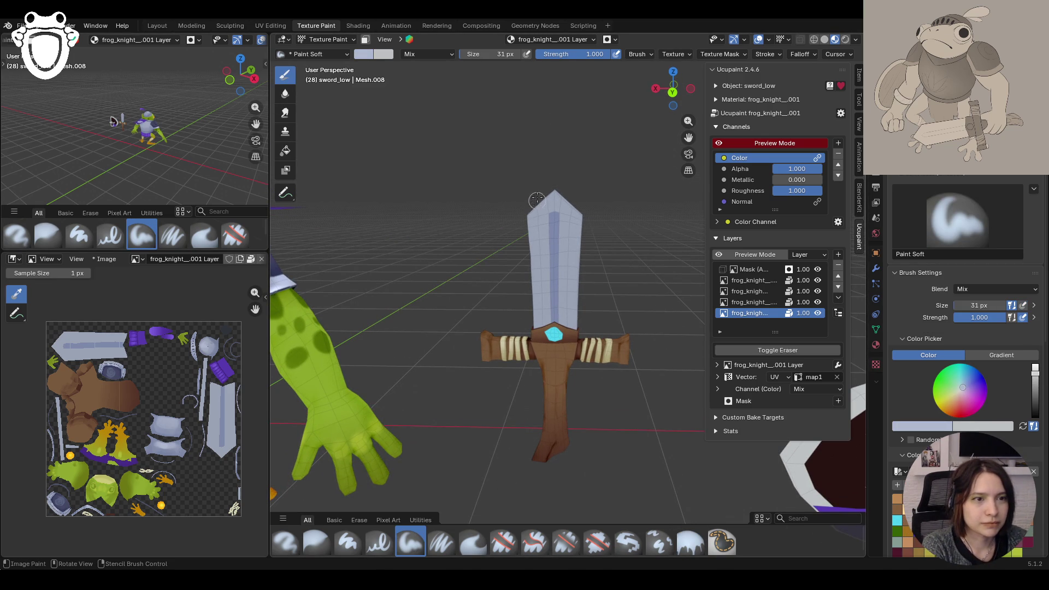
# Step: Paint soft light highlights on the left and right sides of the pale-blue blade
pyautogui.moveTo(537, 202); pyautogui.dragTo(558, 150, button='middle')
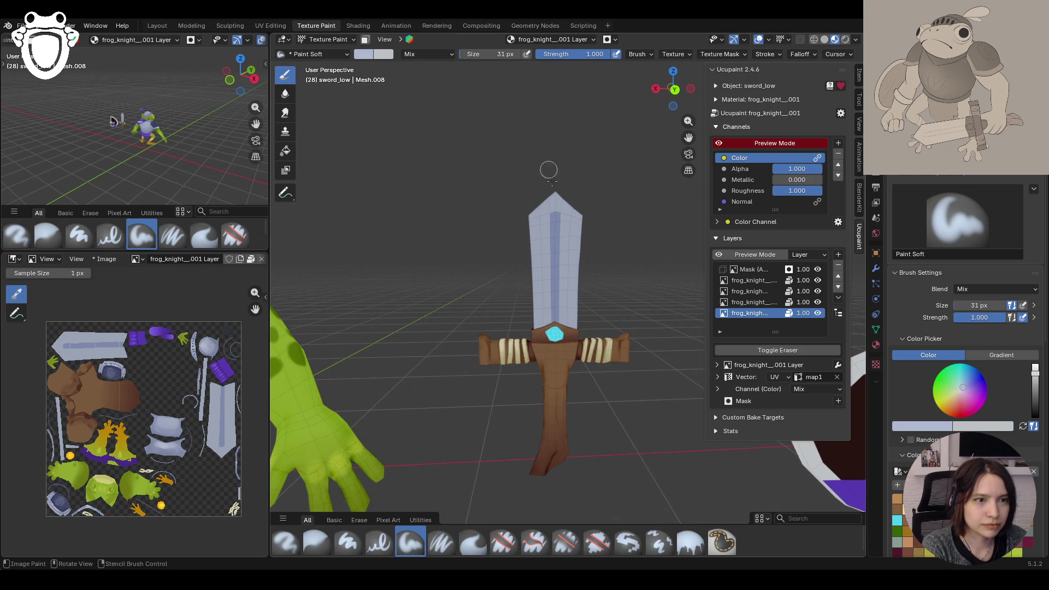
pyautogui.moveTo(535, 259); pyautogui.dragTo(541, 257)
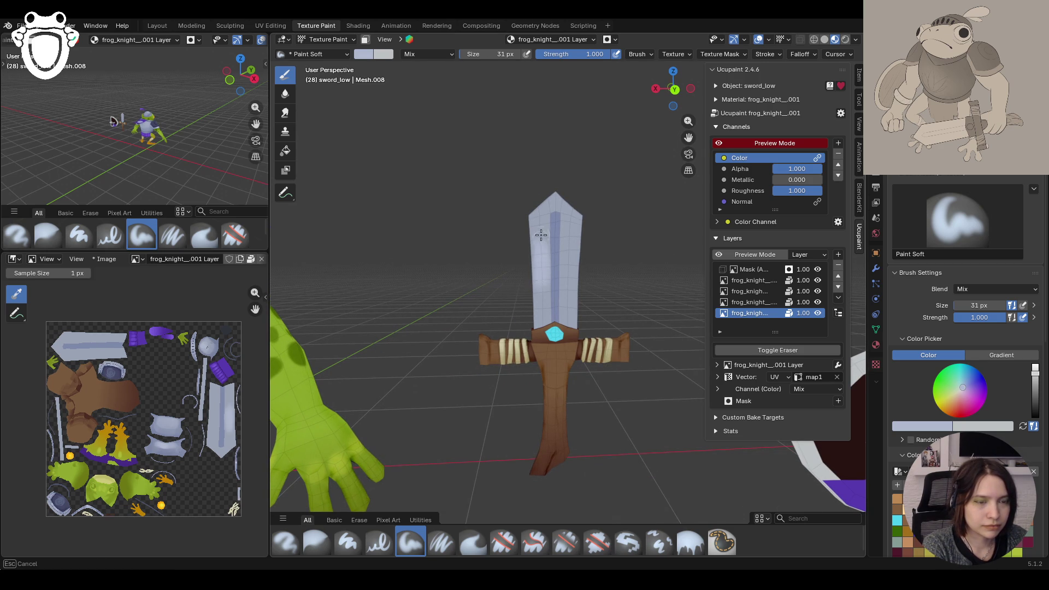
pyautogui.moveTo(542, 257); pyautogui.dragTo(573, 248)
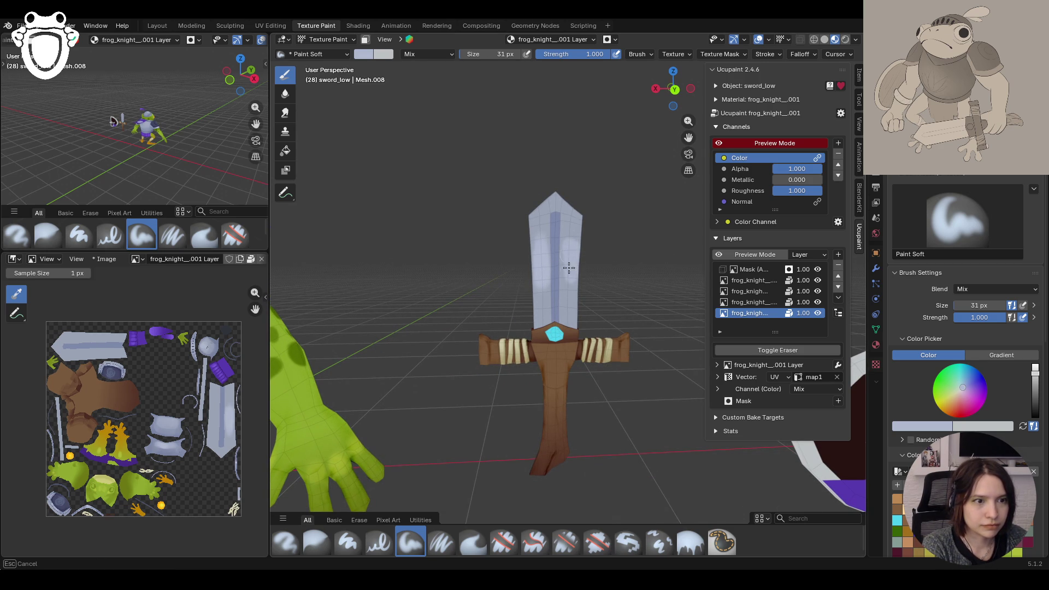
pyautogui.moveTo(568, 243); pyautogui.dragTo(568, 244)
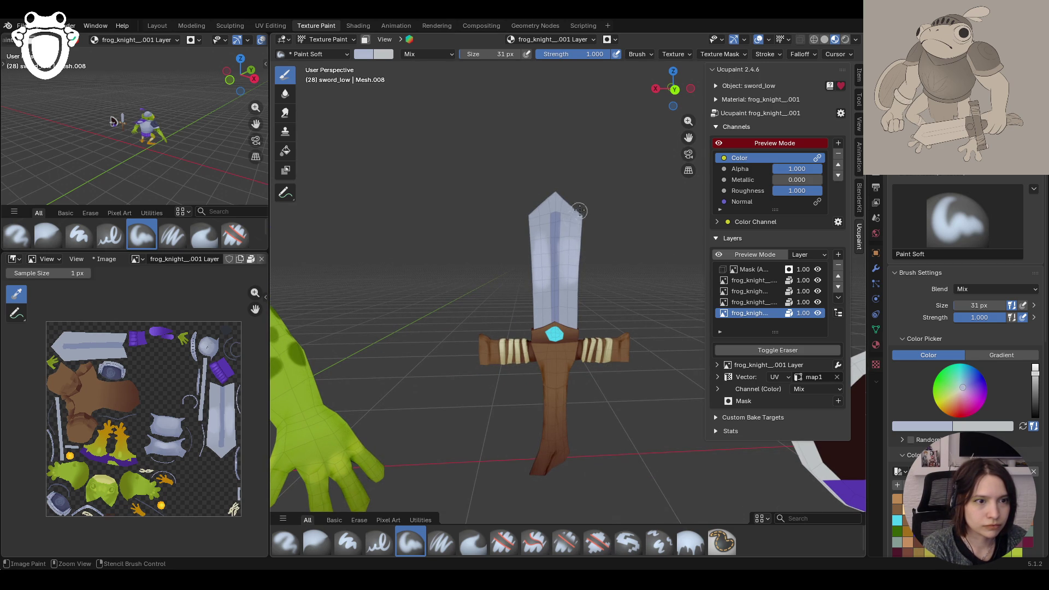
pyautogui.press('f')
pyautogui.click(410, 542)
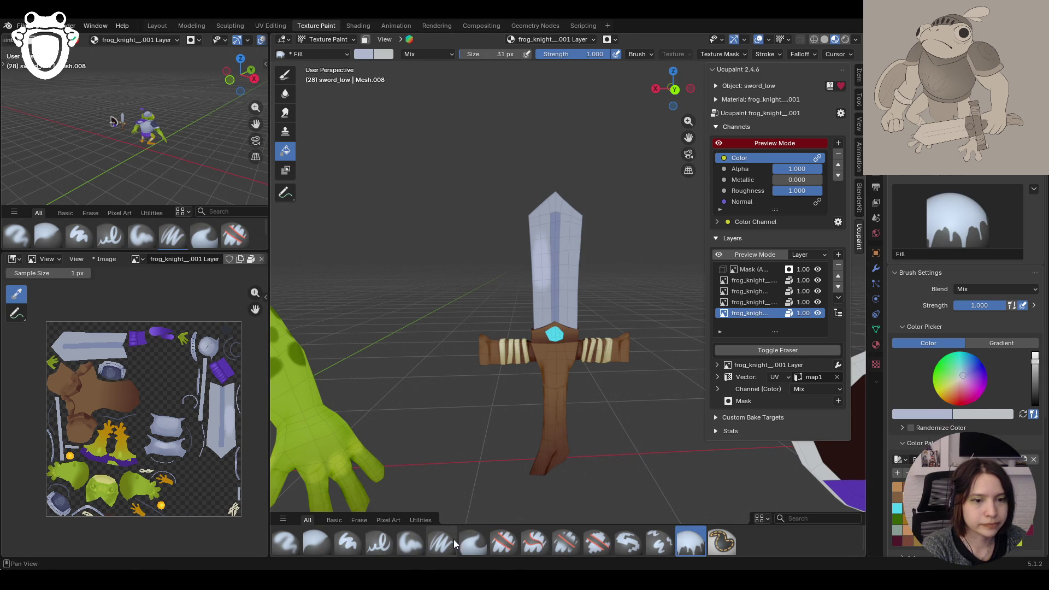
pyautogui.moveTo(566, 234); pyautogui.dragTo(567, 238)
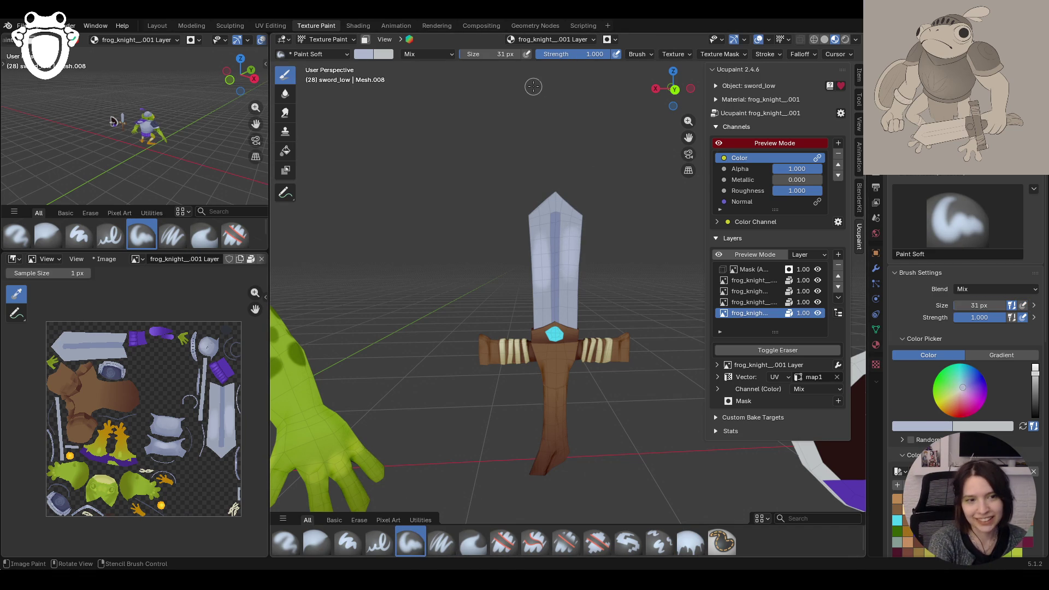
# Step: Sample the blade's grey-blue colour and paint it over the highlights to soften them
pyautogui.moveTo(533, 87); pyautogui.dragTo(356, 225, button='middle')
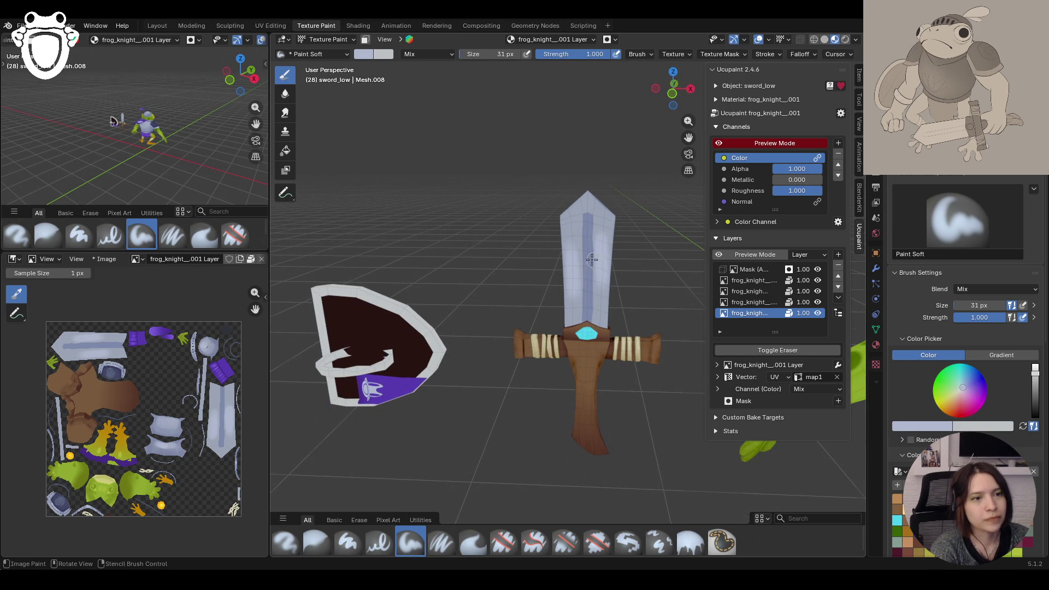
pyautogui.scroll(-5, 591, 259)
pyautogui.scroll(-3, 645, 146)
pyautogui.click(722, 143)
pyautogui.moveTo(615, 328); pyautogui.dragTo(629, 339, button='middle')
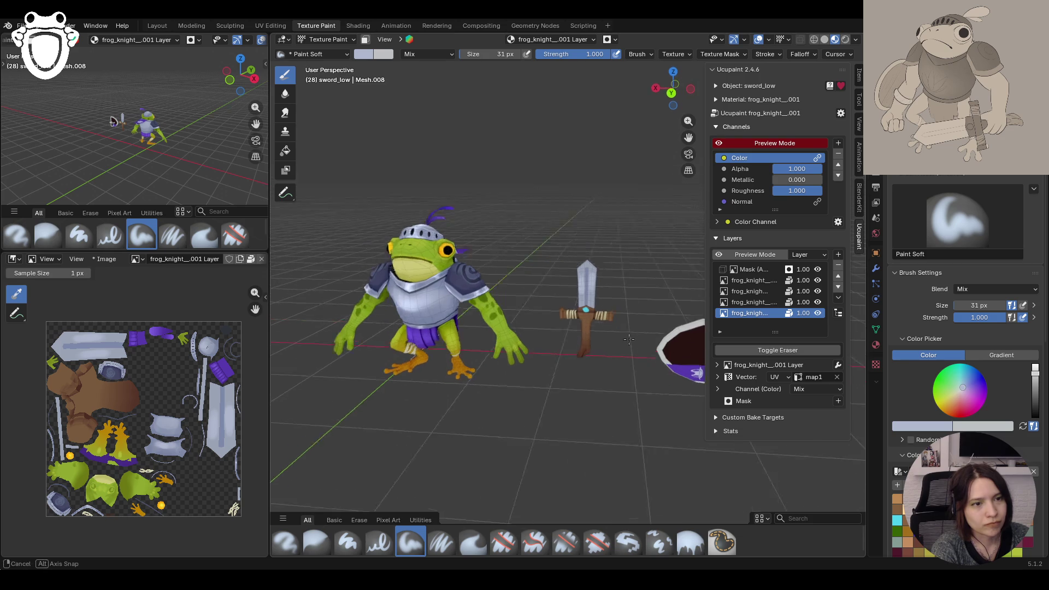
pyautogui.scroll(3, 629, 338)
pyautogui.scroll(2, 629, 339)
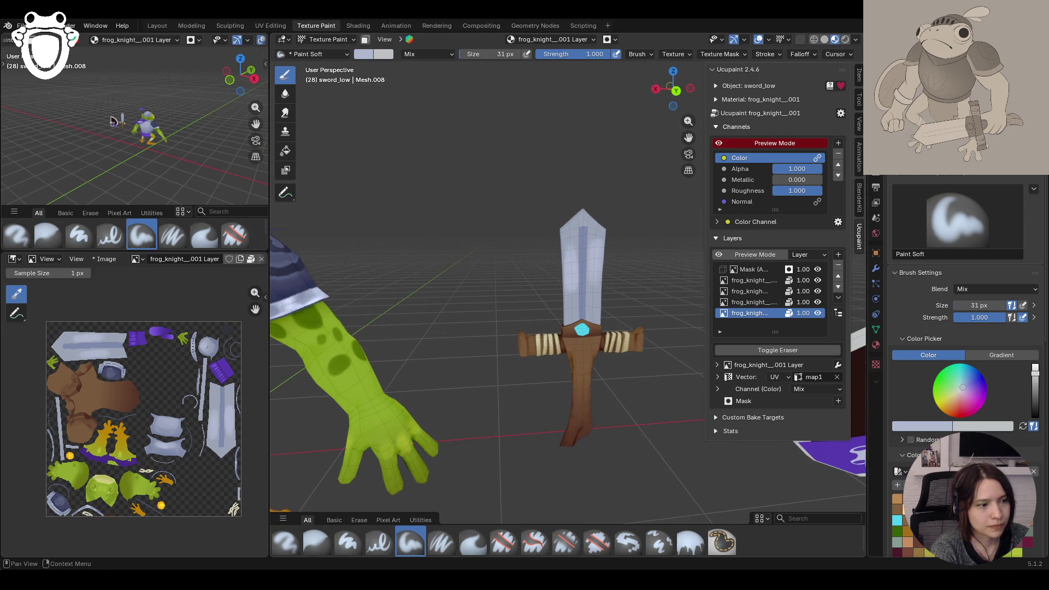
pyautogui.moveTo(574, 283); pyautogui.dragTo(634, 328, button='middle')
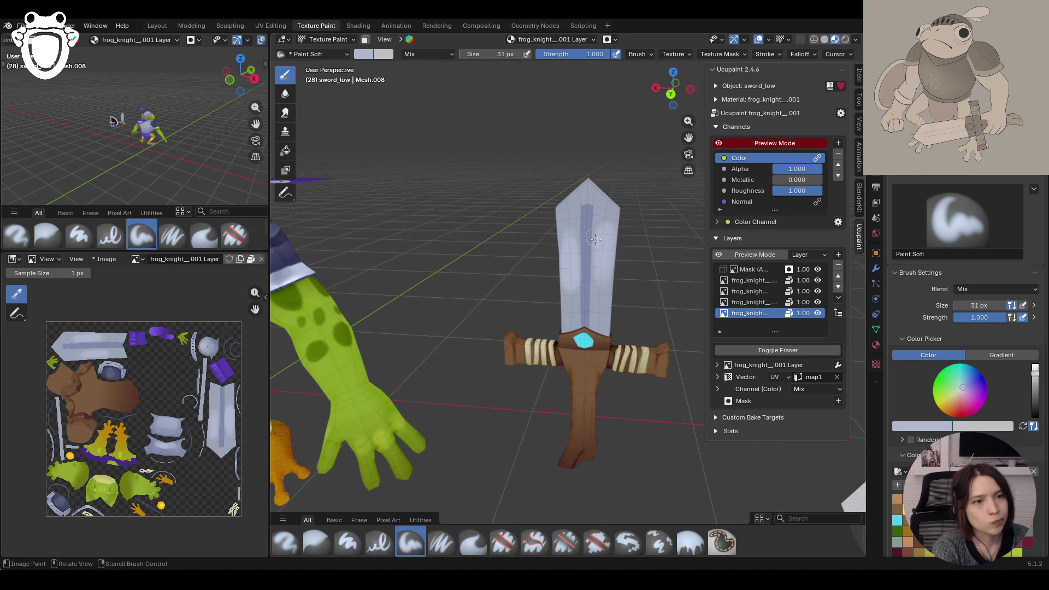
pyautogui.moveTo(601, 292); pyautogui.dragTo(605, 294)
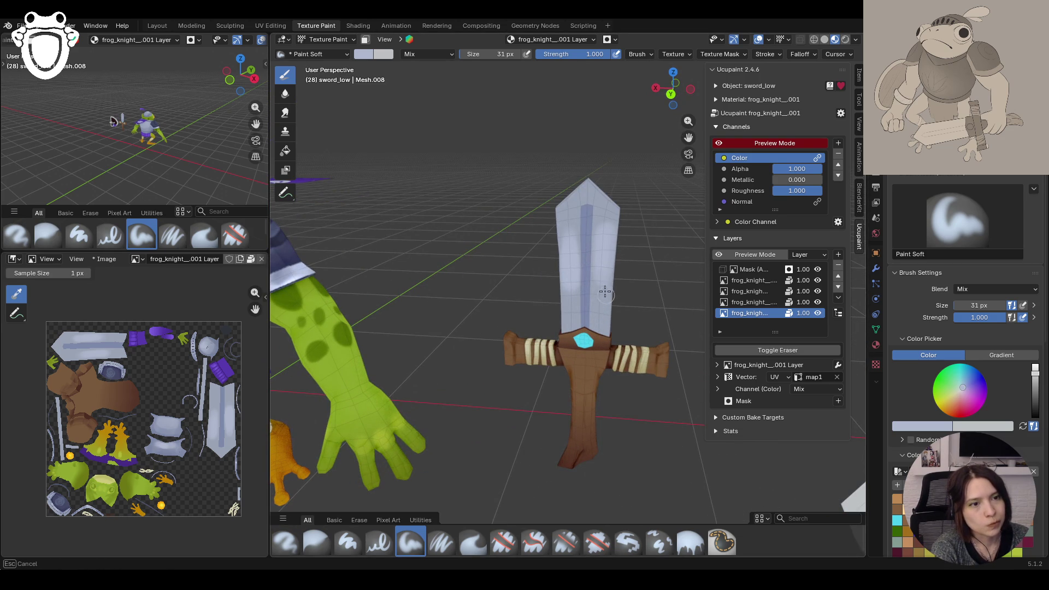
pyautogui.click(614, 227)
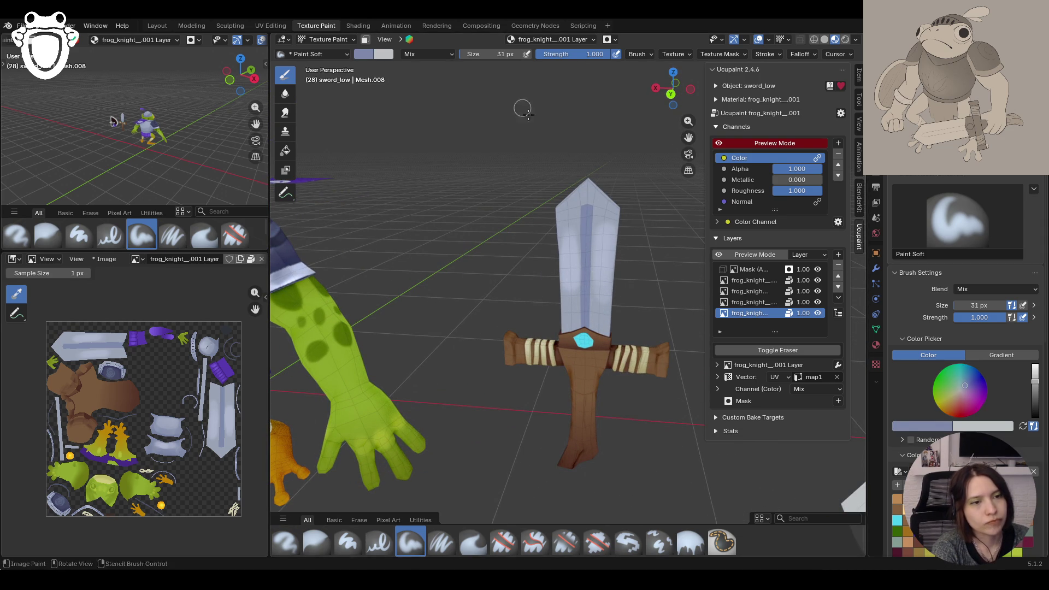
pyautogui.moveTo(601, 290)
pyautogui.mouseDown()
pyautogui.moveTo(567, 285)
pyautogui.moveTo(571, 241)
pyautogui.moveTo(607, 215)
pyautogui.mouseUp()
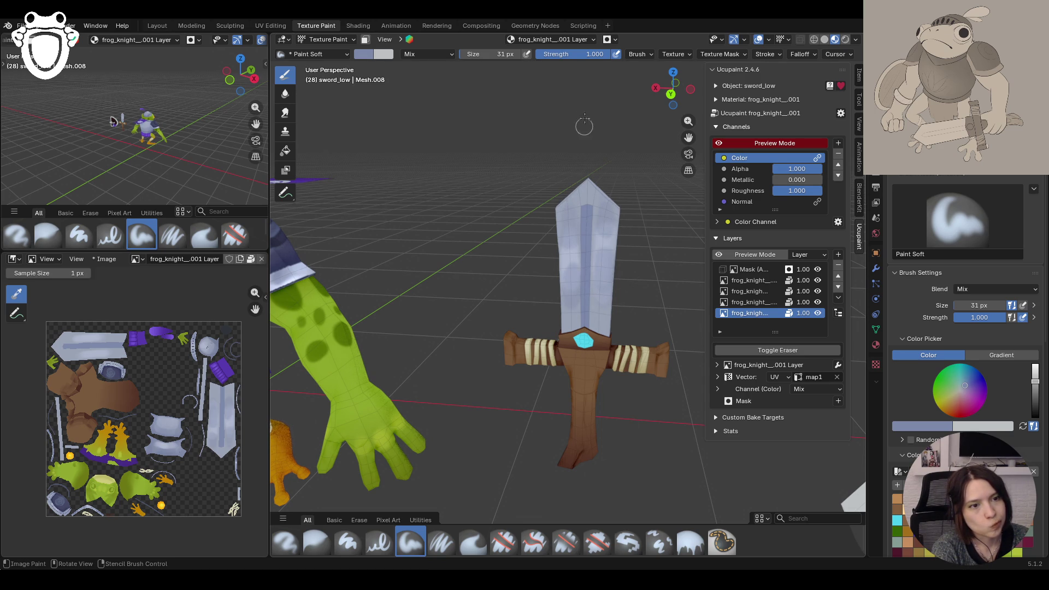
# Step: Blur the blade highlights together with the Blur brush
pyautogui.click(316, 542)
pyautogui.moveTo(598, 206)
pyautogui.mouseDown()
pyautogui.moveTo(572, 197)
pyautogui.moveTo(613, 225)
pyautogui.moveTo(602, 307)
pyautogui.moveTo(571, 312)
pyautogui.mouseUp()
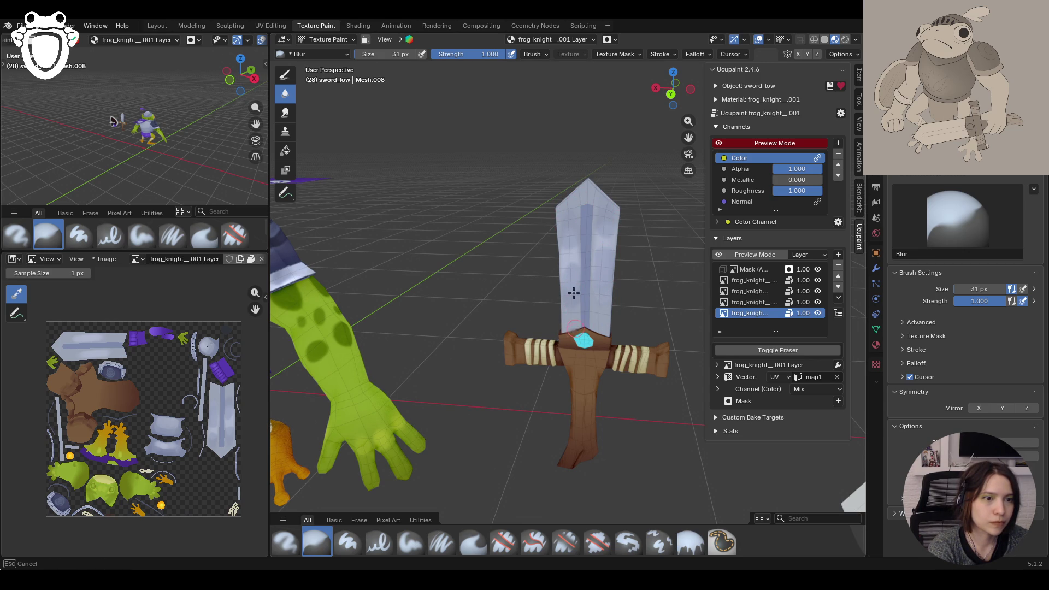
# Step: Alternate soft painting and blurring on the blade, then make the blank third Ucupaint layer active
pyautogui.moveTo(576, 328); pyautogui.dragTo(575, 288)
pyautogui.moveTo(575, 288)
pyautogui.mouseDown(button='middle')
pyautogui.moveTo(428, 306)
pyautogui.moveTo(446, 319)
pyautogui.mouseUp(button='middle')
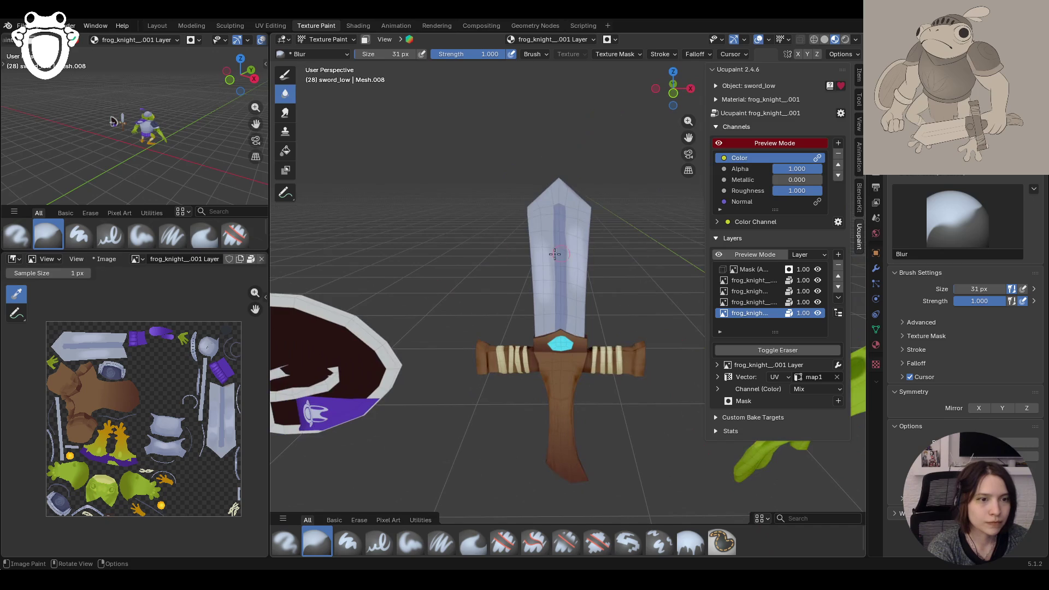
pyautogui.click(408, 544)
pyautogui.moveTo(541, 231)
pyautogui.mouseDown()
pyautogui.moveTo(580, 254)
pyautogui.moveTo(578, 281)
pyautogui.moveTo(549, 316)
pyautogui.mouseUp()
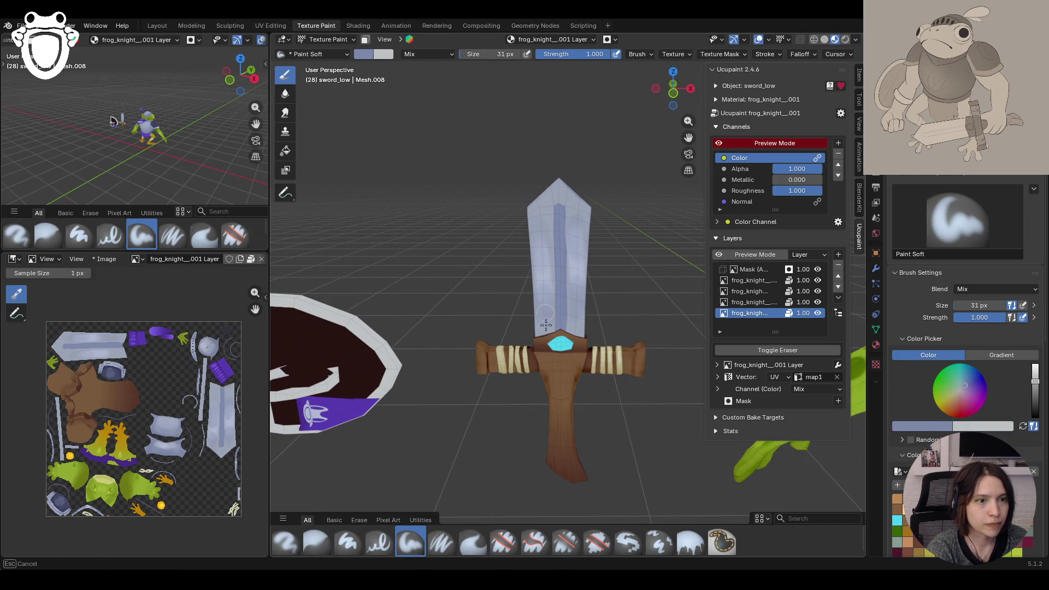
pyautogui.click(316, 541)
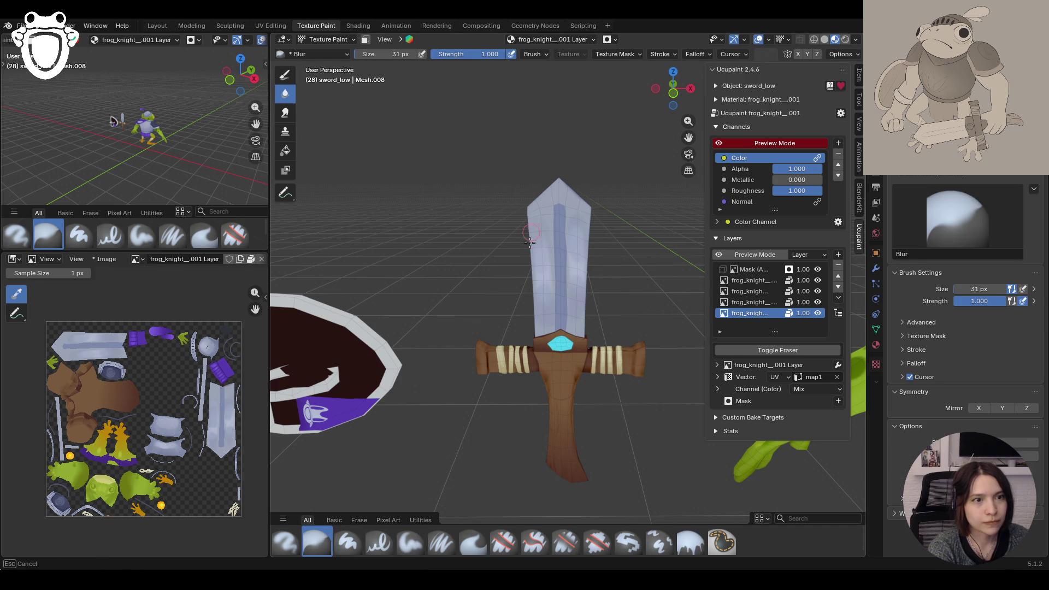
pyautogui.moveTo(589, 222)
pyautogui.mouseDown()
pyautogui.moveTo(572, 221)
pyautogui.moveTo(574, 270)
pyautogui.mouseUp()
pyautogui.click(760, 302)
# Step: Paint a bright soft spot on the blade with the Paint Soft brush
pyautogui.click(410, 543)
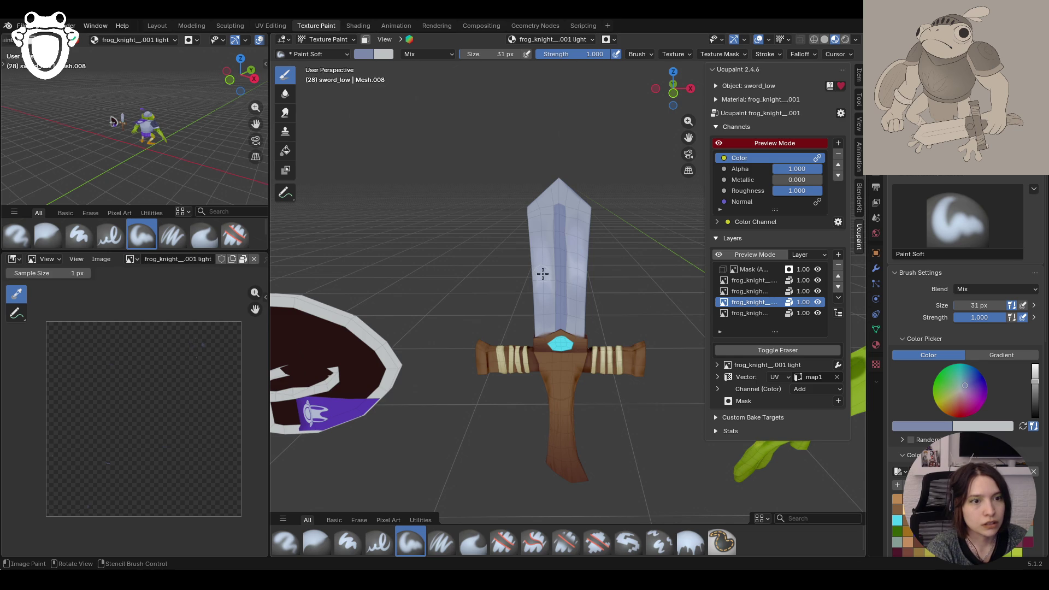
pyautogui.moveTo(541, 272); pyautogui.dragTo(545, 272)
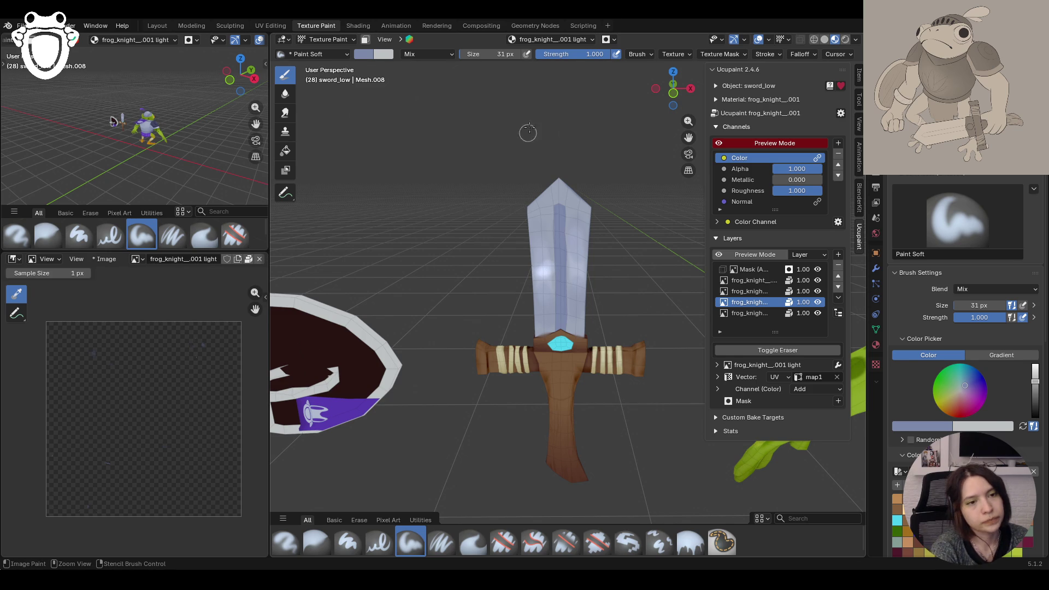
pyautogui.press('g')
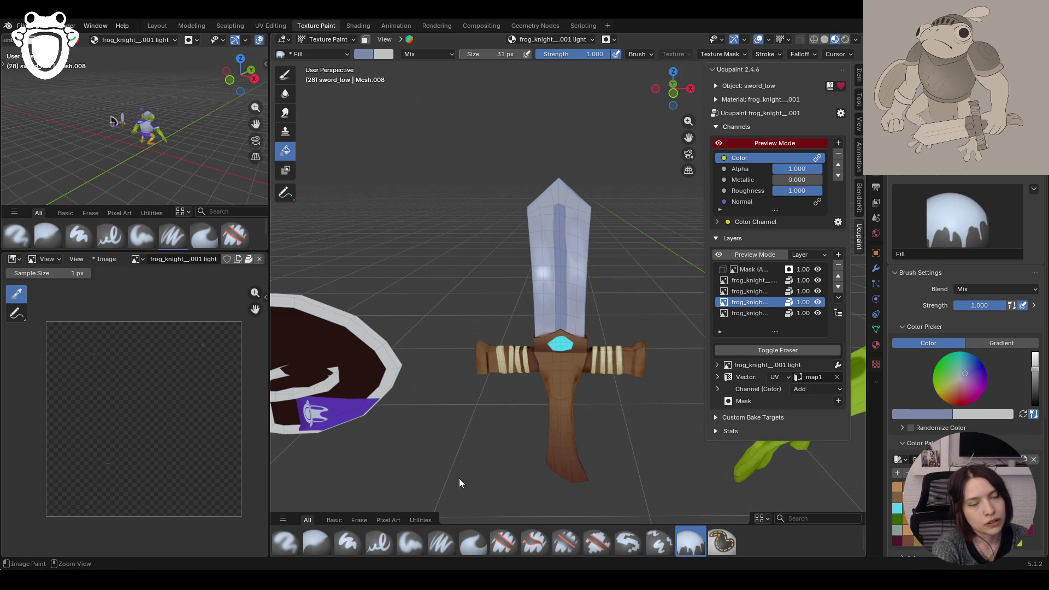
pyautogui.click(423, 547)
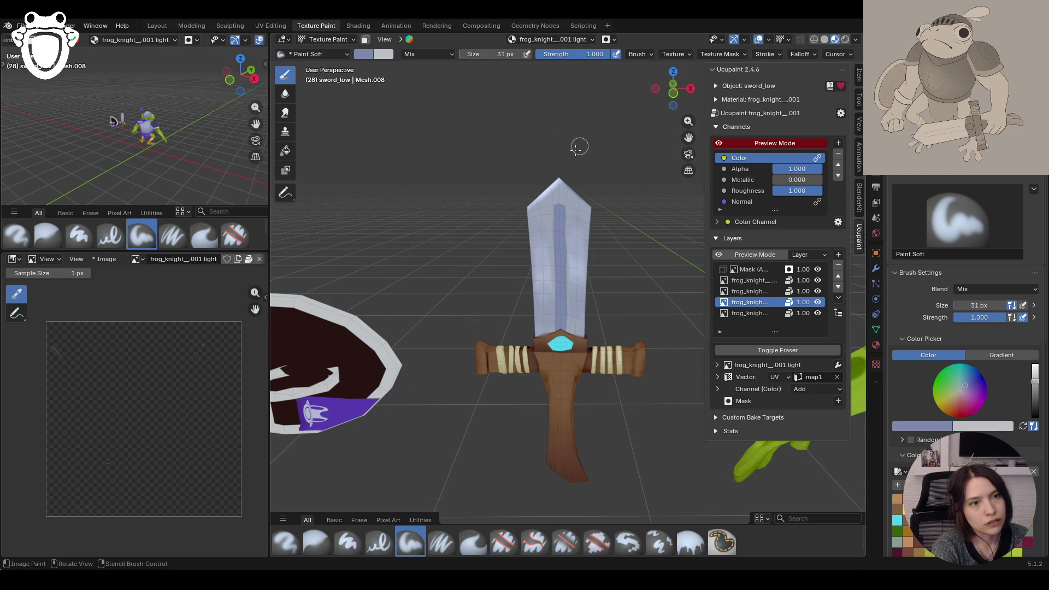
# Step: Paint faint highlights along the blade edge and up toward the tip
pyautogui.moveTo(528, 238)
pyautogui.mouseDown()
pyautogui.moveTo(525, 190)
pyautogui.moveTo(535, 344)
pyautogui.mouseUp()
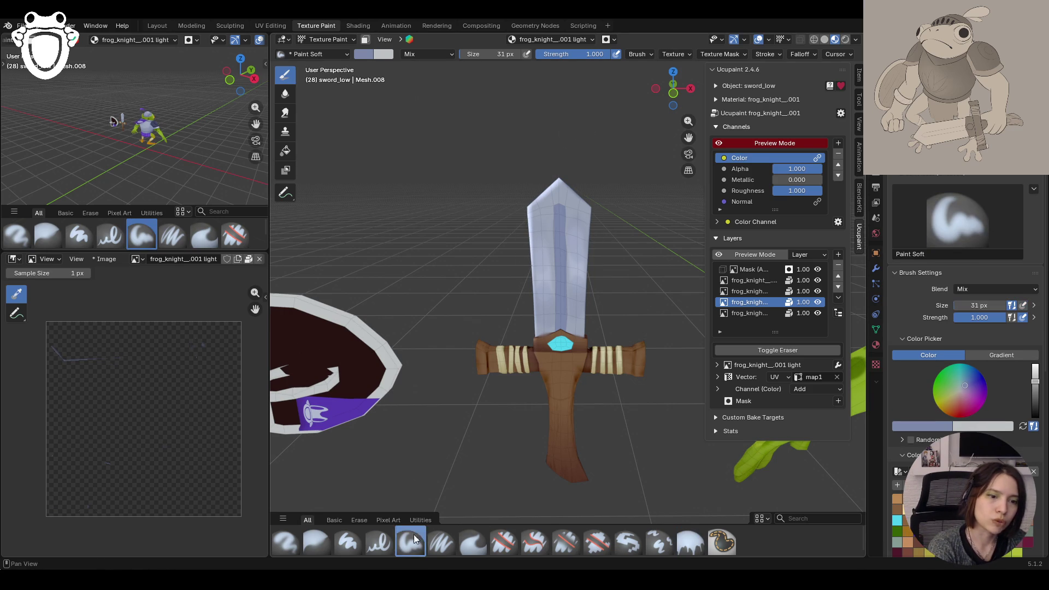
pyautogui.moveTo(564, 174); pyautogui.dragTo(576, 190)
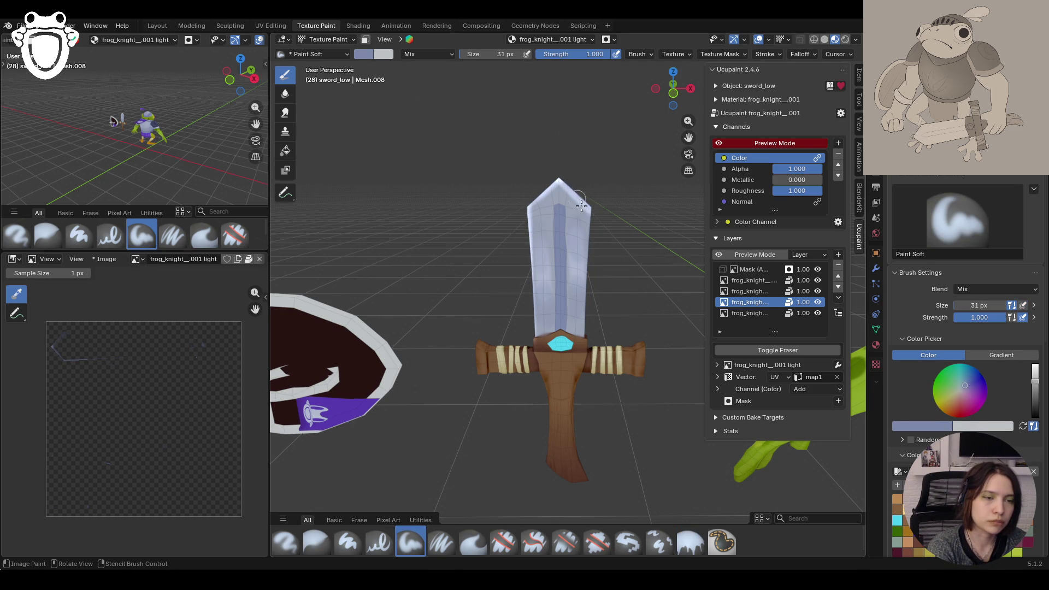
pyautogui.click(691, 542)
pyautogui.click(409, 541)
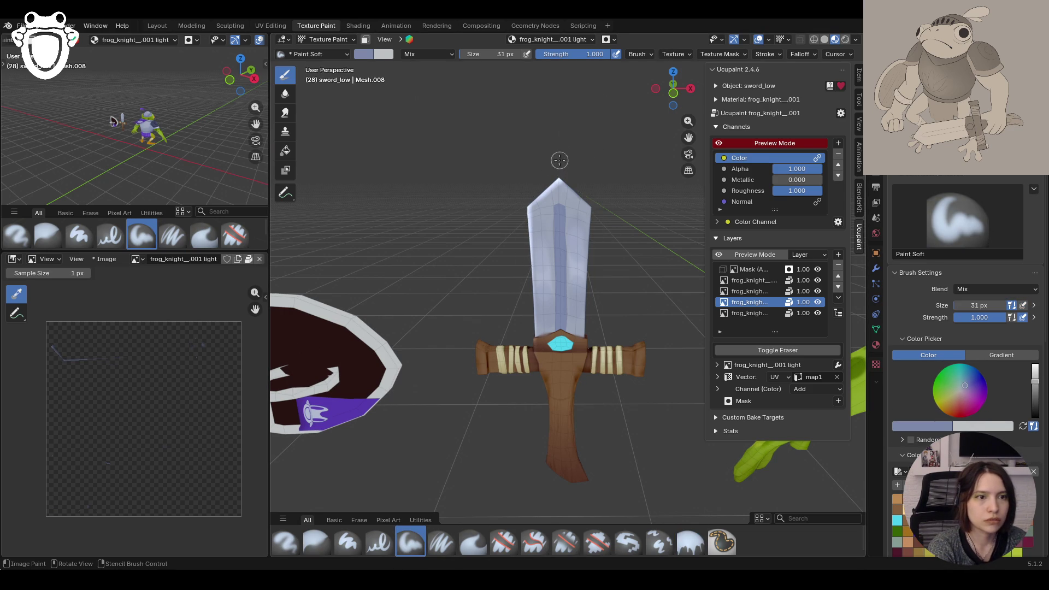